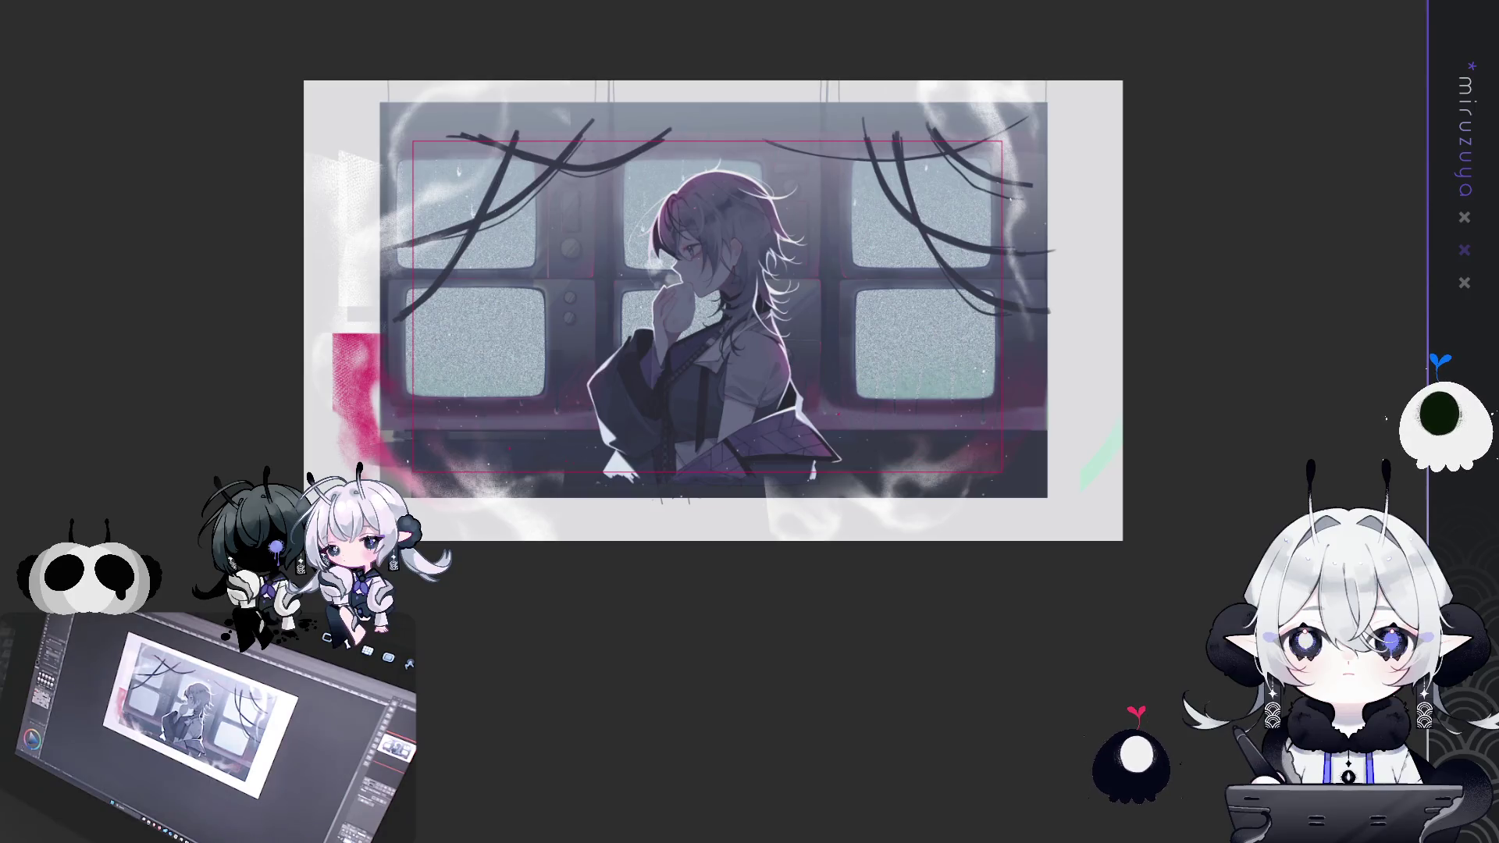
Zoom in on the figure in the finished illustration, then back out to the whole artwork
key(ctrl+alt+0)
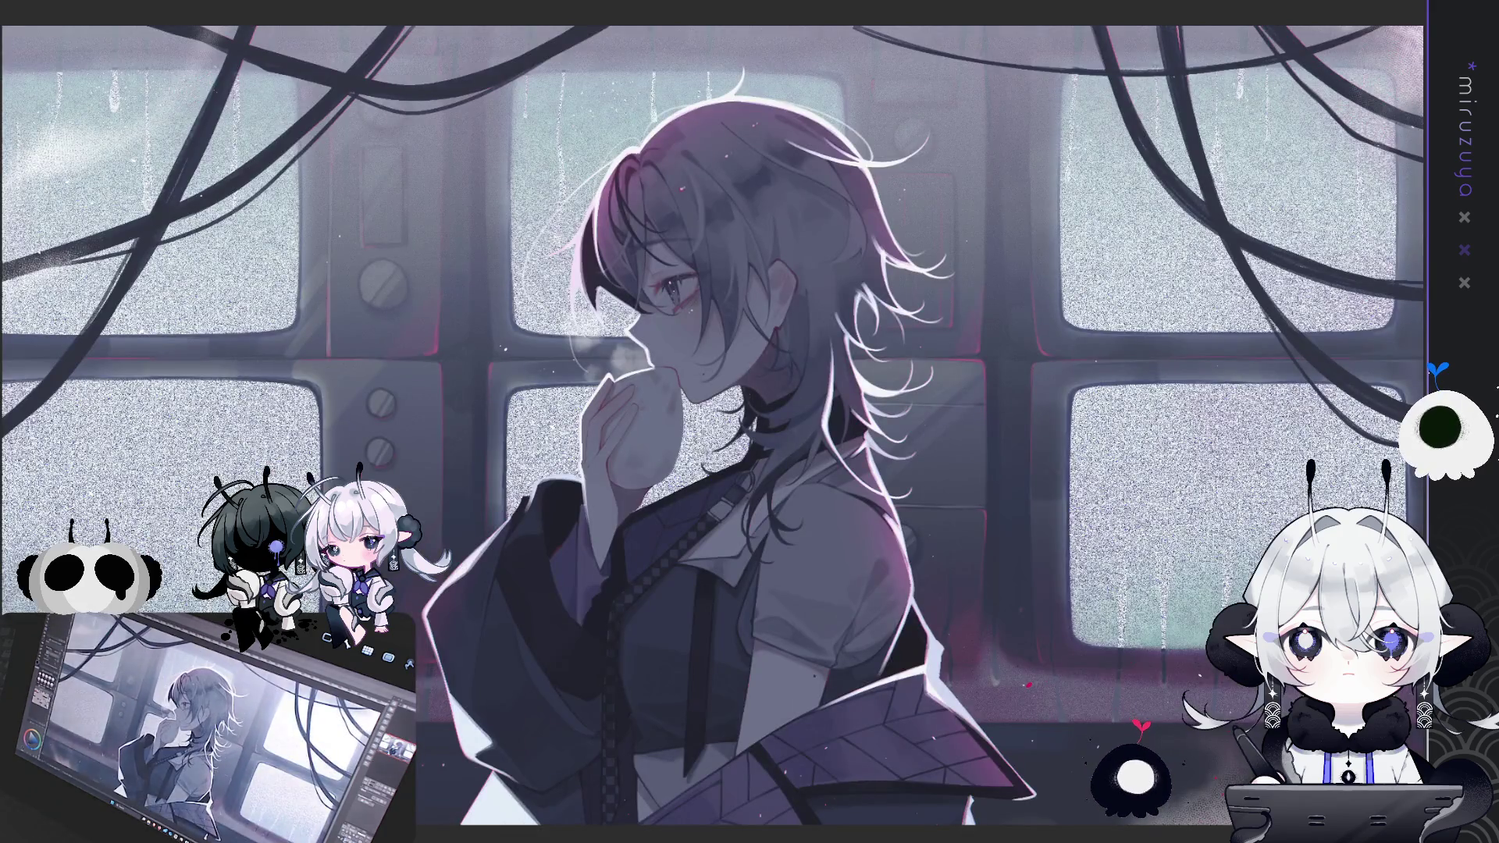
key(ctrl+minus)
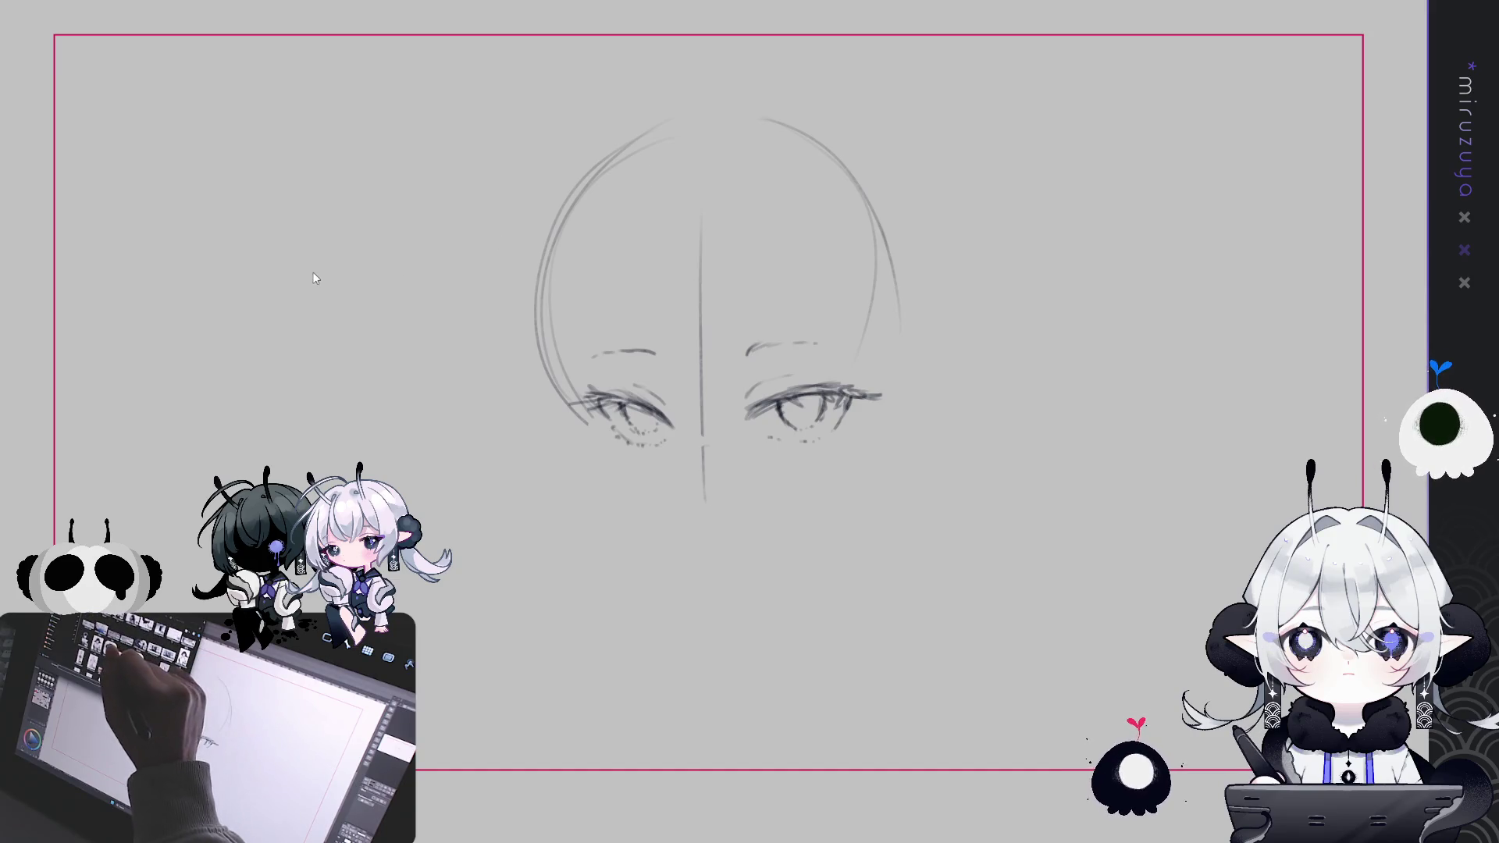
On the blank portrait canvas, draw a round head with two eyes, the right one with a pupil
key(ctrl+Tab)
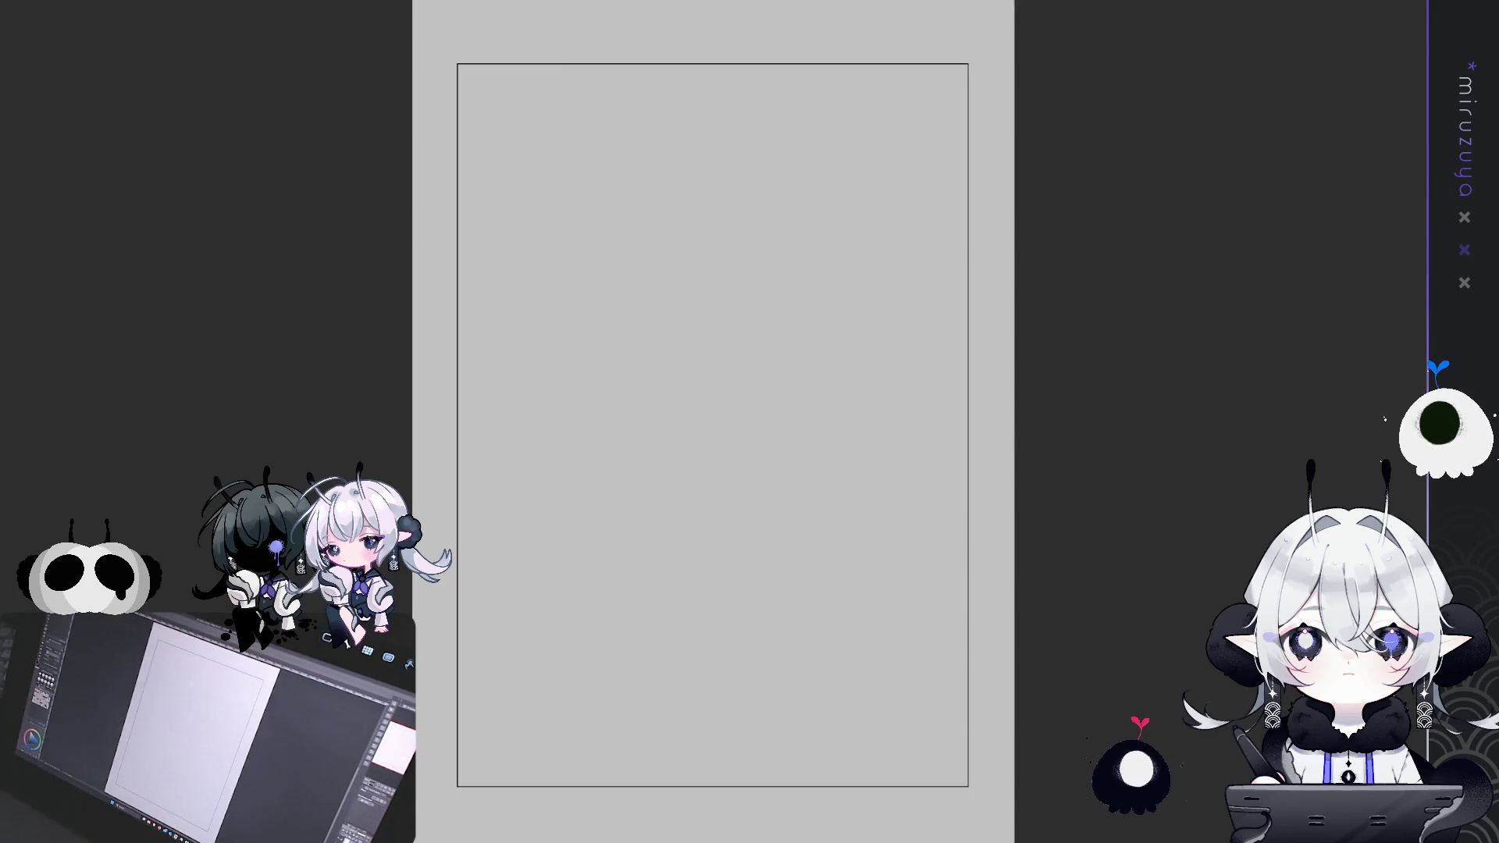
drag(1053, 490, 992, 494)
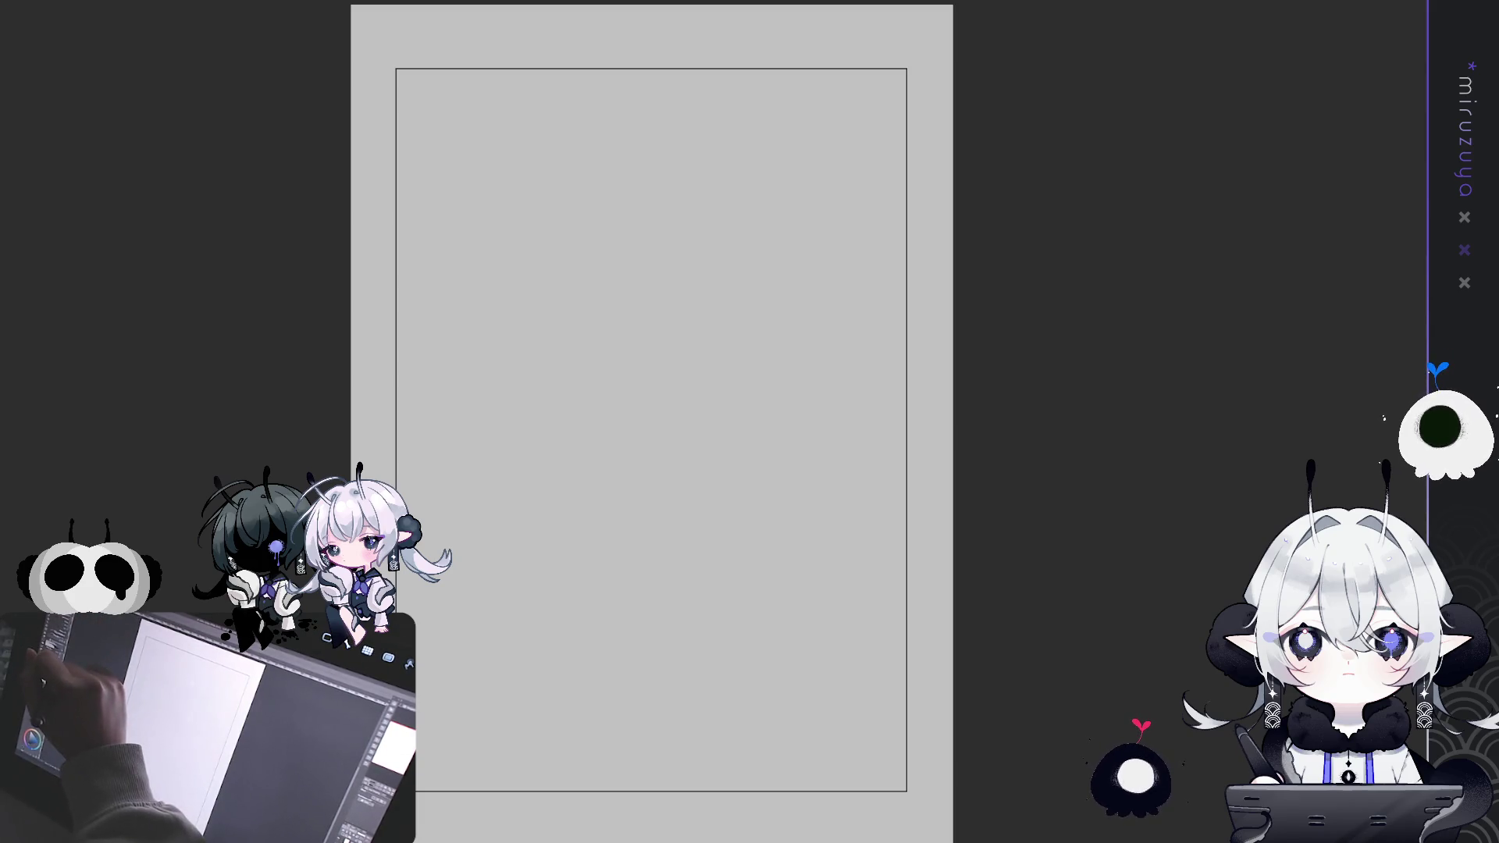
mouse_move(678, 33)
mouse_down()
mouse_move(536, 219)
mouse_move(813, 134)
mouse_move(670, 30)
mouse_up()
drag(616, 165, 612, 170)
drag(707, 144, 730, 144)
click(715, 159)
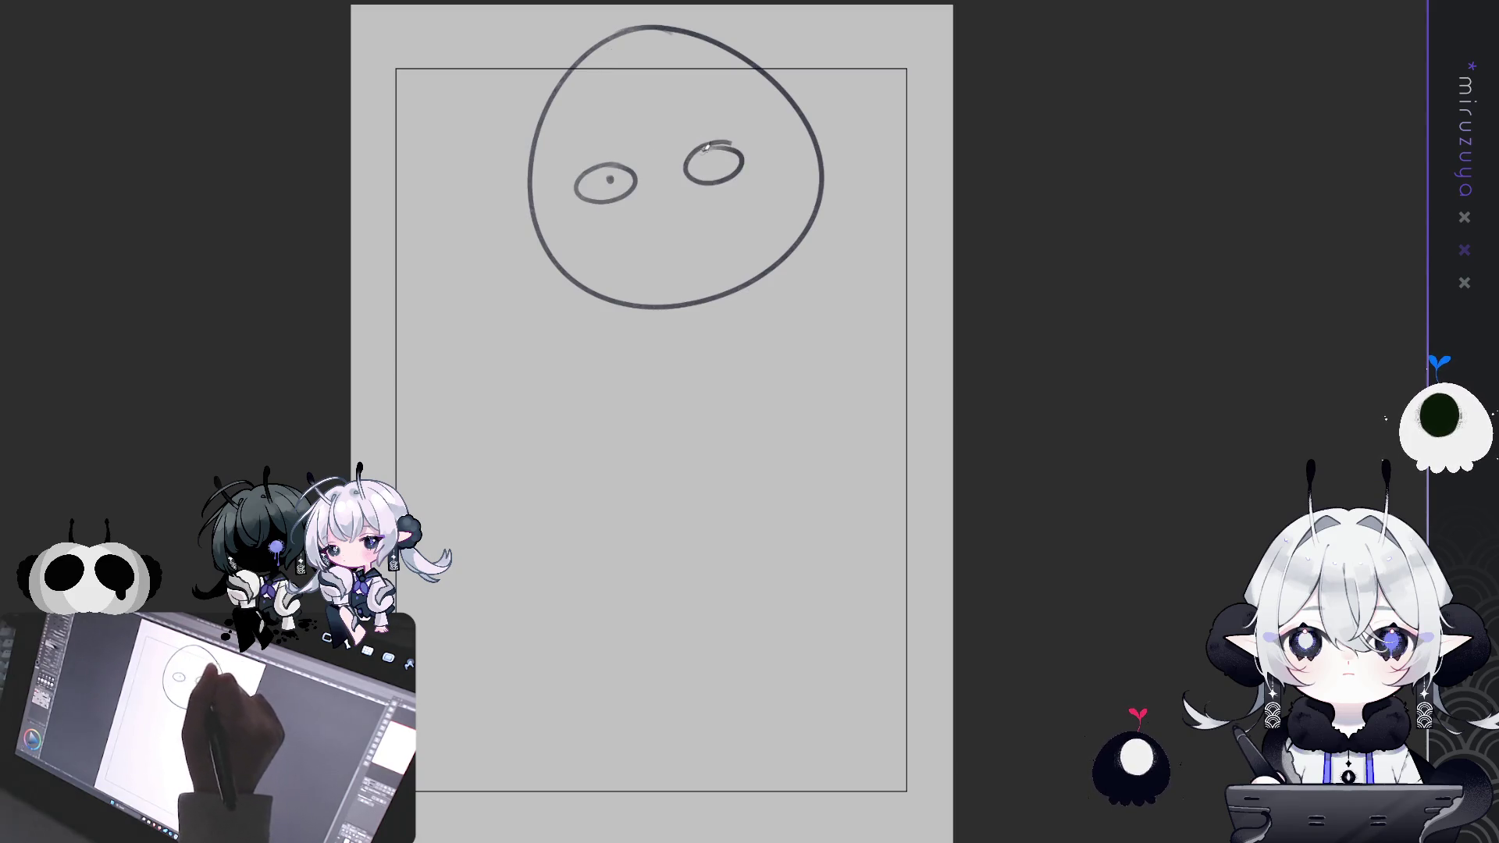
Add a triangle nose and a neck below the head, then select the whole canvas
mouse_move(644, 211)
mouse_down()
mouse_move(660, 206)
mouse_move(689, 252)
mouse_move(642, 213)
mouse_up()
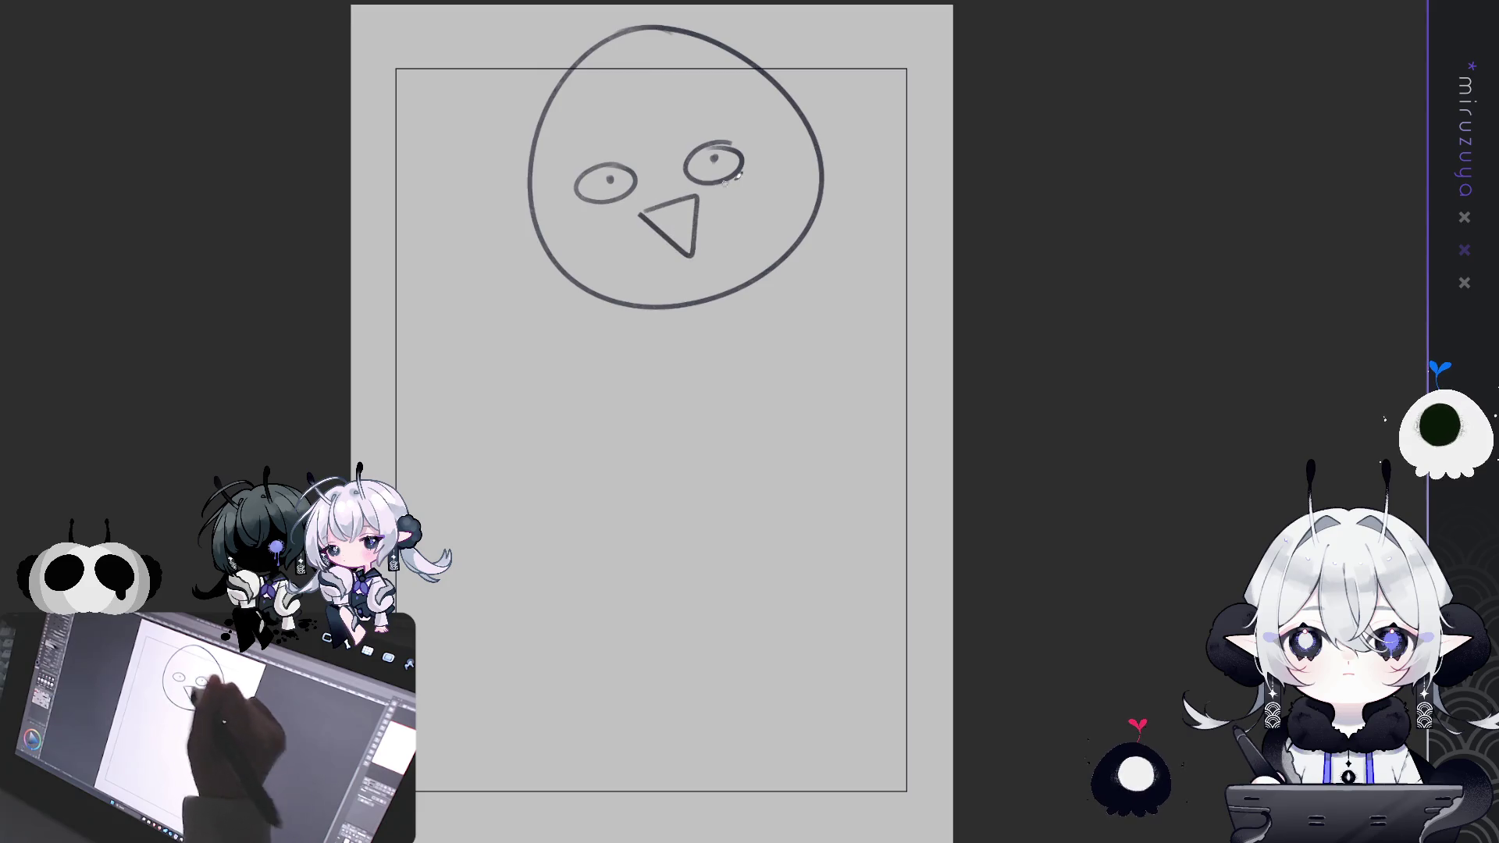
mouse_move(688, 305)
mouse_down()
mouse_move(697, 361)
mouse_move(756, 364)
mouse_up()
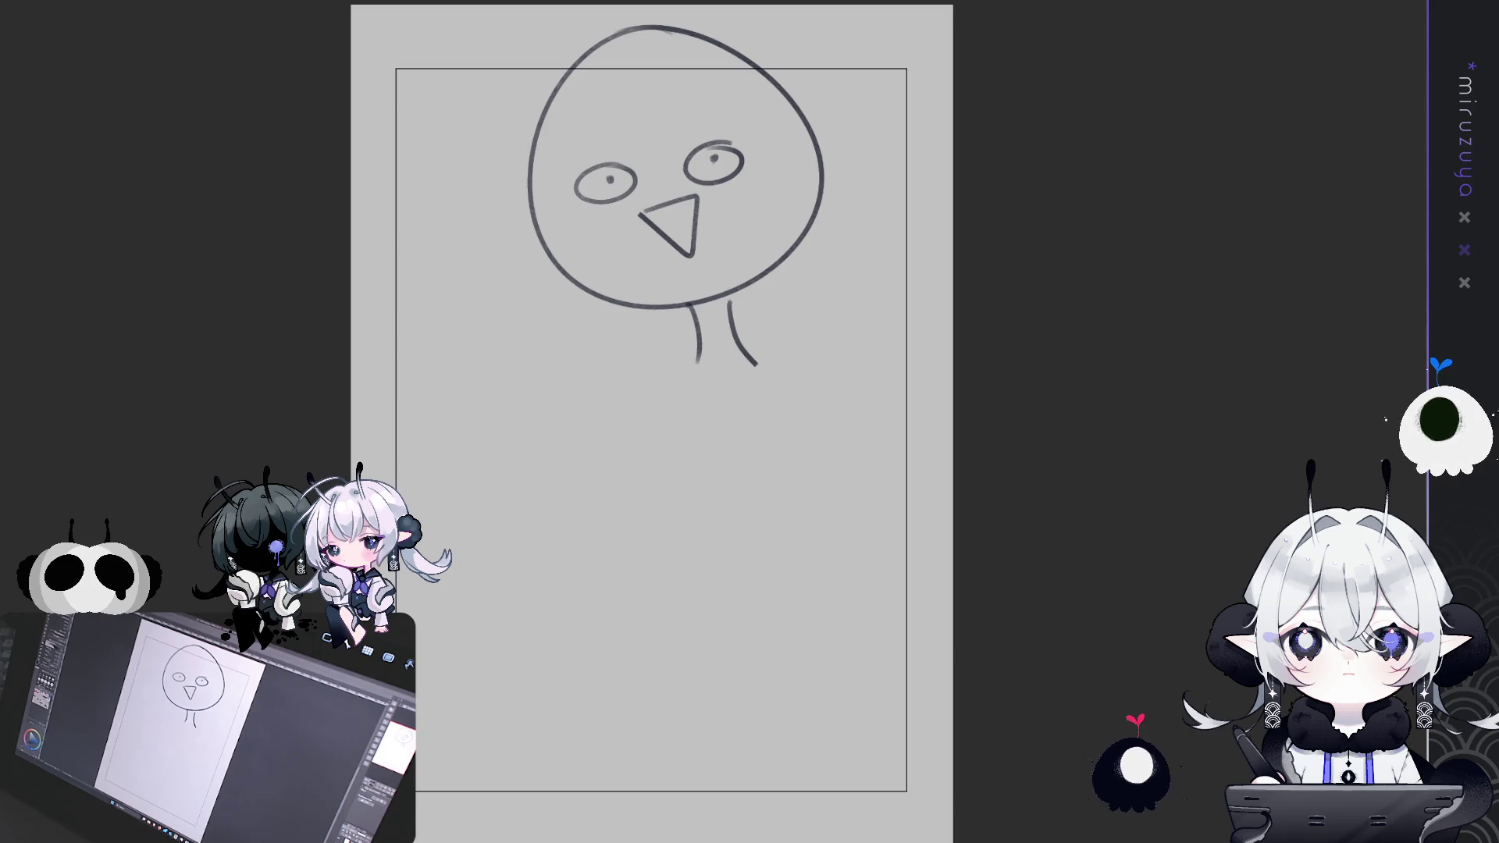
drag(897, 81, 878, 108)
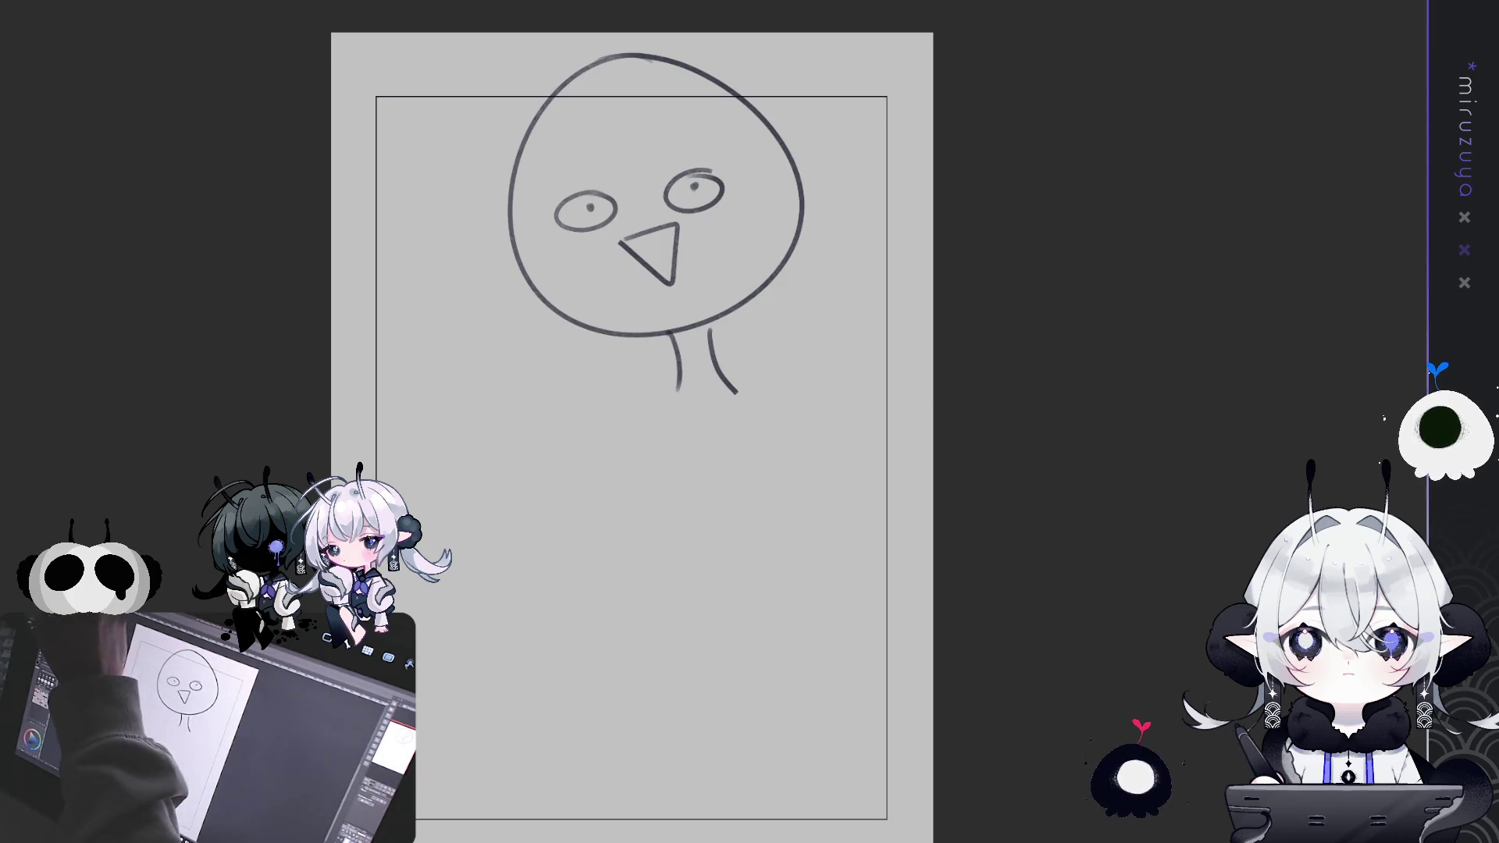
key(ctrl+a)
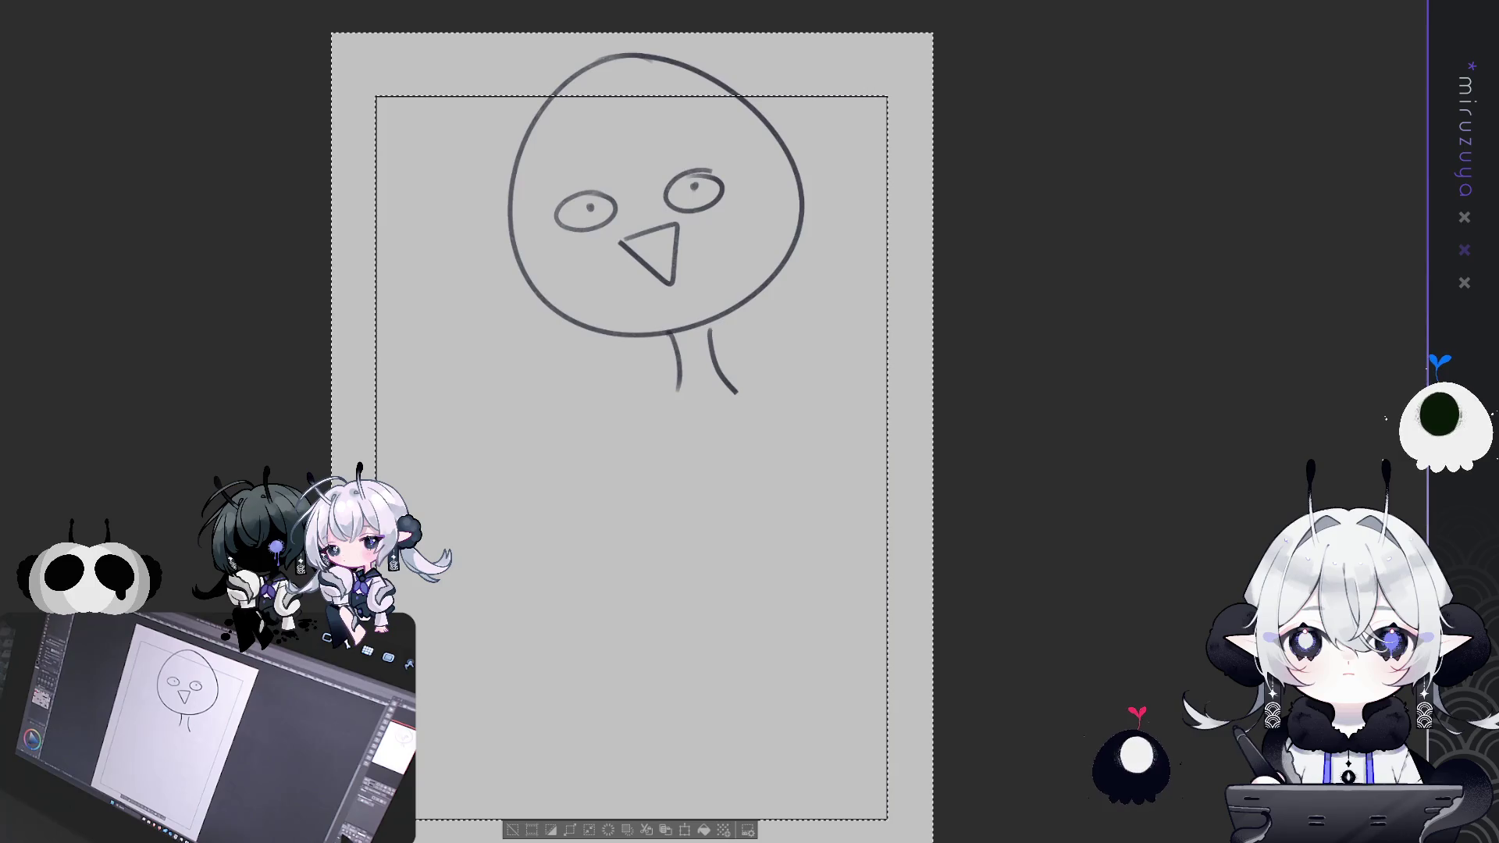
Fill the margin outside the inner frame with dark navy
key(ctrl+d)
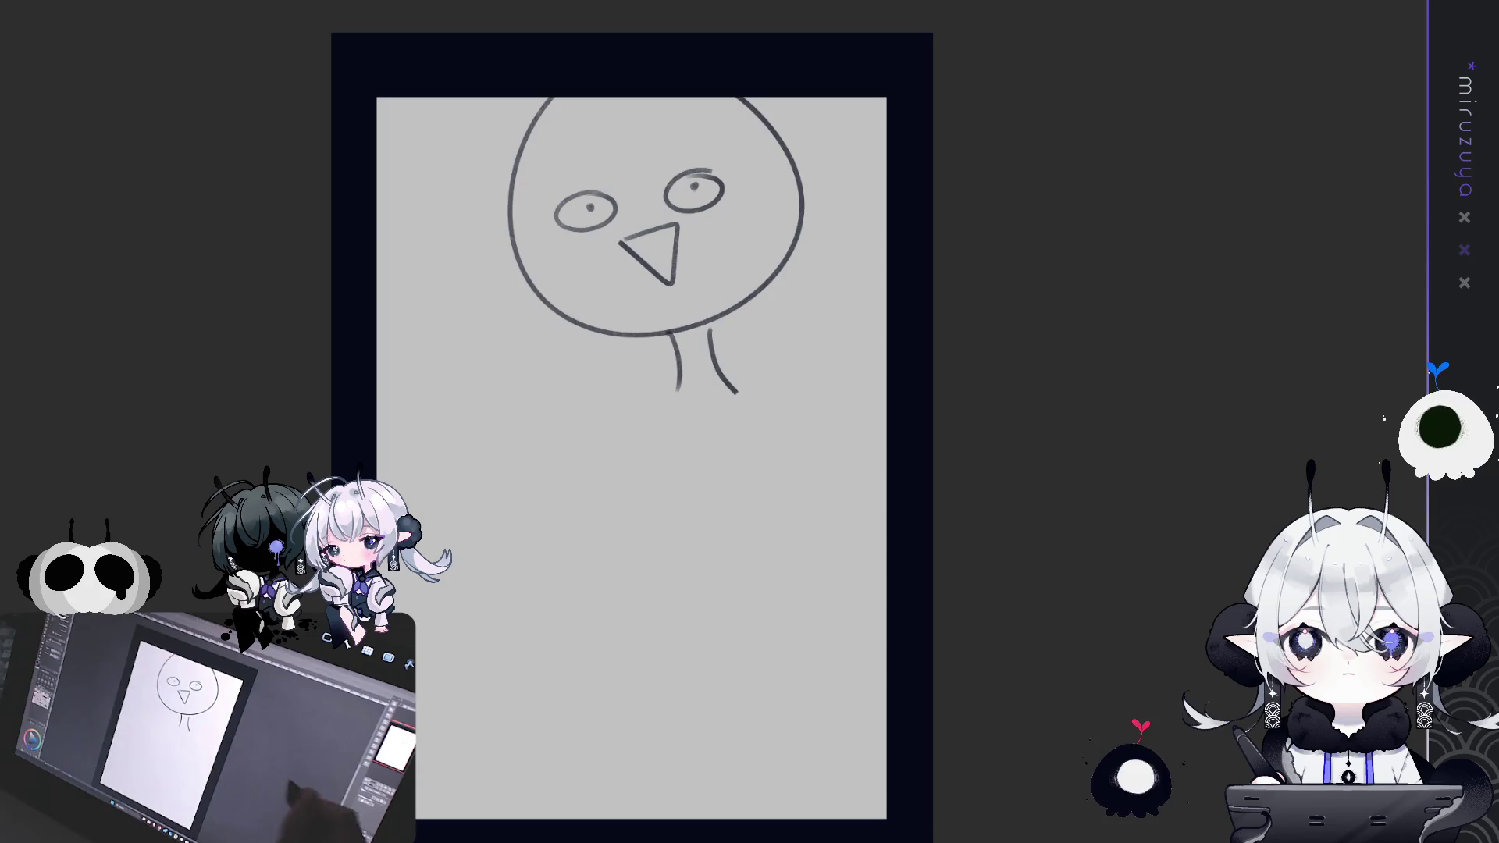
scroll(715, 427, up, 2)
Draw a rectangle below the doodle's neck, undoing a stray horizontal line
mouse_move(715, 427)
mouse_down()
mouse_move(700, 364)
mouse_move(1000, 72)
mouse_move(926, 177)
mouse_move(857, 172)
mouse_up()
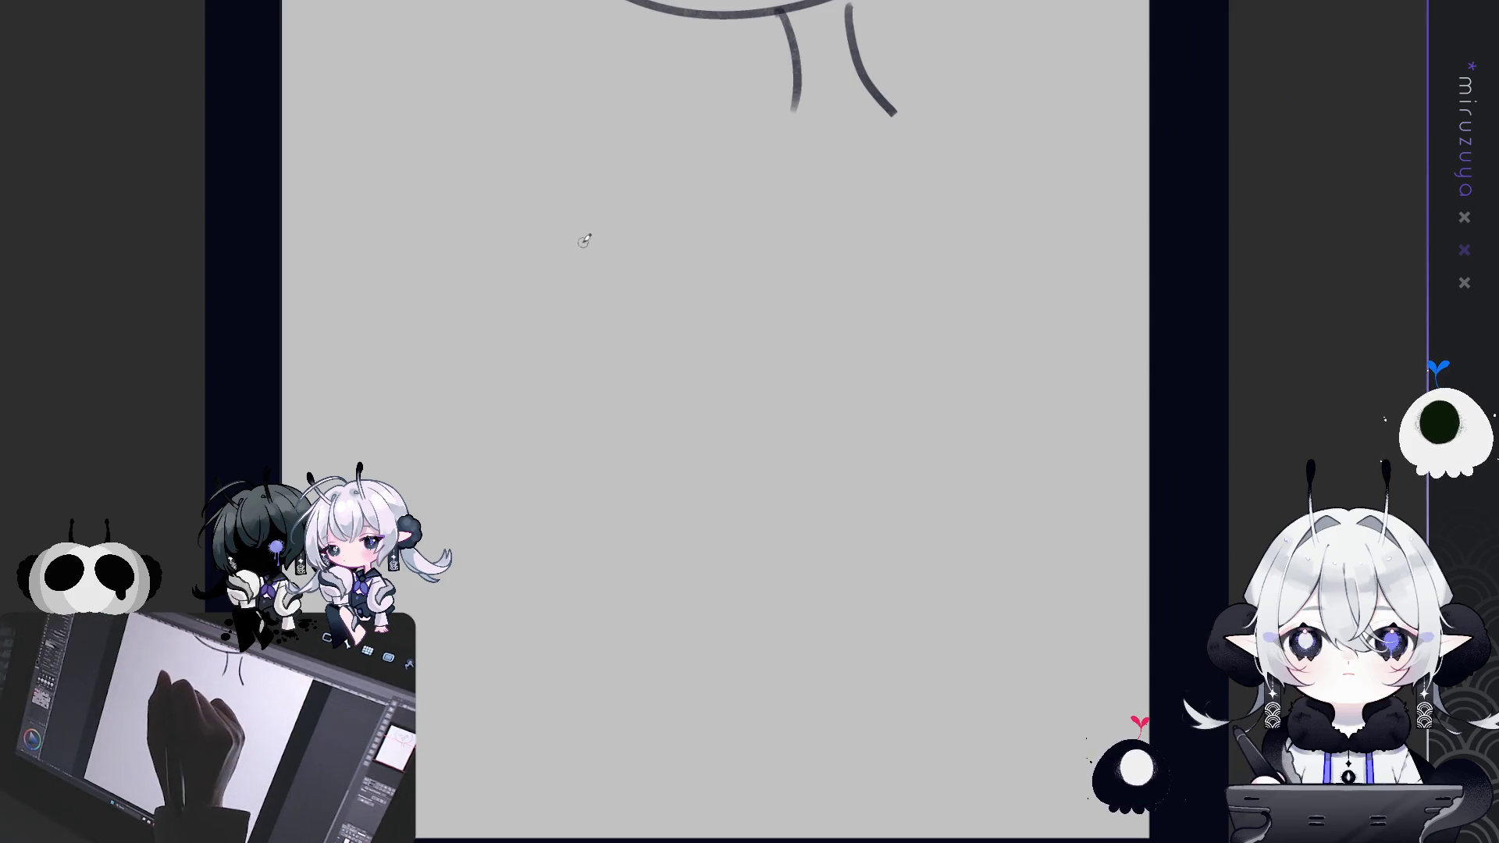
drag(582, 237, 727, 232)
key(ctrl+z)
mouse_move(562, 230)
mouse_down()
mouse_move(730, 226)
mouse_move(740, 471)
mouse_up()
mouse_move(562, 231)
mouse_down()
mouse_move(568, 482)
mouse_move(746, 472)
mouse_up()
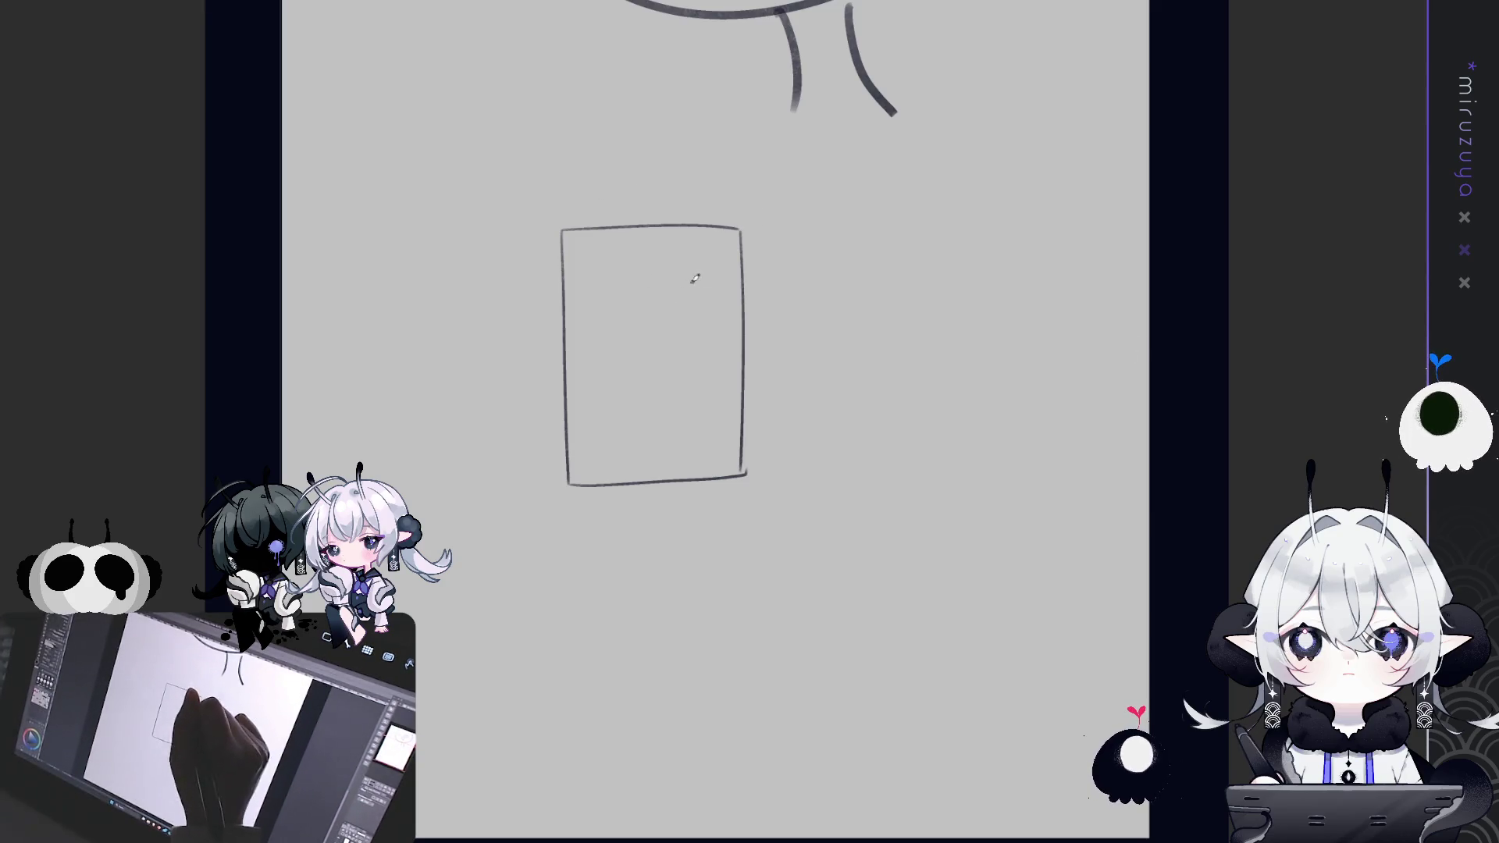
Add a small circle near the rectangle's top with long curved strokes looping around it
mouse_move(655, 271)
mouse_down()
mouse_move(665, 297)
mouse_move(679, 238)
mouse_up()
drag(629, 308, 549, 312)
key(ctrl+z)
key(ctrl+z)
key(ctrl+z)
drag(676, 318, 634, 428)
key(ctrl+z)
drag(675, 316, 599, 406)
drag(676, 328, 687, 190)
drag(669, 344, 553, 319)
drag(629, 373, 561, 529)
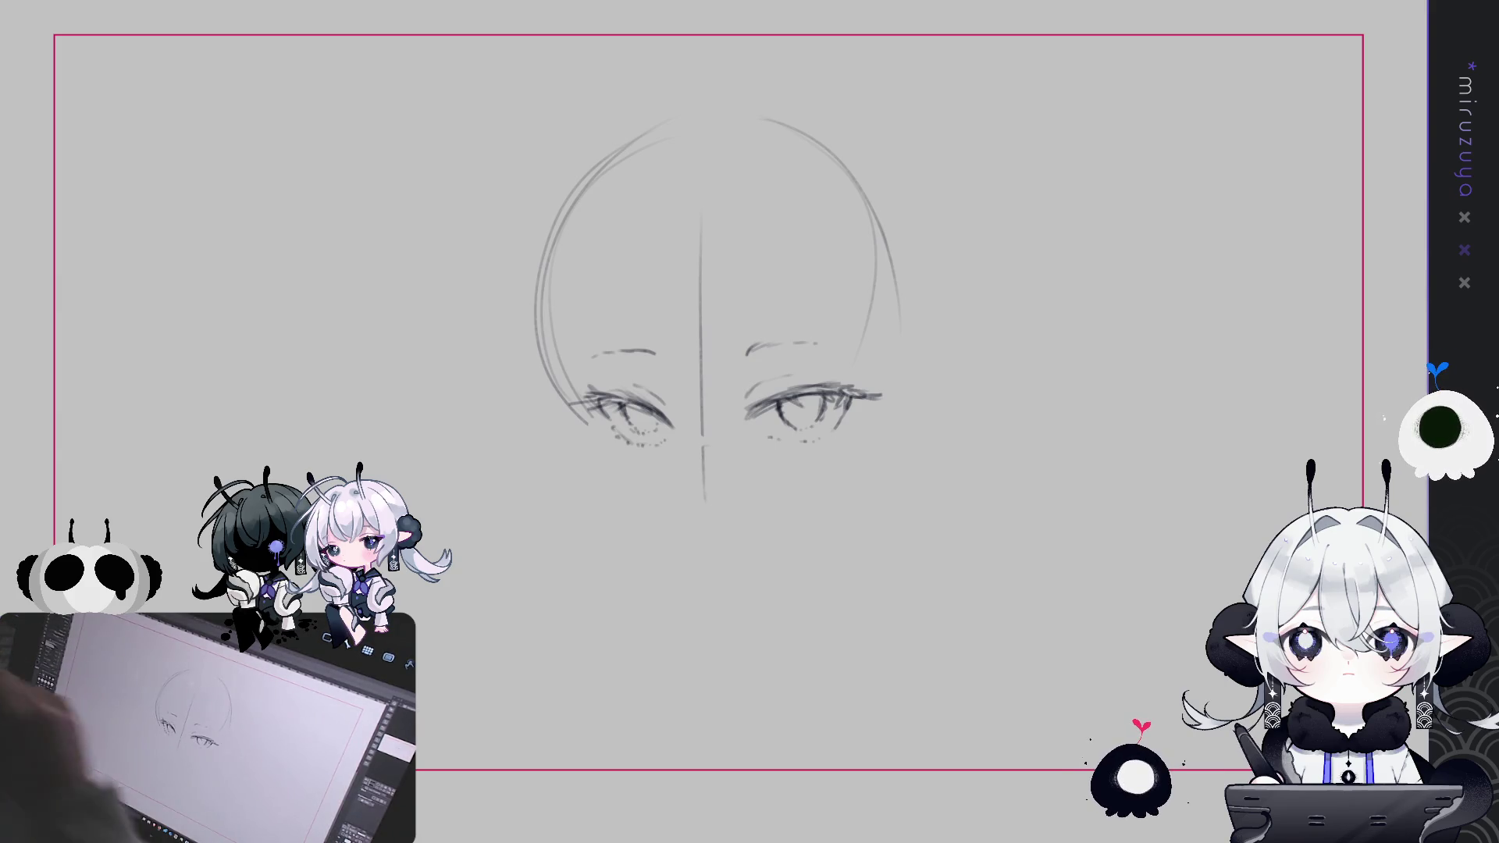
Erase the vertical centre guide and draw a small nose, upturned mouth corner and fang
drag(696, 294, 576, 242)
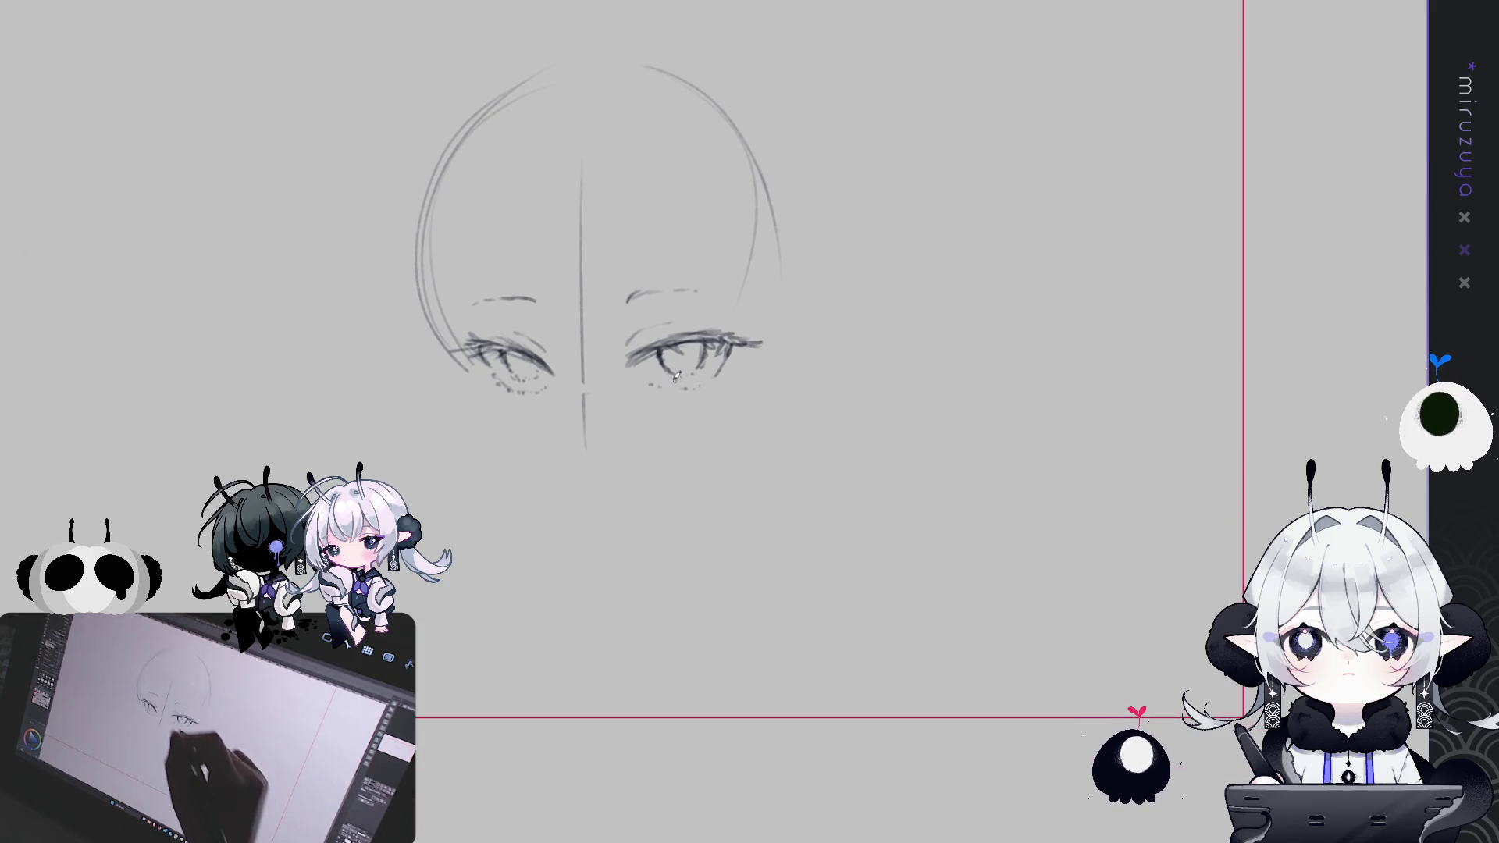
drag(580, 168, 581, 421)
key(p)
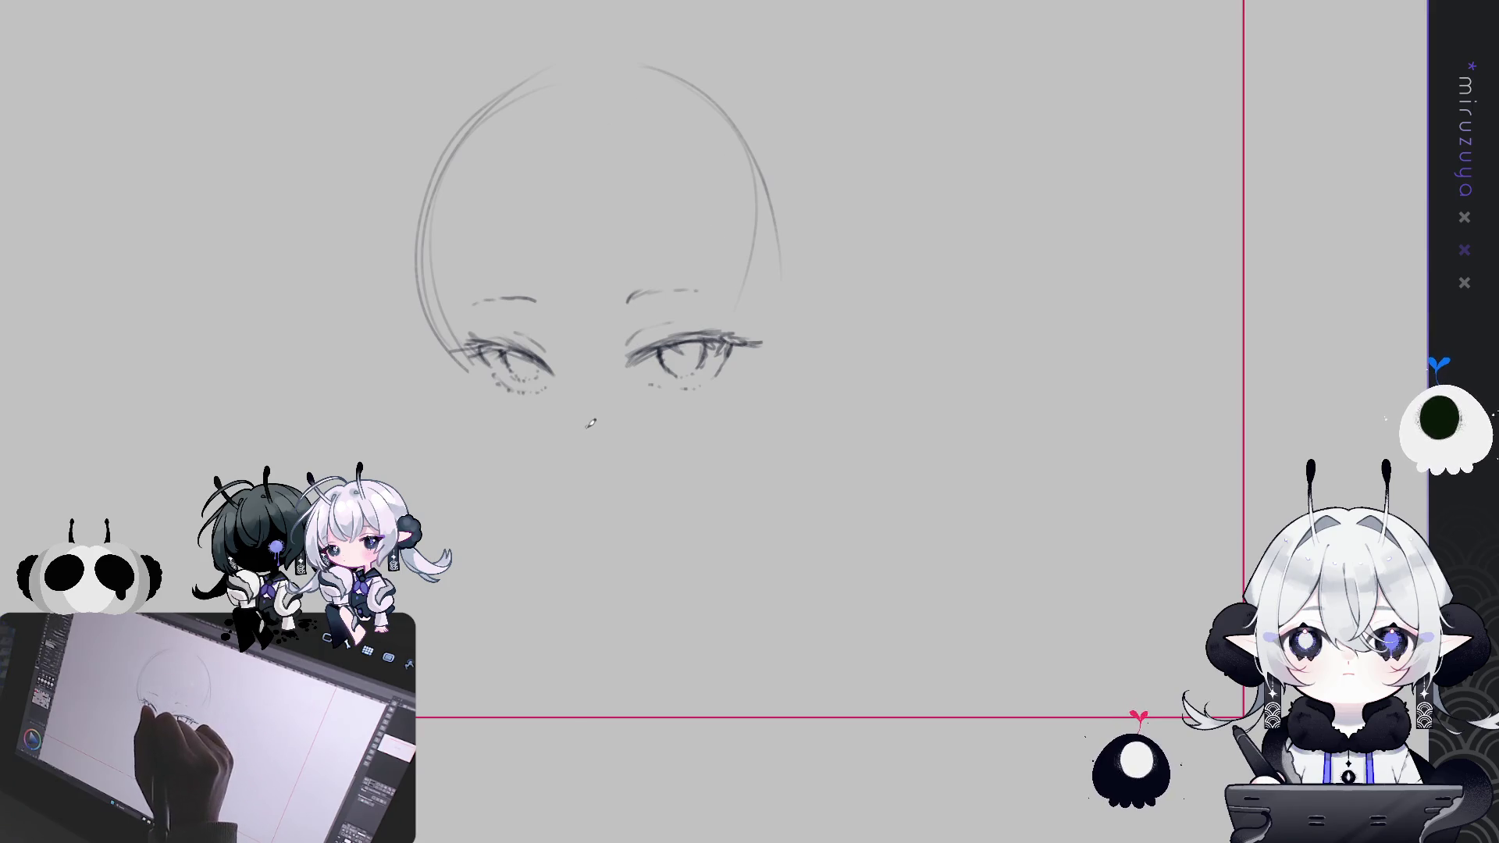
mouse_move(589, 425)
mouse_down()
mouse_move(573, 399)
mouse_move(603, 402)
mouse_up()
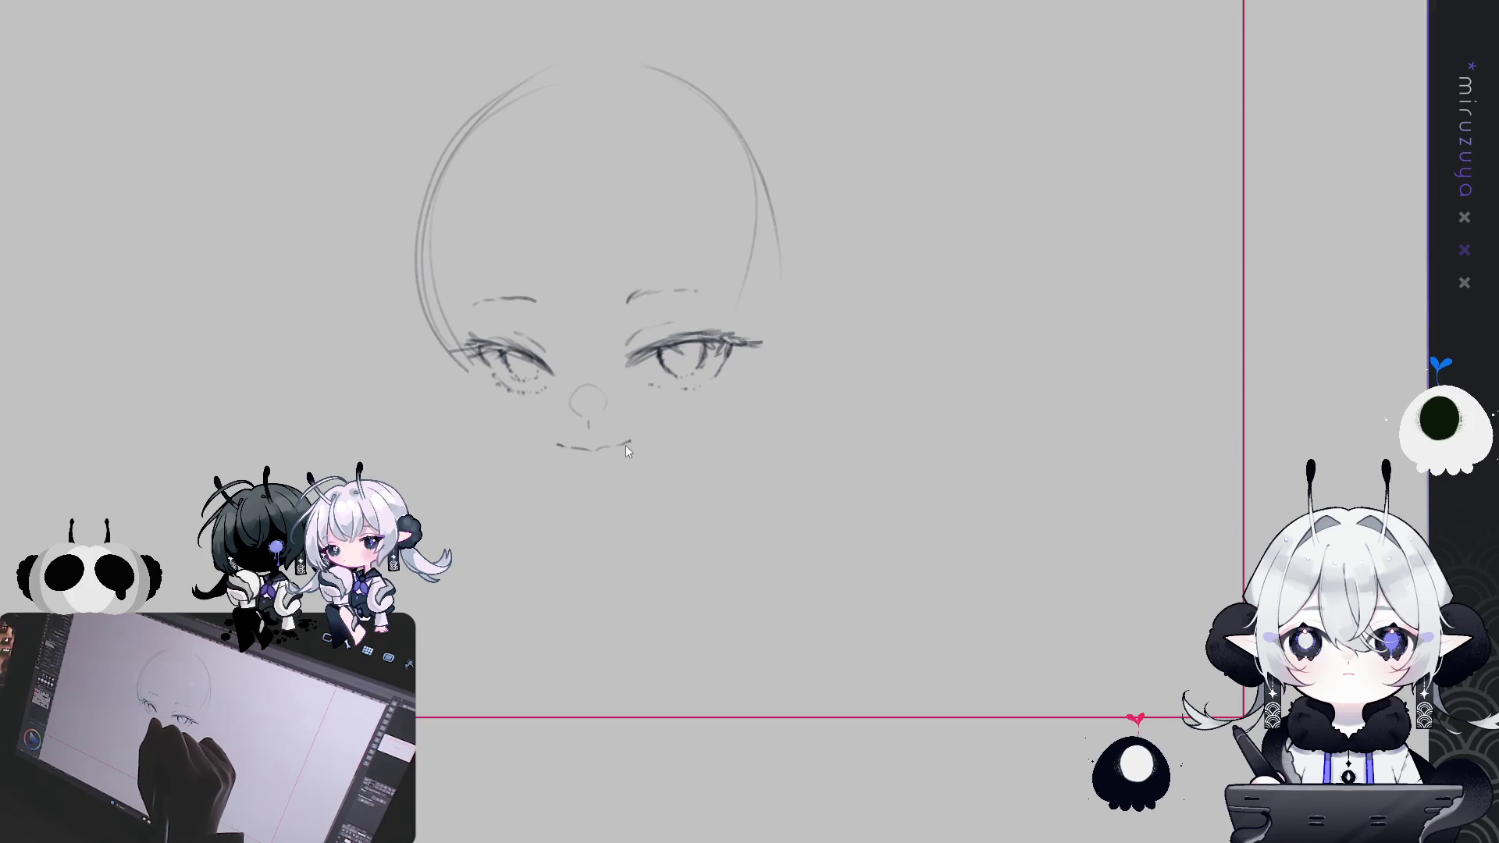
drag(629, 442, 617, 457)
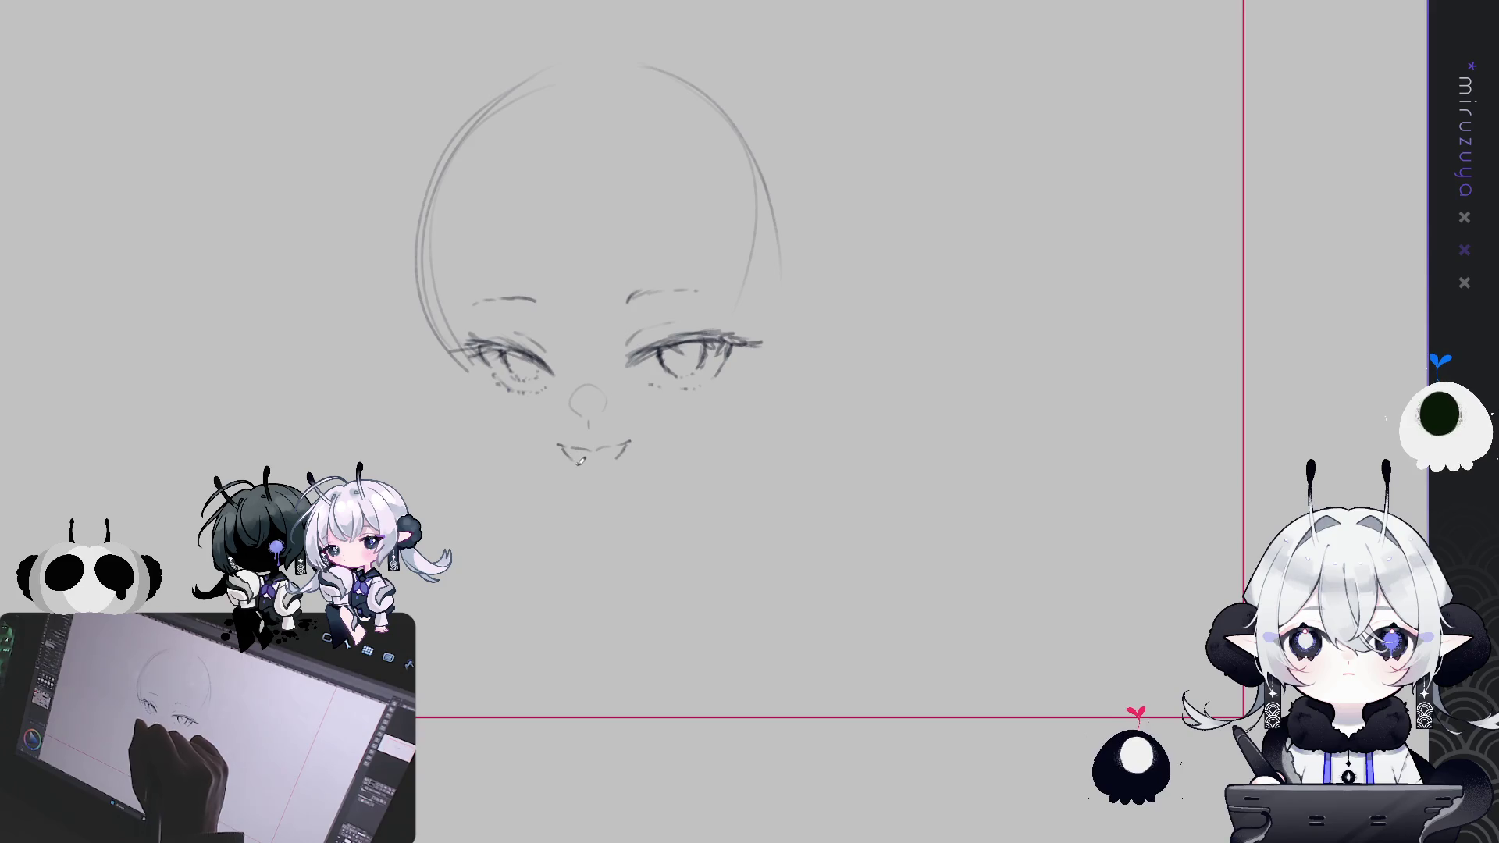
mouse_move(567, 452)
mouse_down()
mouse_move(613, 475)
mouse_move(622, 451)
mouse_up()
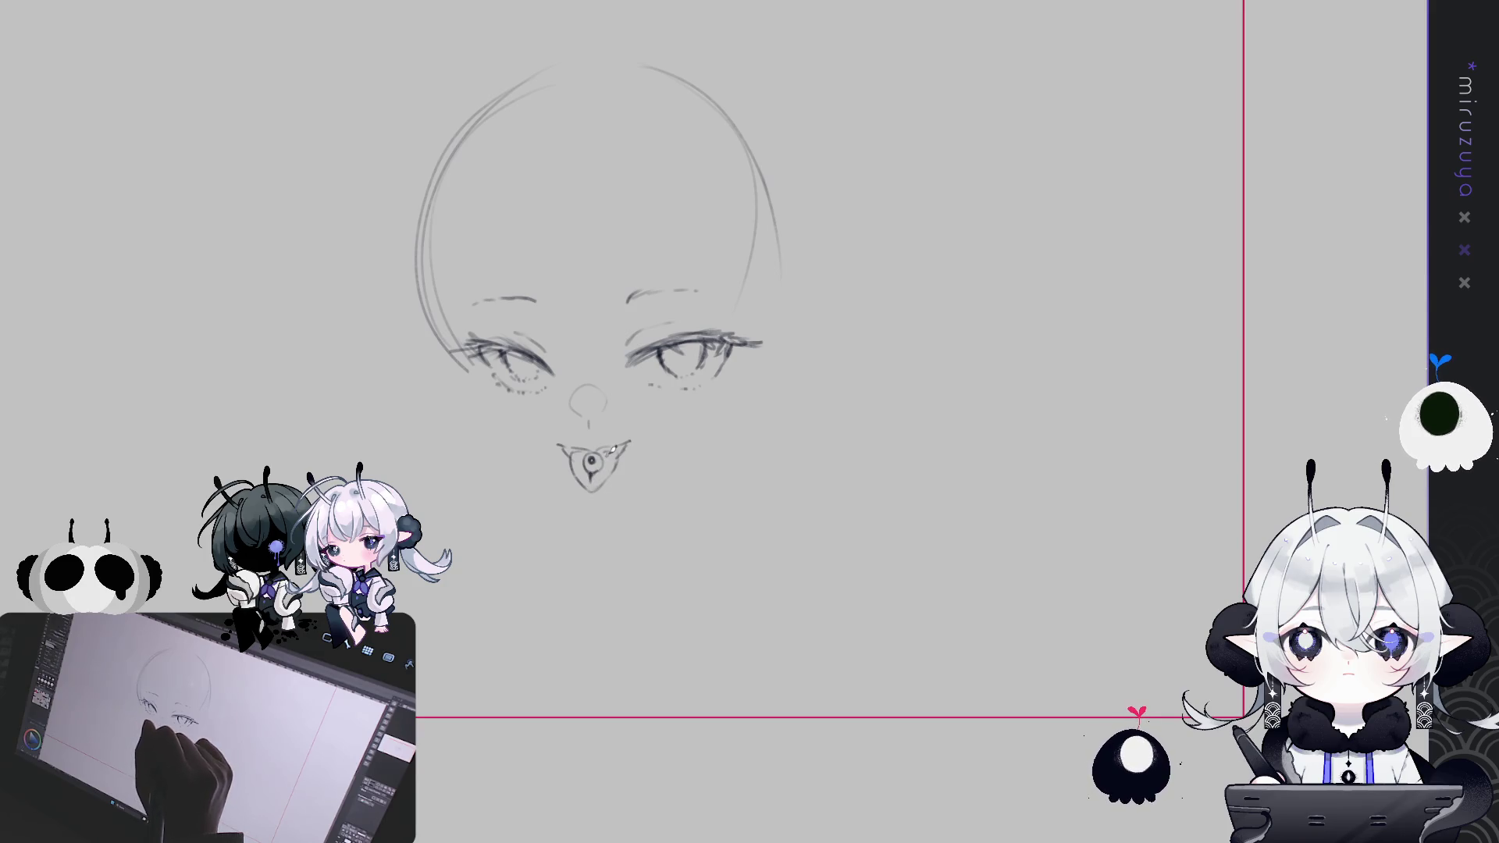
Reshape the mouth area with a freehand transform and add a short stroke beneath it
drag(769, 461, 711, 491)
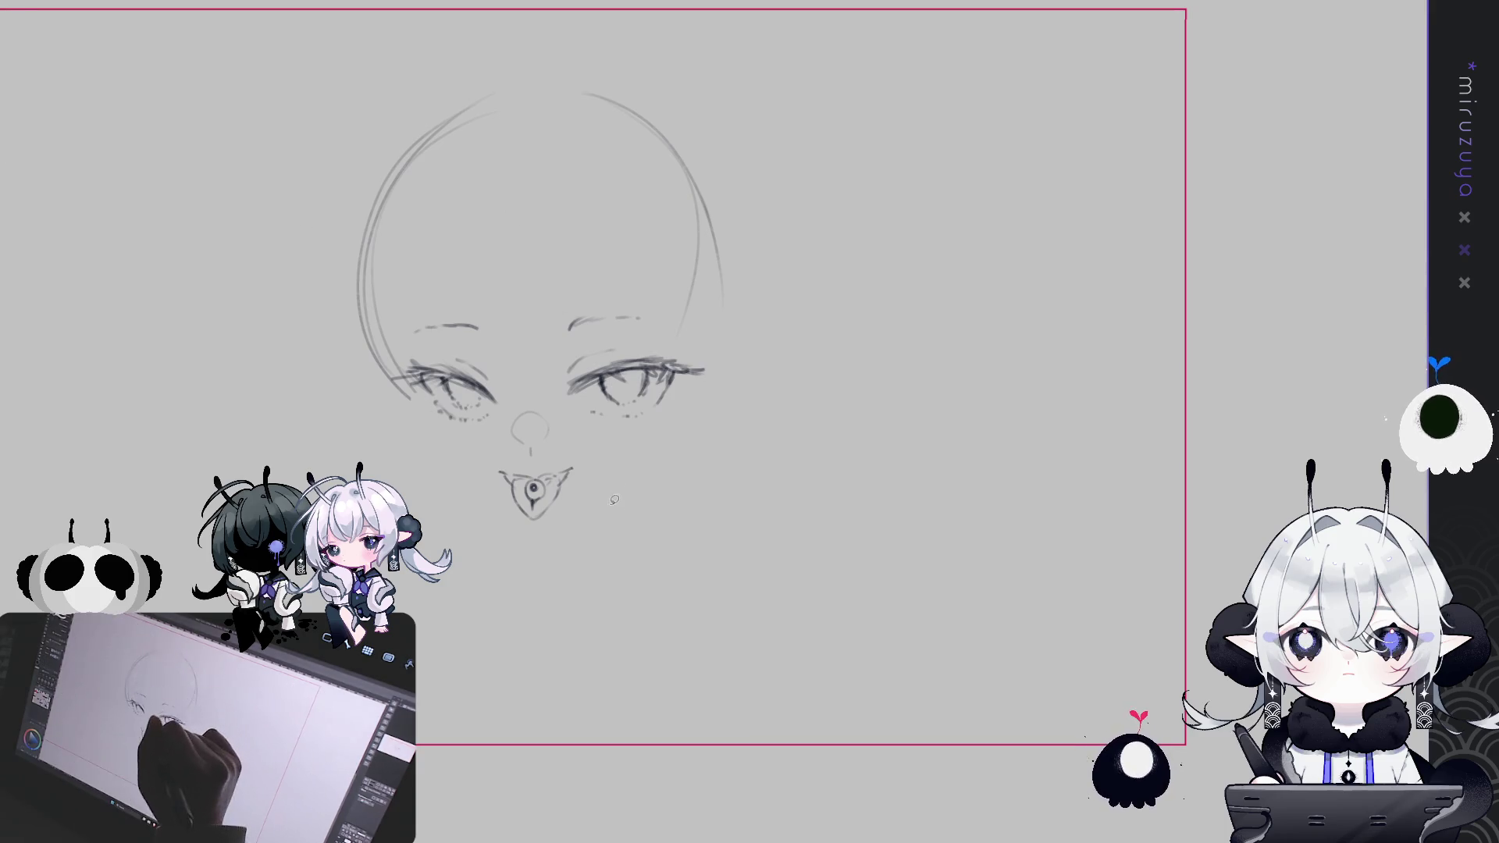
key(ctrl+t)
mouse_move(589, 467)
mouse_down()
mouse_move(612, 500)
mouse_move(601, 473)
mouse_move(574, 493)
mouse_up()
key(Return)
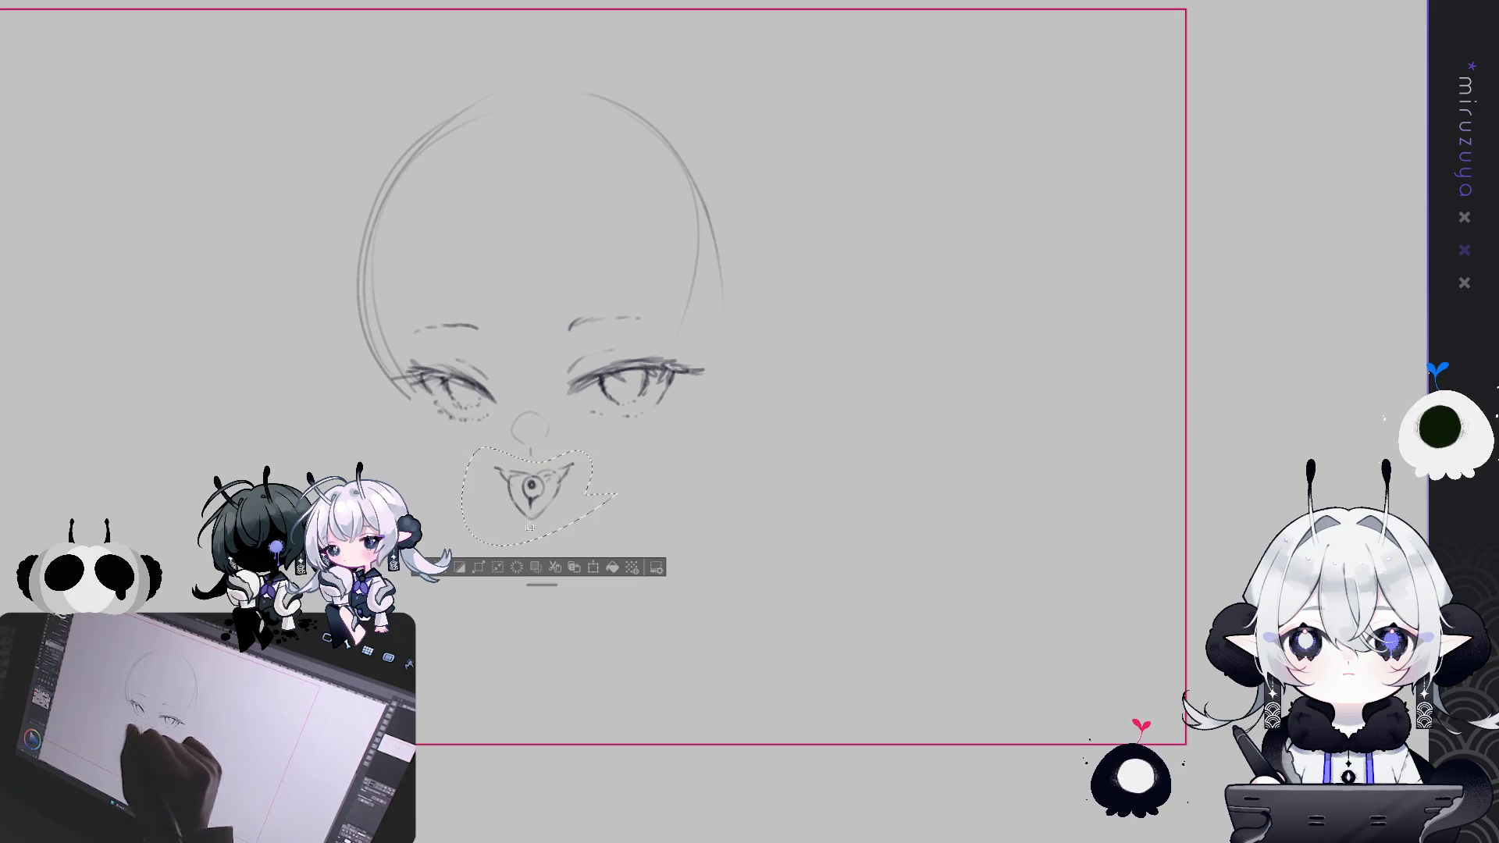
key(ctrl+d)
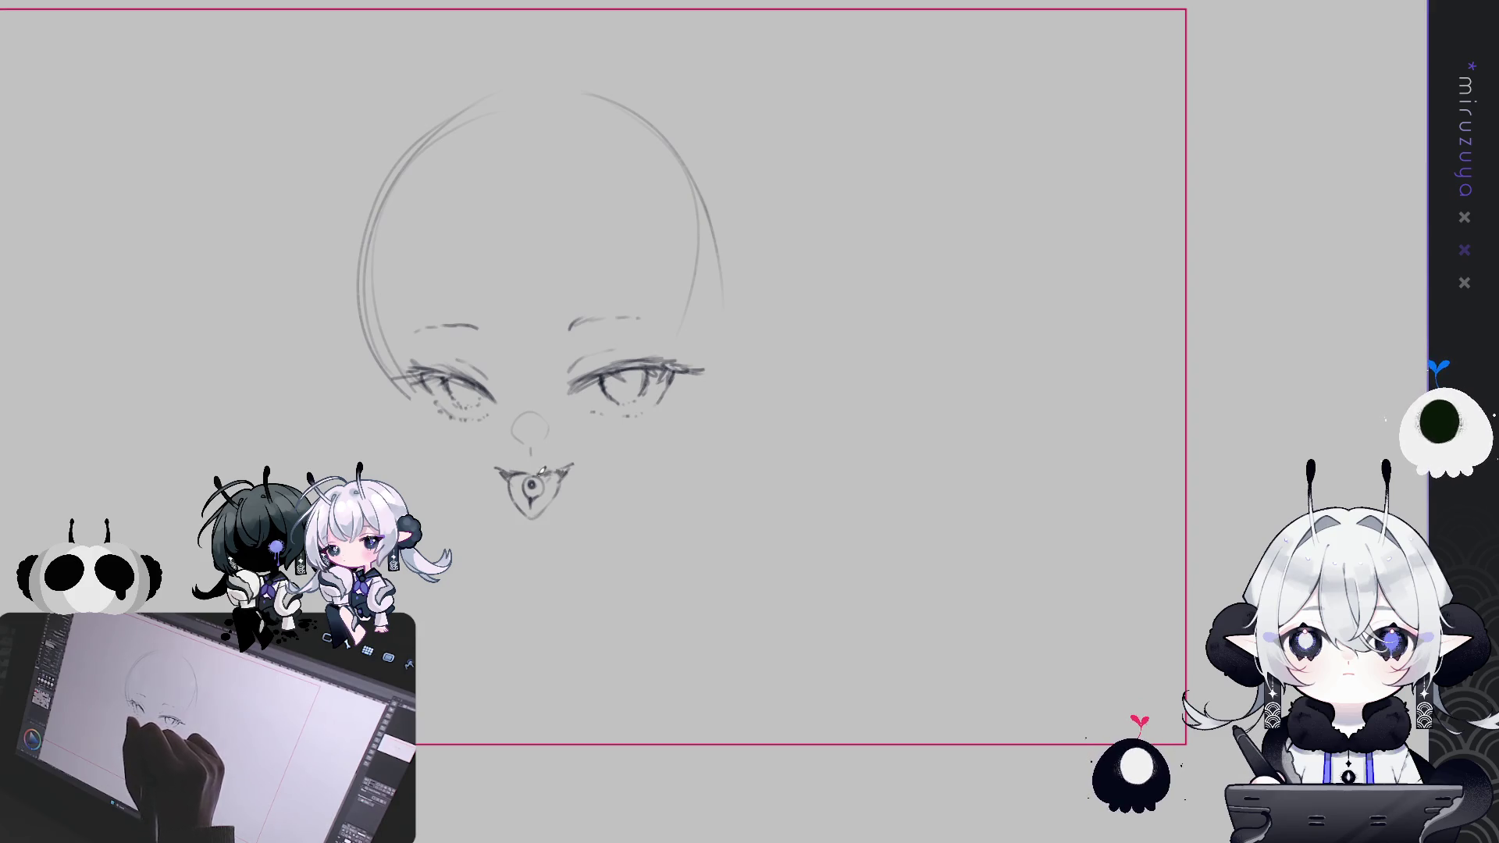
drag(514, 473, 523, 479)
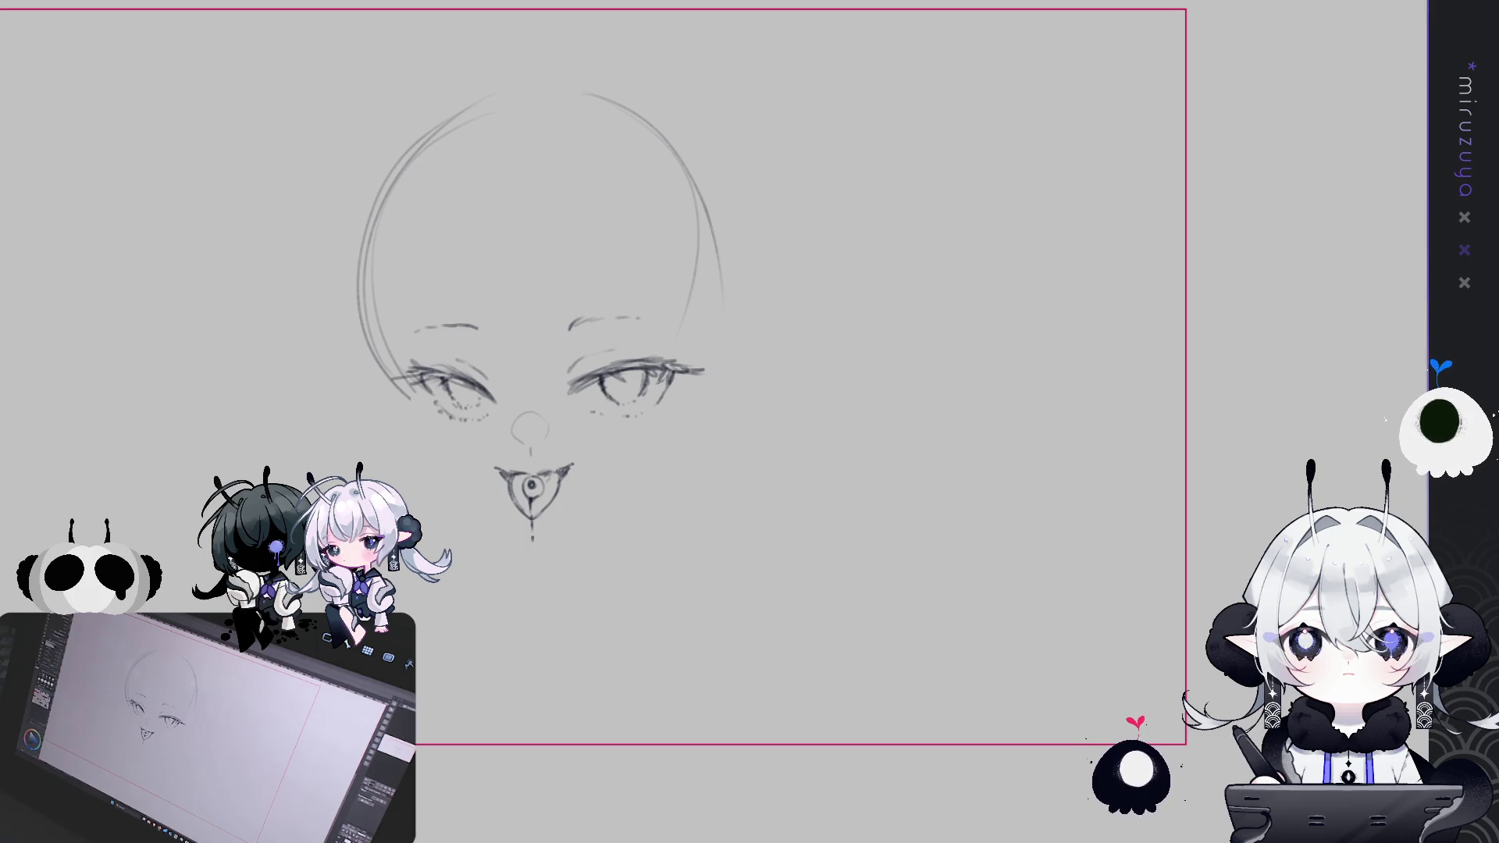
mouse_move(819, 644)
mouse_down()
mouse_move(984, 624)
mouse_move(944, 658)
mouse_up()
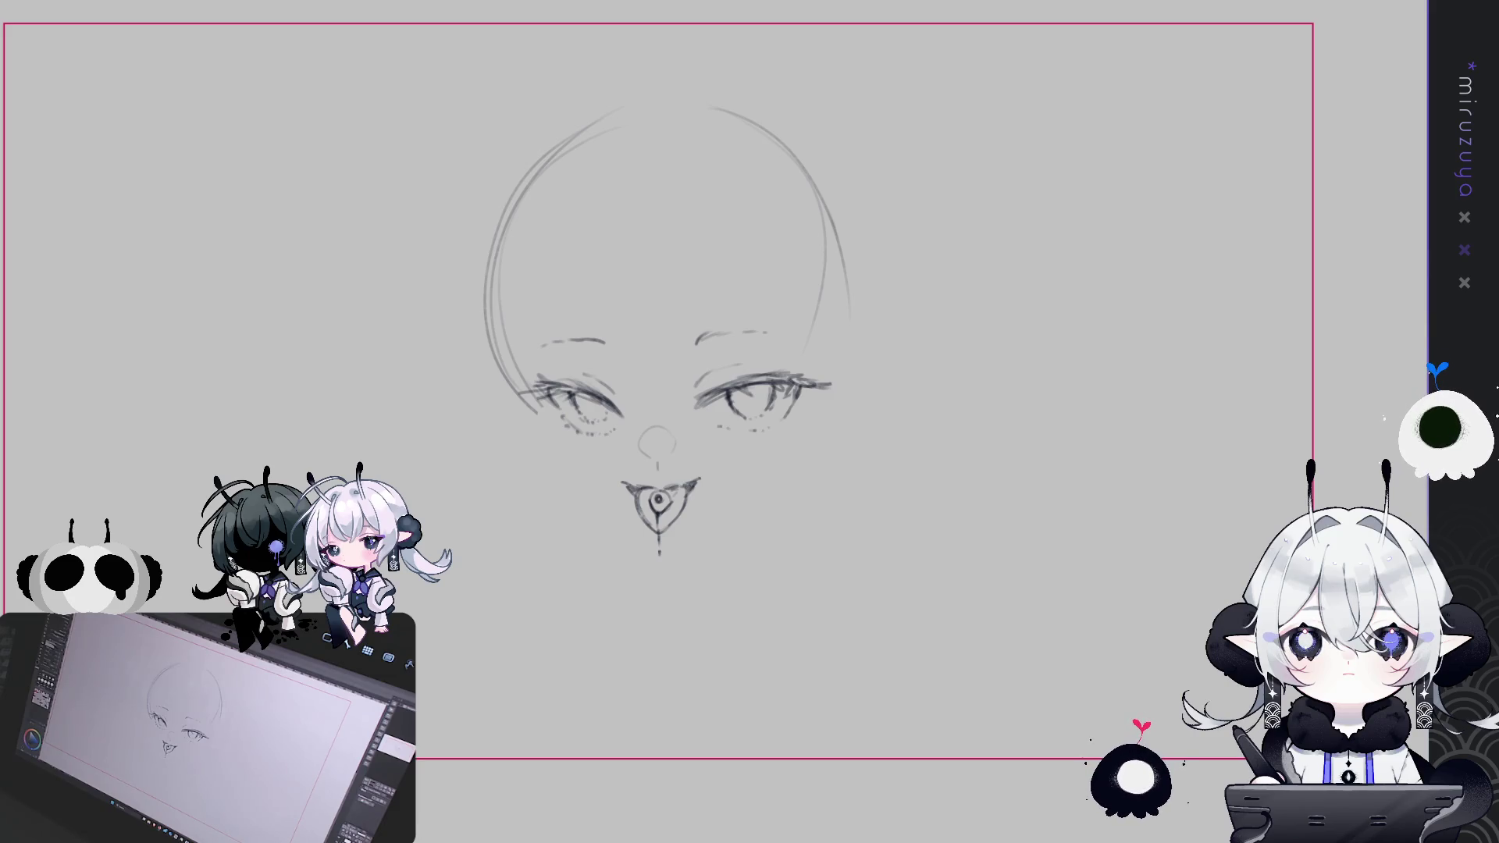
drag(1396, 235, 1396, 238)
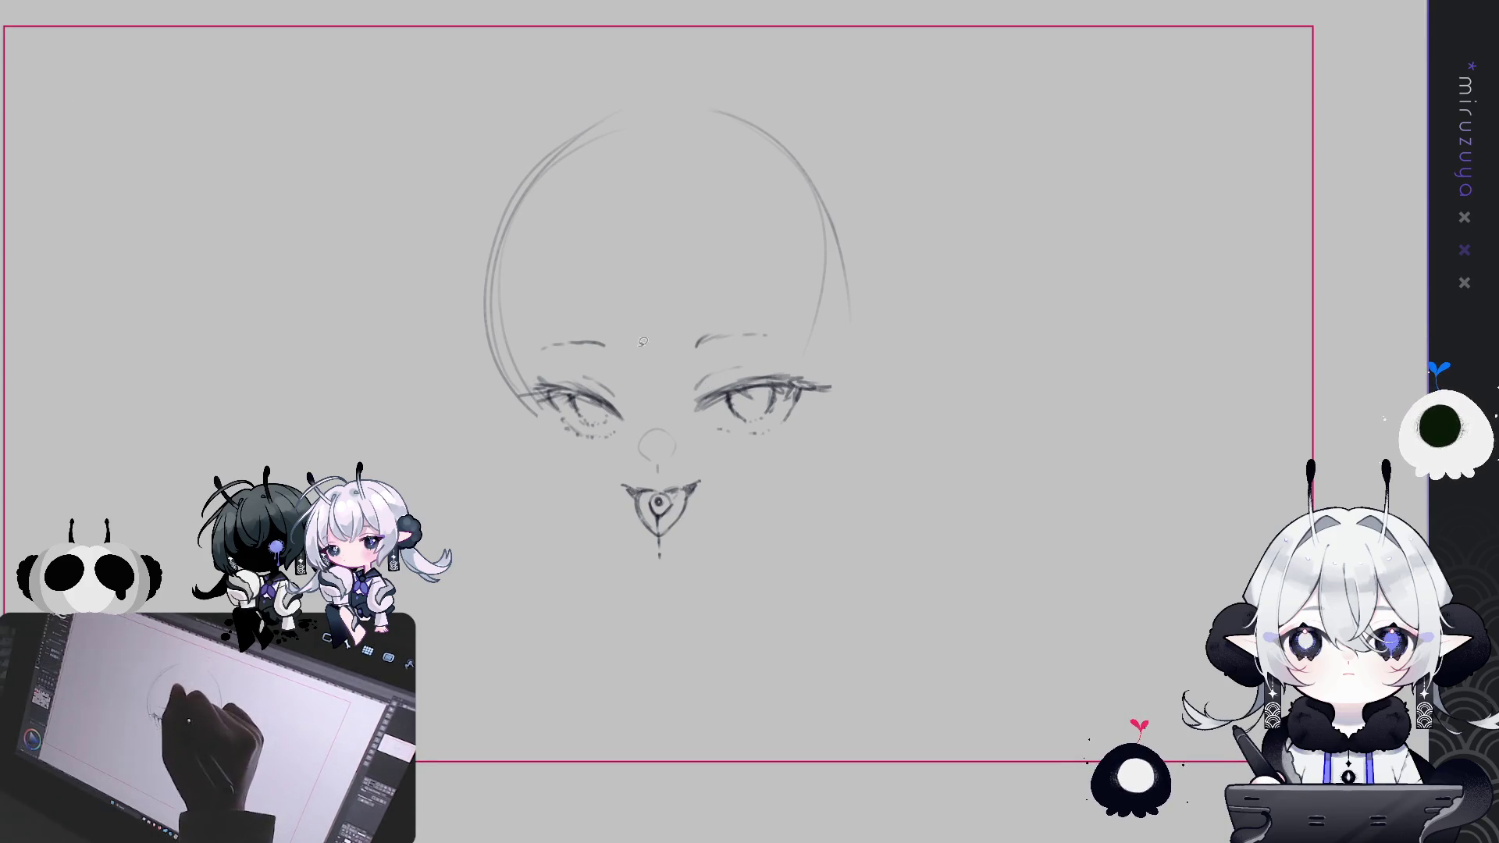
Select and transform the left and right eyebrows into adjusted positions
mouse_move(643, 342)
mouse_down()
mouse_move(603, 337)
mouse_move(611, 378)
mouse_up()
key(ctrl+t)
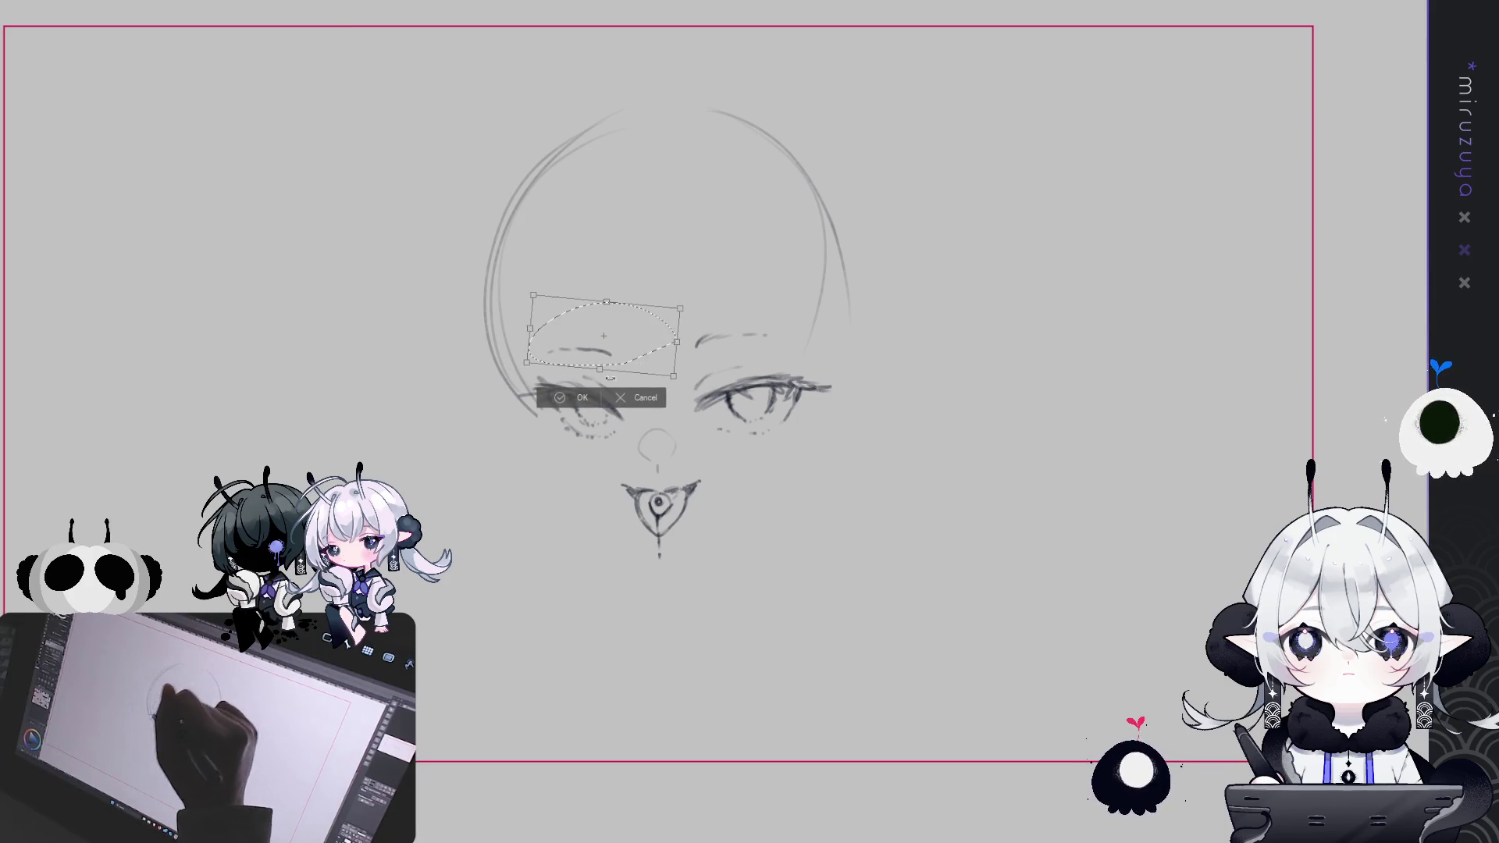
click(572, 398)
mouse_move(664, 295)
mouse_down()
mouse_move(730, 344)
mouse_move(797, 356)
mouse_up()
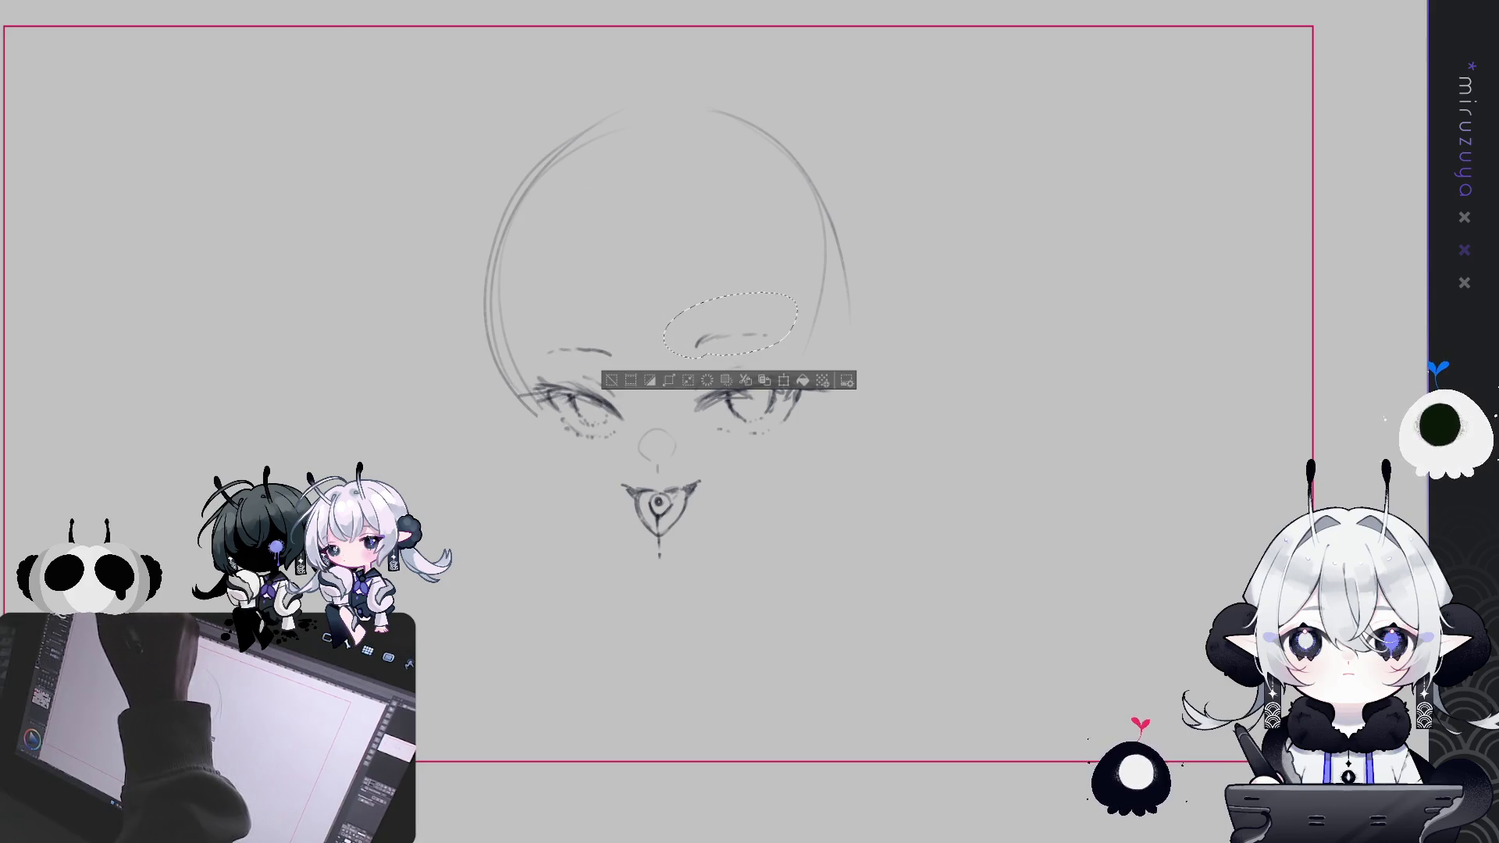
key(ctrl+t)
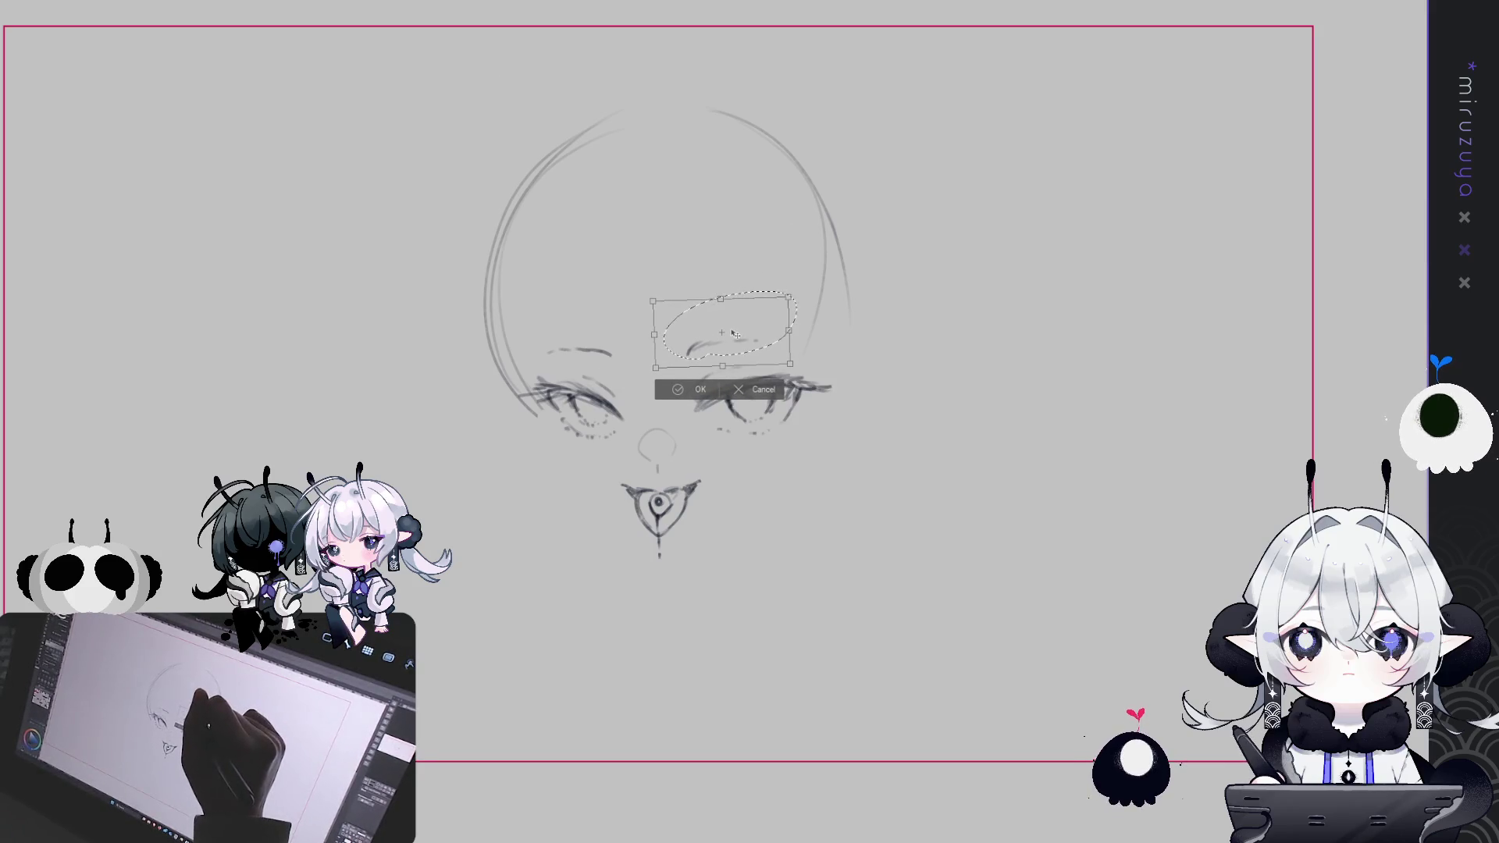
click(678, 389)
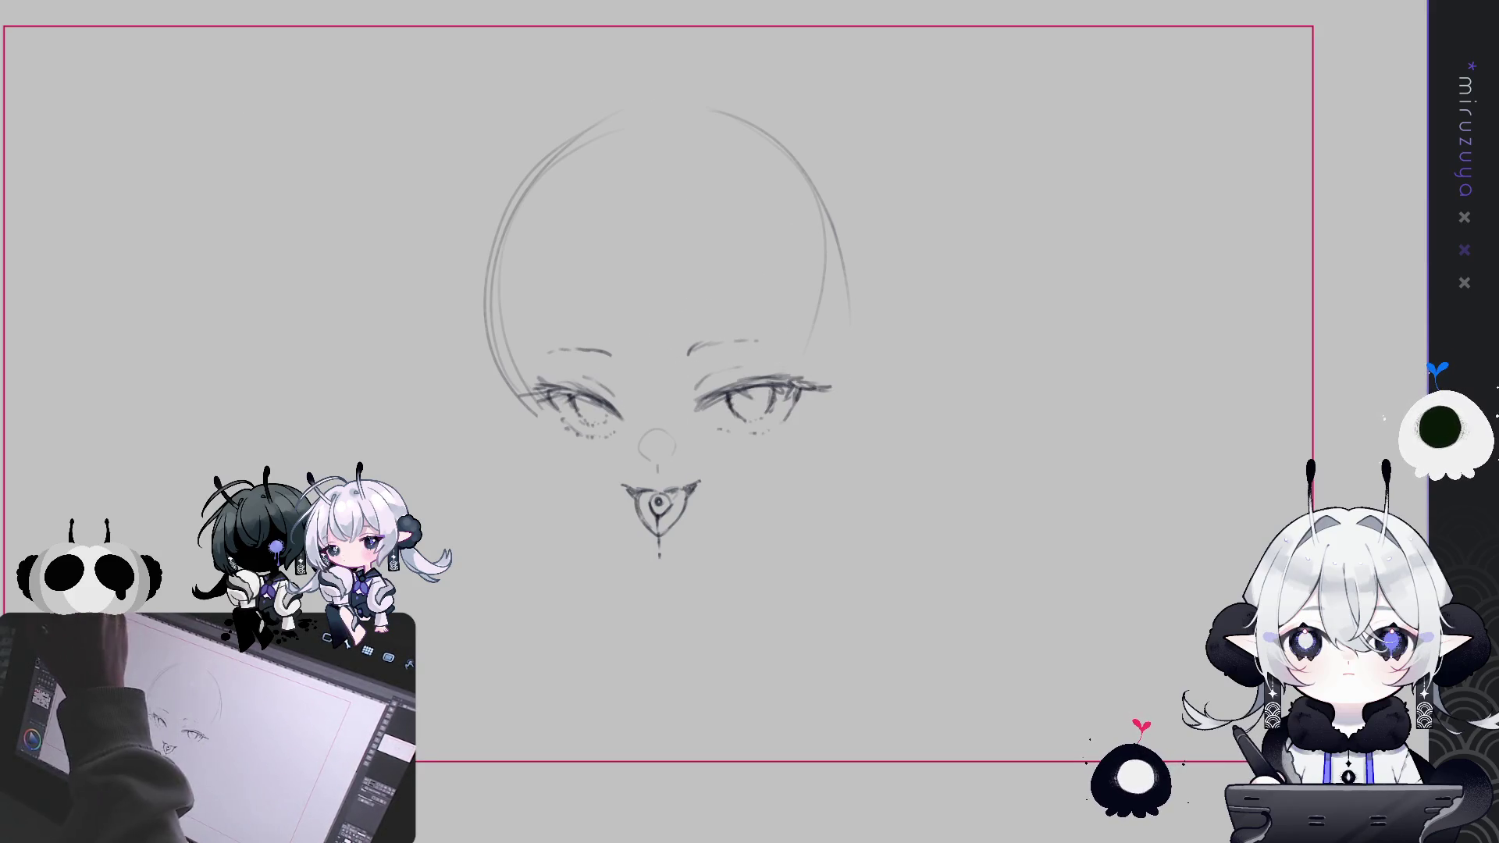
Sketch jawlines down both cheeks toward the chin, erasing and redrawing the lower left part
drag(518, 204, 505, 358)
drag(533, 415, 549, 449)
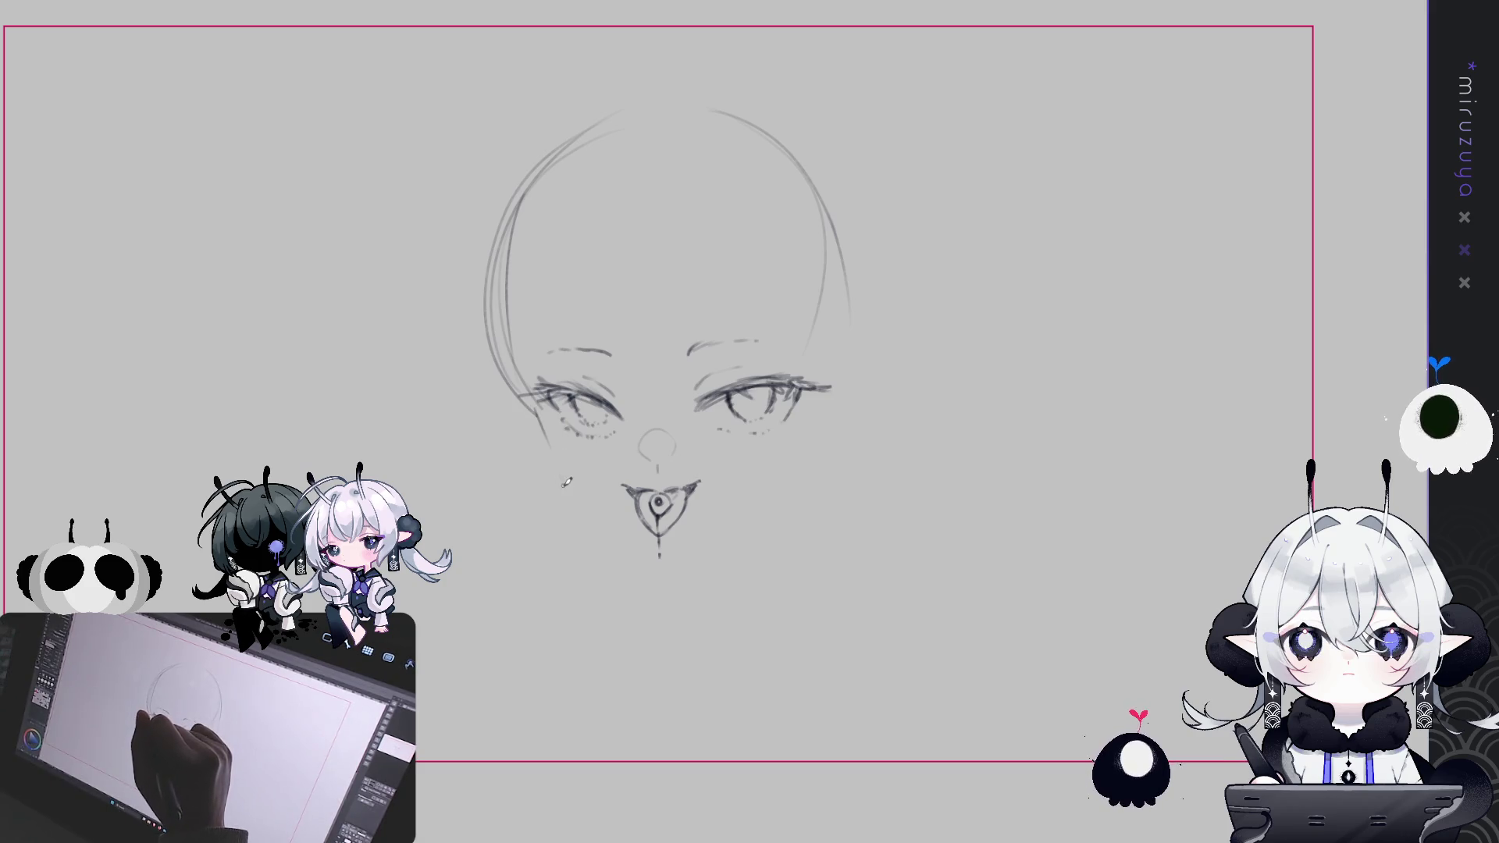
drag(539, 410, 600, 519)
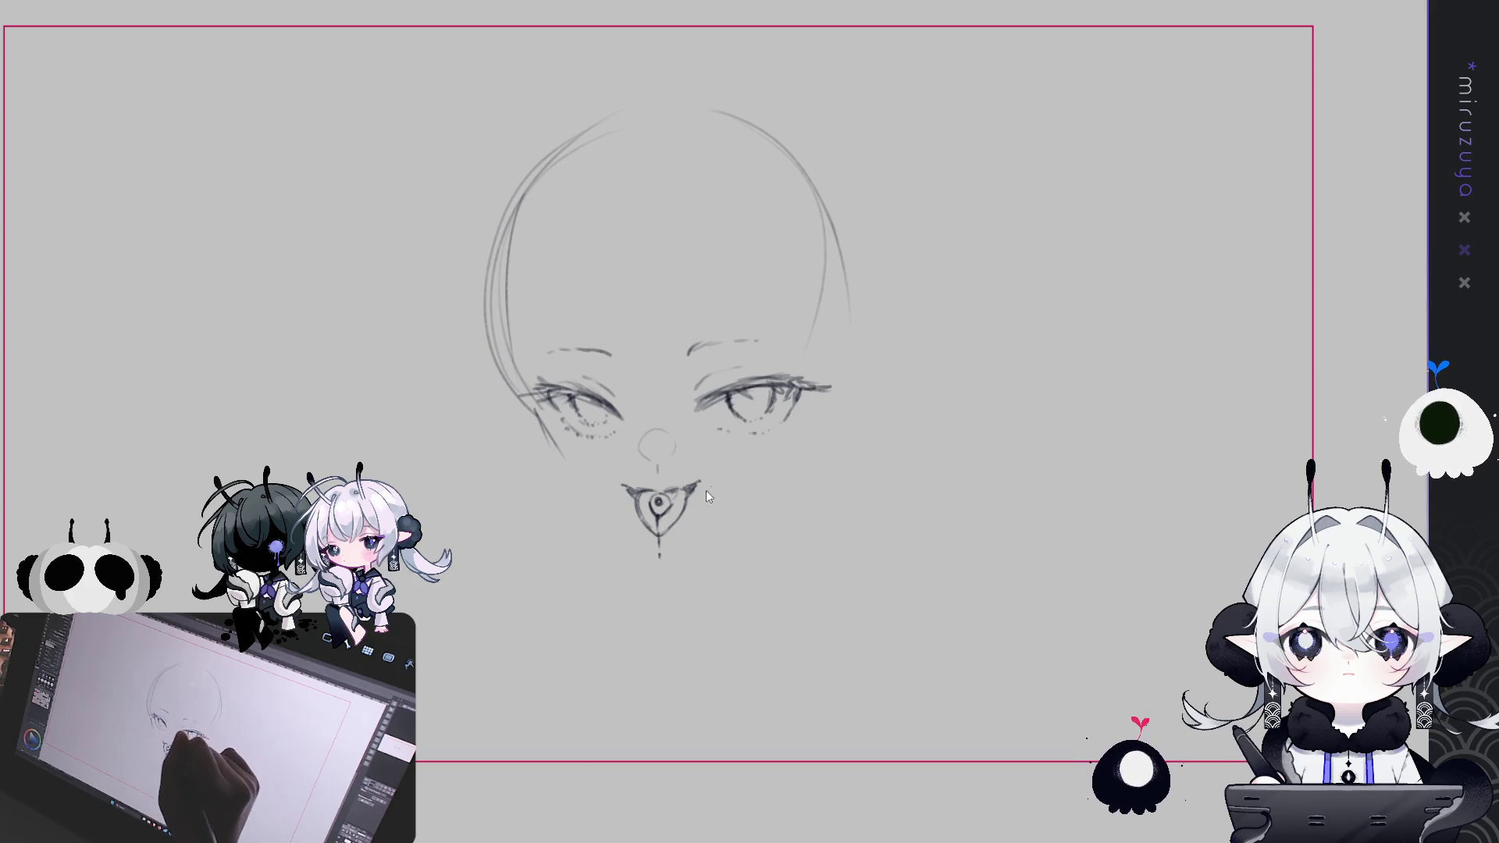
drag(568, 459, 572, 471)
drag(662, 521, 670, 531)
drag(570, 480, 636, 528)
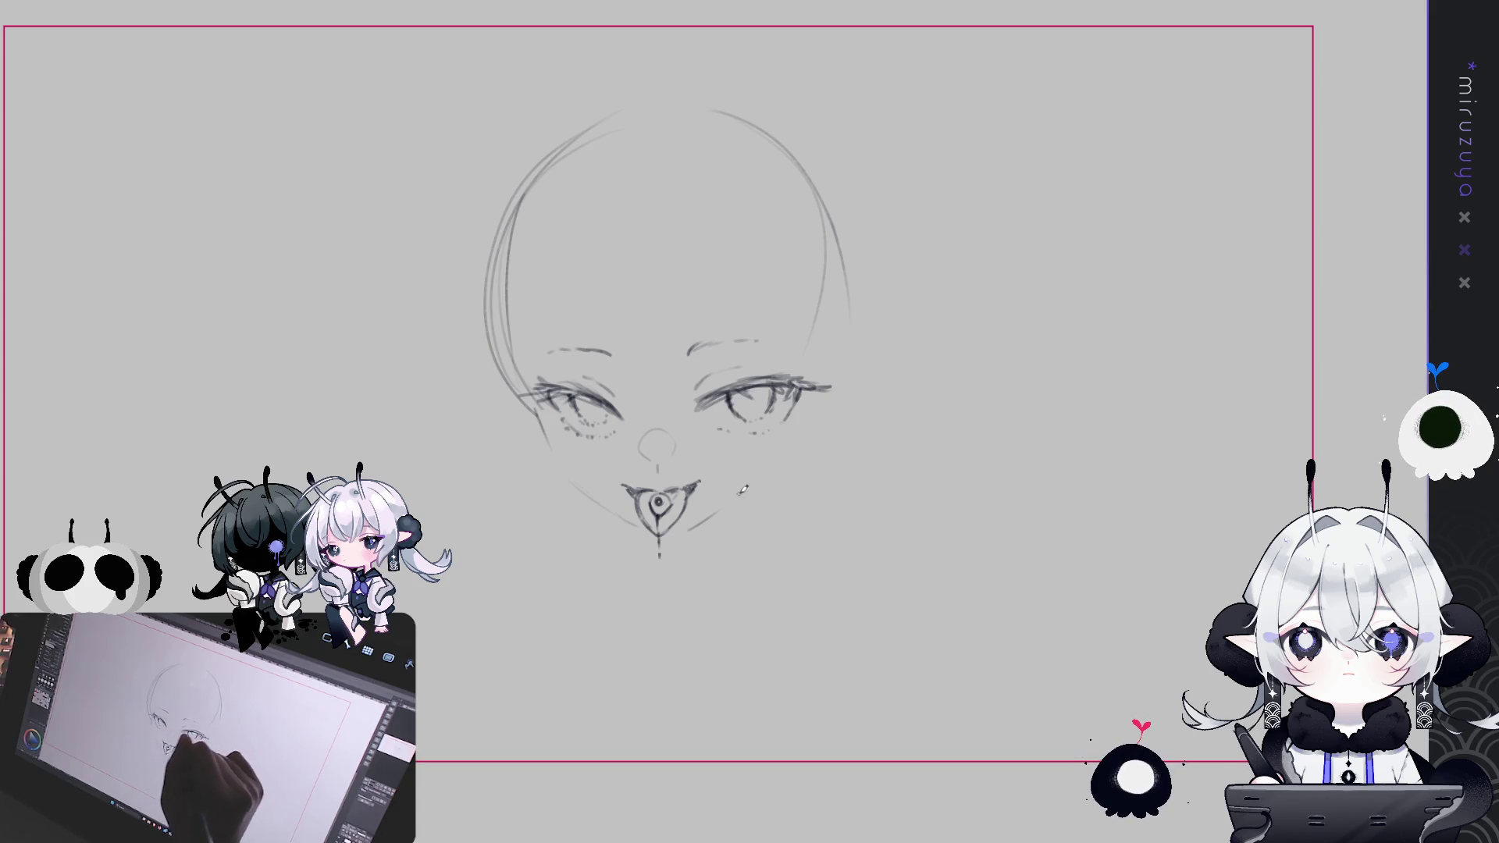
drag(795, 437, 777, 469)
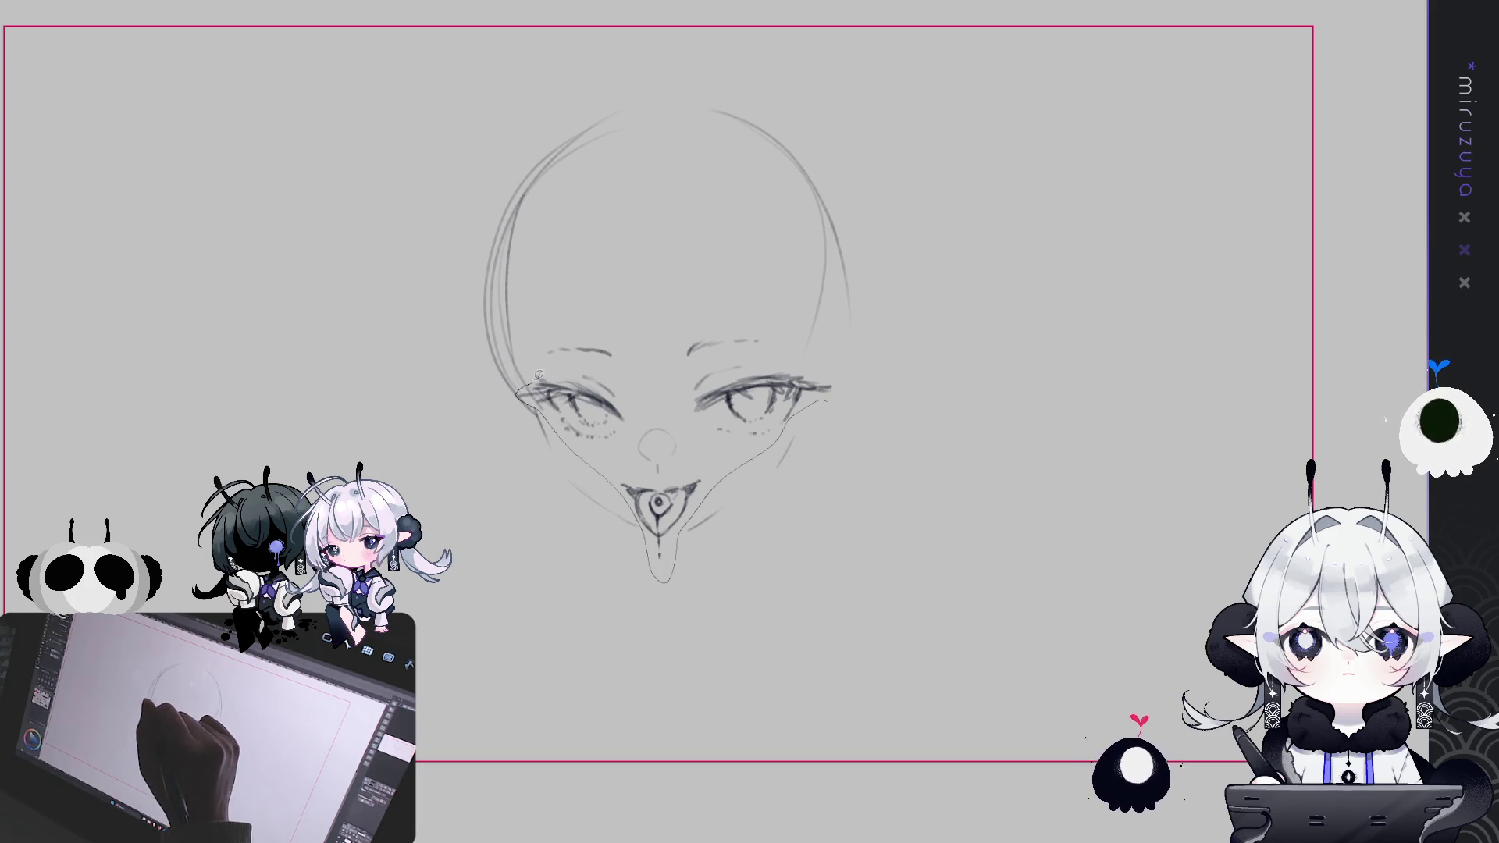
drag(539, 375, 788, 303)
Lasso the facial features and free-transform them to reshape and resize within the head
drag(840, 365, 533, 387)
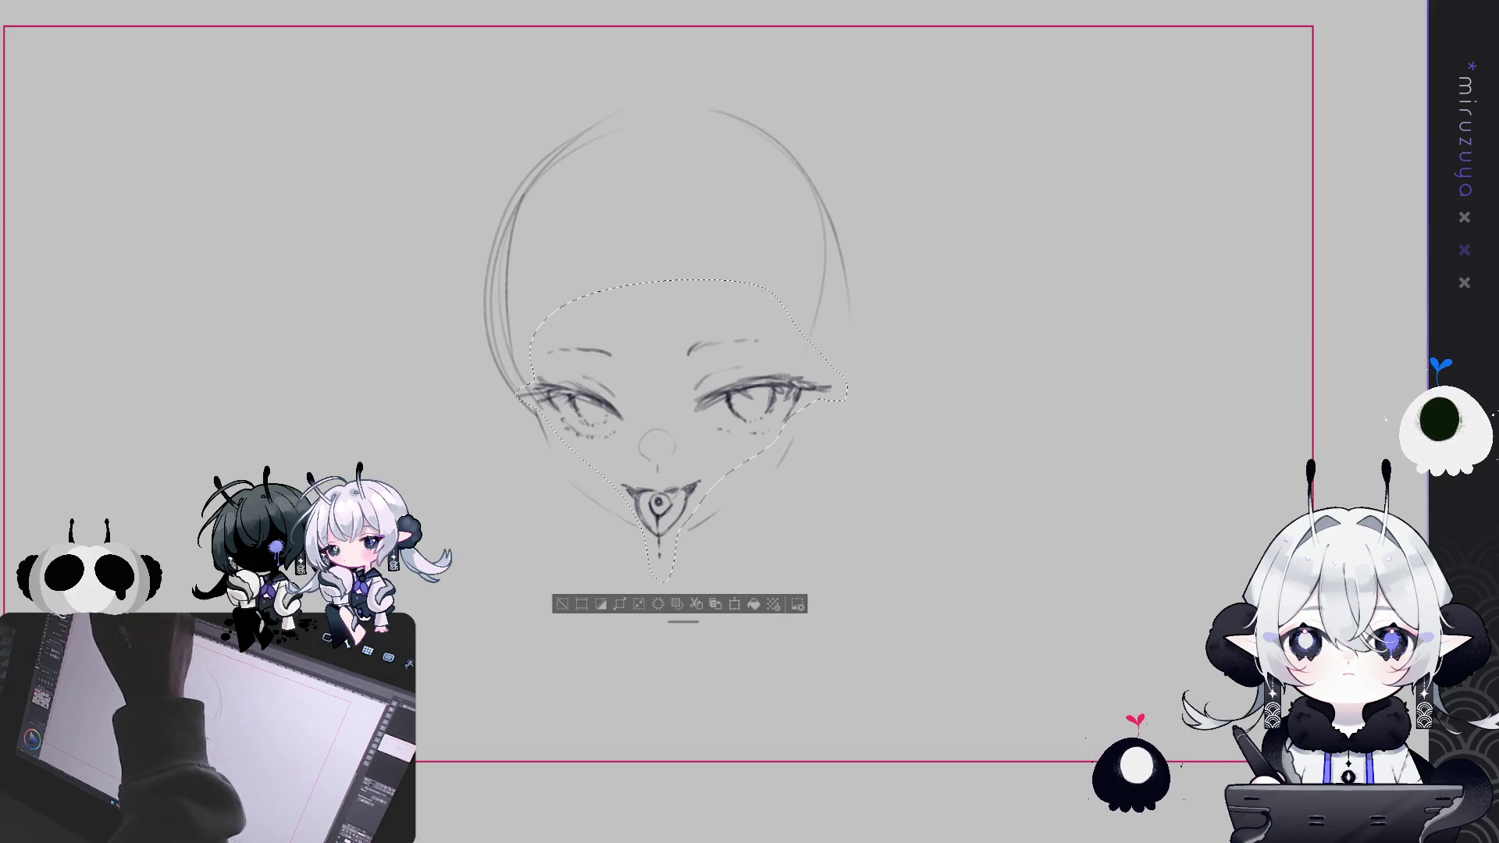
key(ctrl+t)
drag(828, 290, 789, 342)
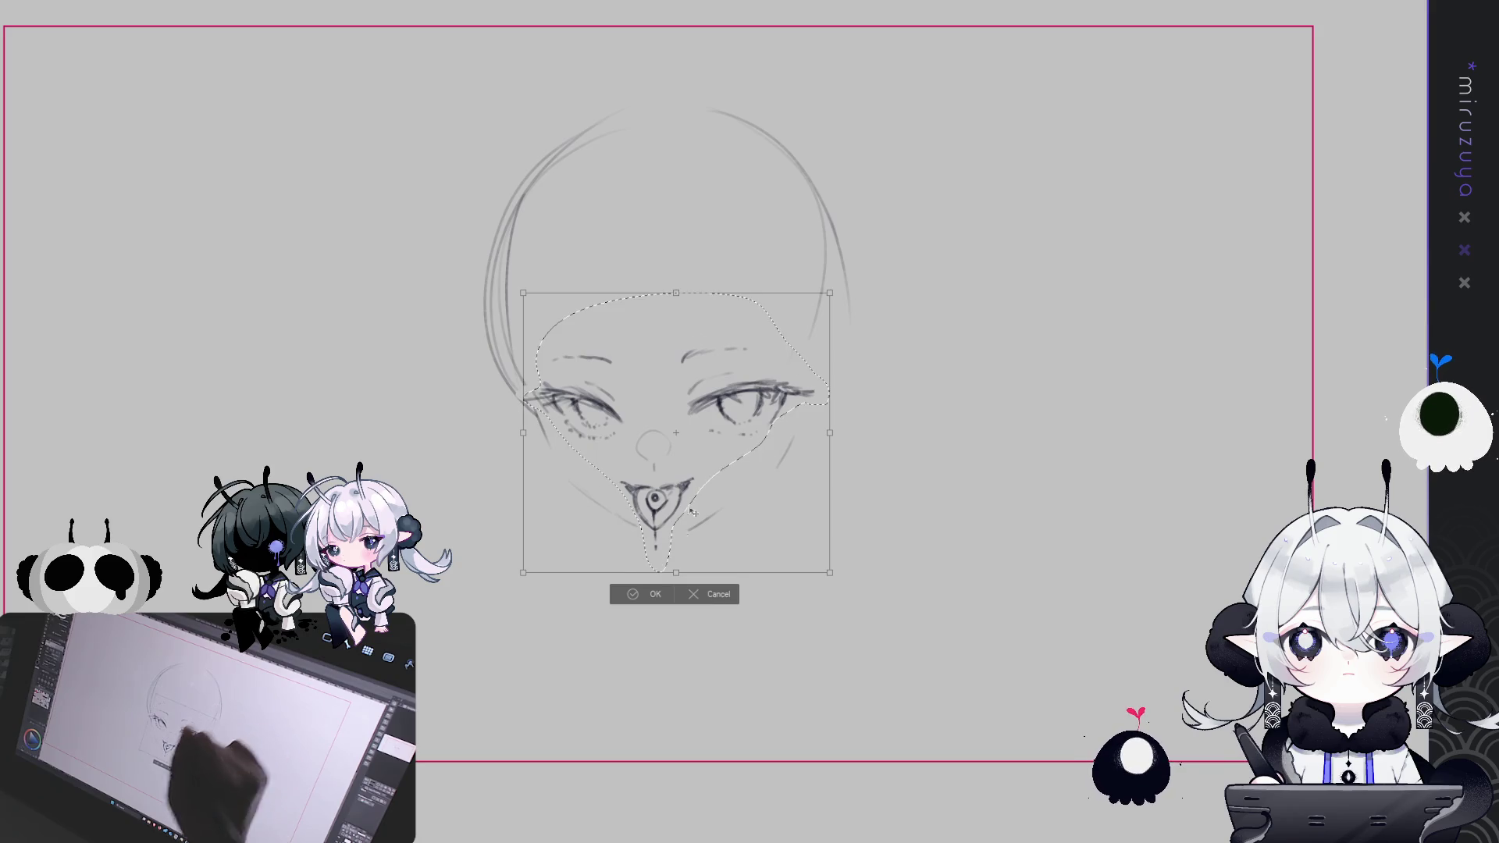
key(Return)
click(563, 595)
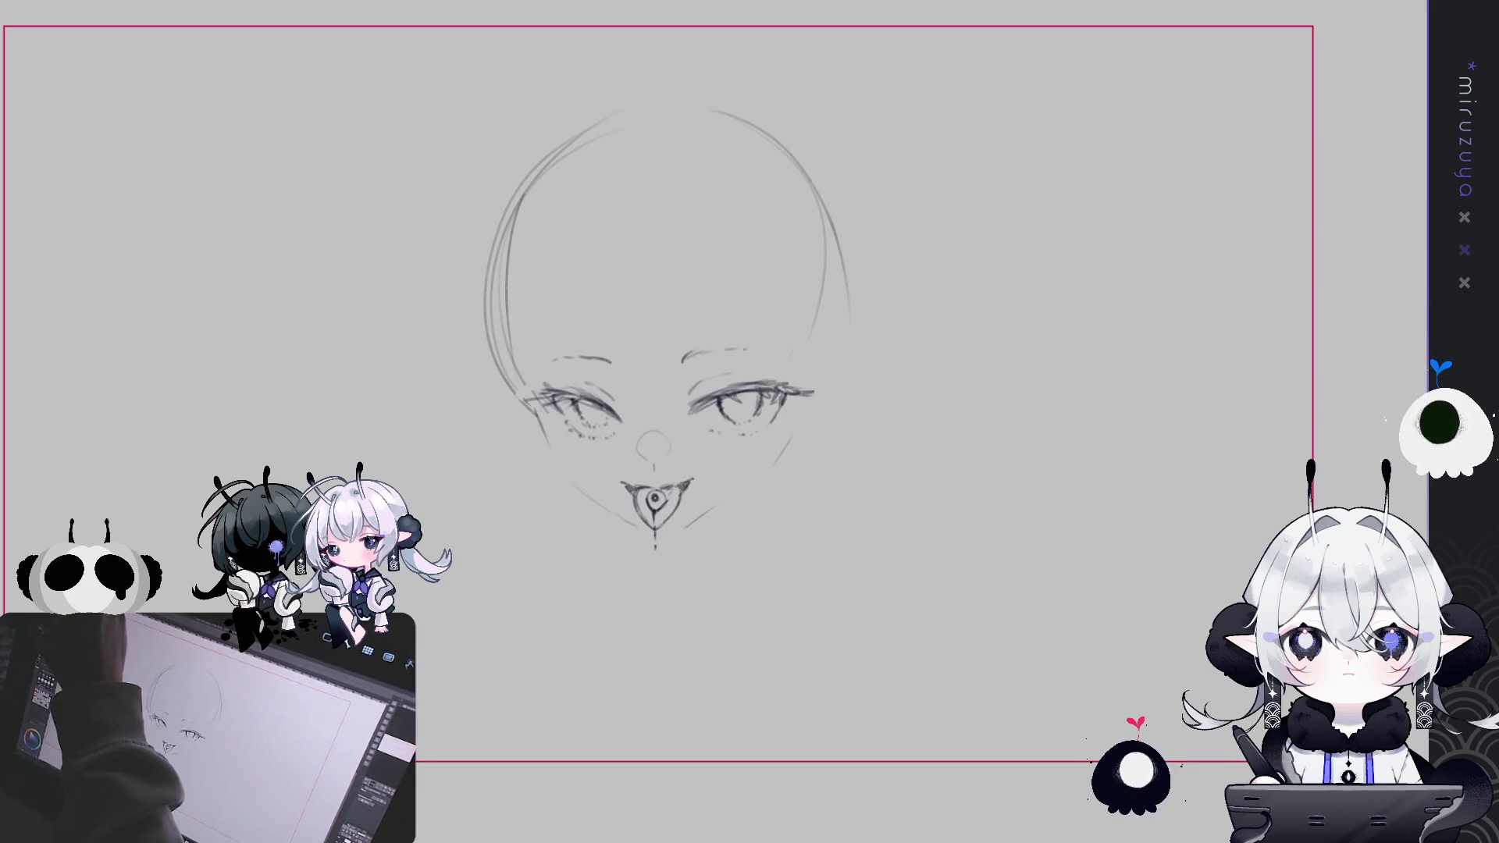
Extend the right eye's outer lash, then shift both eyes slightly up and left
drag(808, 395, 829, 385)
mouse_move(602, 450)
mouse_down()
mouse_move(570, 441)
mouse_move(531, 374)
mouse_move(768, 309)
mouse_move(837, 384)
mouse_up()
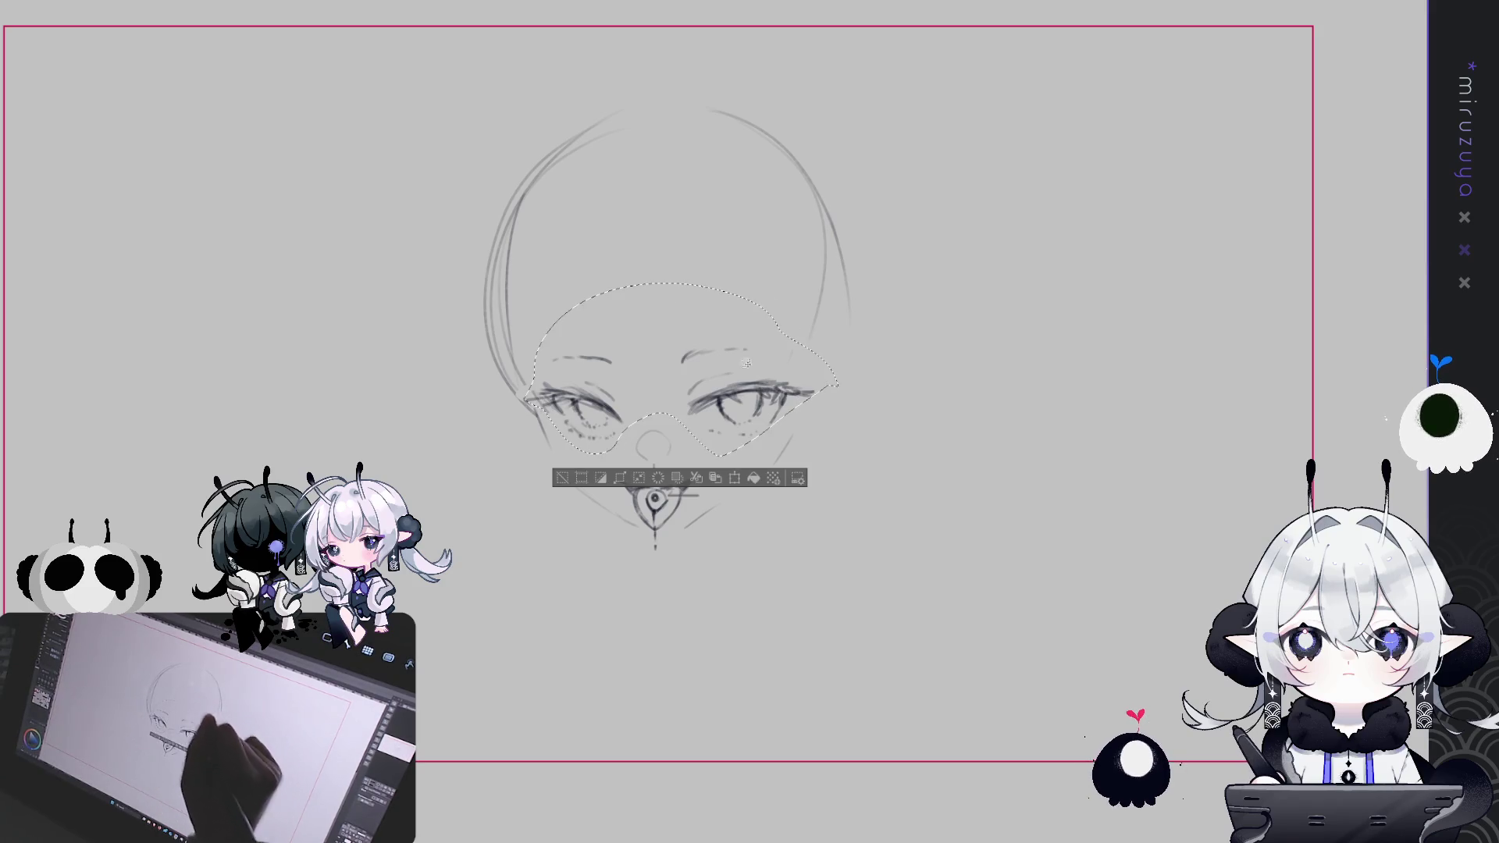
key(ctrl+t)
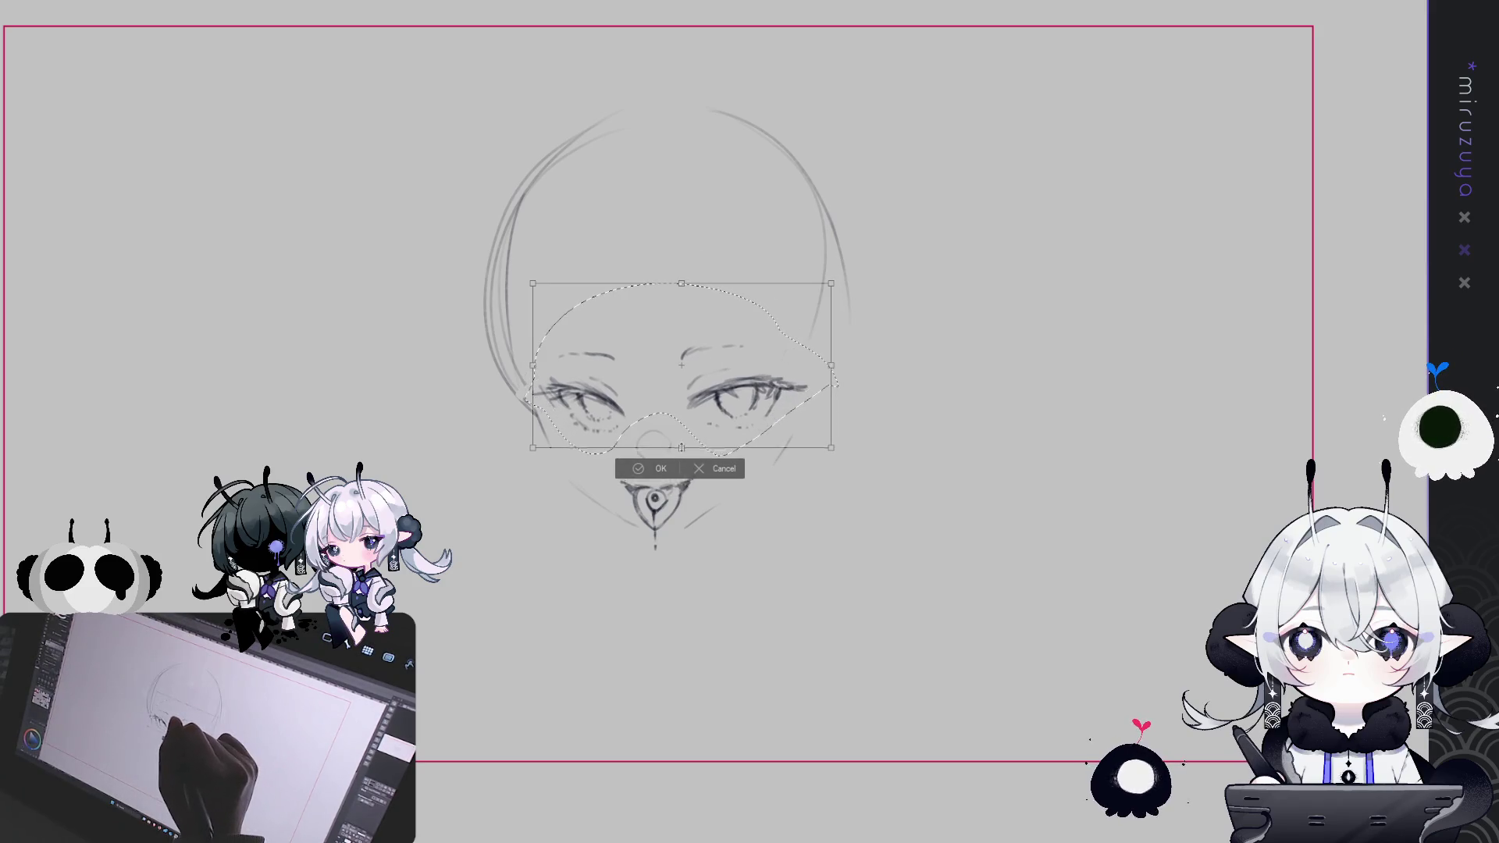
drag(759, 366, 751, 361)
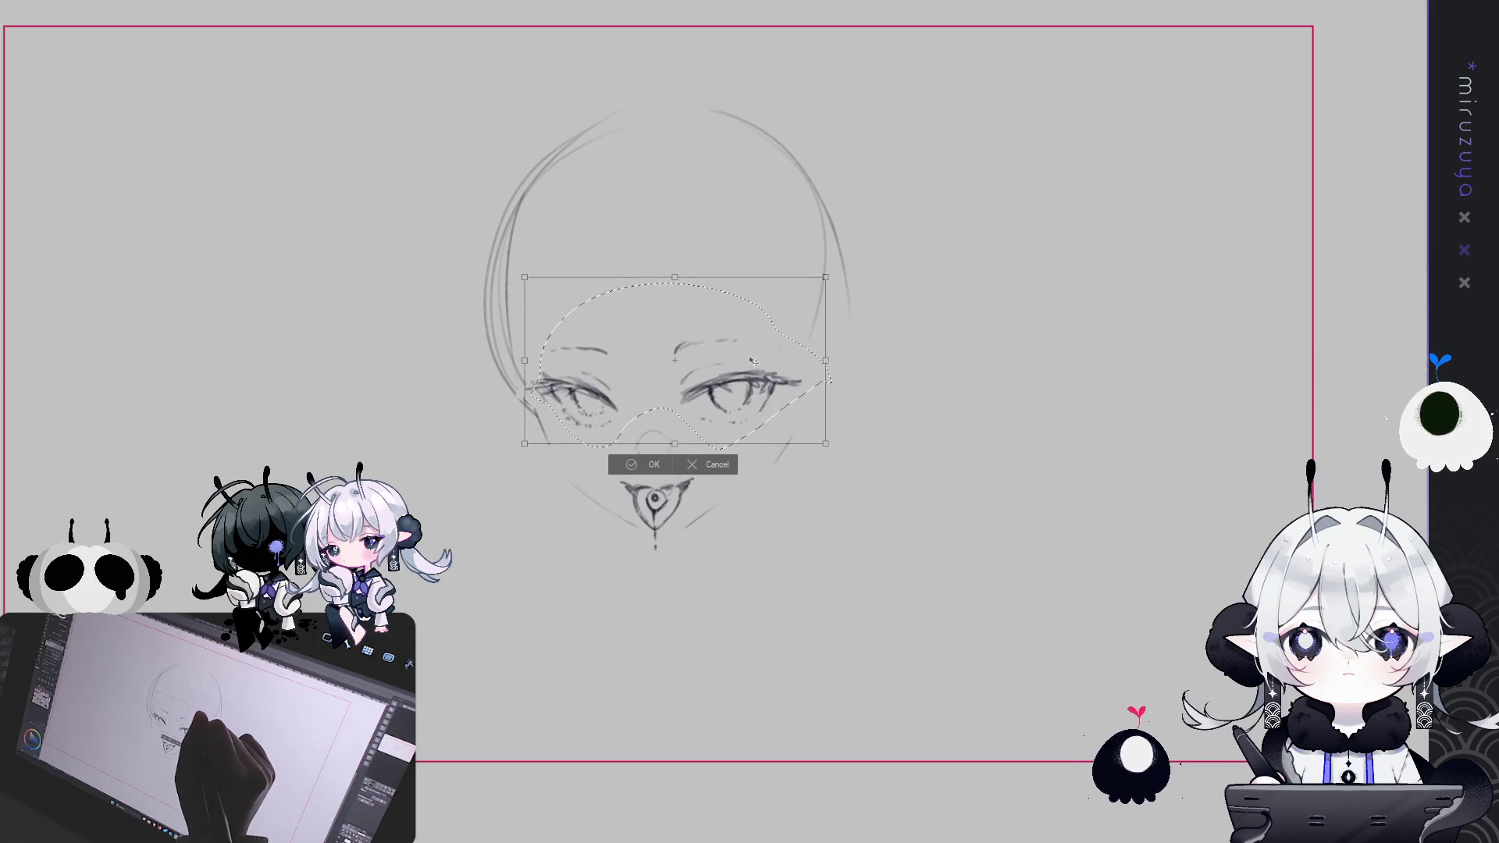
click(656, 464)
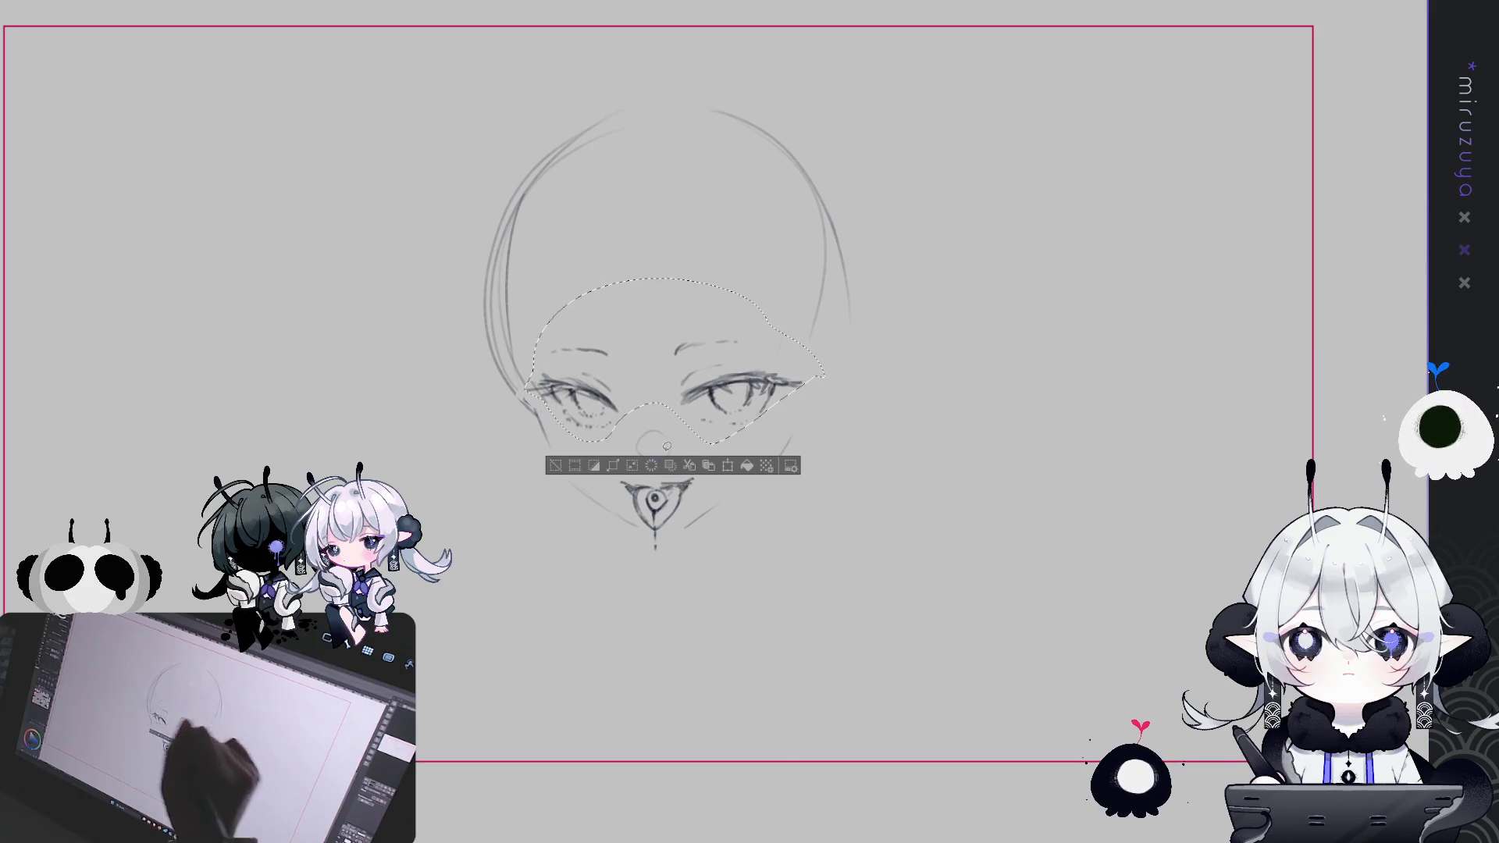
key(ctrl+d)
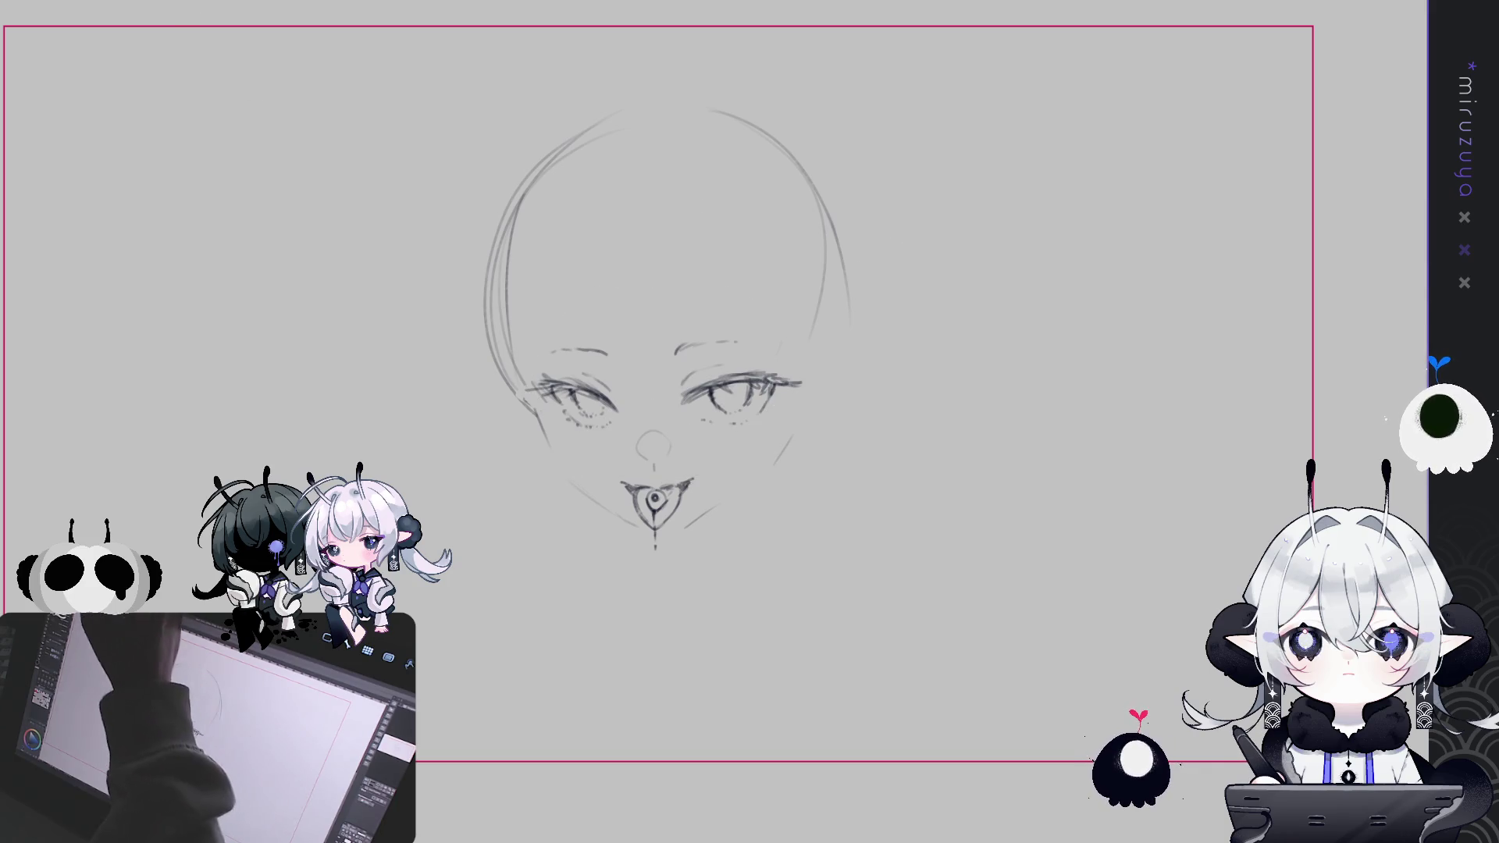
key(ctrl+minus)
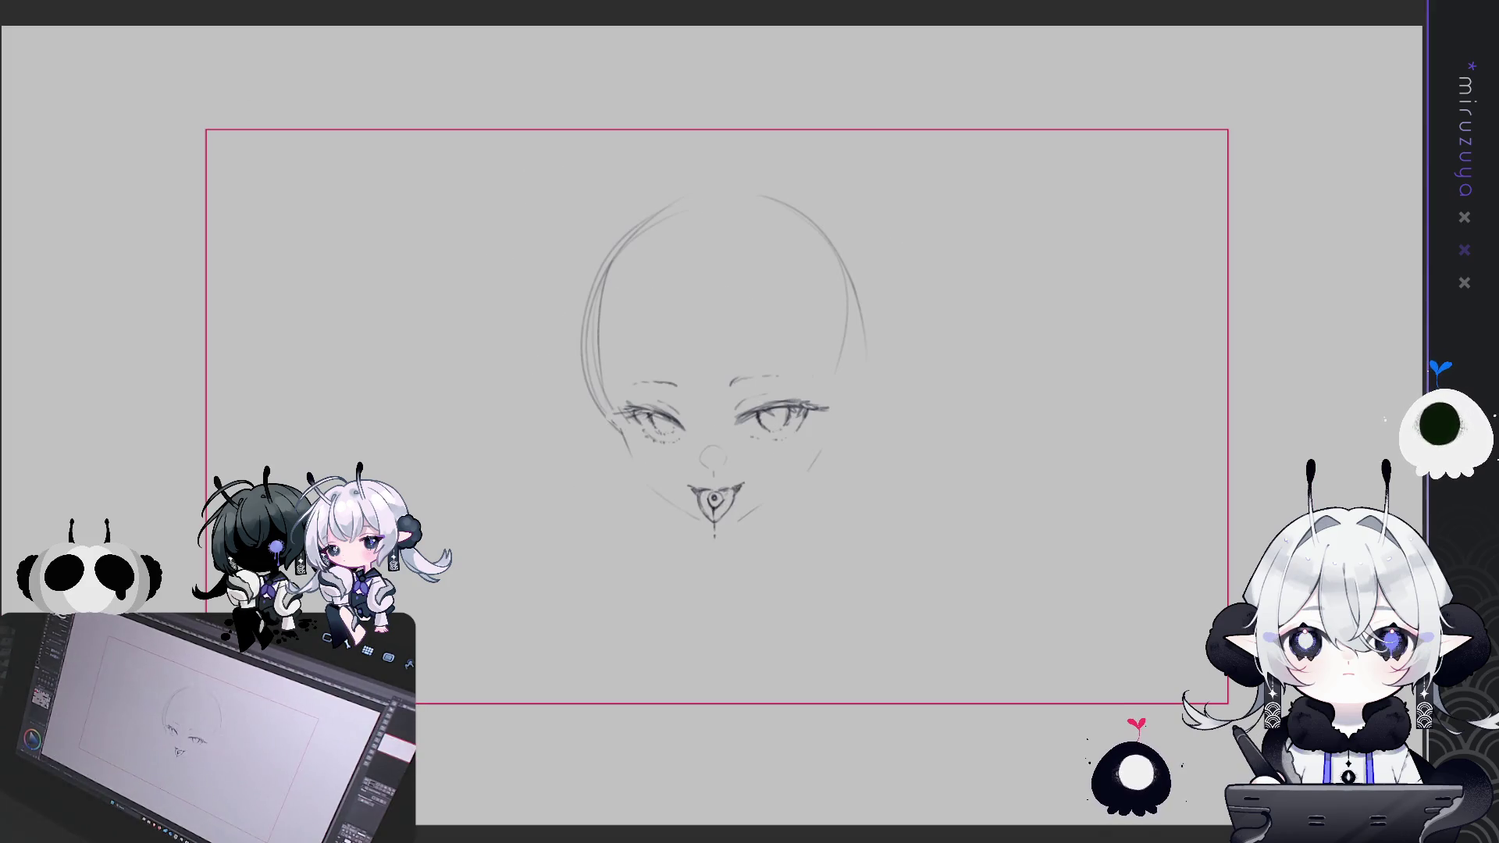
key(ctrl+plus)
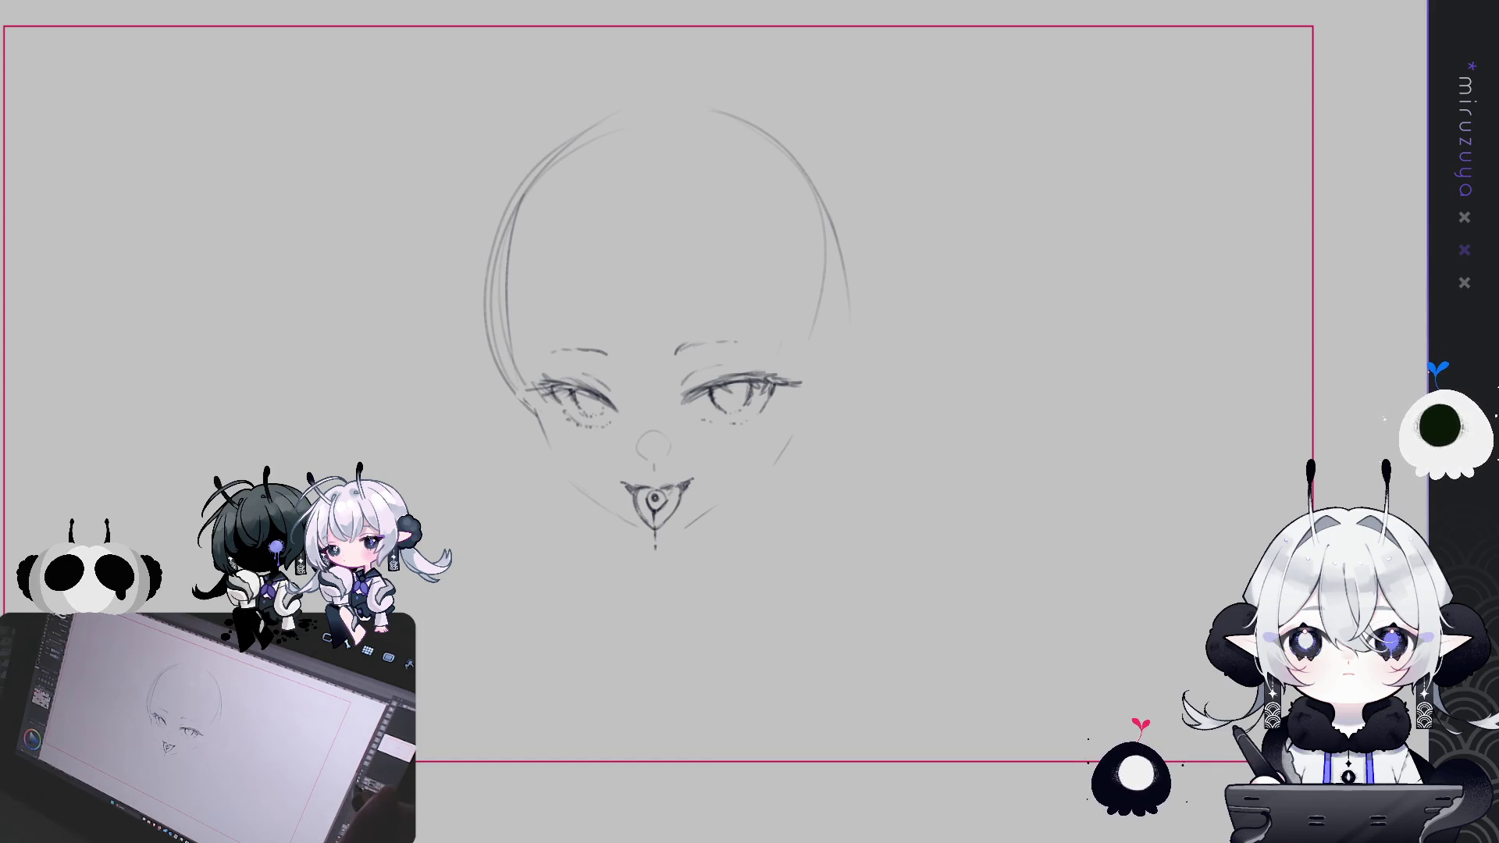
Extend the left and right jawlines so they meet at a narrow pointed chin
drag(691, 411, 639, 411)
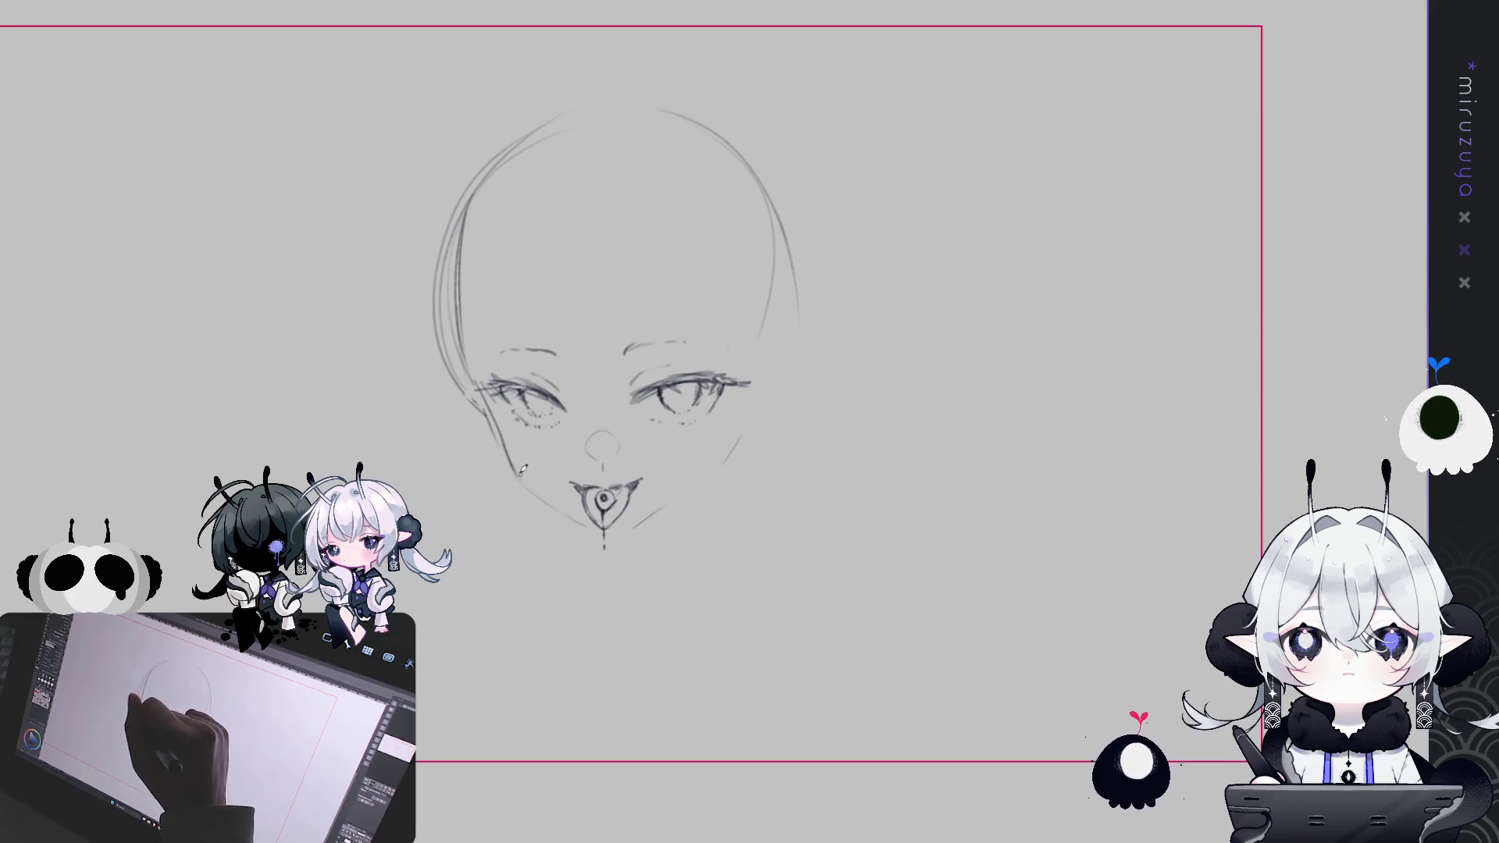
drag(530, 480, 586, 521)
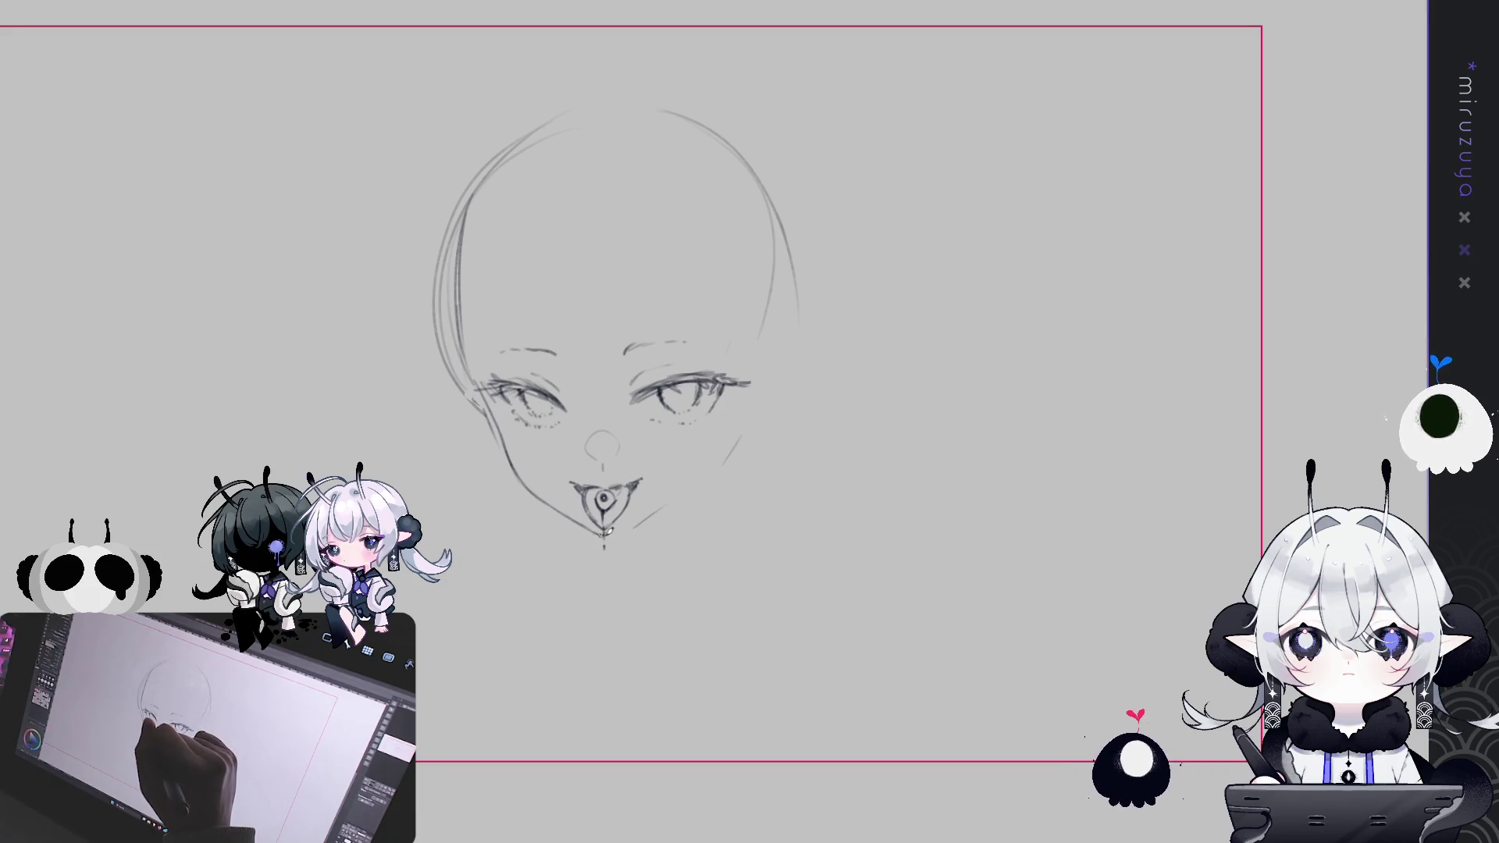
drag(605, 536, 665, 508)
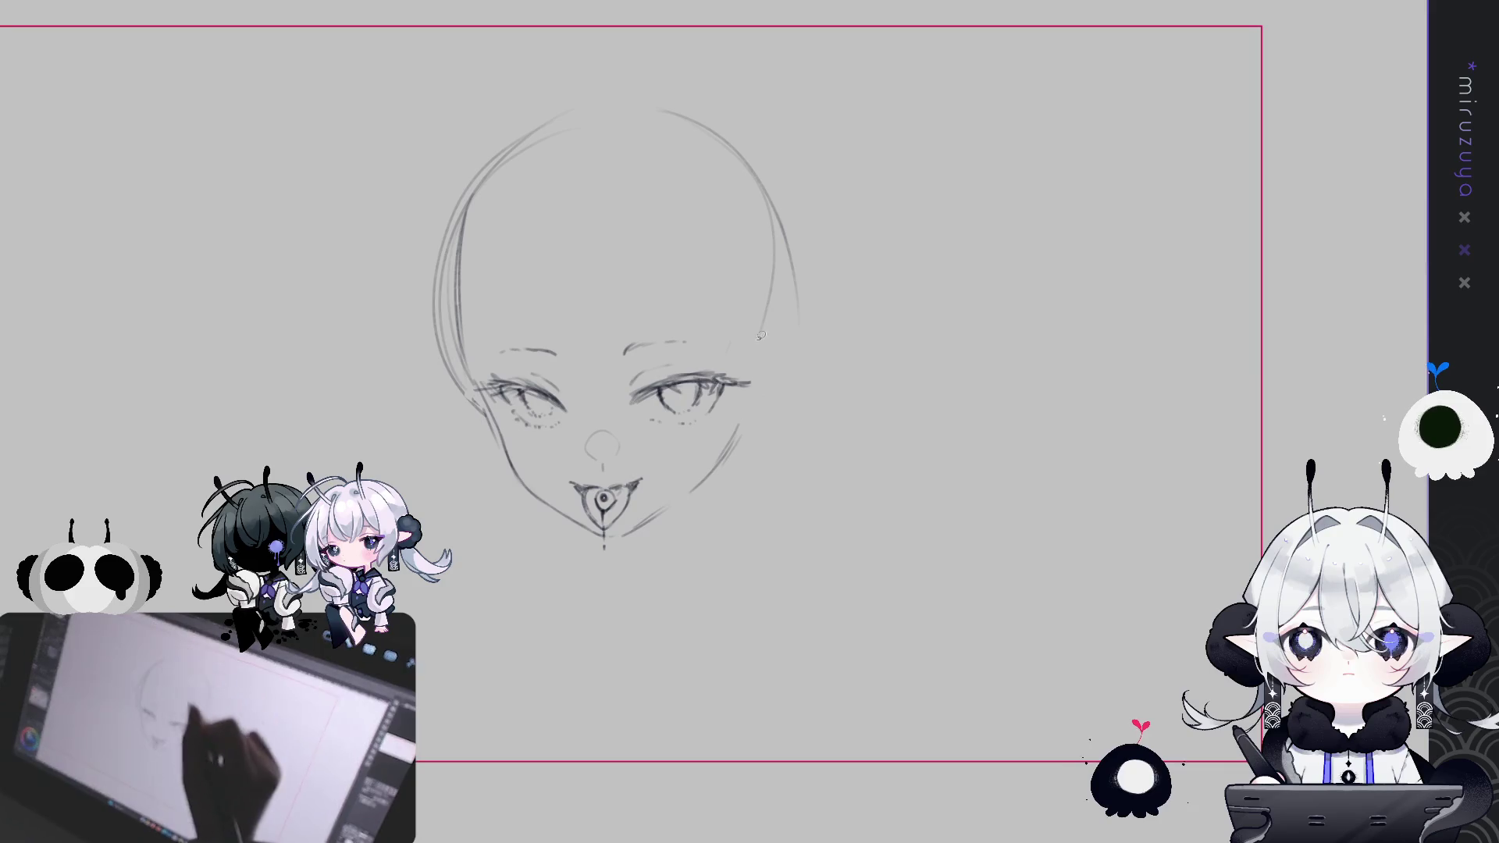
drag(769, 383, 620, 413)
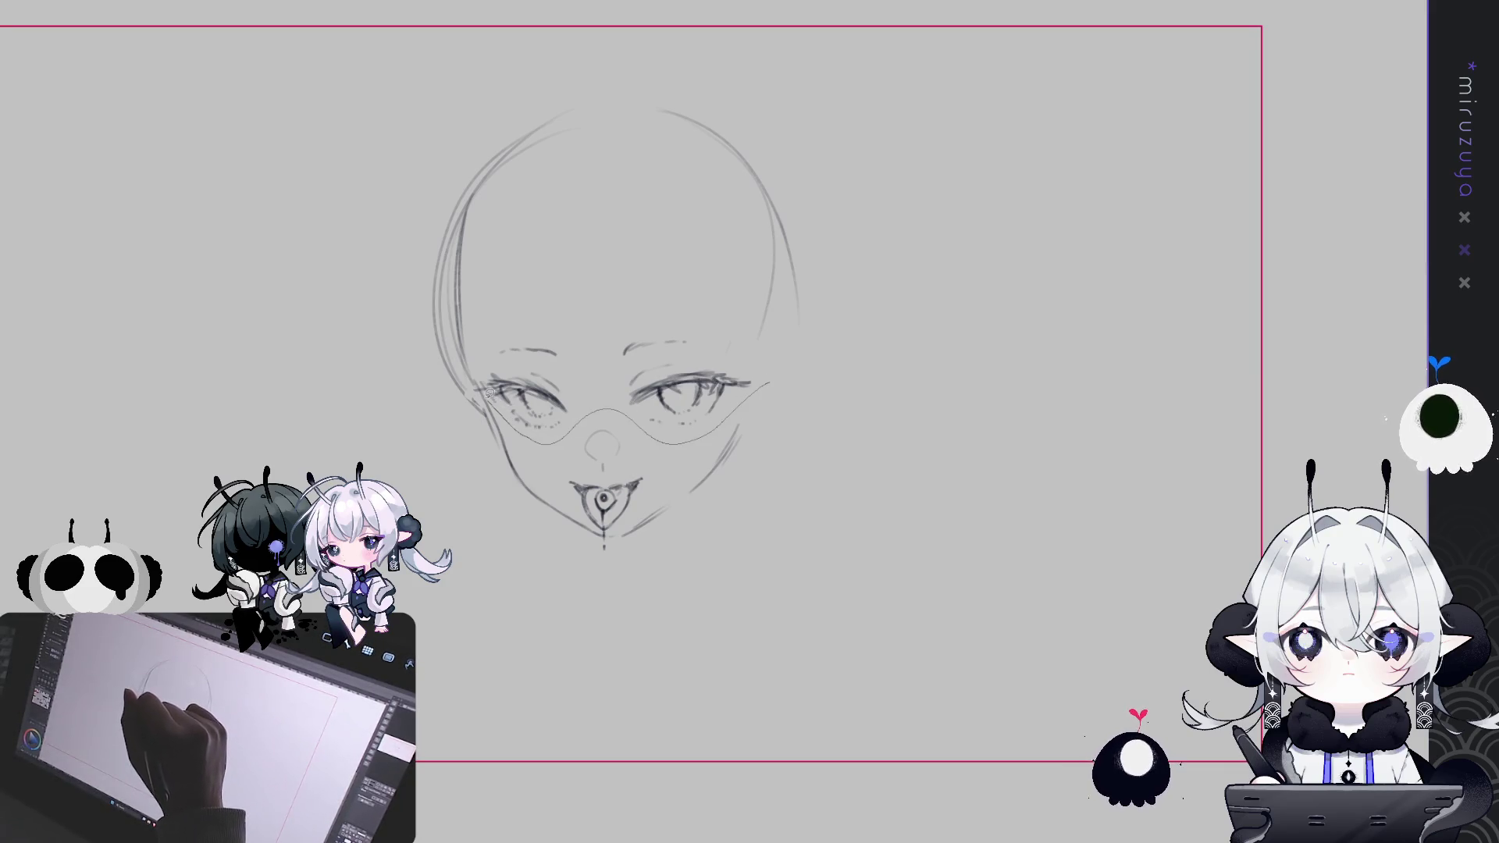
Lasso the eyes and rotate them slightly to a better angle, then deselect
mouse_move(729, 320)
mouse_down()
mouse_move(757, 336)
mouse_move(761, 291)
mouse_up()
key(ctrl+t)
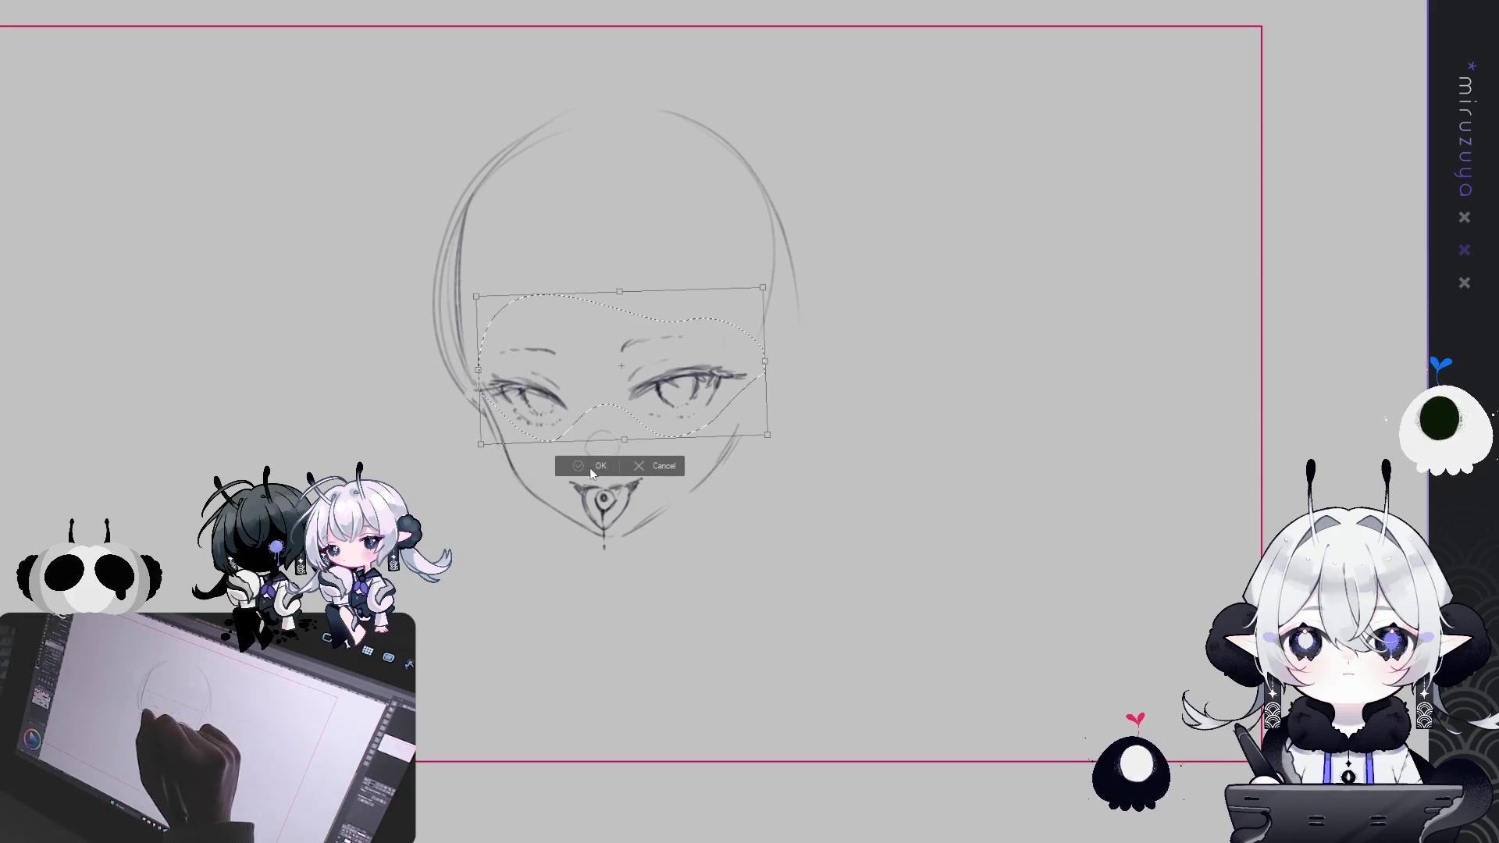
key(Return)
click(501, 464)
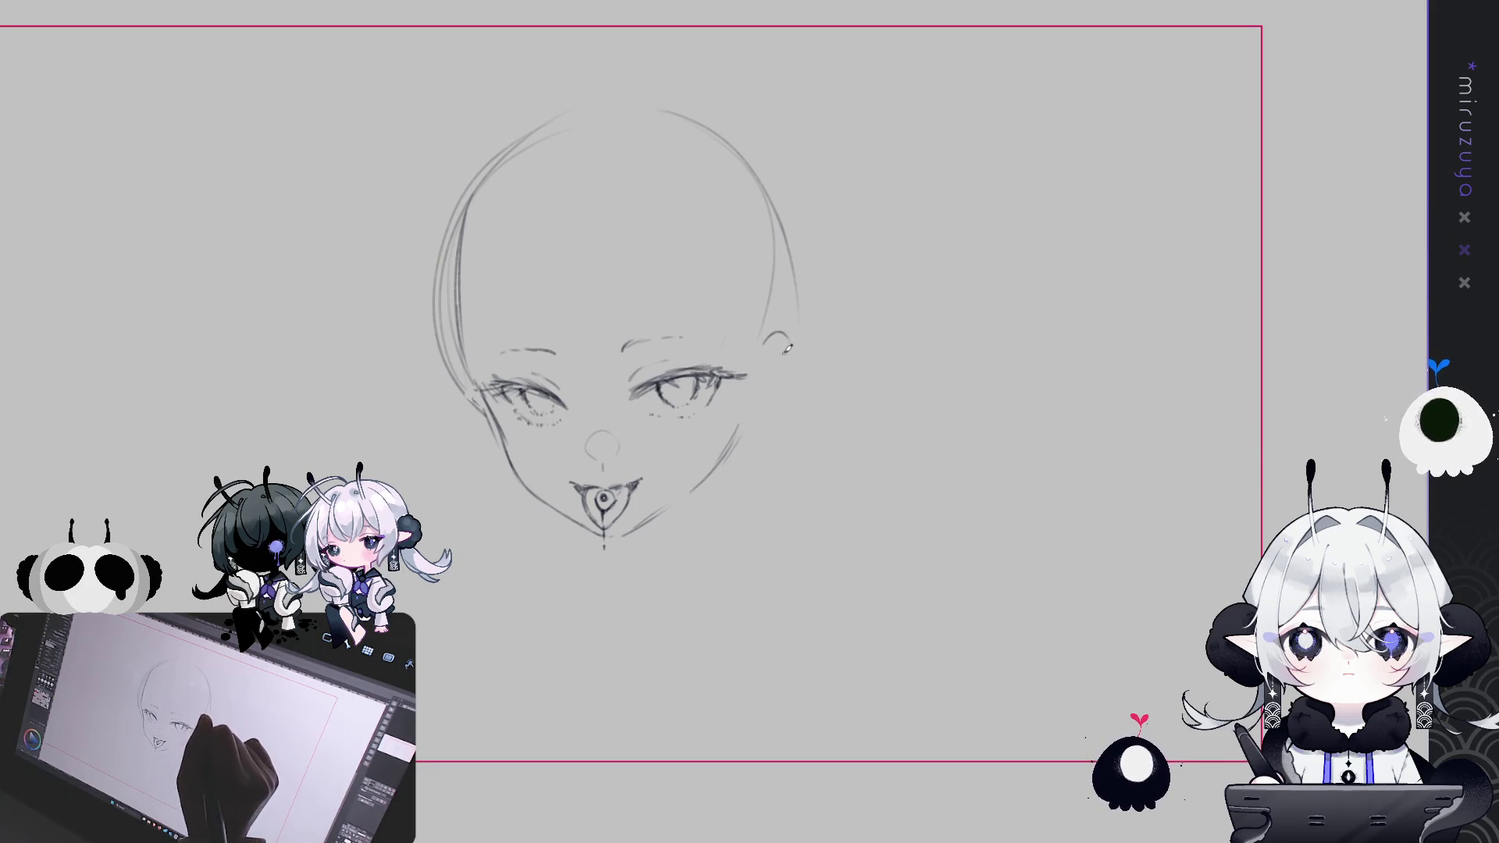
mouse_move(789, 361)
mouse_down()
mouse_move(799, 378)
mouse_move(763, 420)
mouse_up()
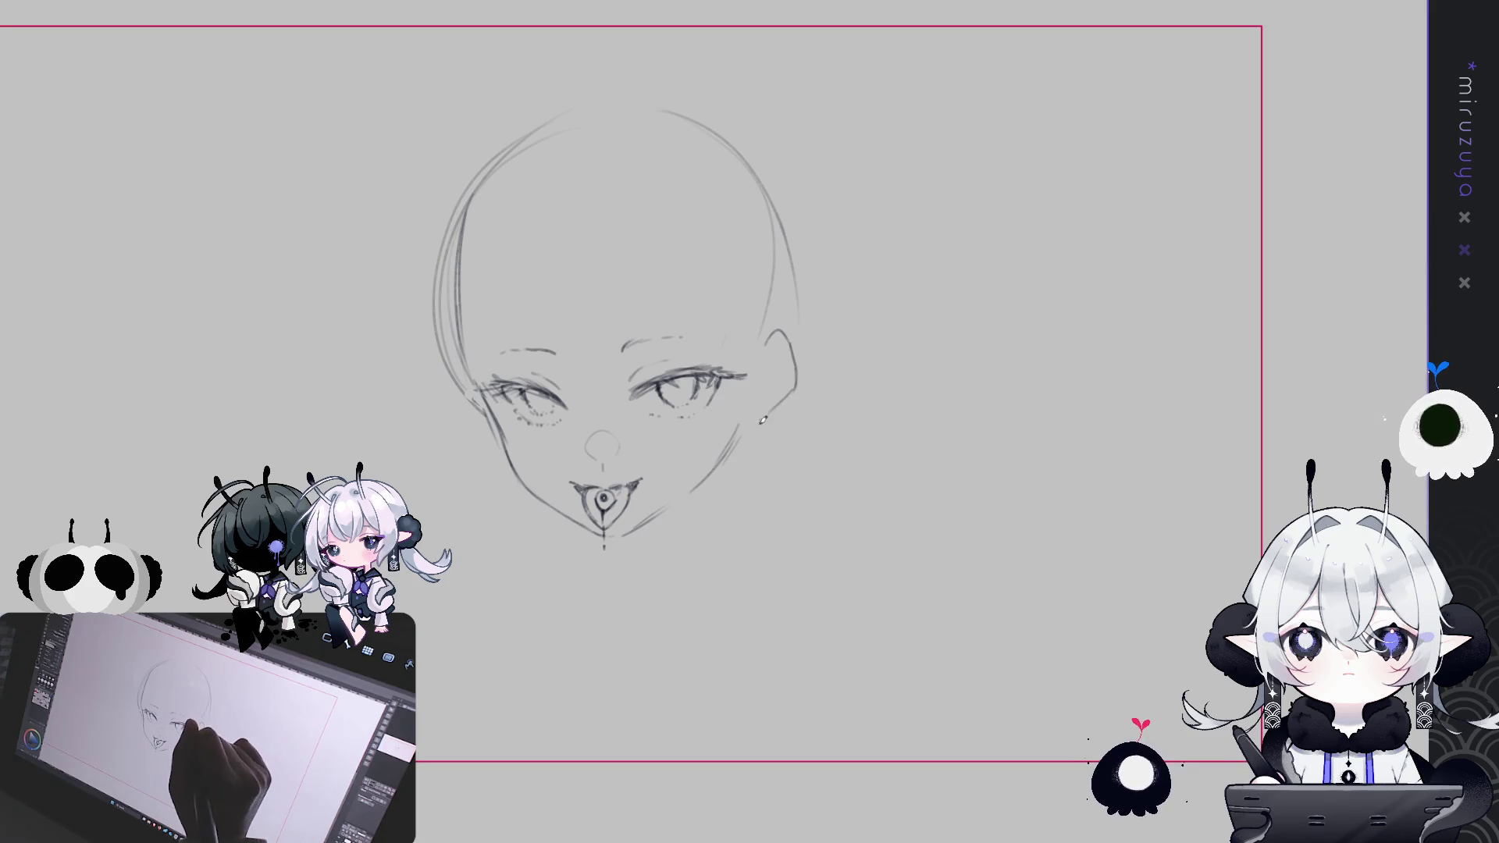
Pencil in the right jawline, chin and neck lines, undoing a trial left shoulder line
drag(734, 441, 709, 474)
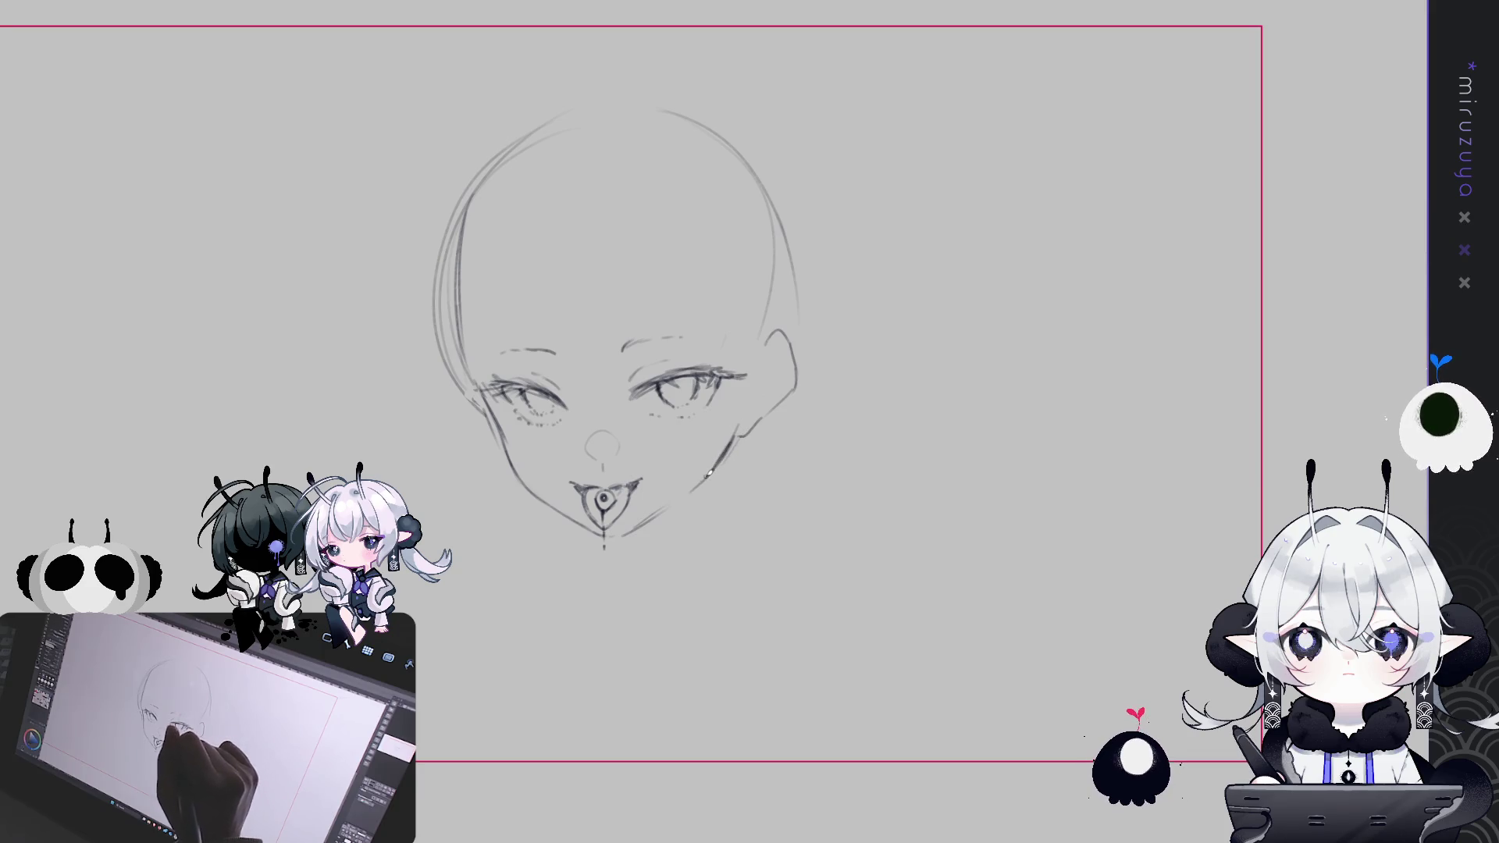
drag(559, 506, 570, 516)
drag(700, 484, 689, 533)
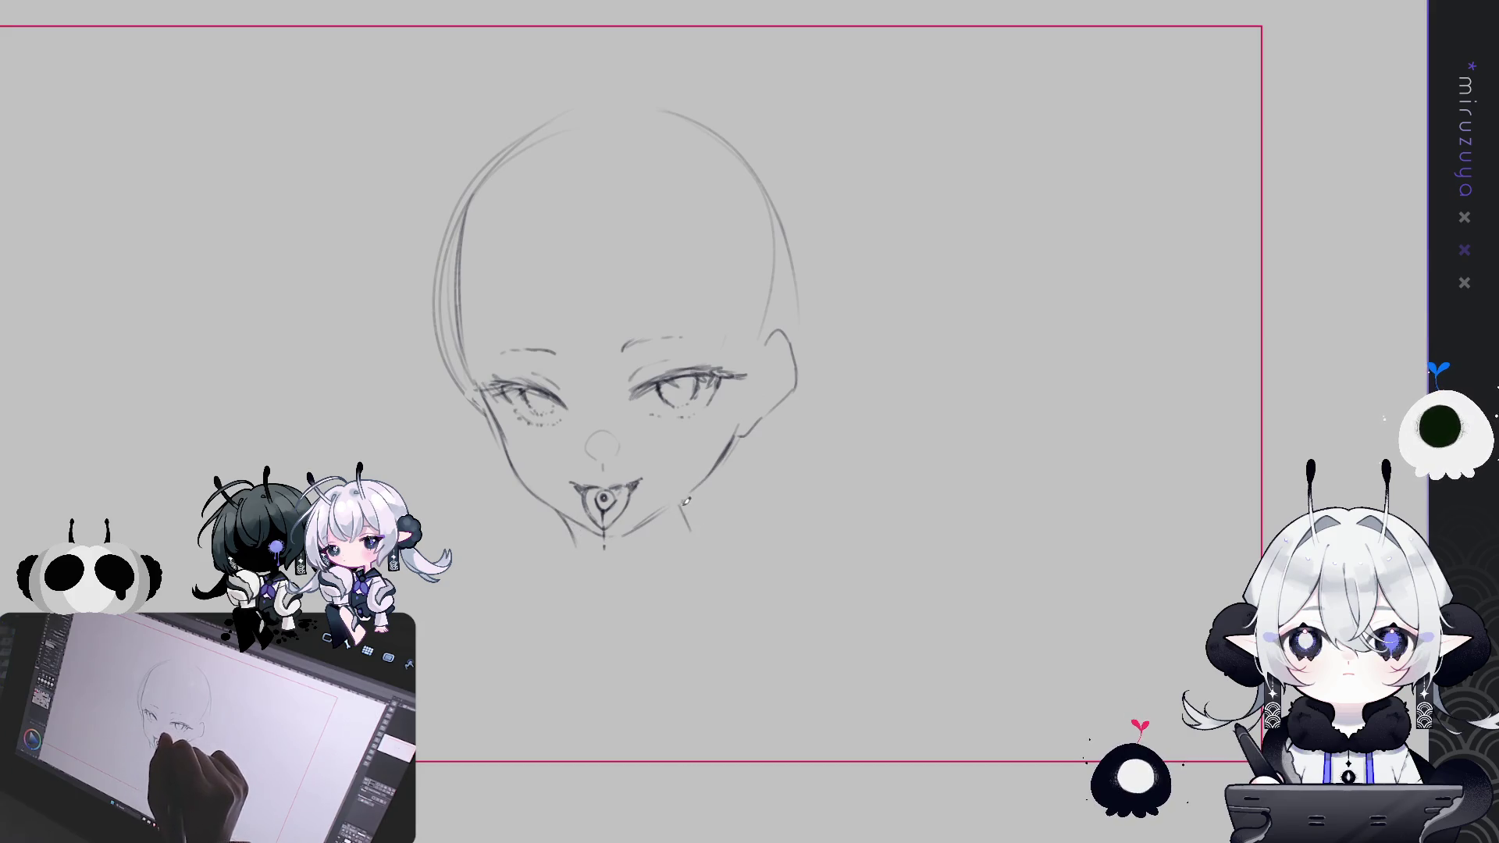
drag(586, 537, 593, 558)
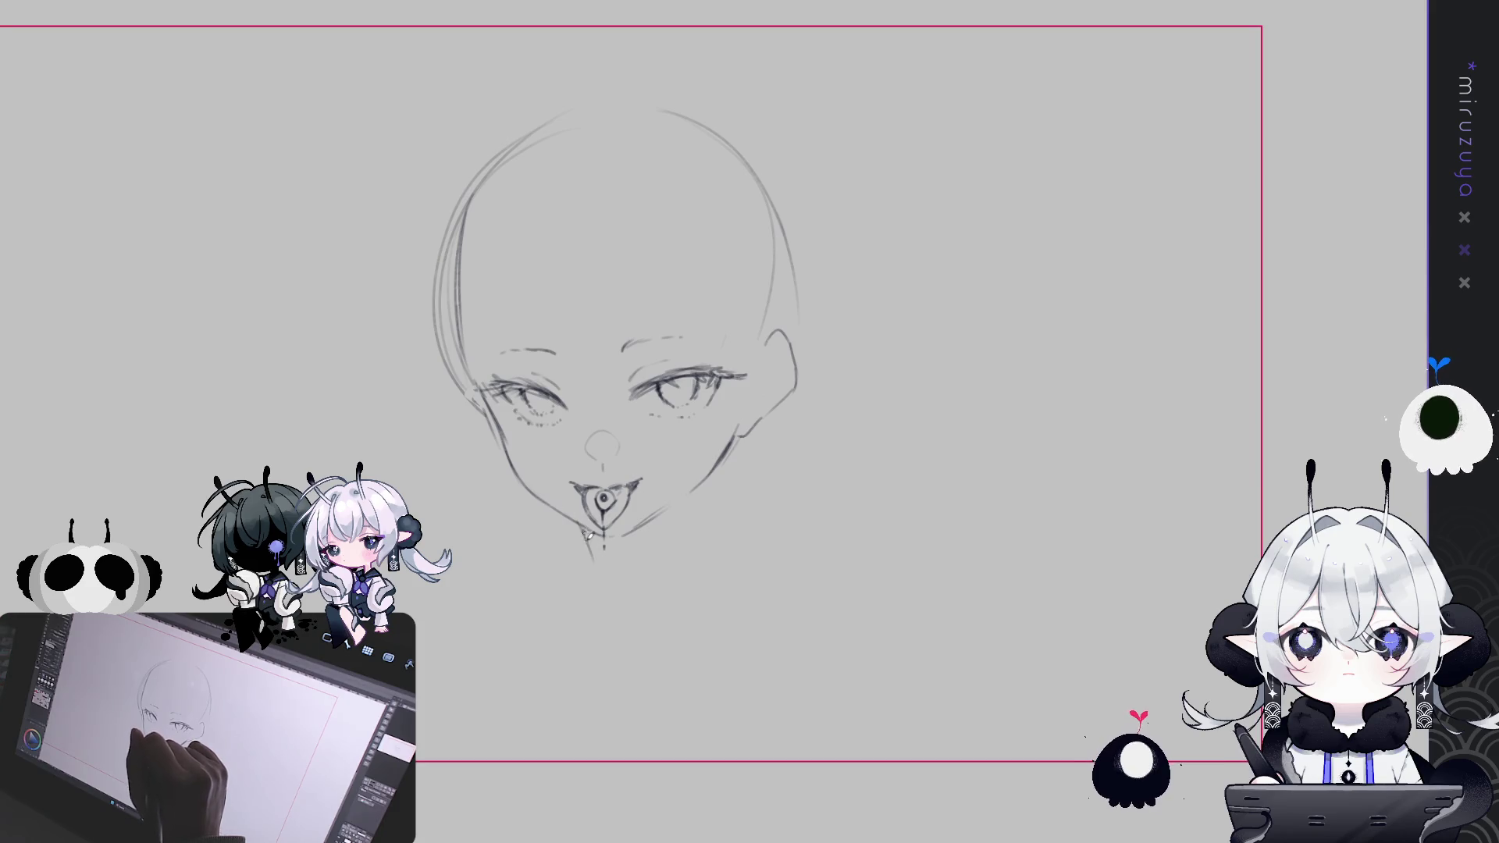
drag(507, 476, 410, 511)
key(ctrl+z)
key(ctrl+z)
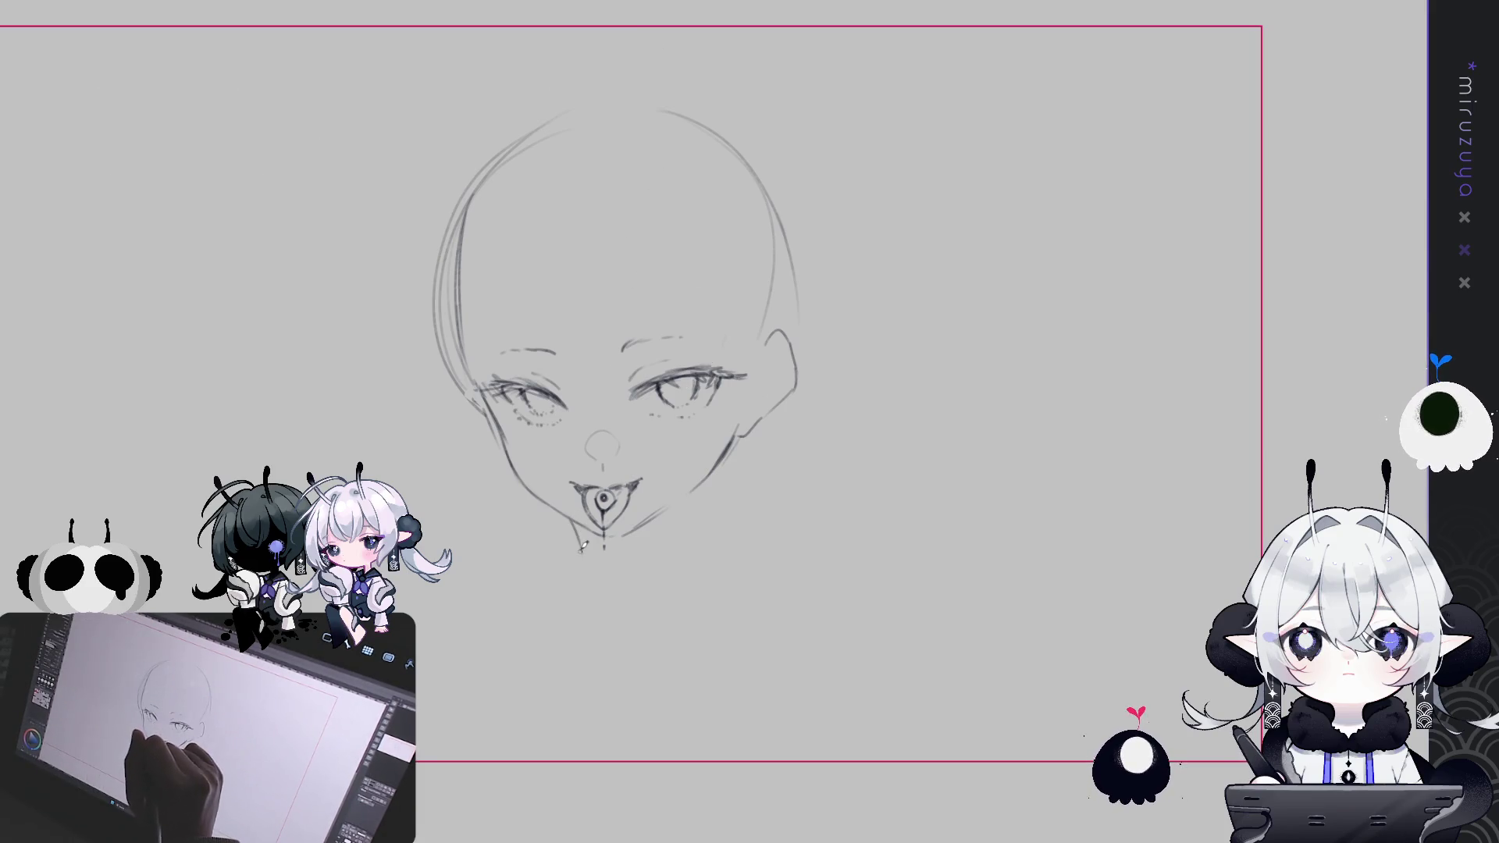
Tilt the whole head sketch slightly clockwise with a transform
key(ctrl+t)
drag(908, 140, 916, 150)
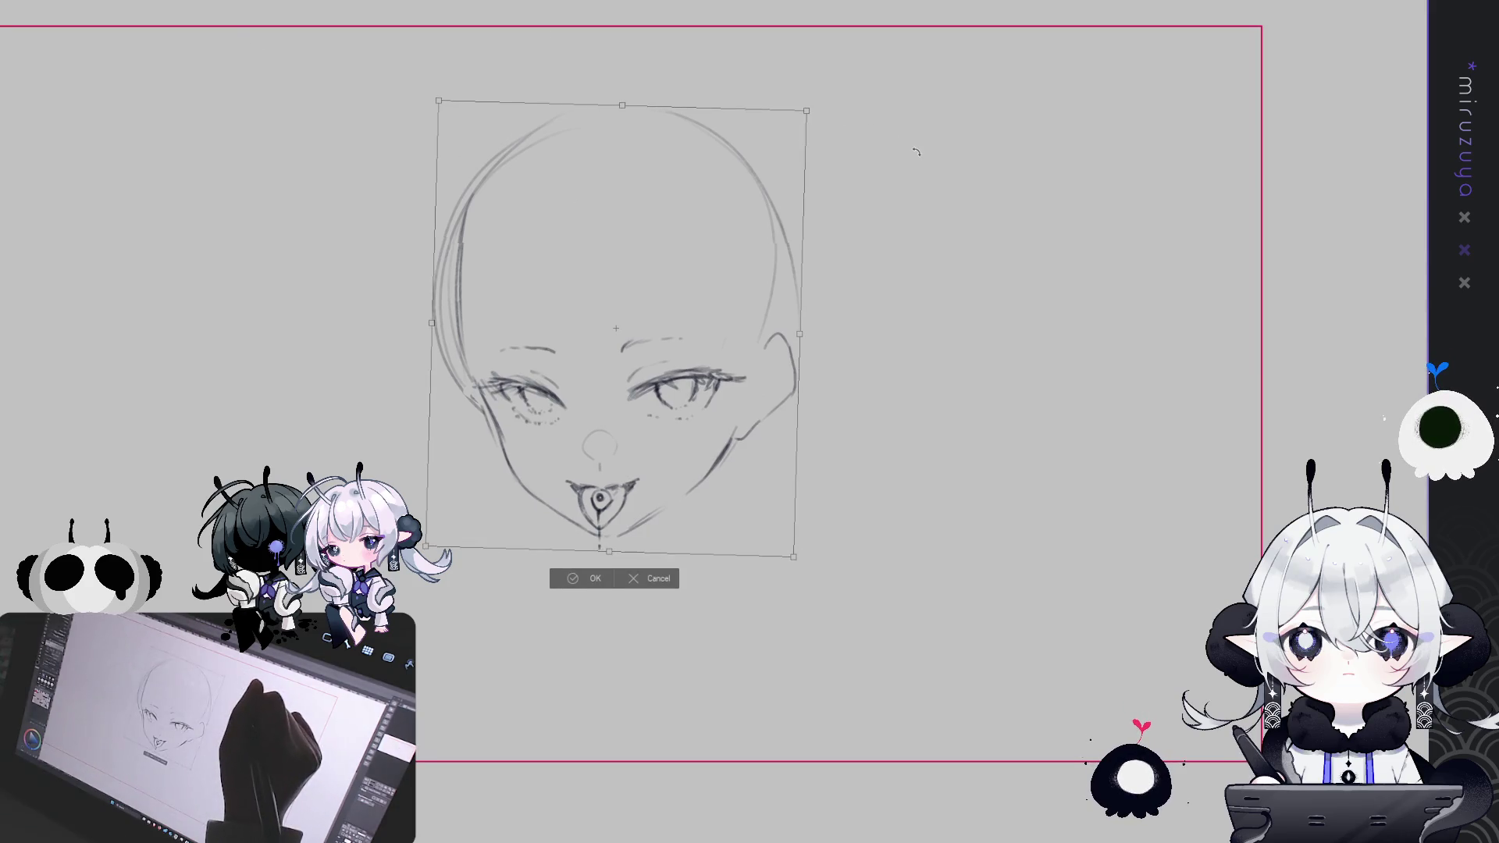
click(577, 579)
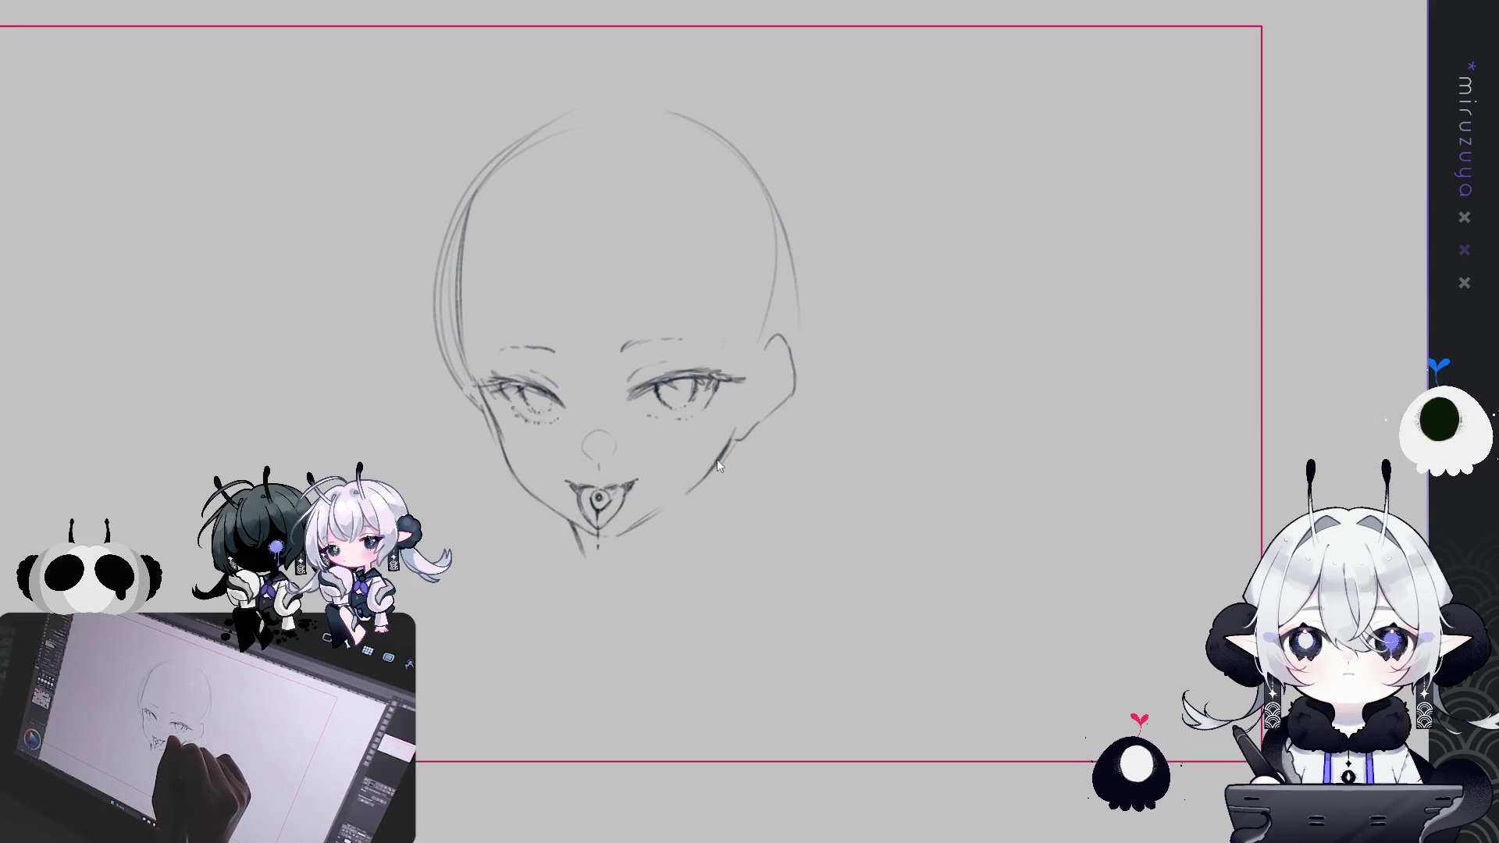
Try out right and left neck lines and a left shoulder line, then undo the stray strokes
drag(676, 506, 670, 559)
key(ctrl+z)
drag(674, 507, 665, 552)
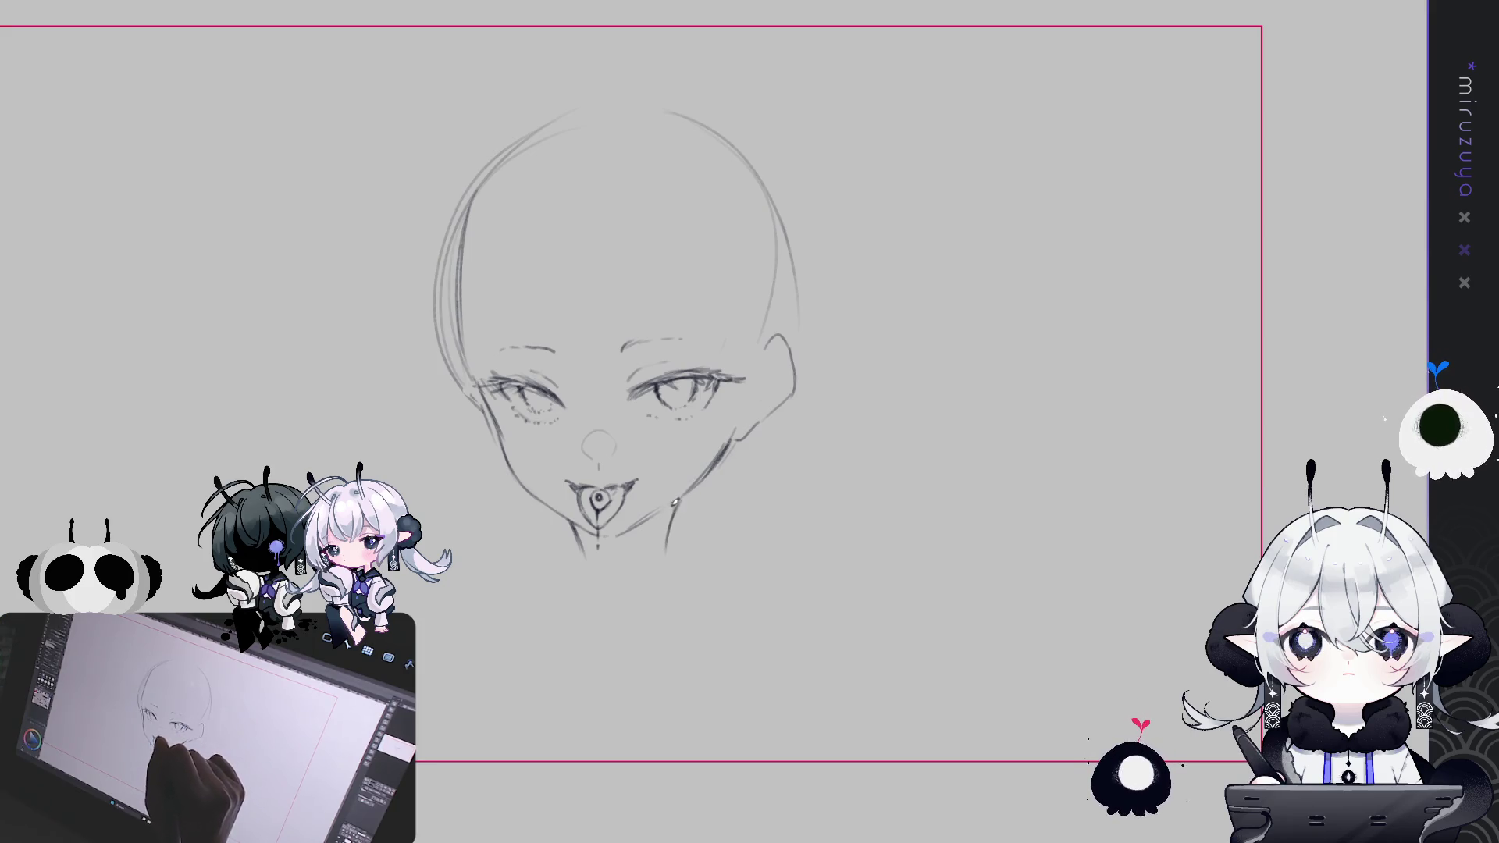
drag(486, 506, 578, 591)
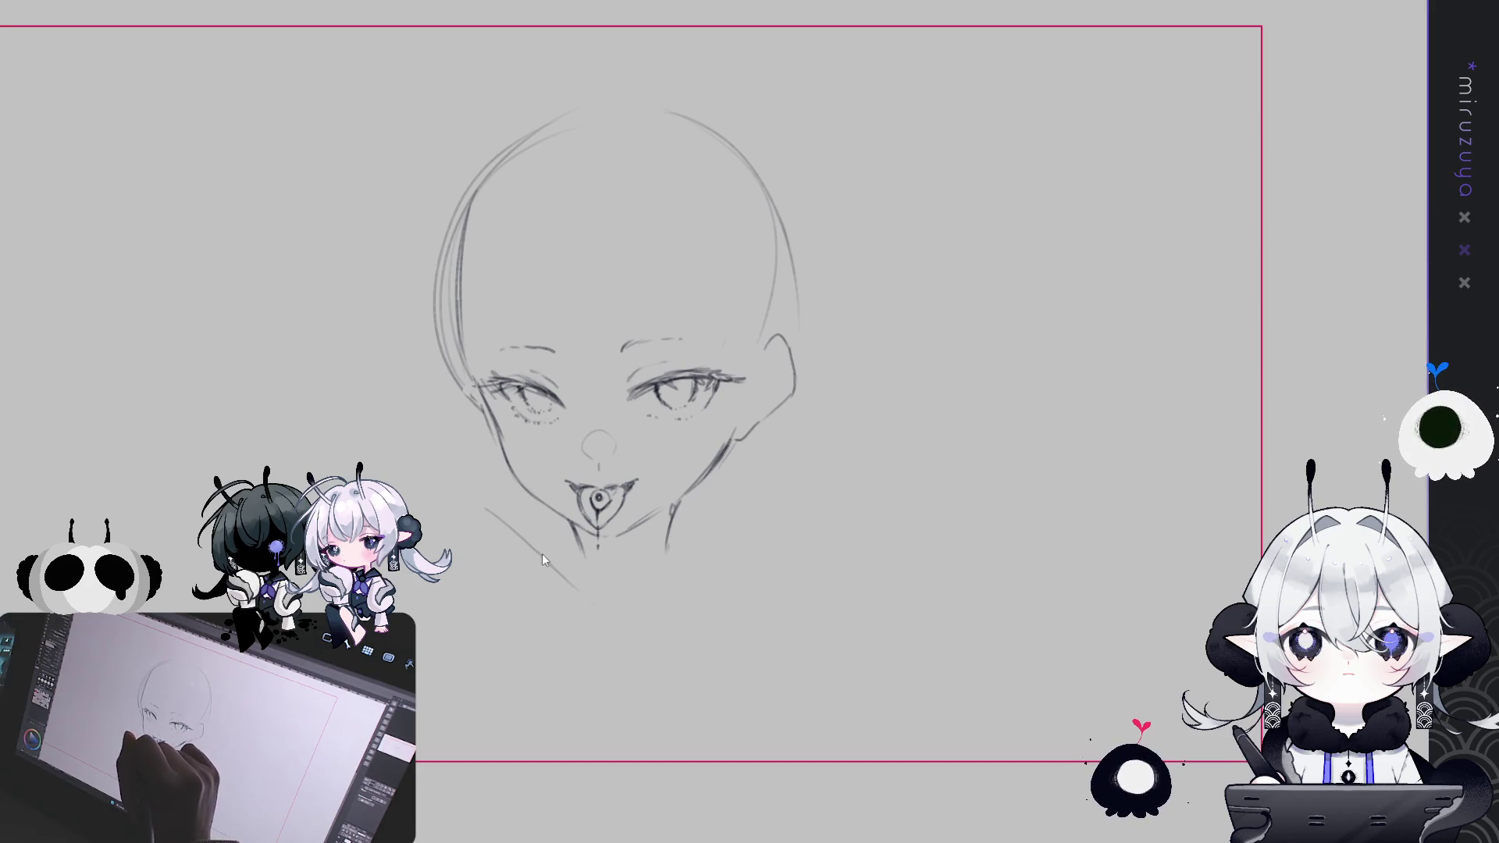
key(ctrl+z)
drag(495, 523, 597, 609)
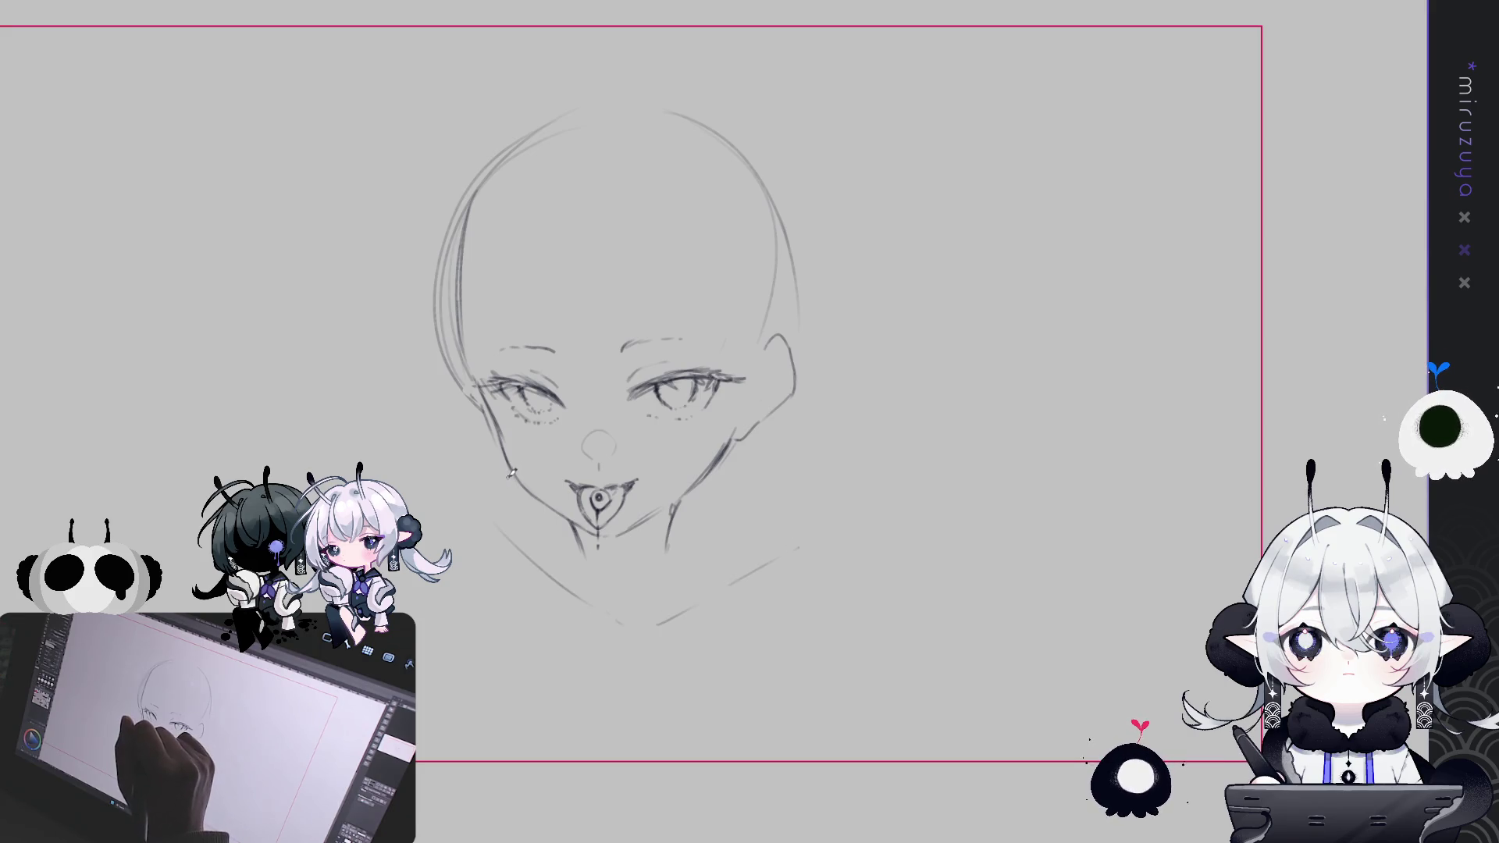
key(ctrl+z)
drag(405, 503, 511, 477)
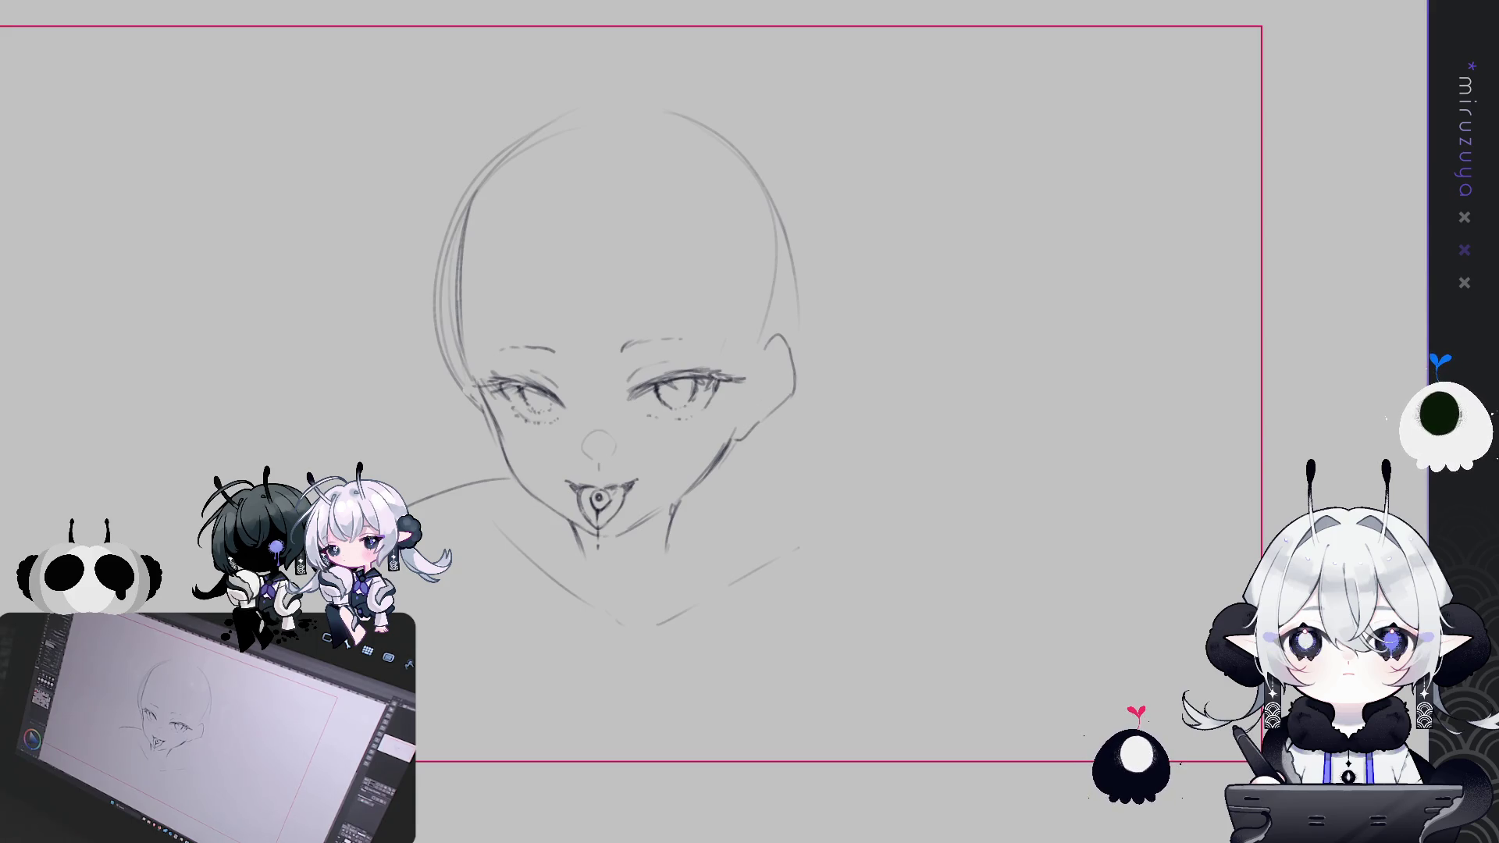
key(ctrl+z)
key(ctrl+z)
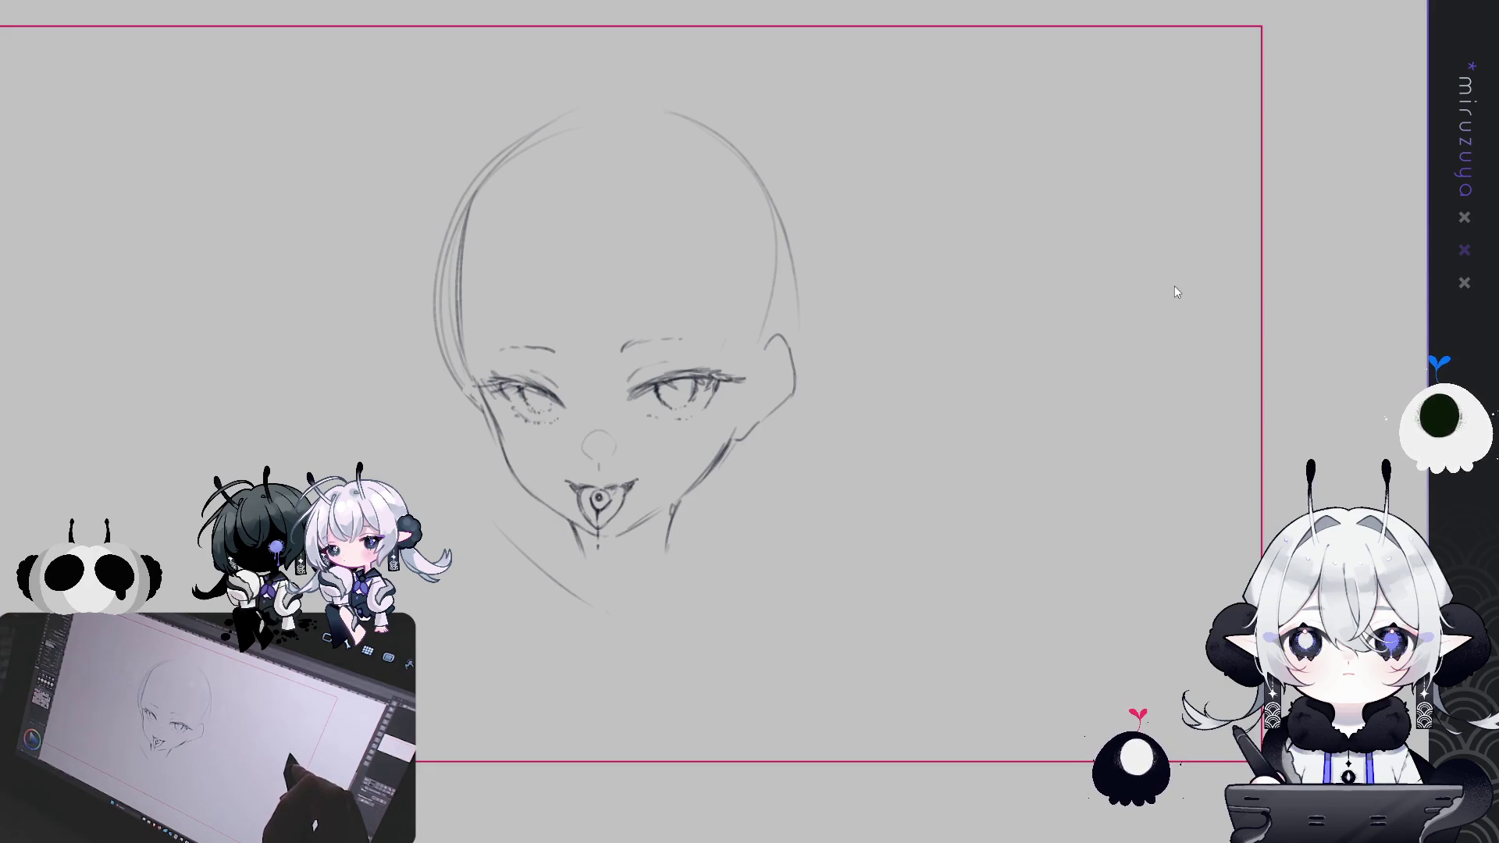
key(ctrl+z)
key(ctrl+z)
Darken the right jaw line and rotate the face slightly counterclockwise
drag(721, 447, 664, 551)
key(ctrl+t)
mouse_move(877, 84)
mouse_down()
mouse_move(851, 80)
mouse_move(890, 121)
mouse_up()
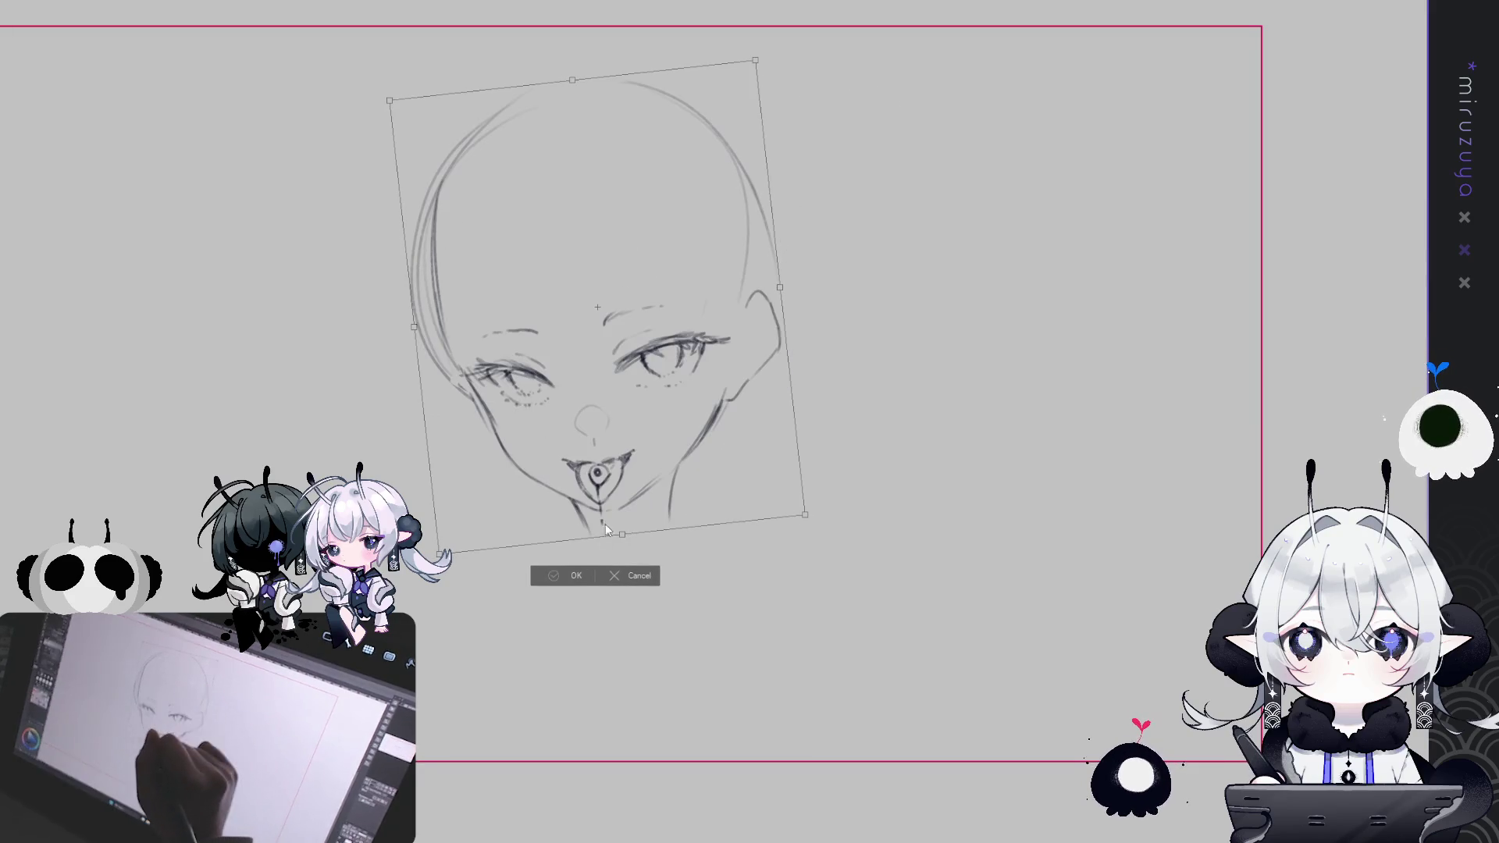
key(Return)
Erase stray chin and jaw strokes, then rework the chin in the mirrored view
drag(579, 510, 587, 530)
drag(670, 472, 674, 502)
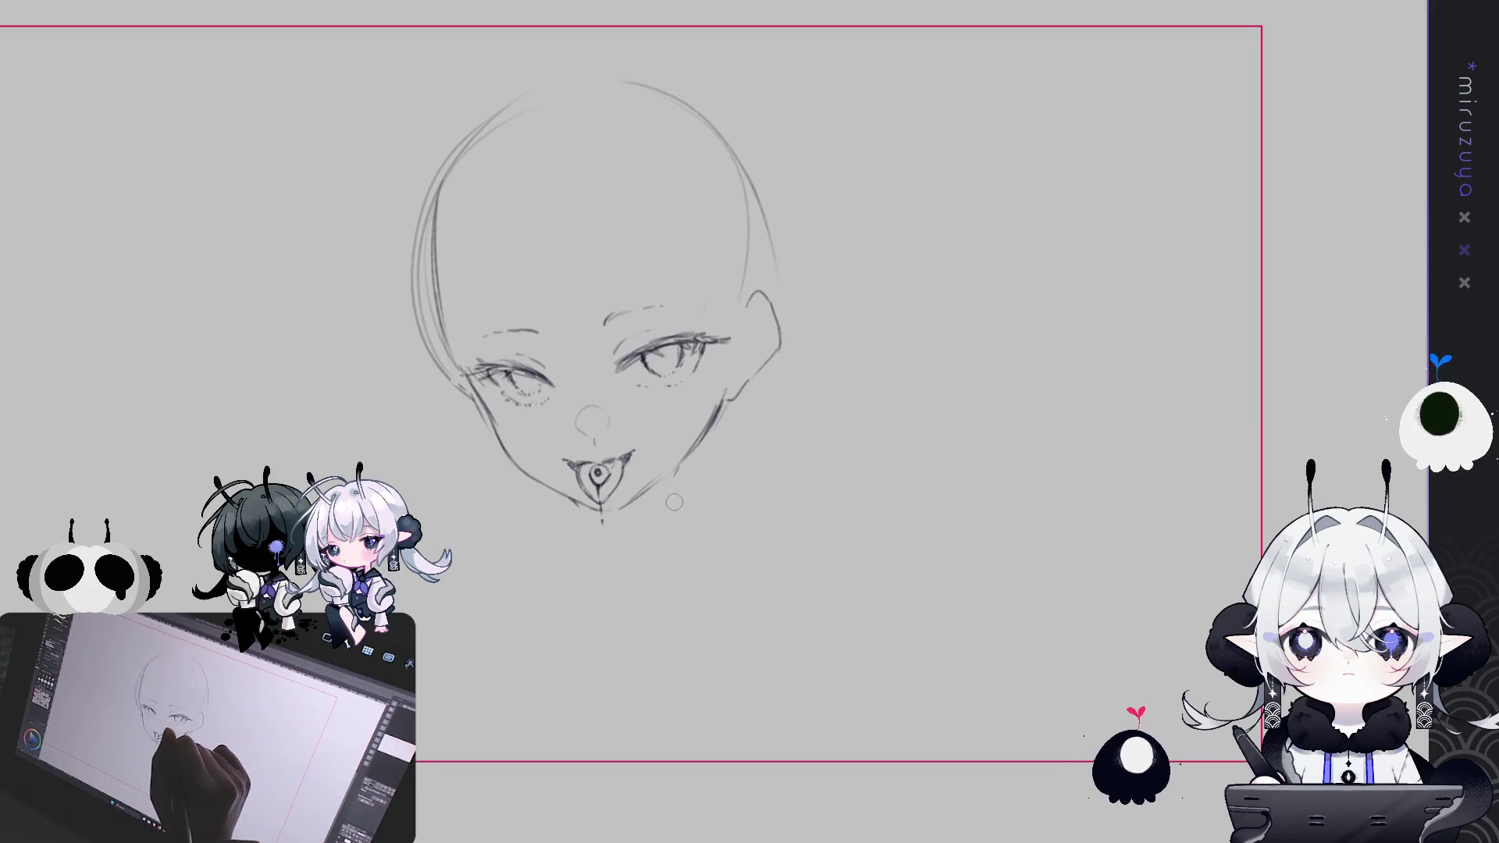
key(h)
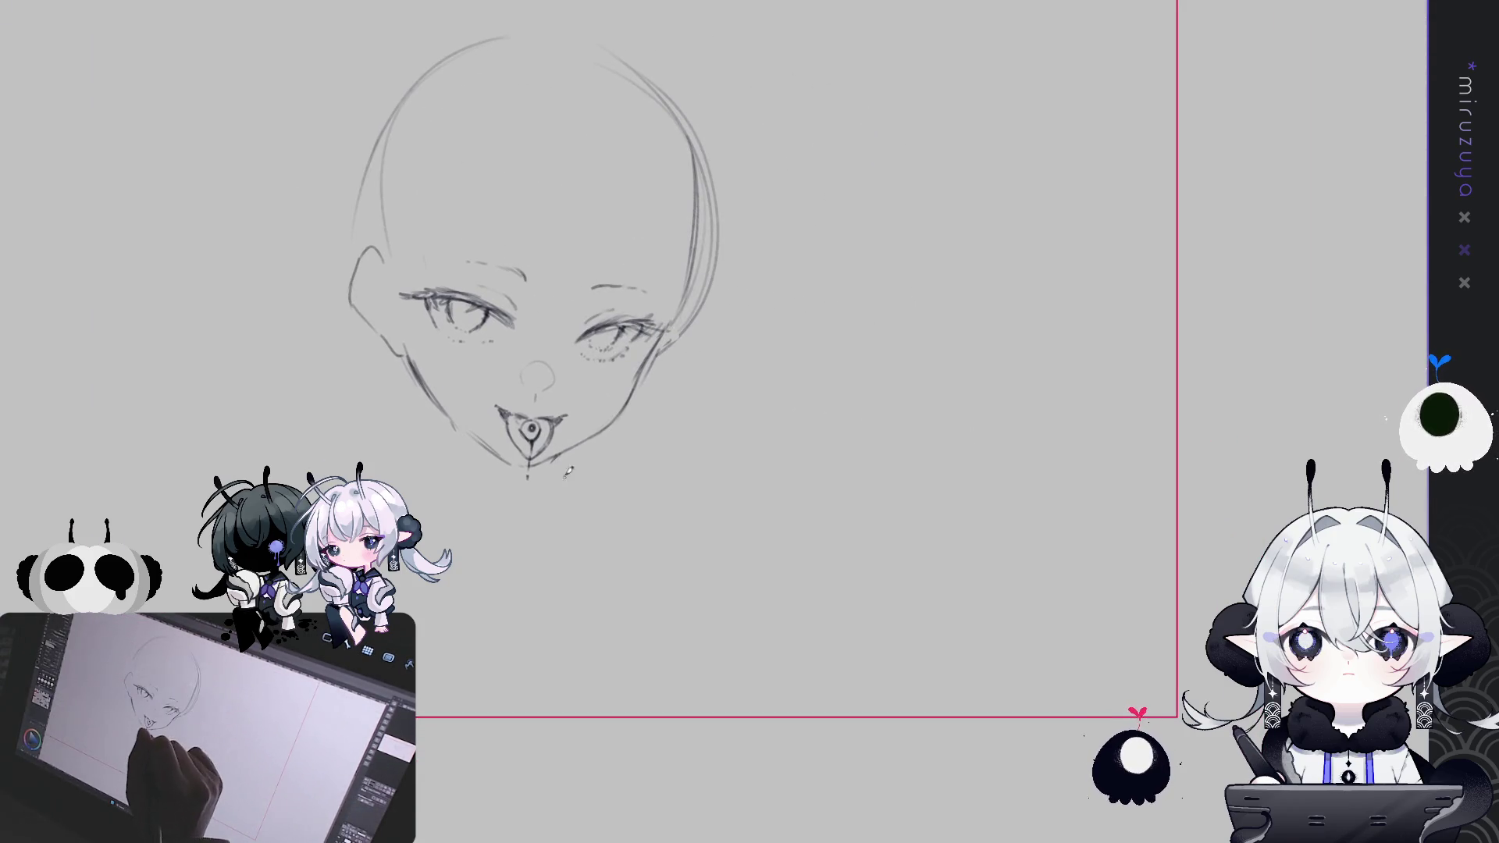
drag(560, 457, 534, 477)
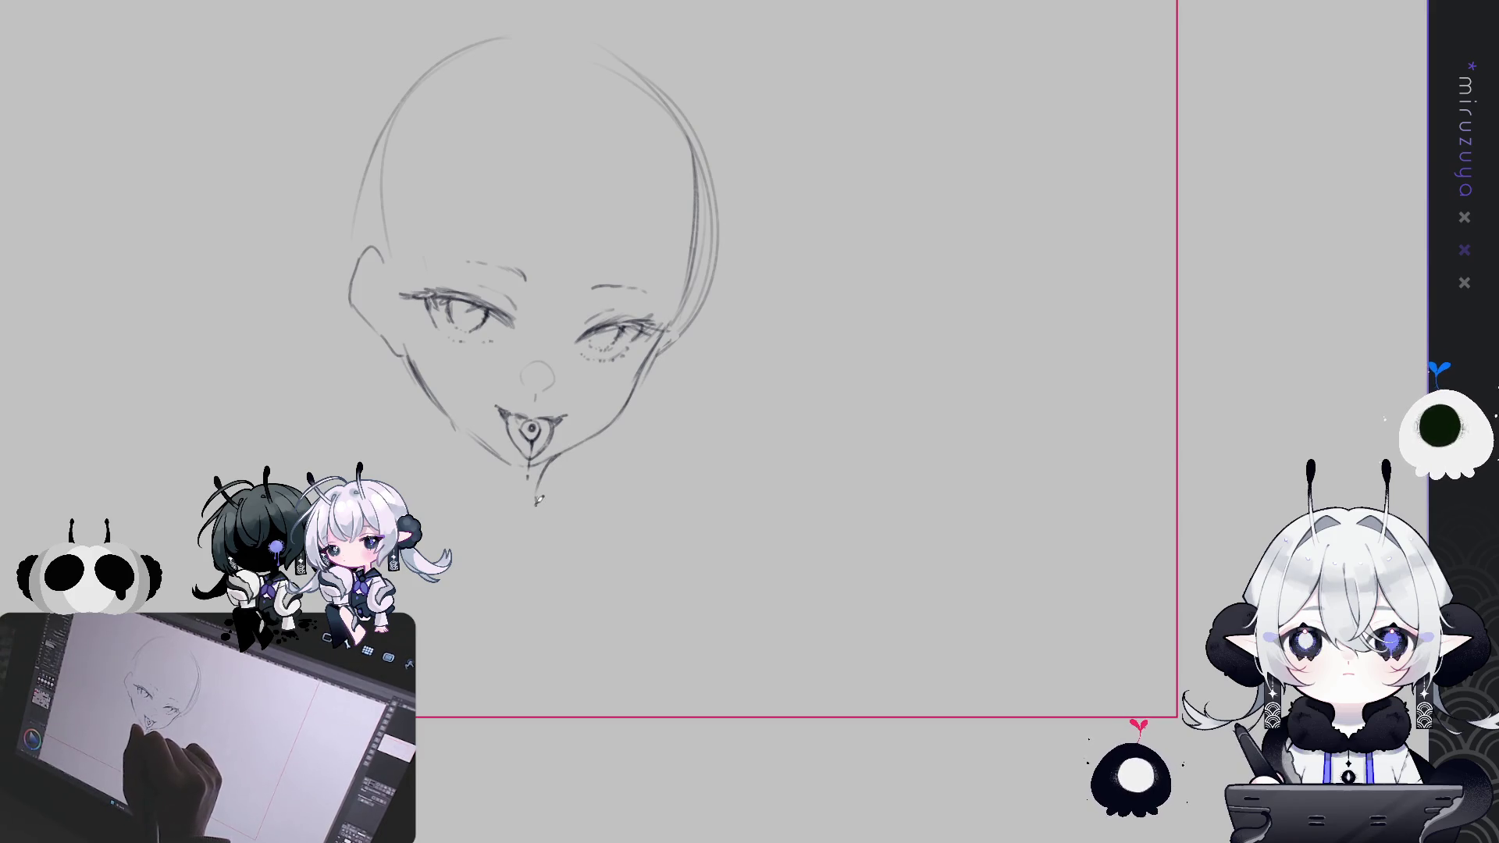
drag(451, 426, 454, 471)
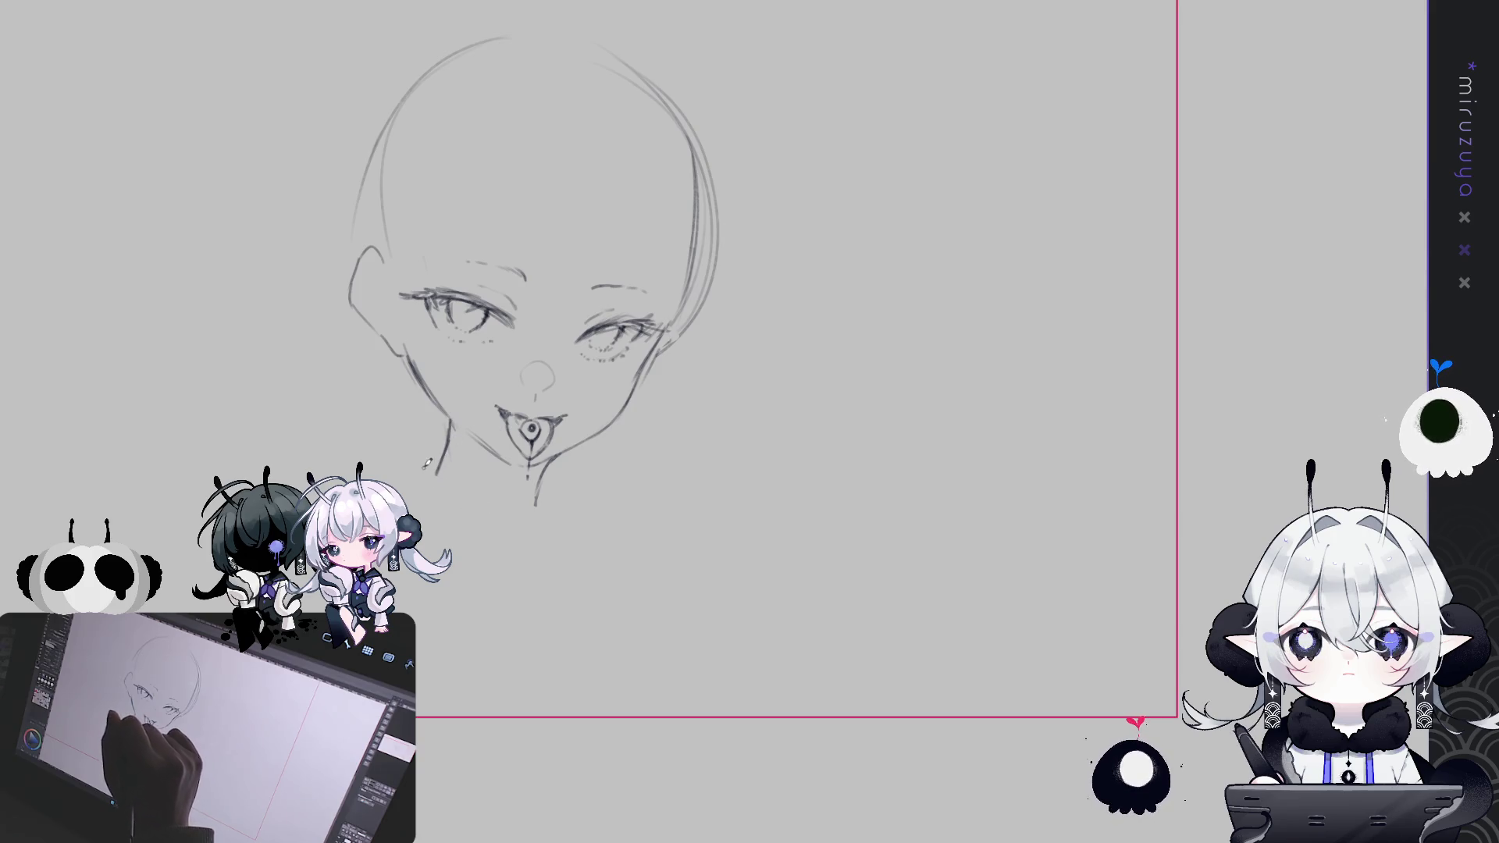
drag(520, 583, 566, 572)
key(ctrl+z)
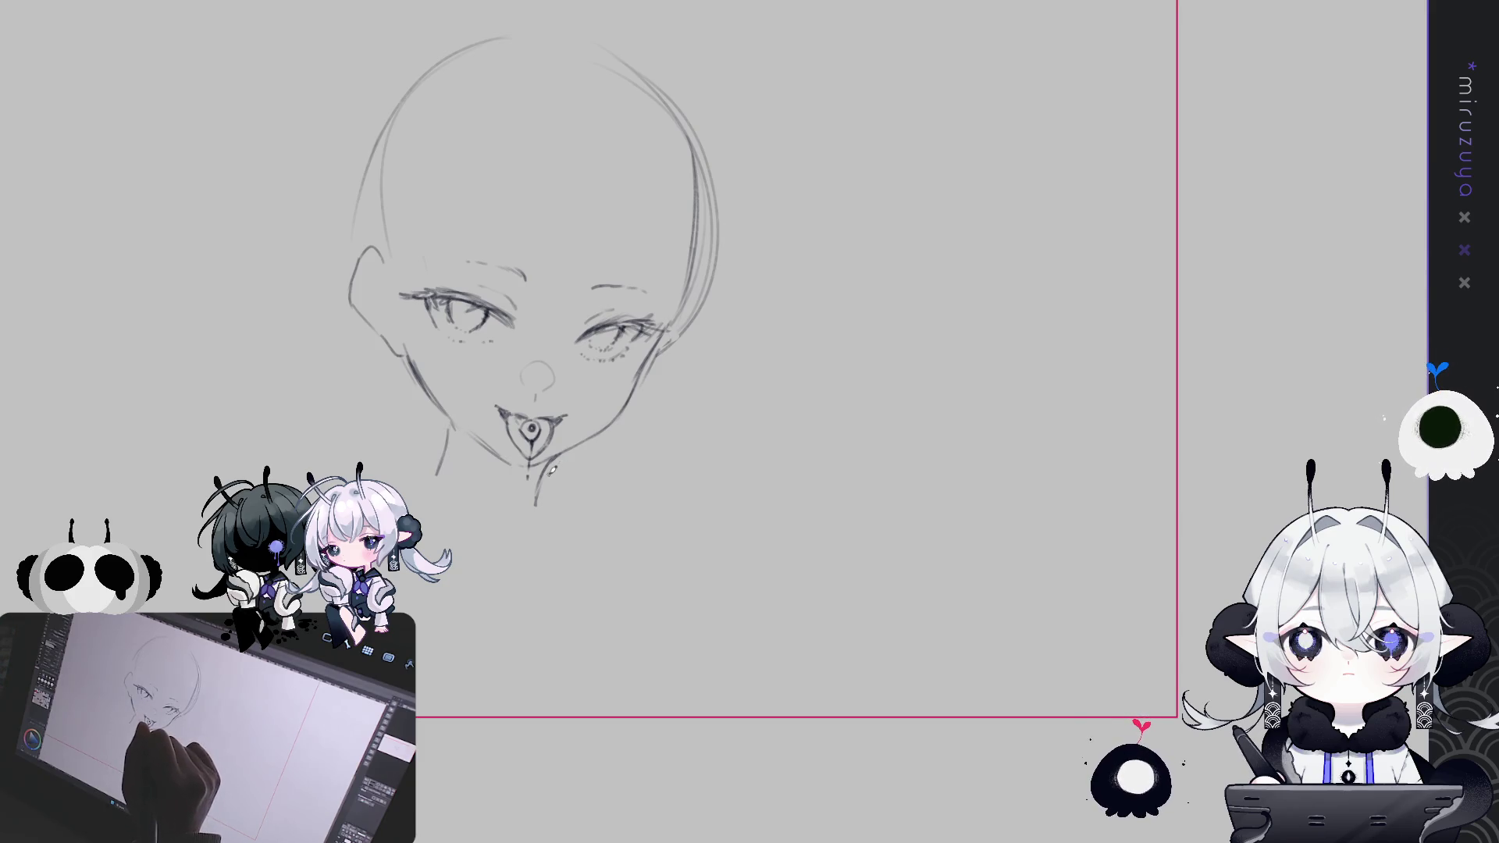
mouse_move(450, 422)
mouse_down()
mouse_move(434, 478)
mouse_move(459, 452)
mouse_up()
Redraw the left jaw line with the pencil
key(p)
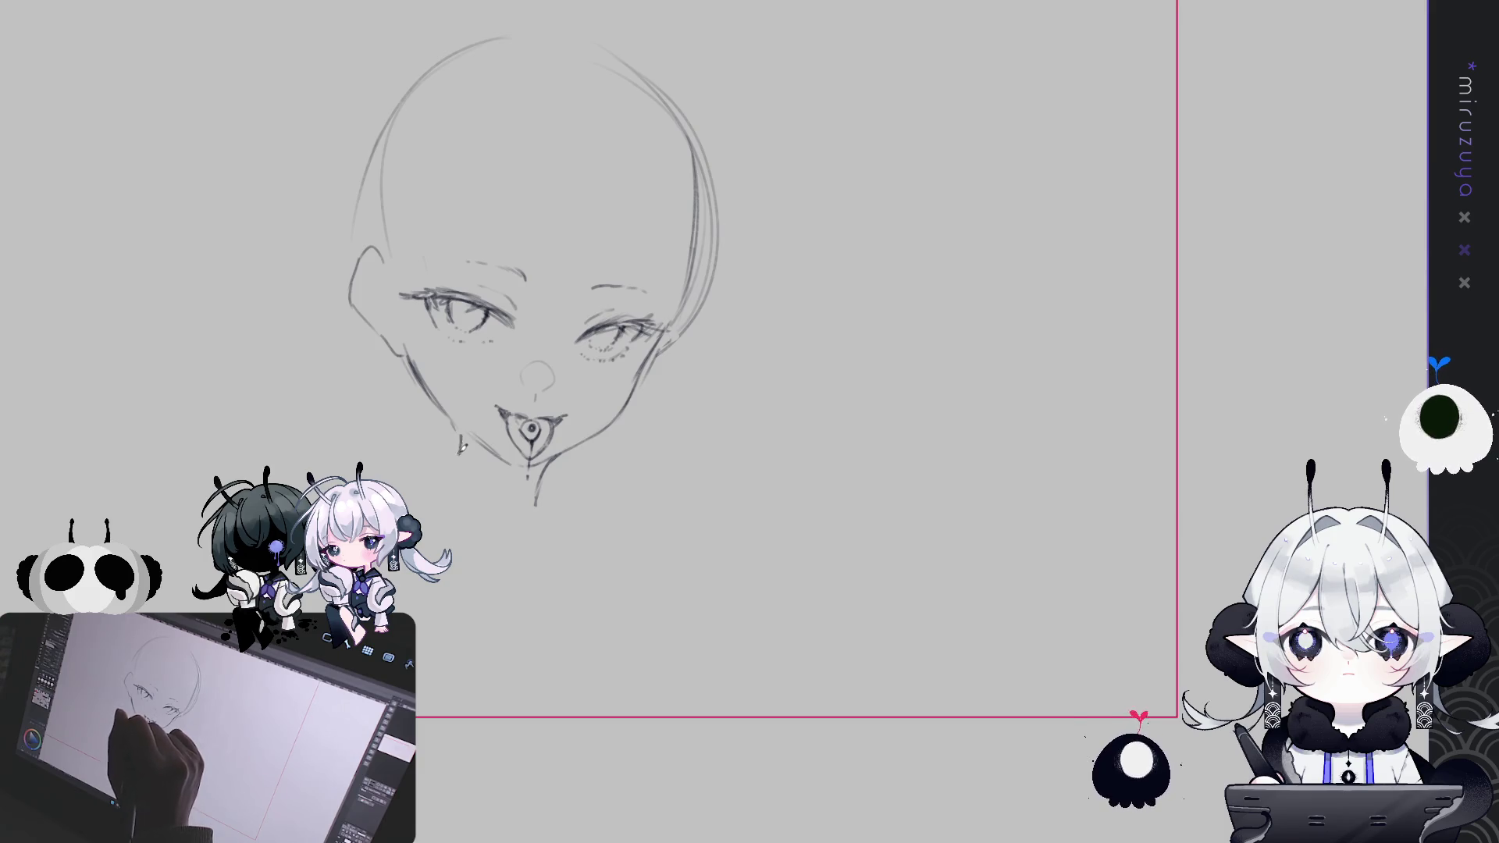
drag(462, 432, 450, 487)
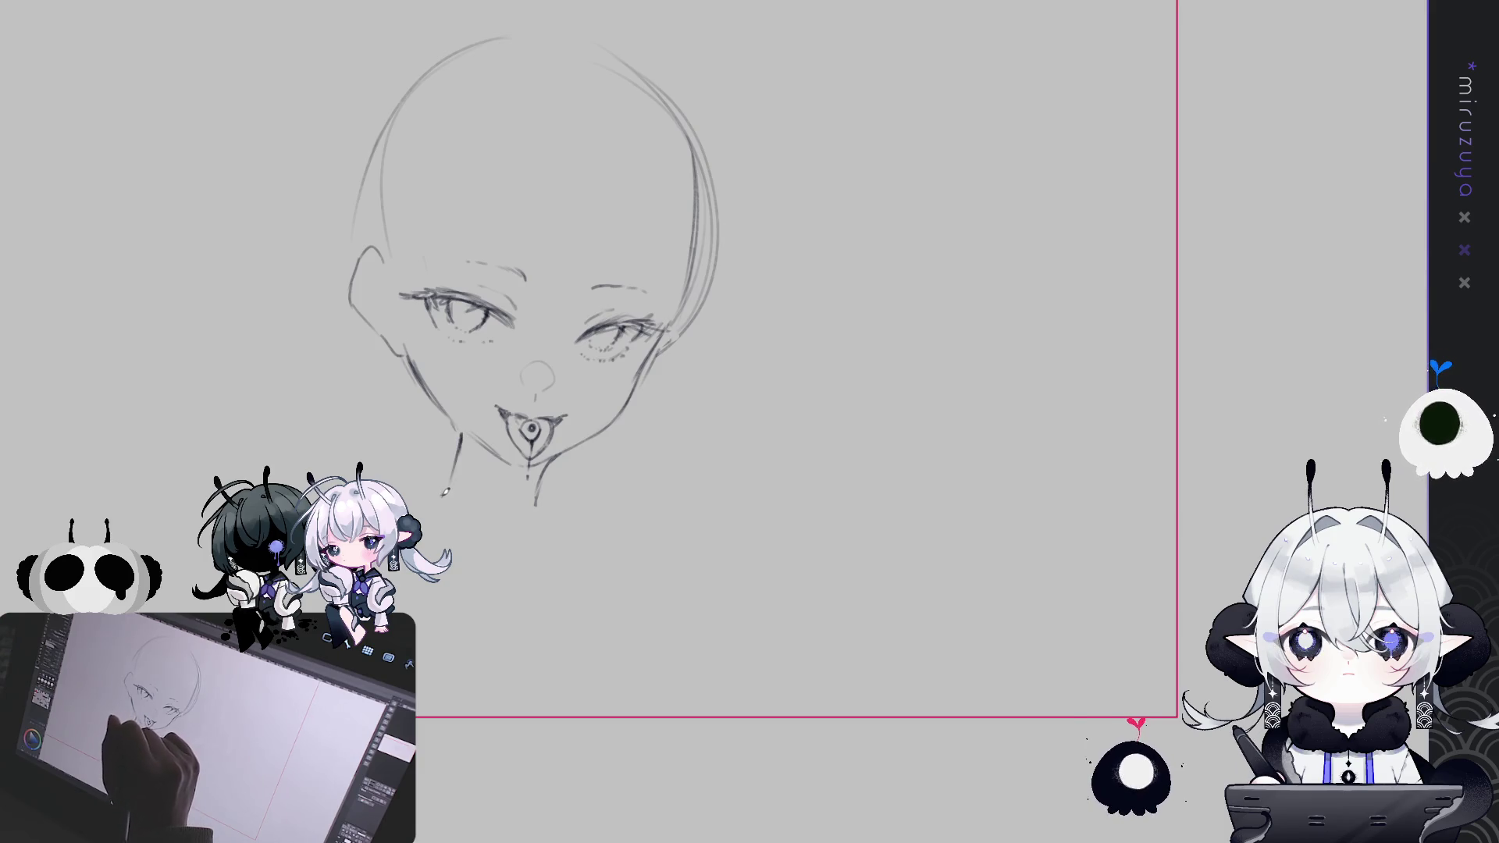
key(ctrl+z)
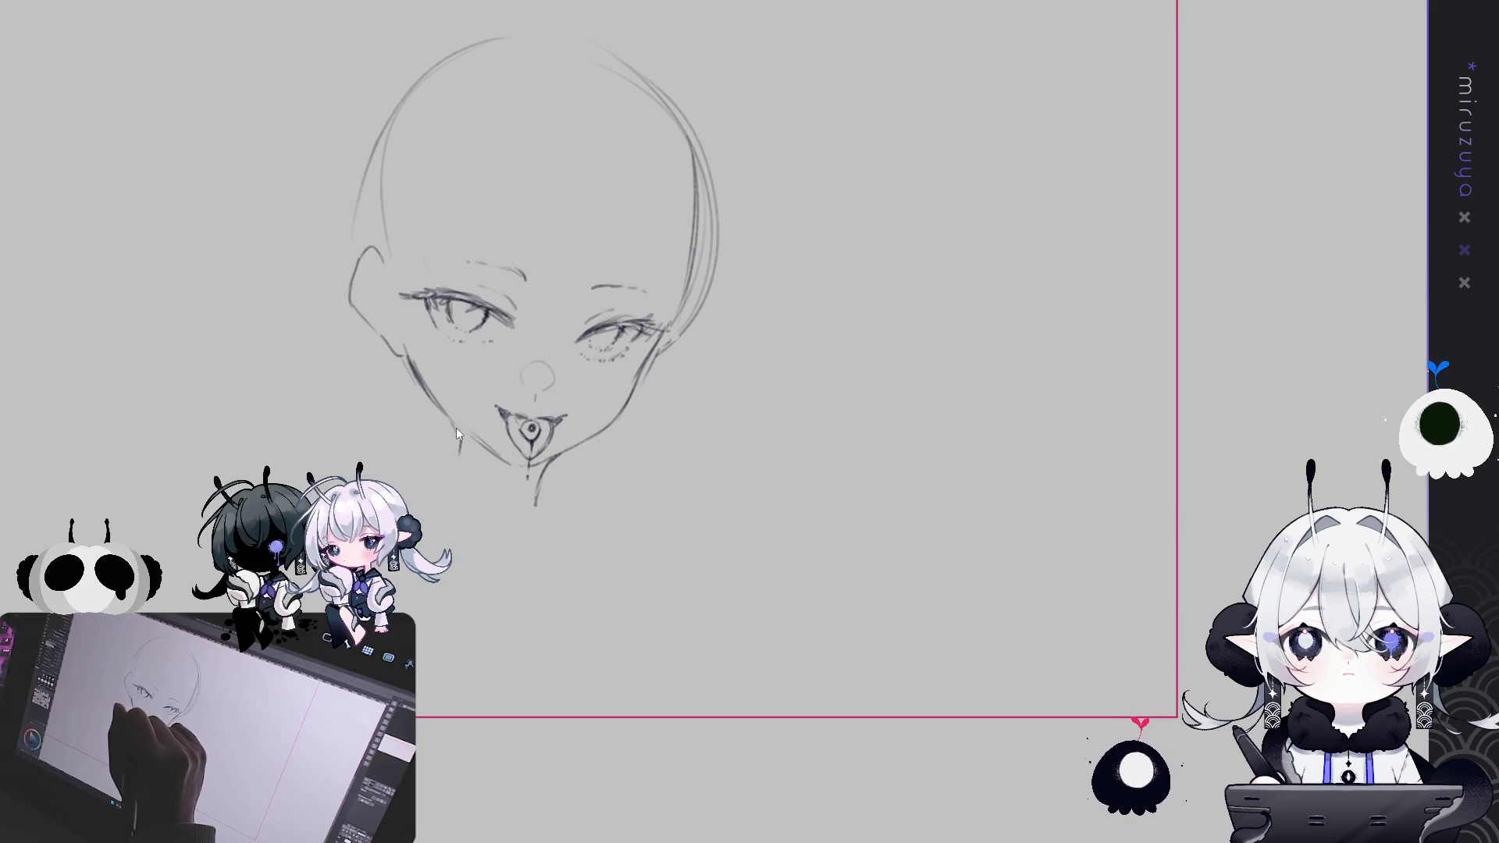
drag(456, 425, 459, 478)
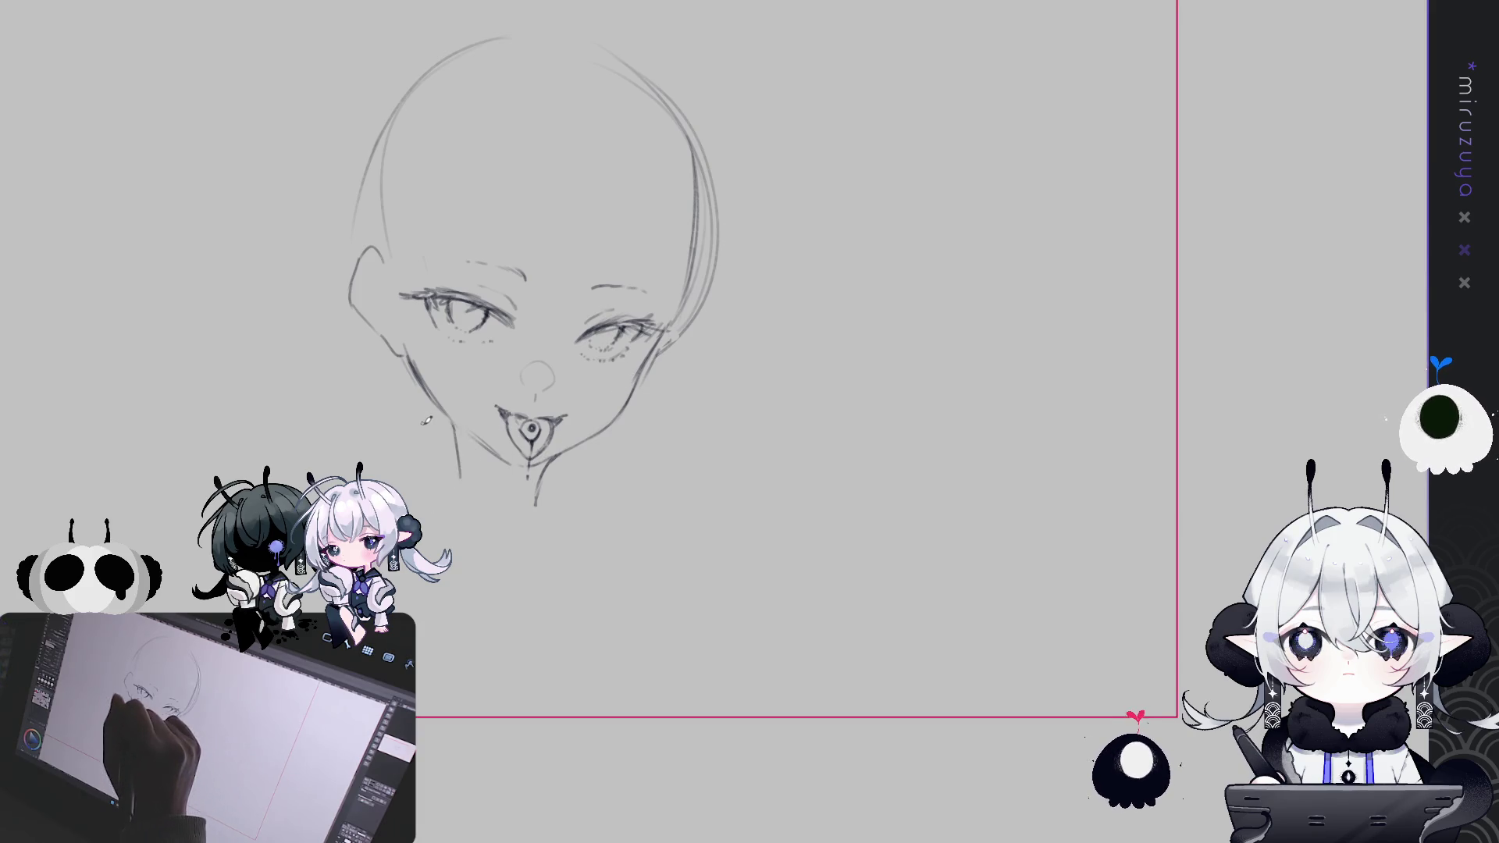
Draw the left shoulder line from the neck and a longer sloping right shoulder
drag(458, 451, 384, 481)
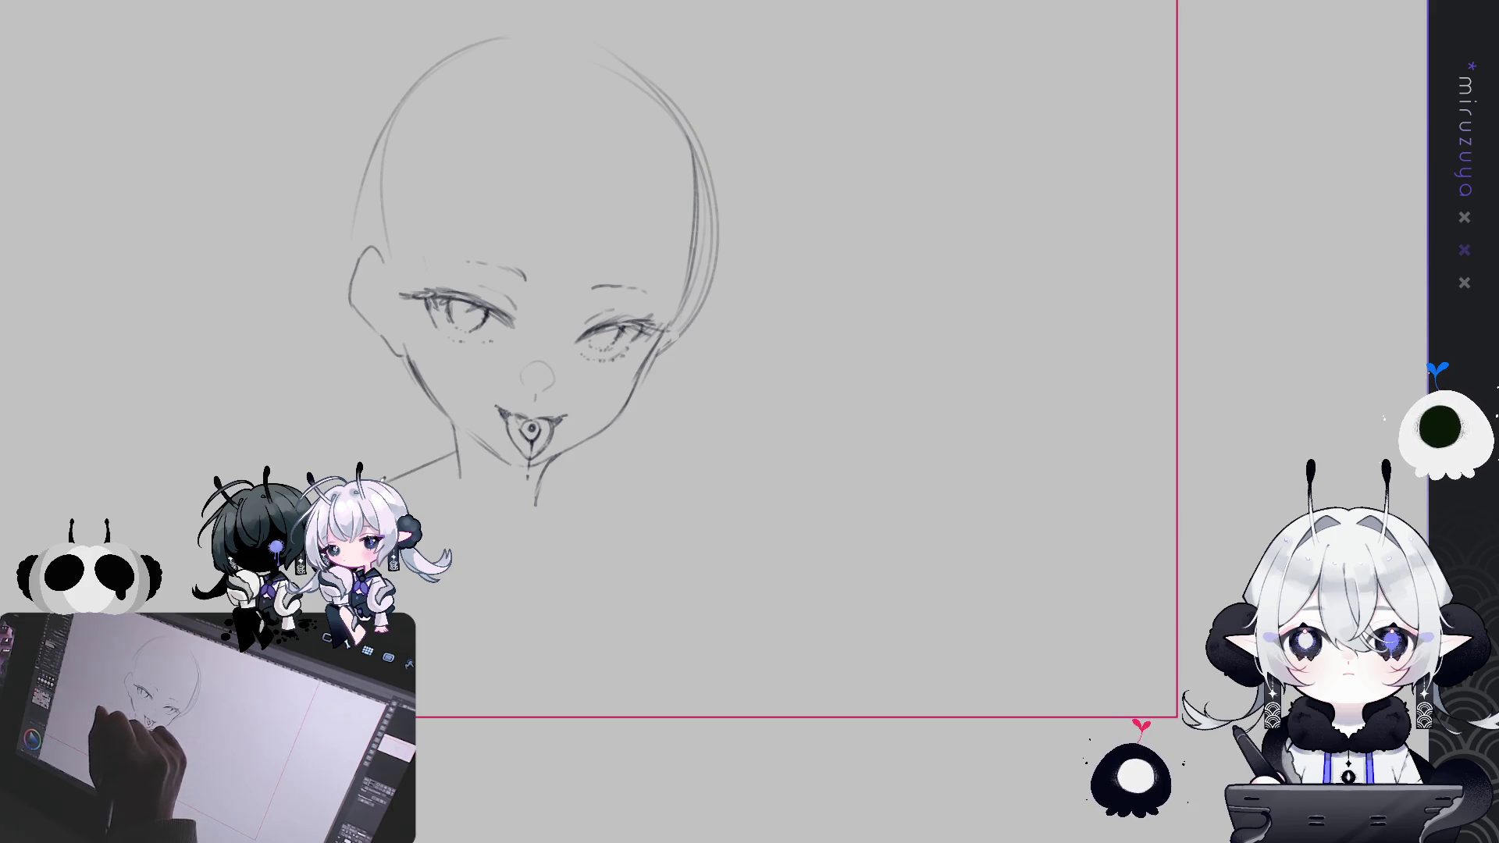
drag(458, 452, 384, 478)
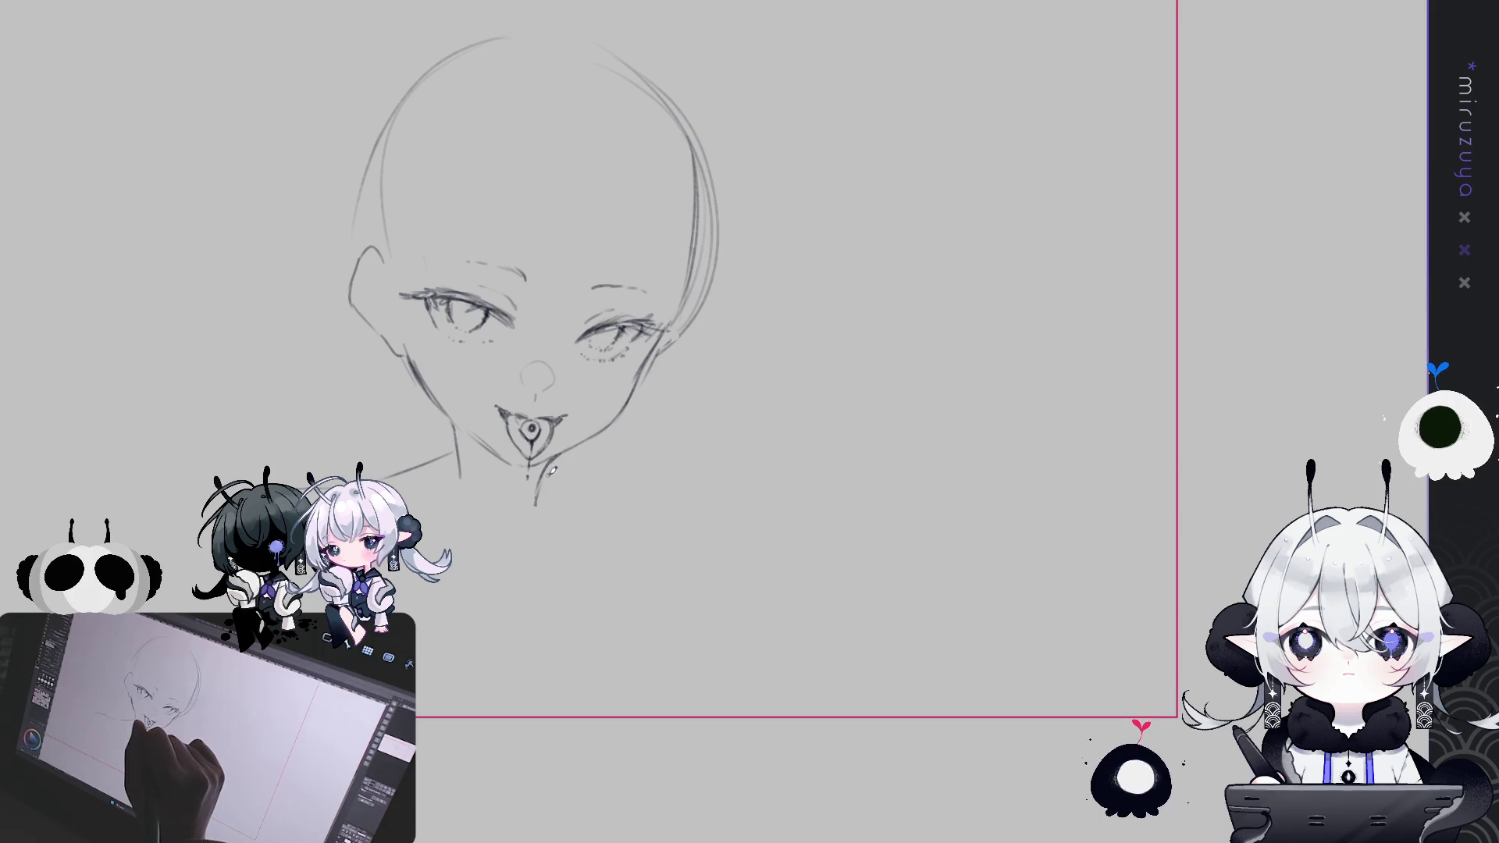
key(ctrl+z)
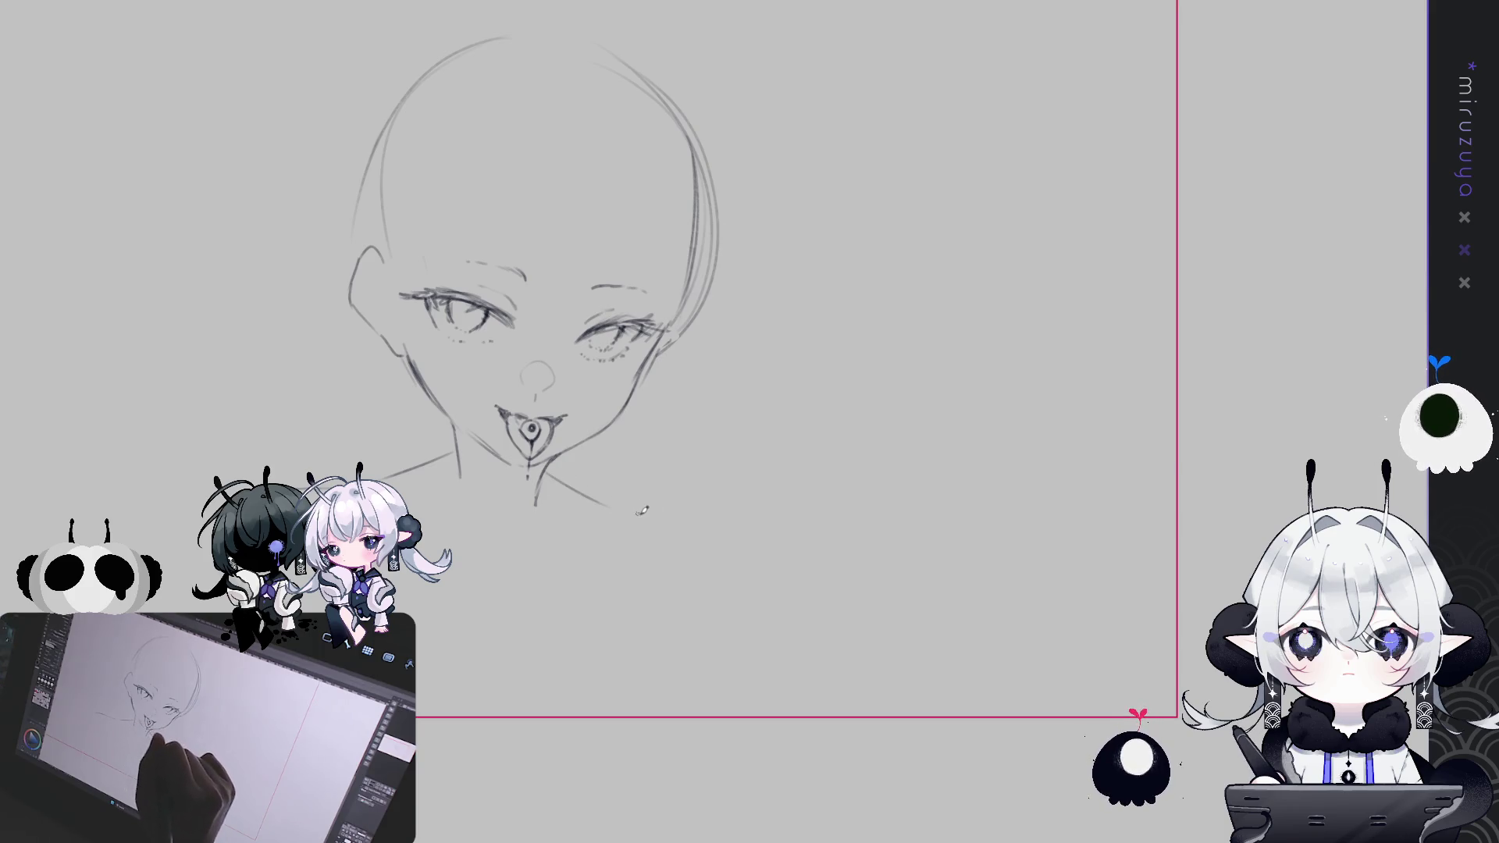
drag(656, 517, 792, 560)
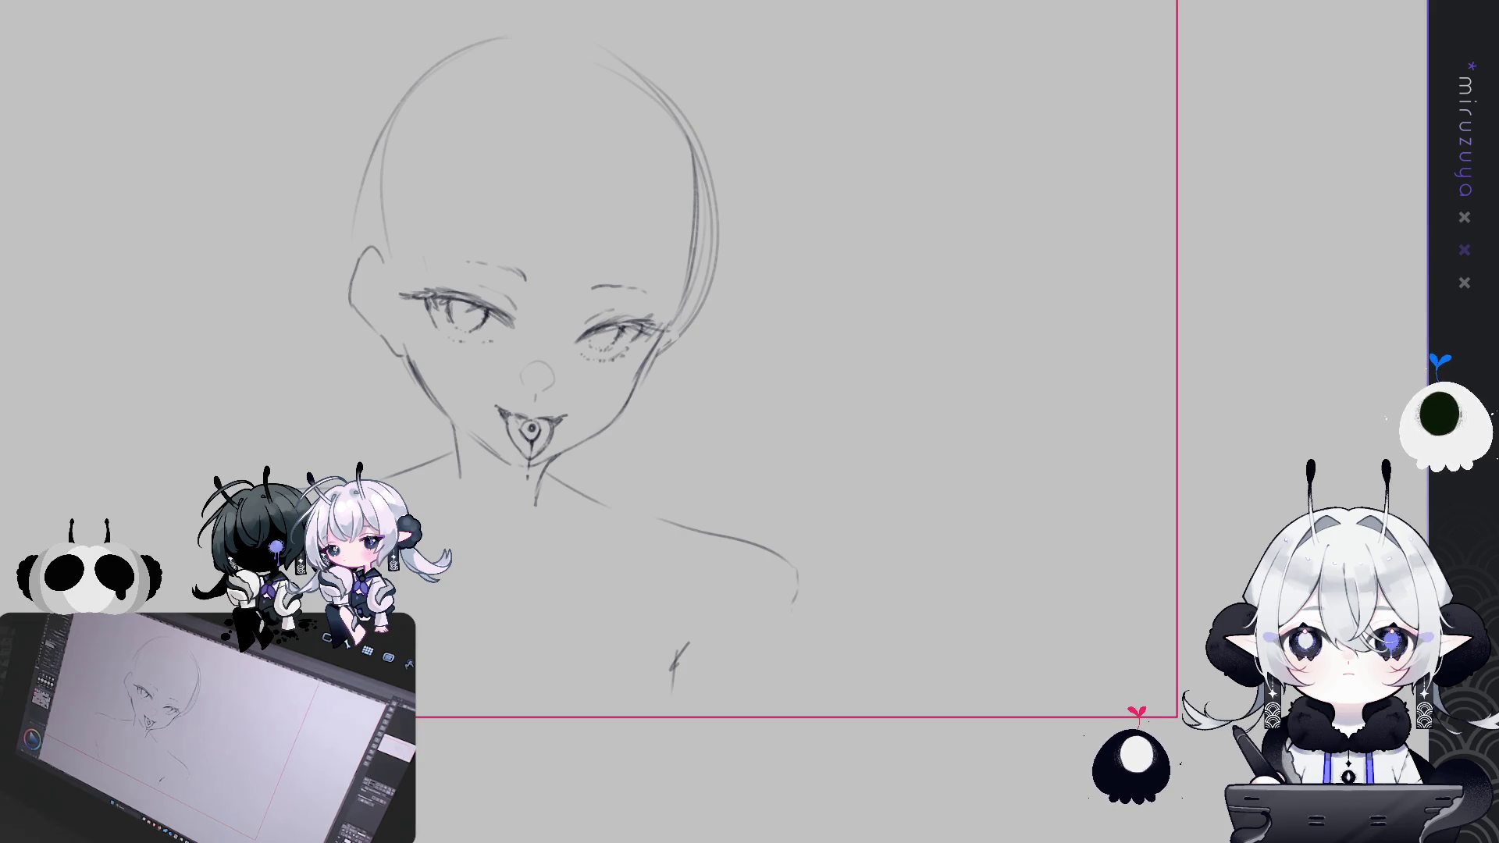
Zoom out to frame the whole sketch and apply a transform to it
drag(625, 391, 671, 453)
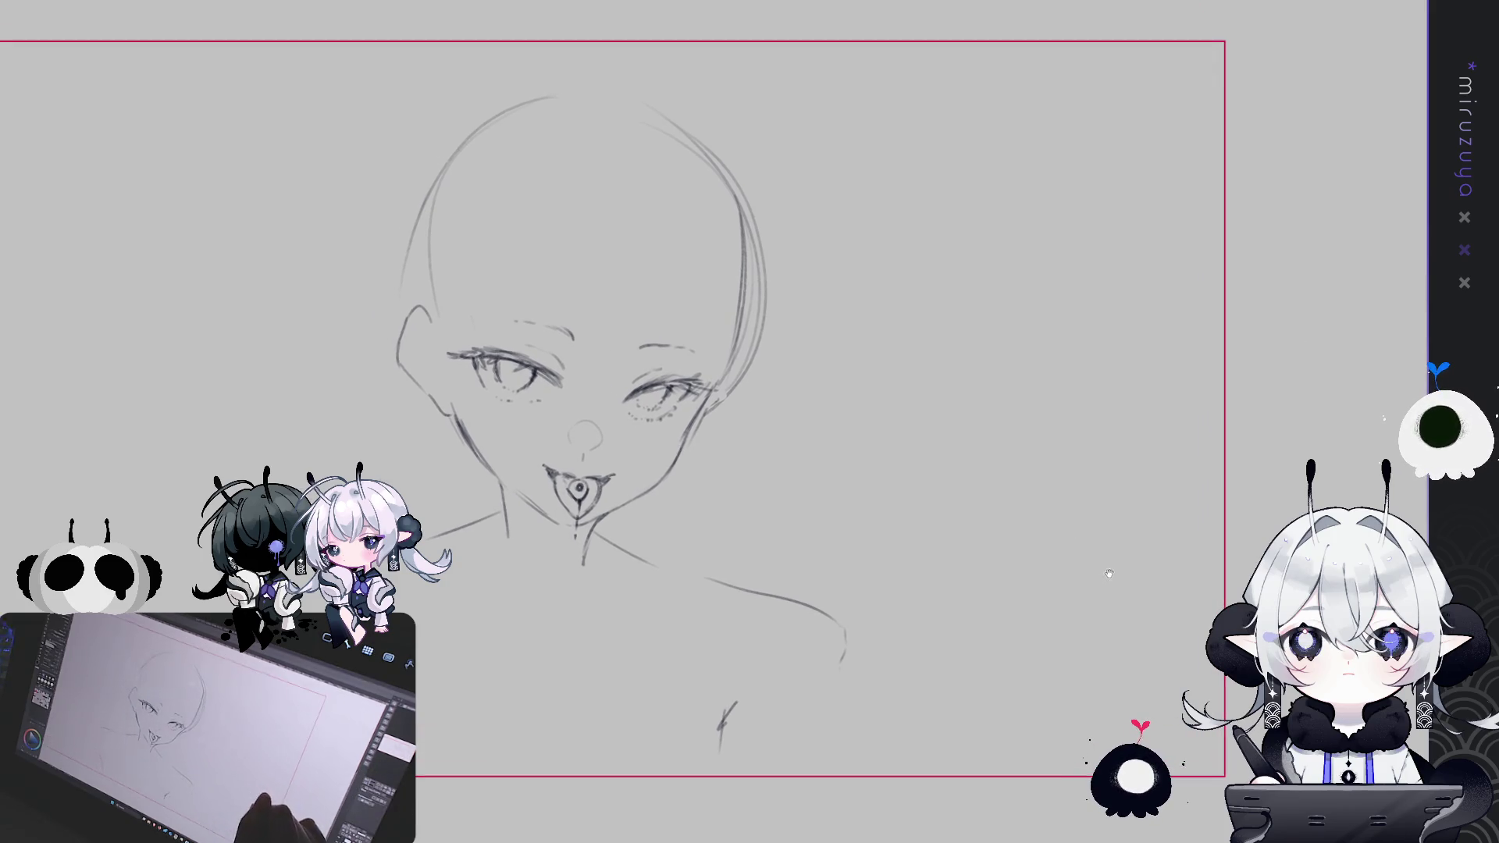
key(ctrl+minus)
key(ctrl+t)
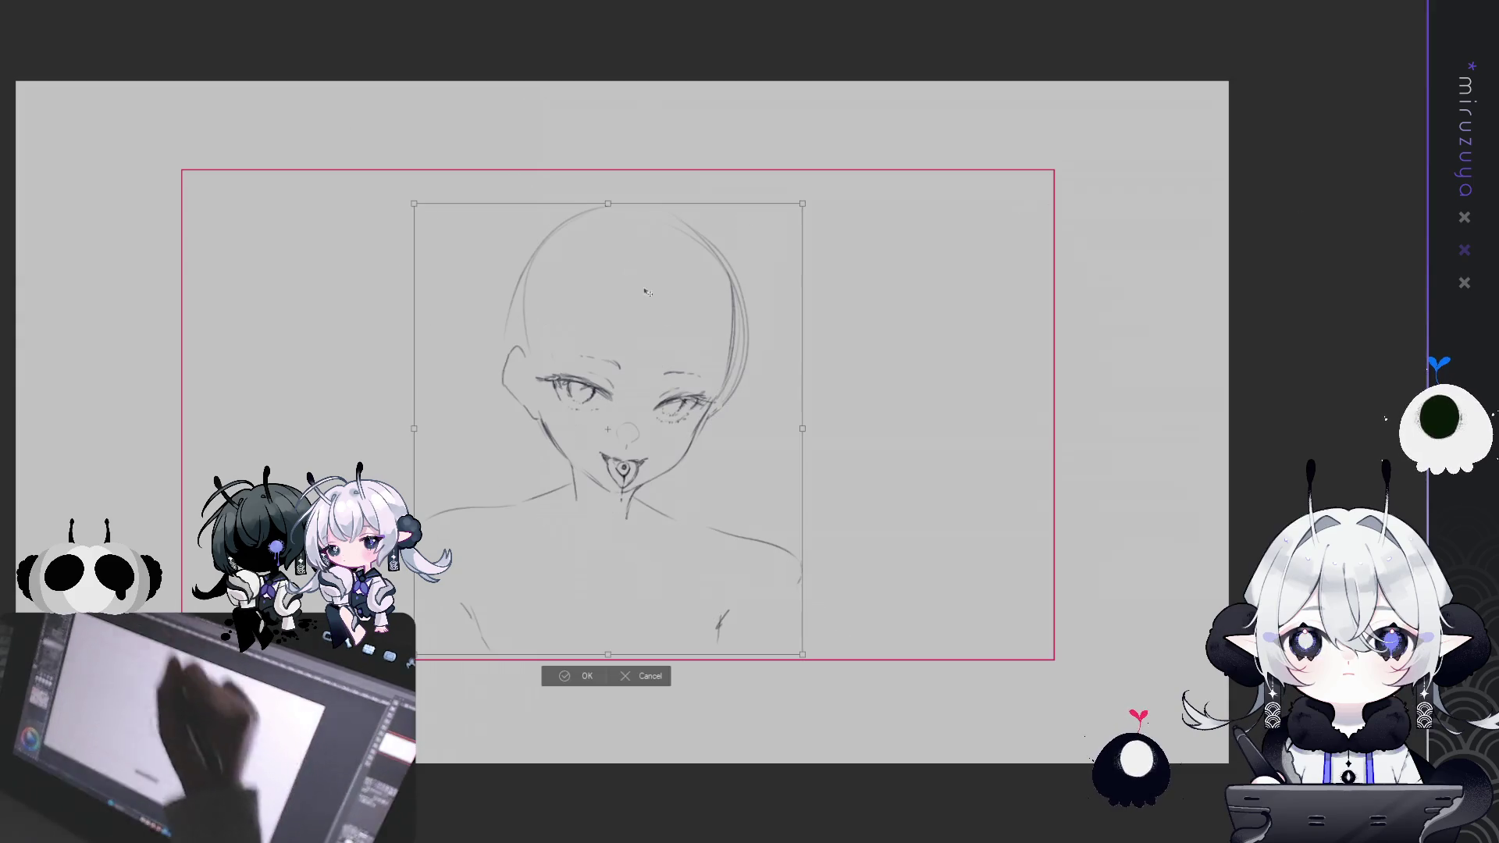
click(573, 653)
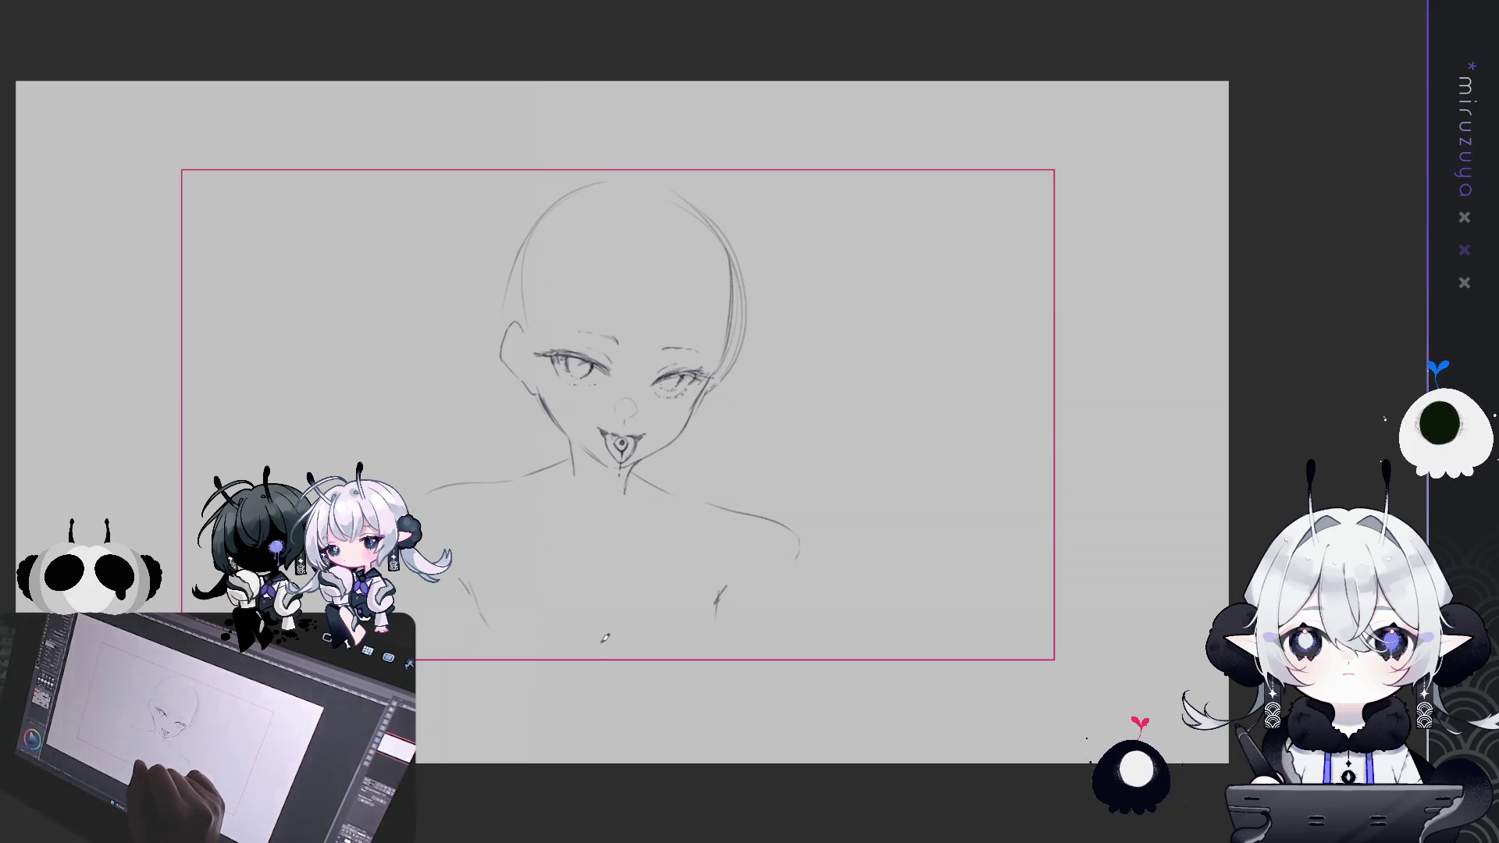
Add short chest and torso strokes and extend the right and left shoulder lines
drag(601, 626, 606, 660)
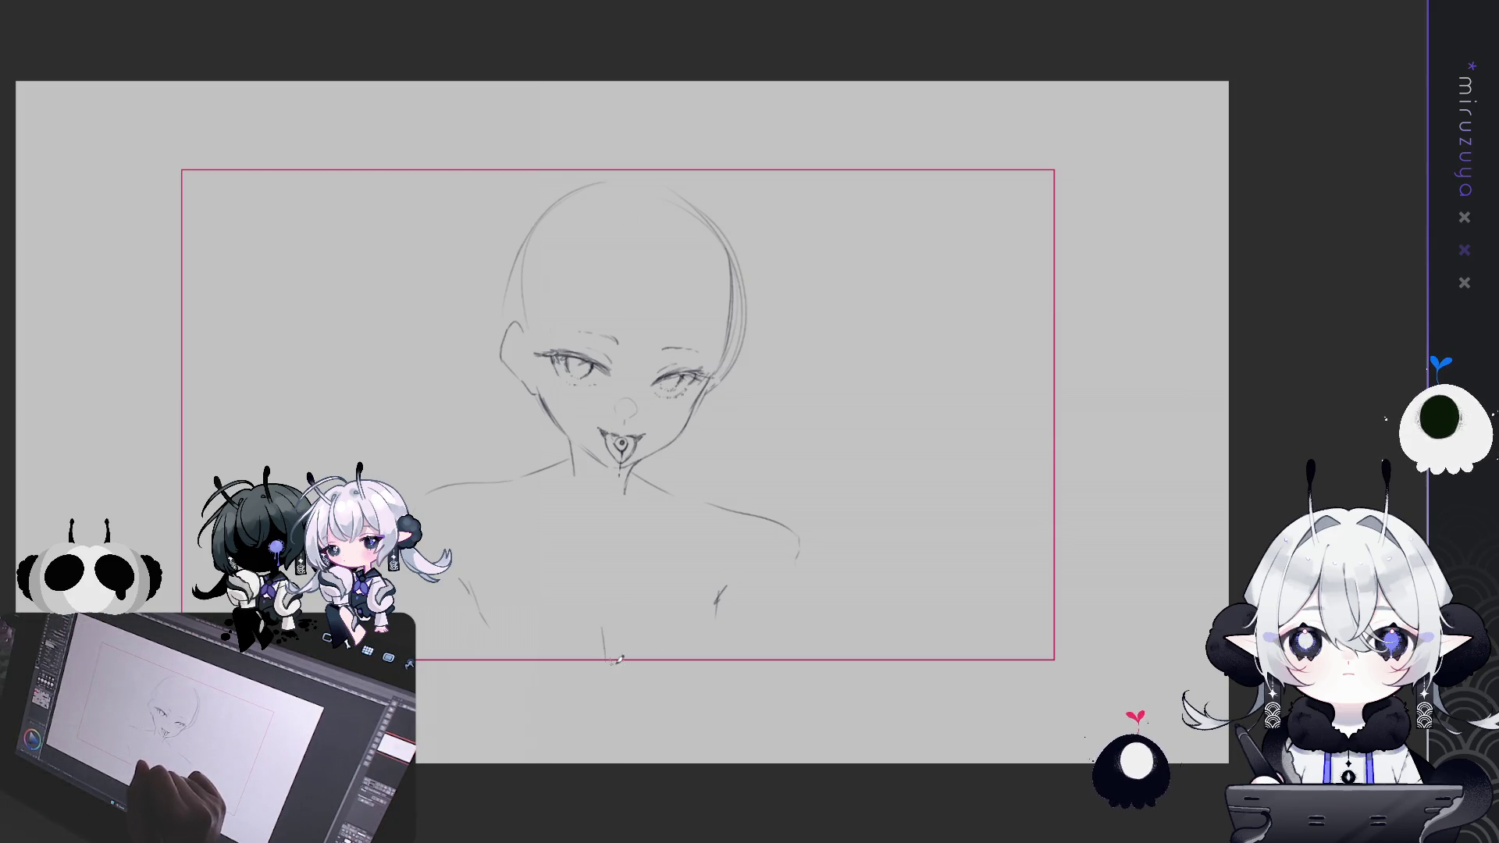
drag(722, 589, 716, 615)
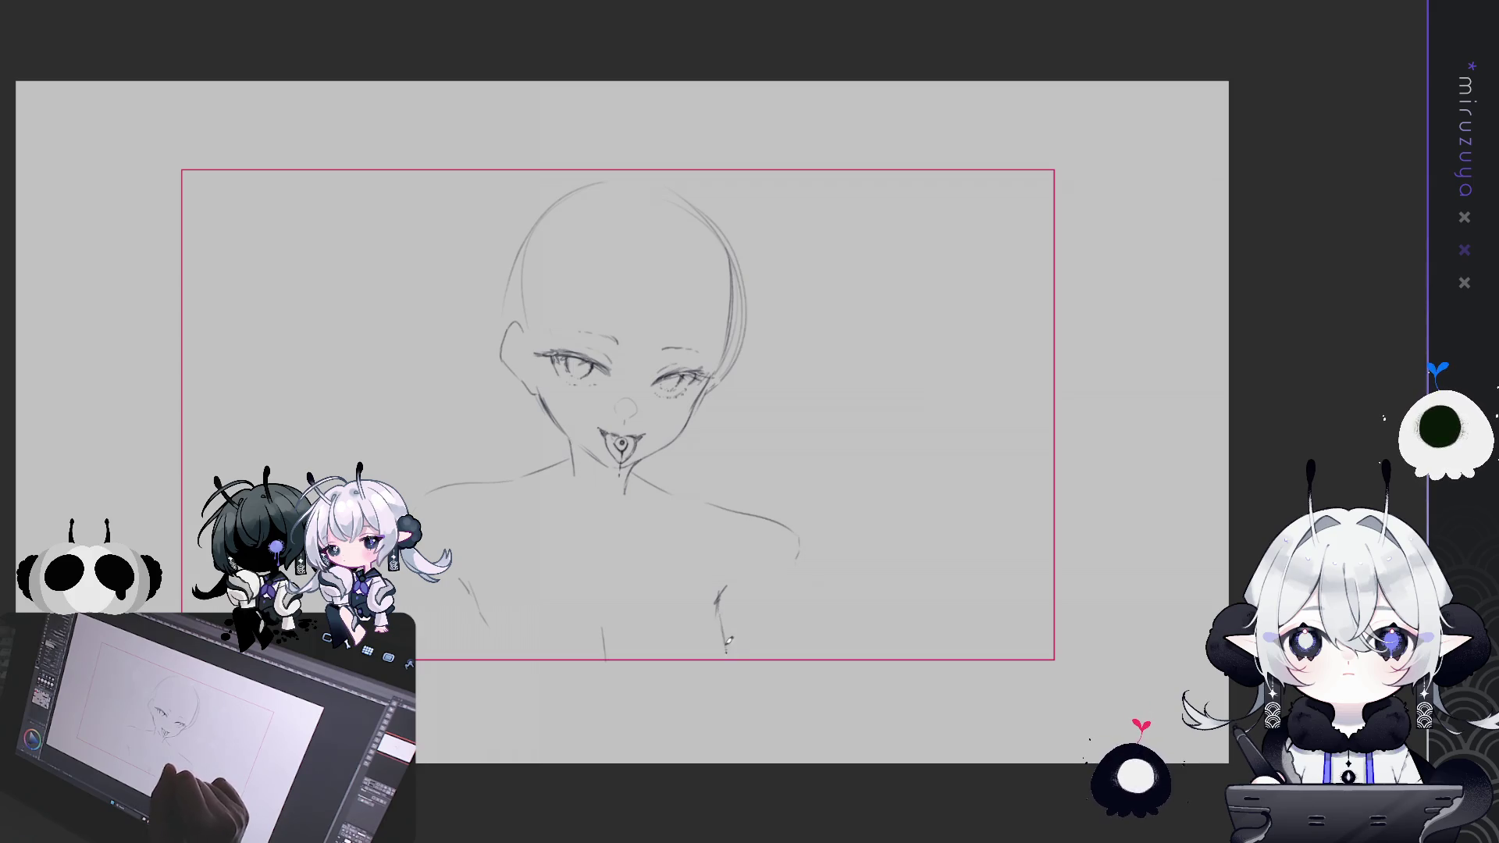
drag(460, 587, 478, 610)
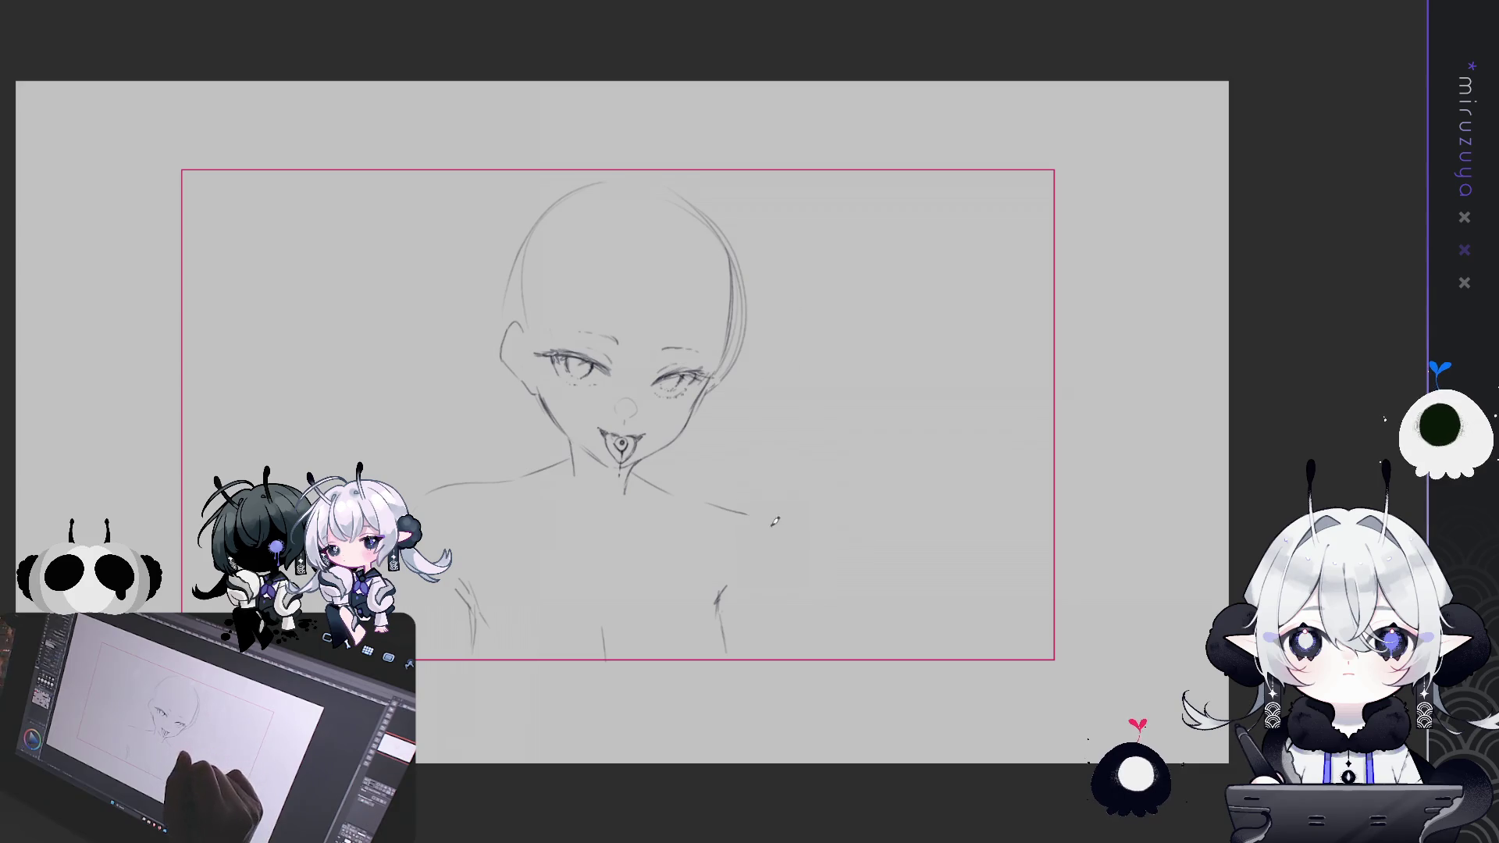
mouse_move(703, 504)
mouse_down()
mouse_move(748, 515)
mouse_move(769, 545)
mouse_up()
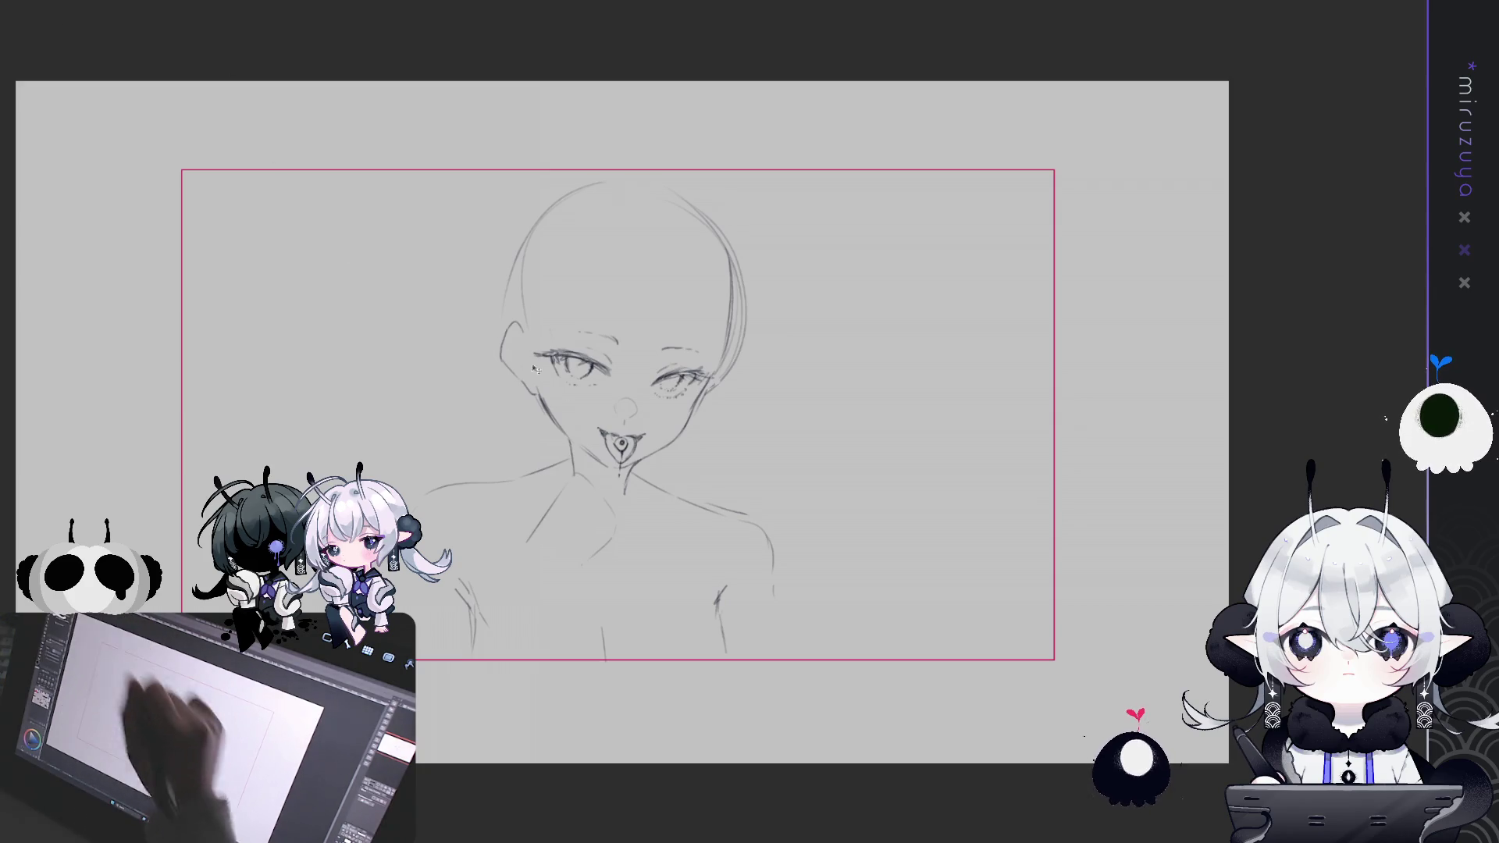
drag(519, 472, 474, 537)
Redraw and darken the left shoulder line and carry it downward
key(ctrl+z)
drag(375, 461, 464, 436)
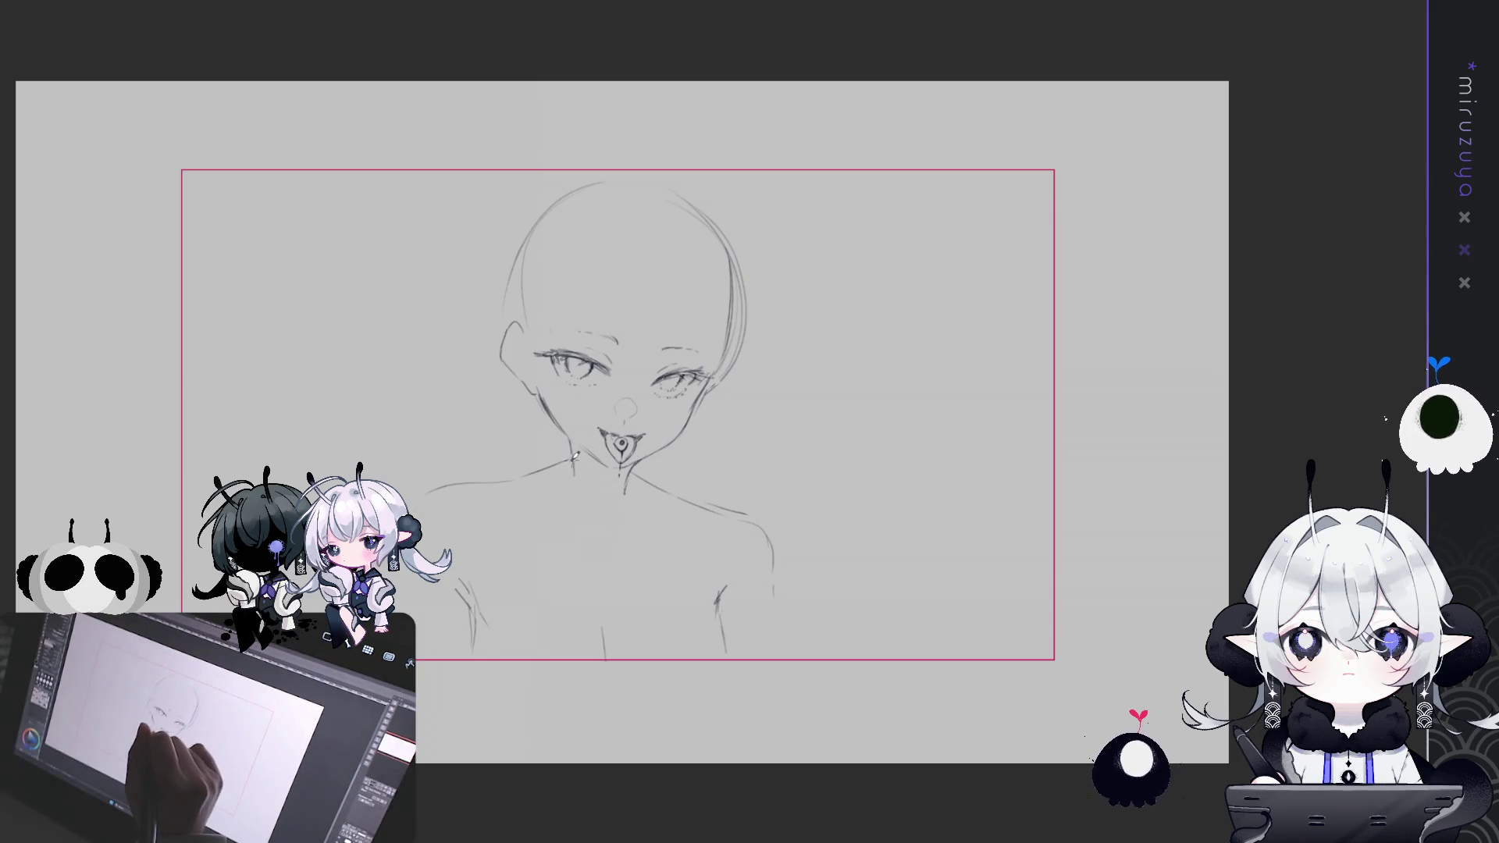
drag(491, 481, 423, 509)
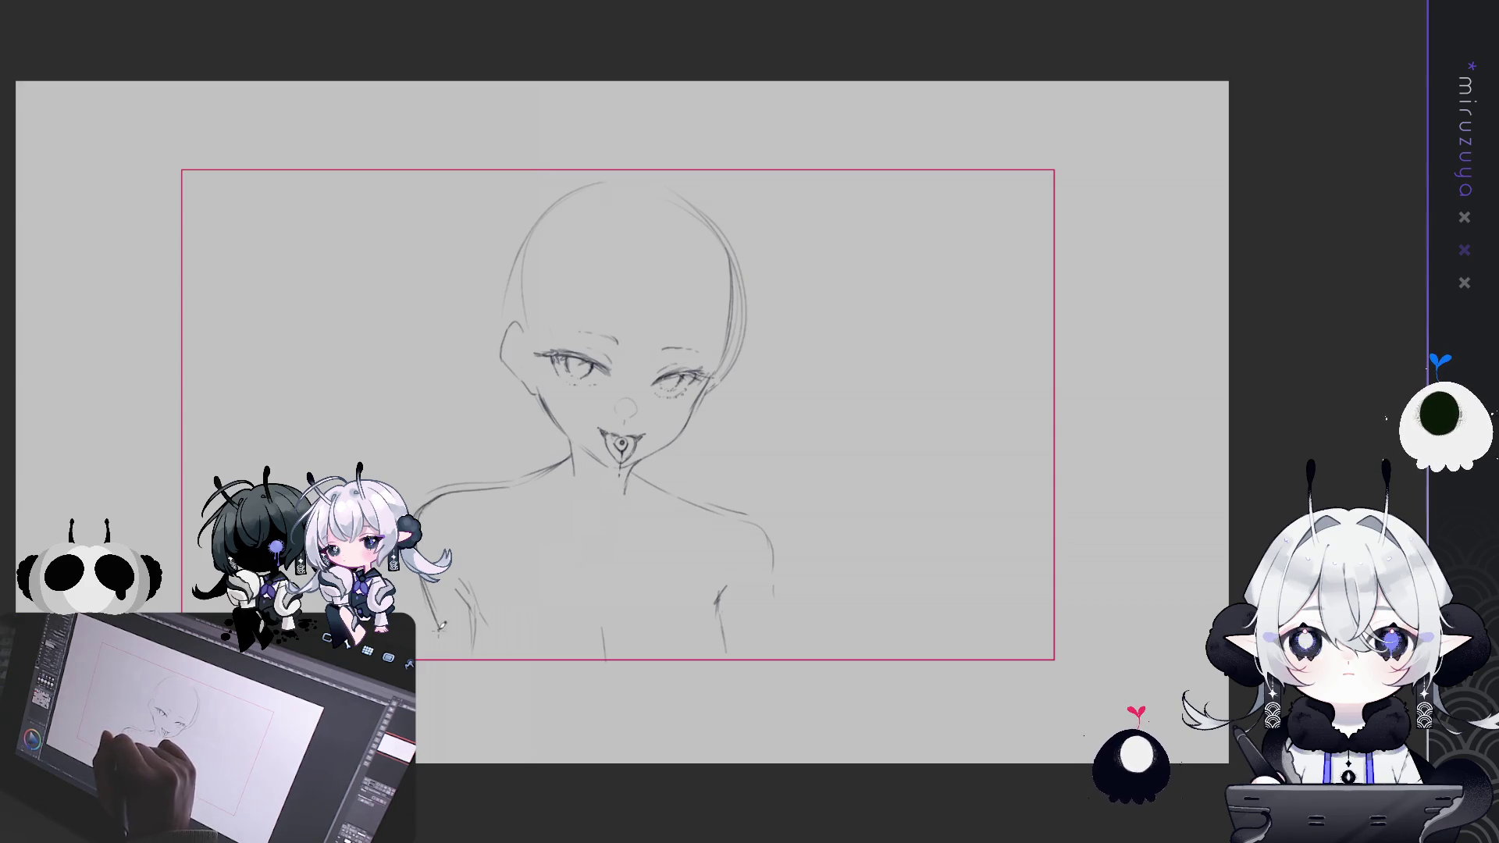
drag(441, 624, 438, 649)
Extend both arms to the frame edge, mark the chest and right torso, then mirror the view and lasso the head
drag(764, 580, 754, 612)
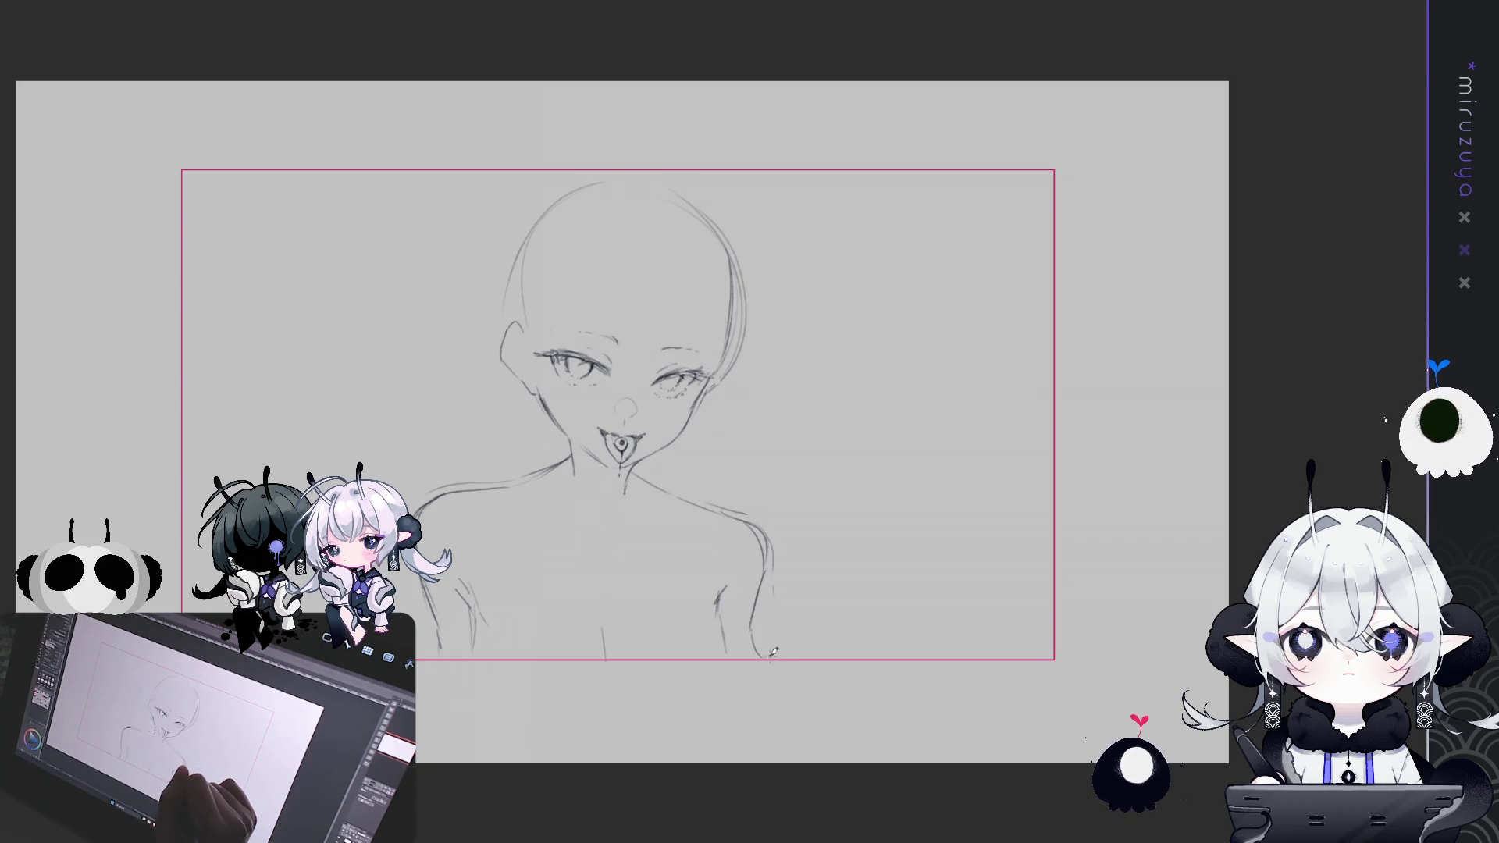
drag(756, 644, 765, 674)
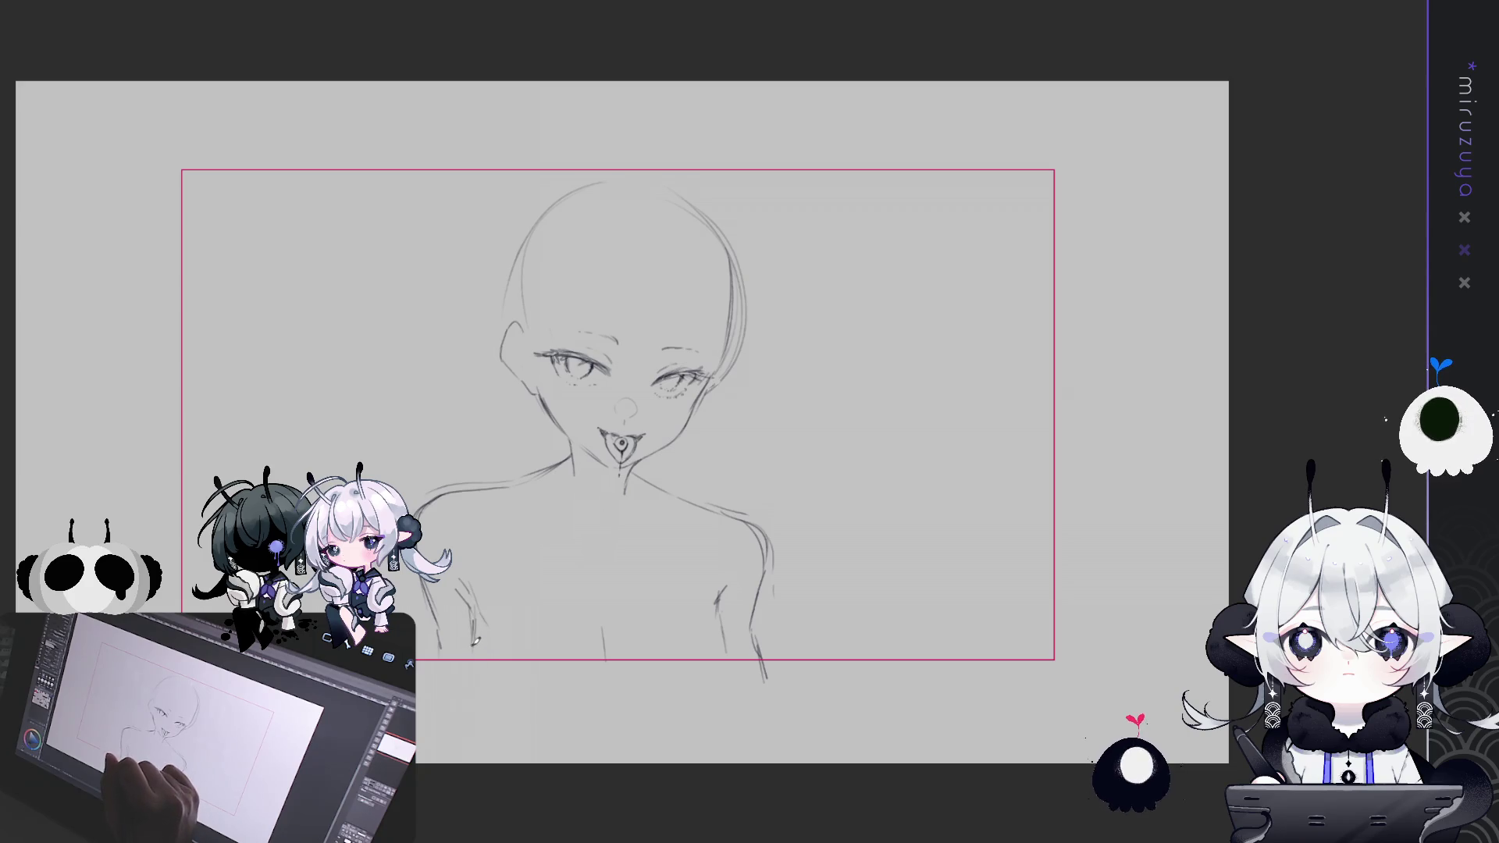
drag(472, 606, 468, 681)
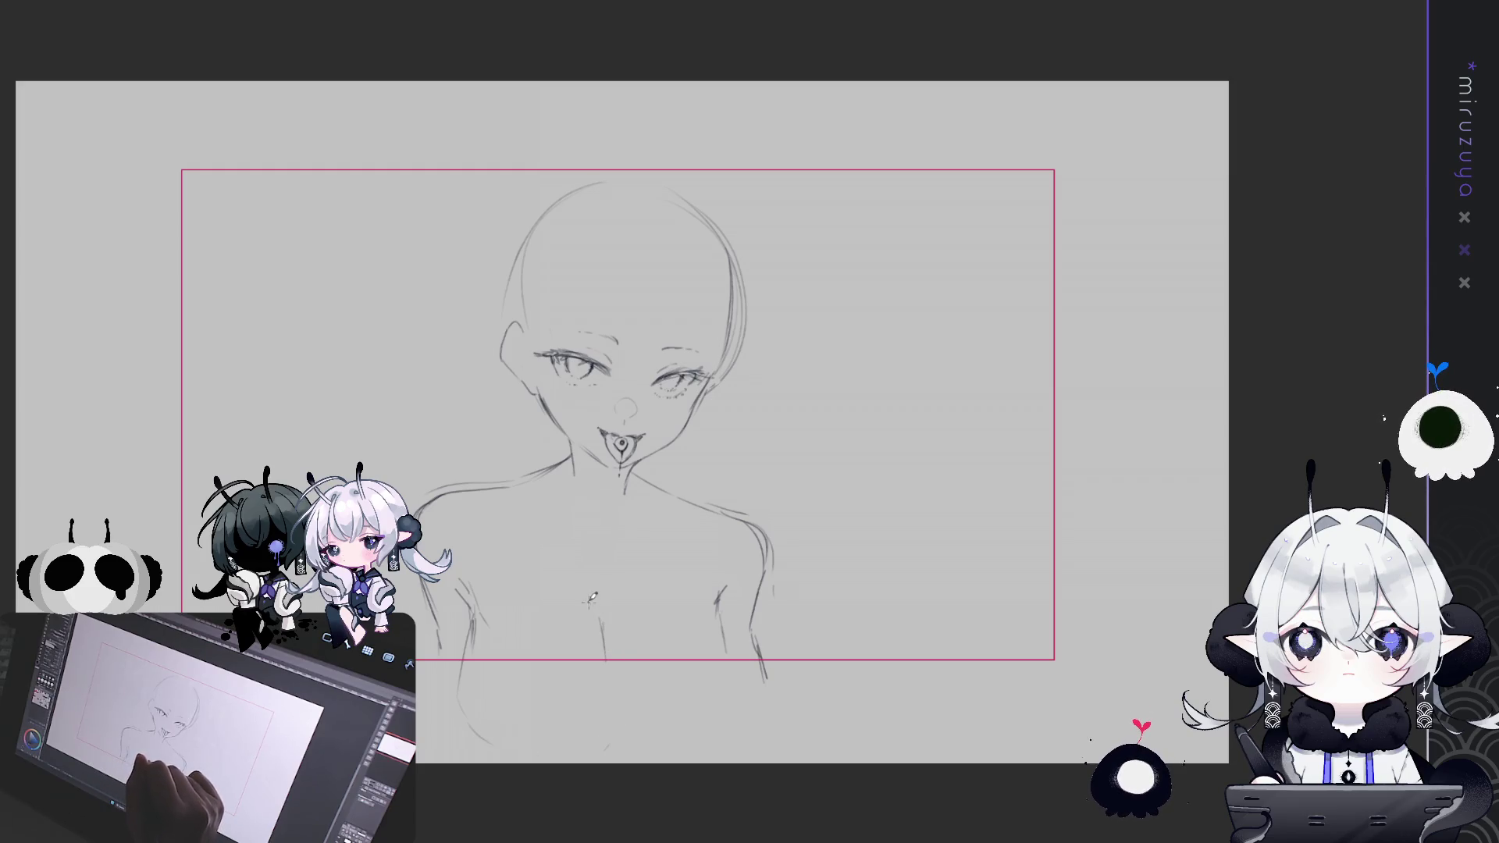
drag(601, 603, 606, 619)
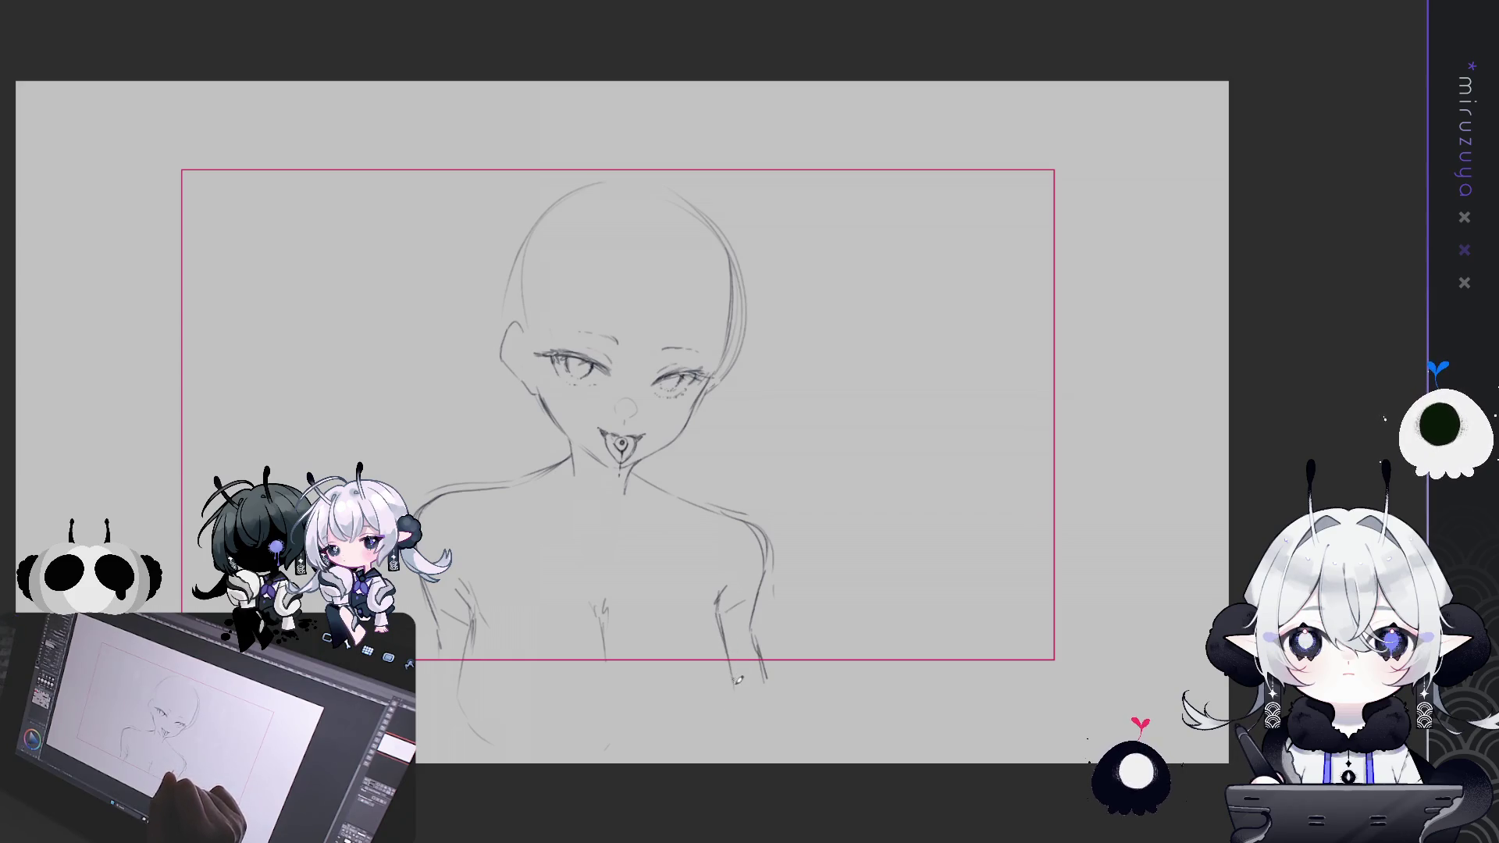
drag(739, 657, 733, 714)
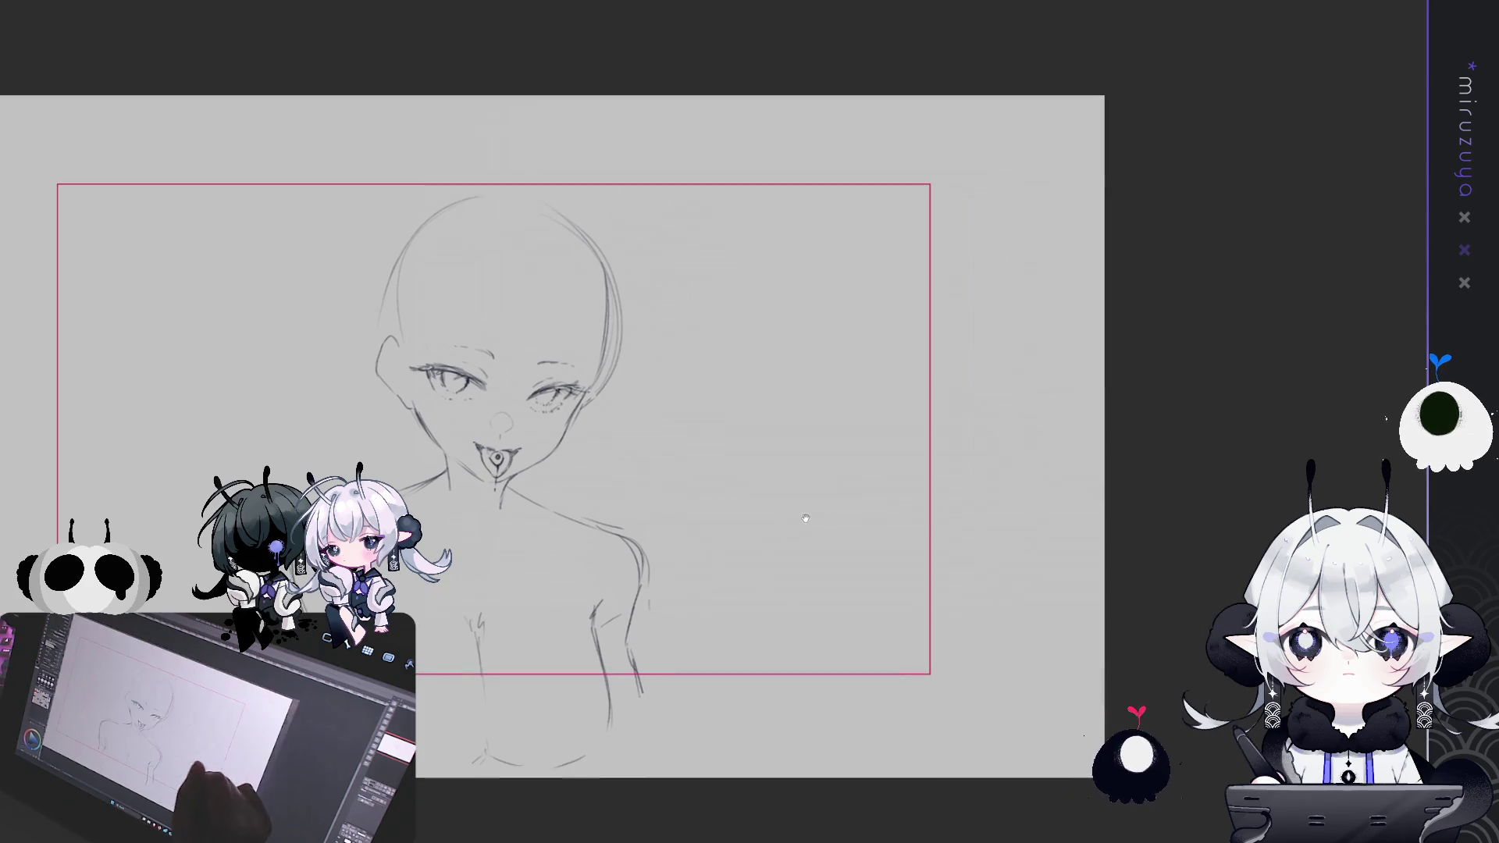
key(h)
mouse_move(859, 468)
mouse_down()
mouse_move(417, 474)
mouse_move(472, 452)
mouse_up()
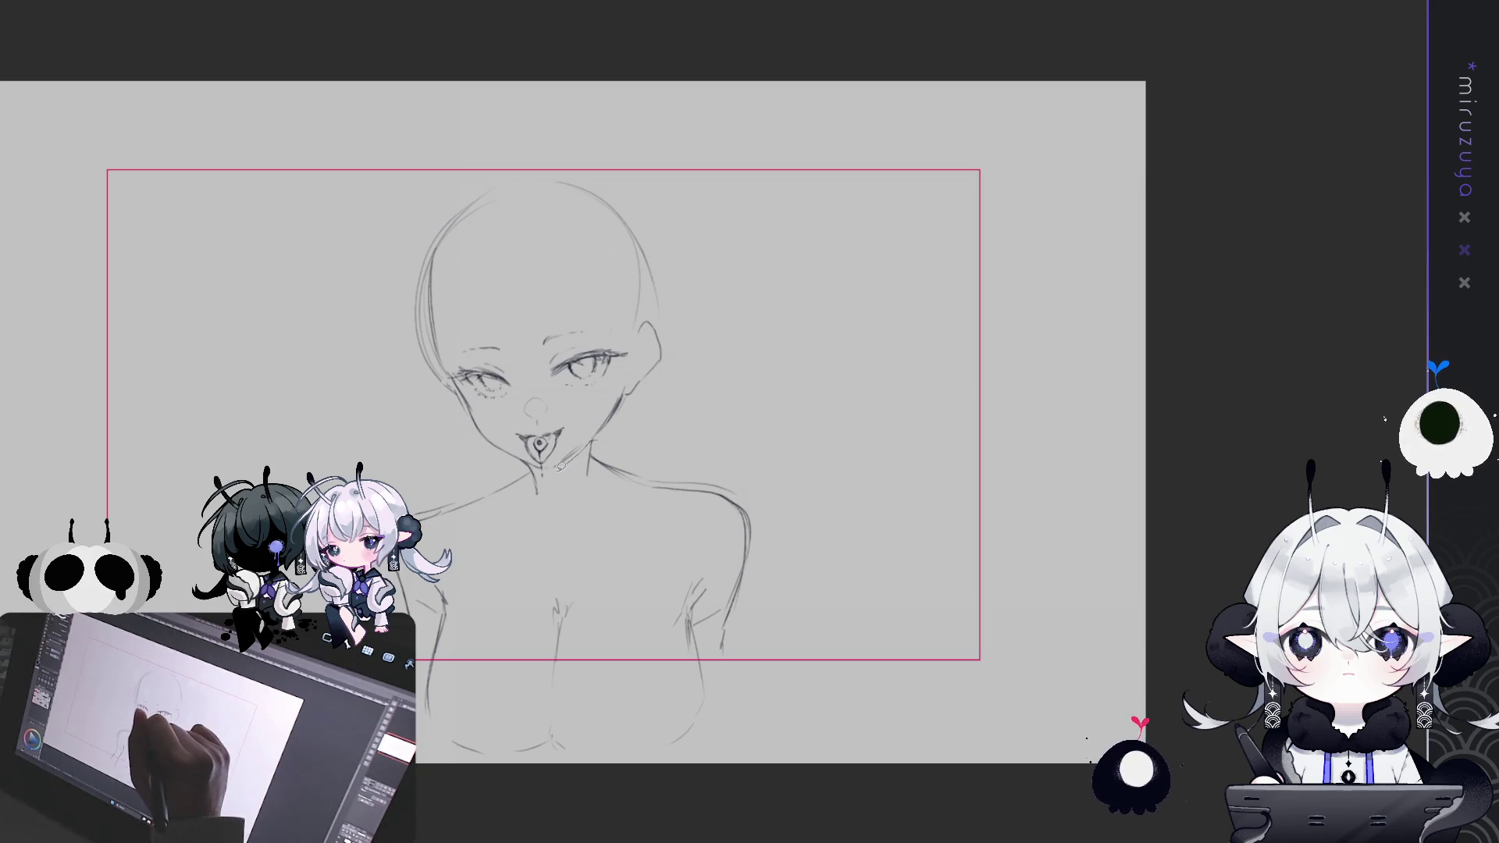
mouse_move(433, 428)
mouse_down()
mouse_move(708, 202)
mouse_move(546, 468)
mouse_up()
Rotate the selected head slightly counter-clockwise and nudge it left
key(ctrl+t)
drag(741, 75, 728, 63)
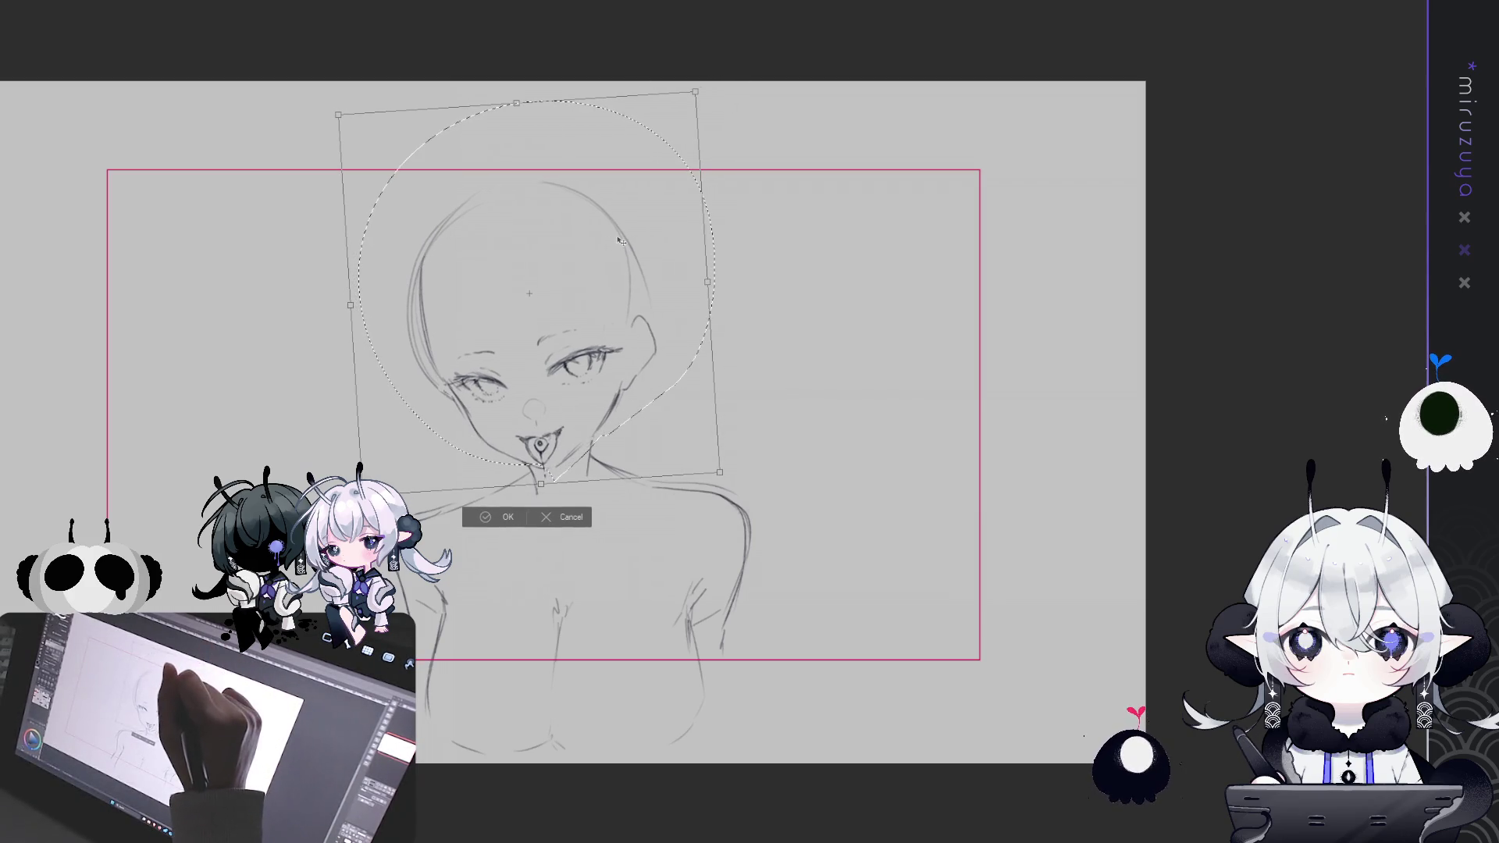
drag(622, 240, 620, 240)
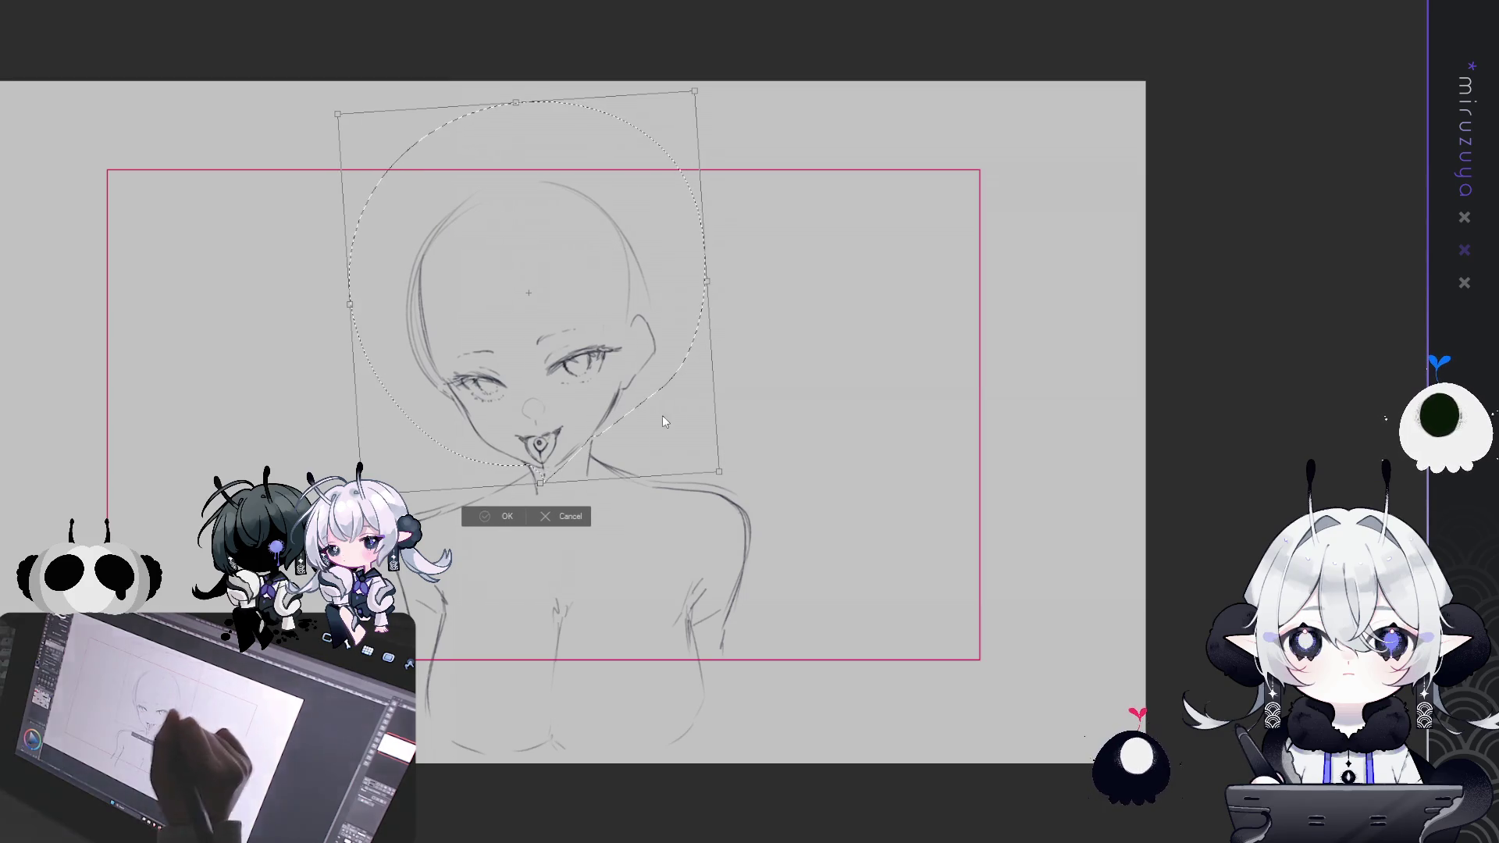
click(500, 516)
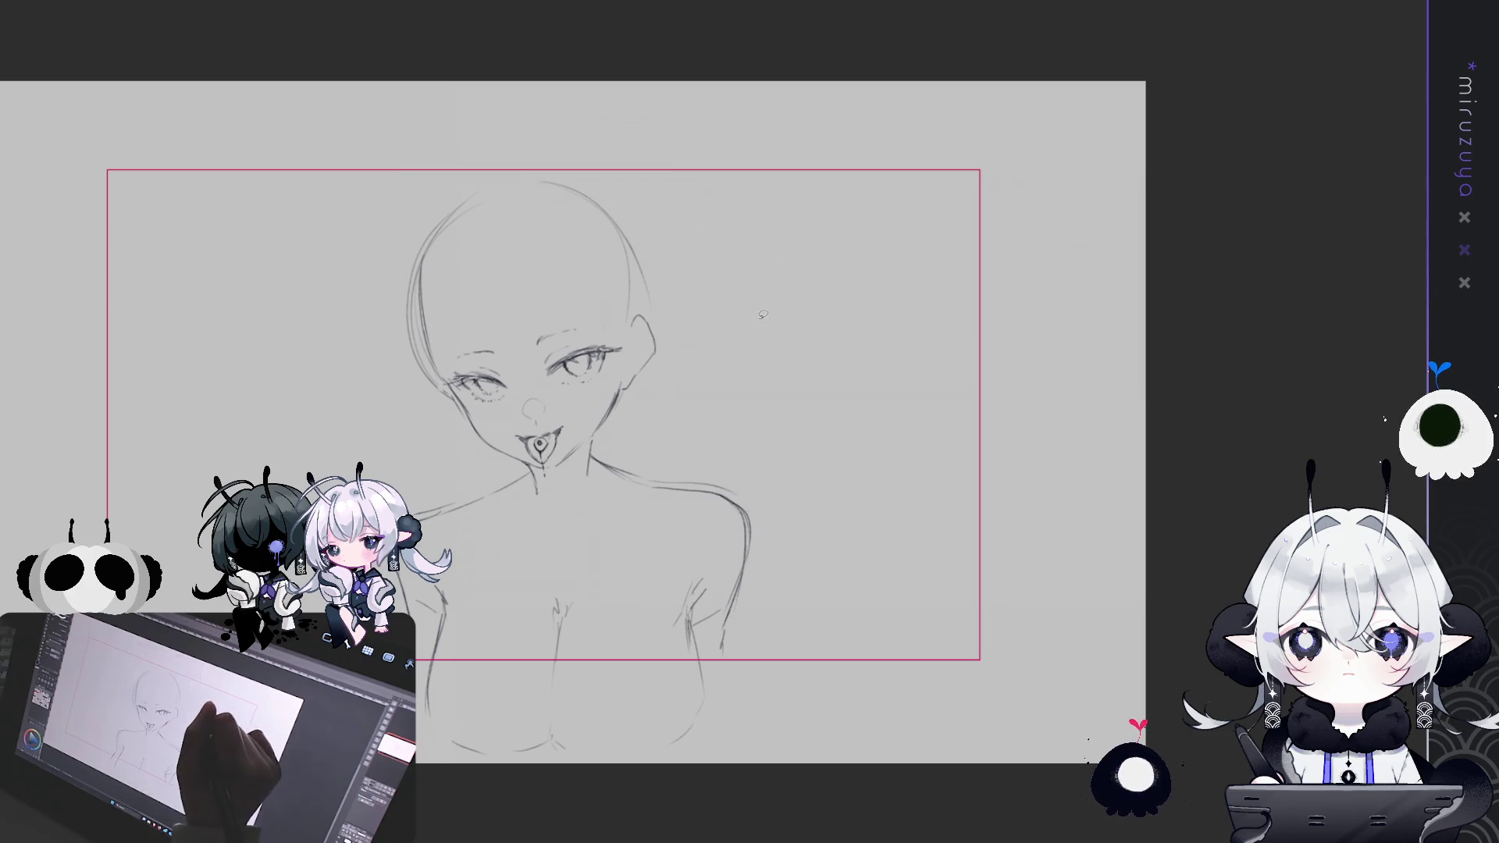
drag(418, 485, 424, 469)
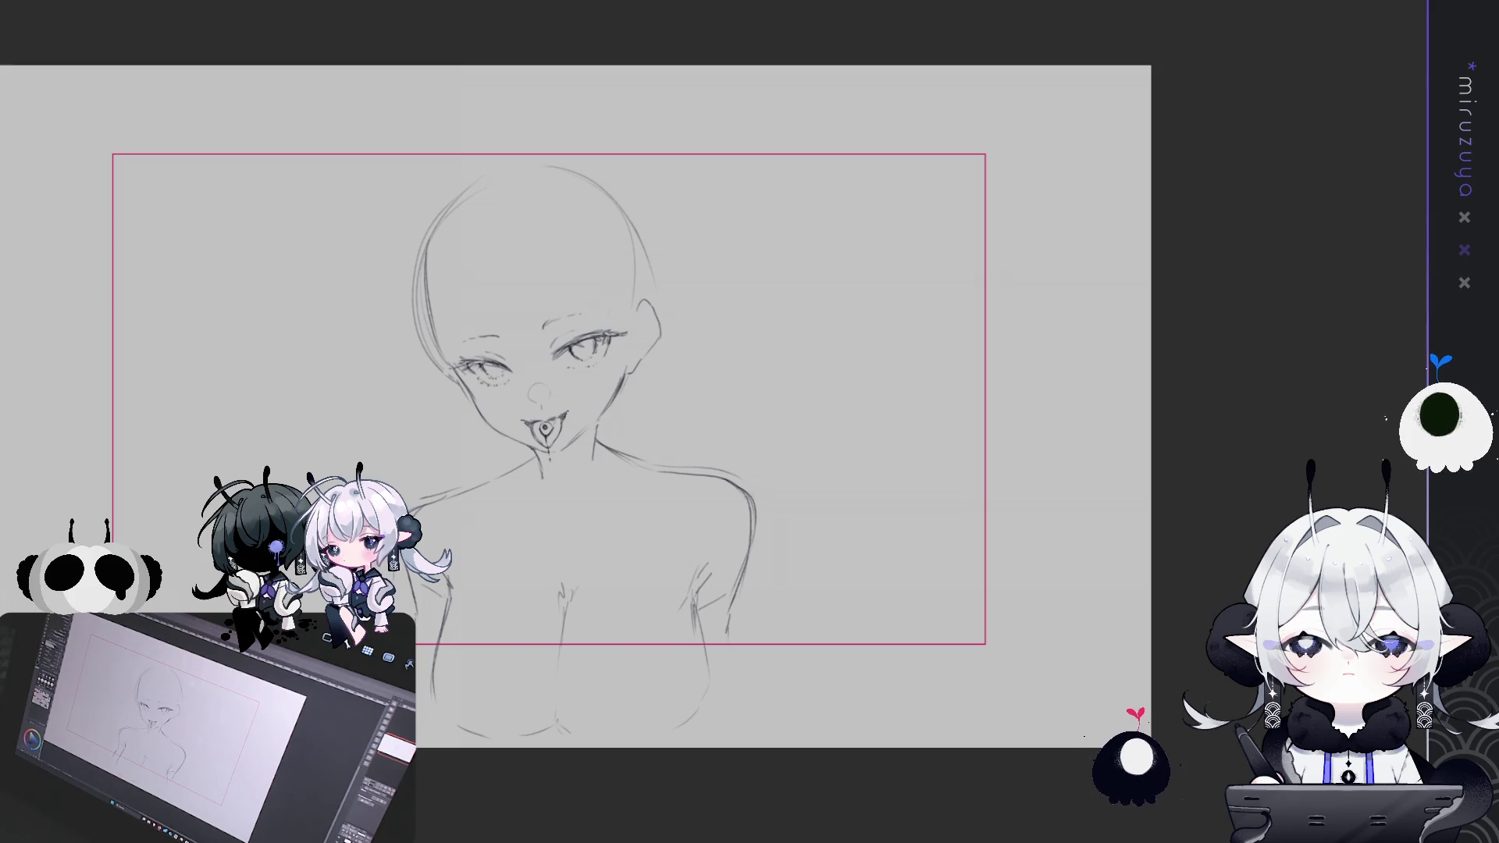
scroll(547, 391, up, 3)
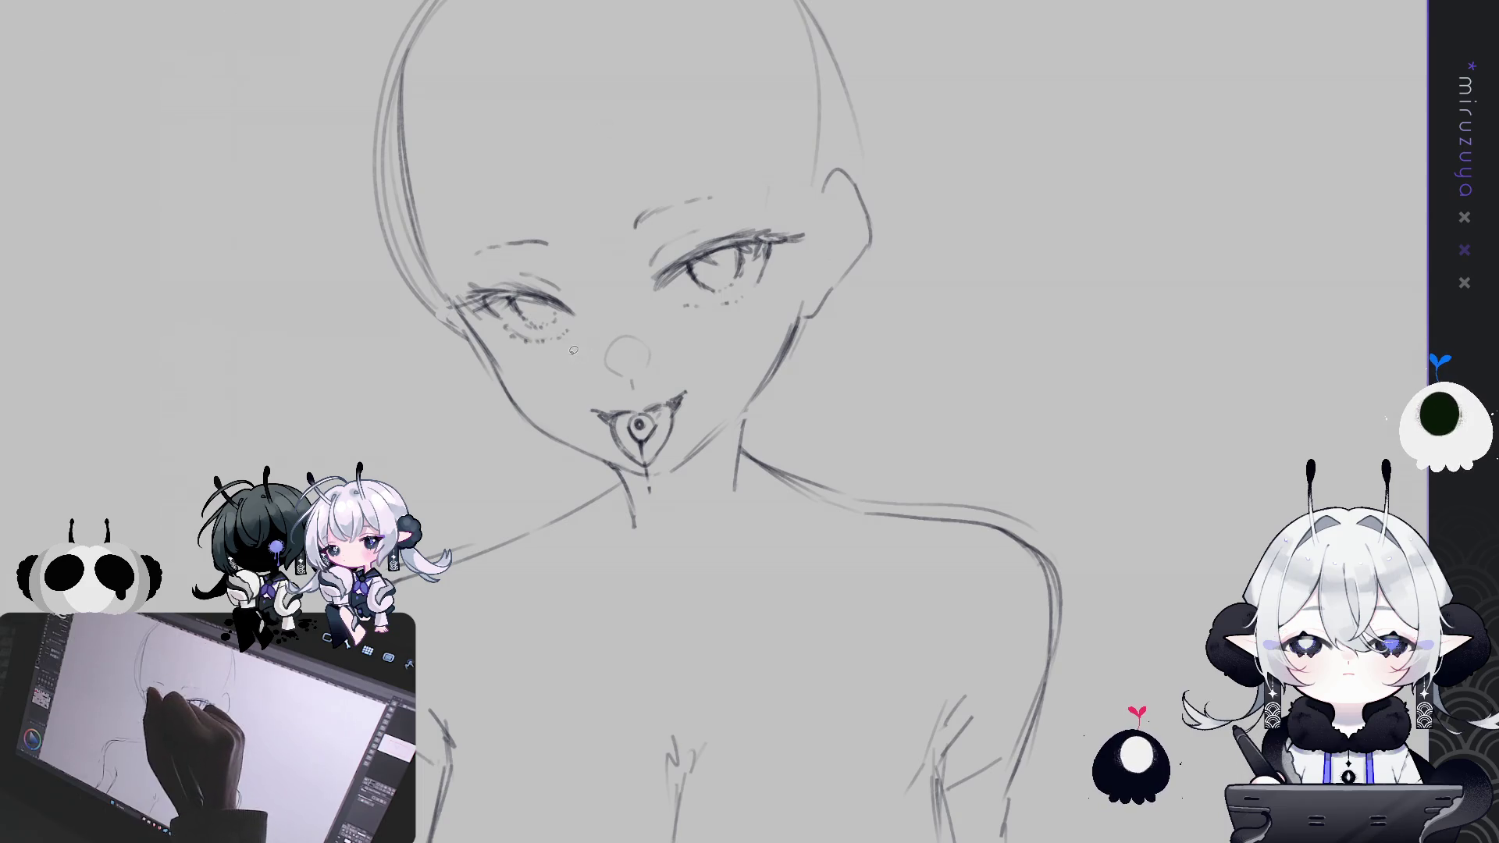
Lasso and transform the left eye, then rework it inside a fresh selection
drag(536, 215, 587, 342)
drag(458, 288, 456, 297)
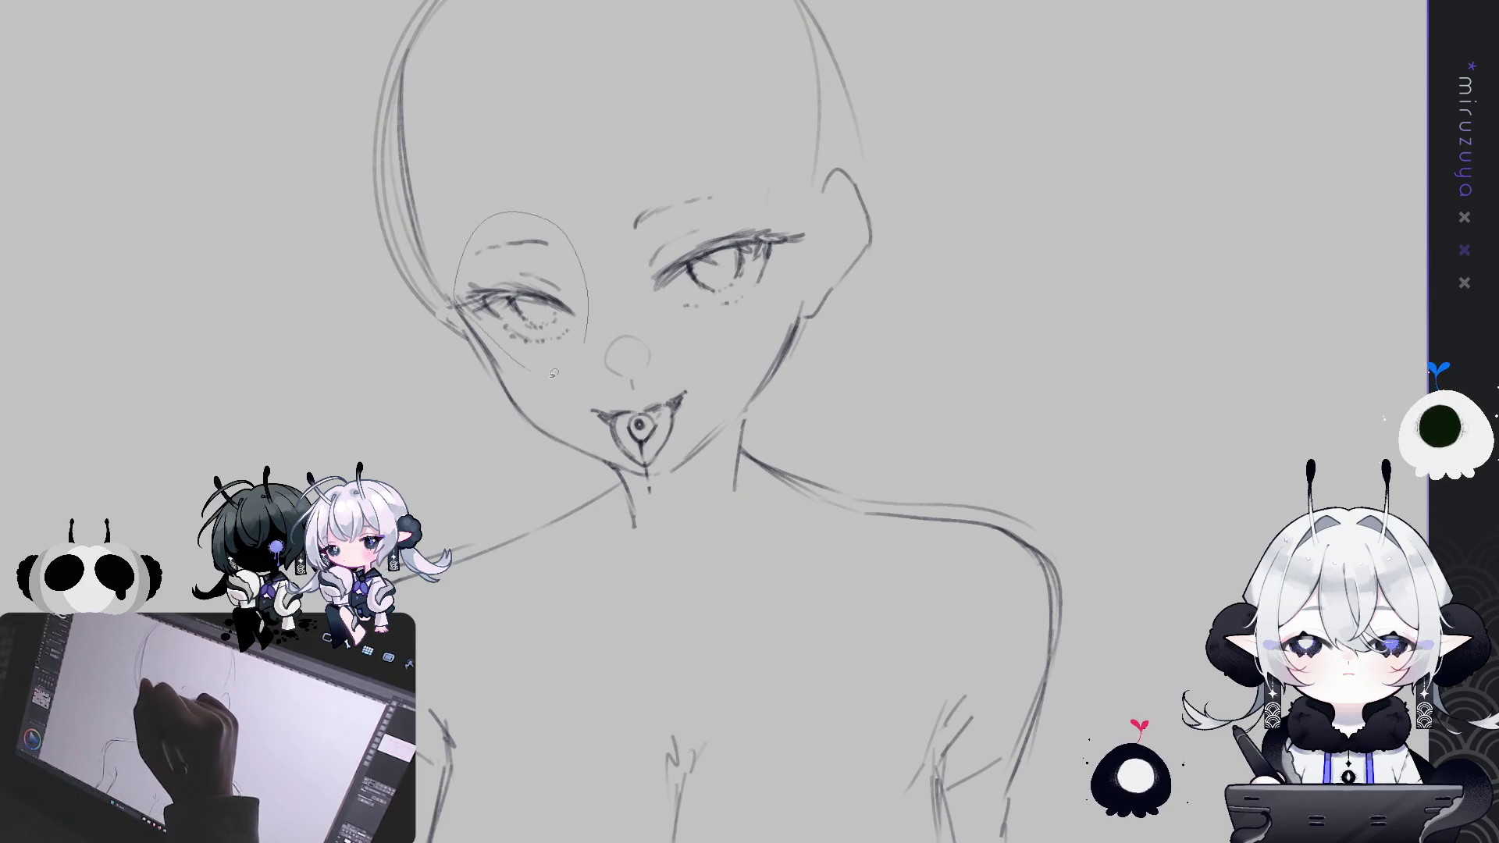
key(ctrl+t)
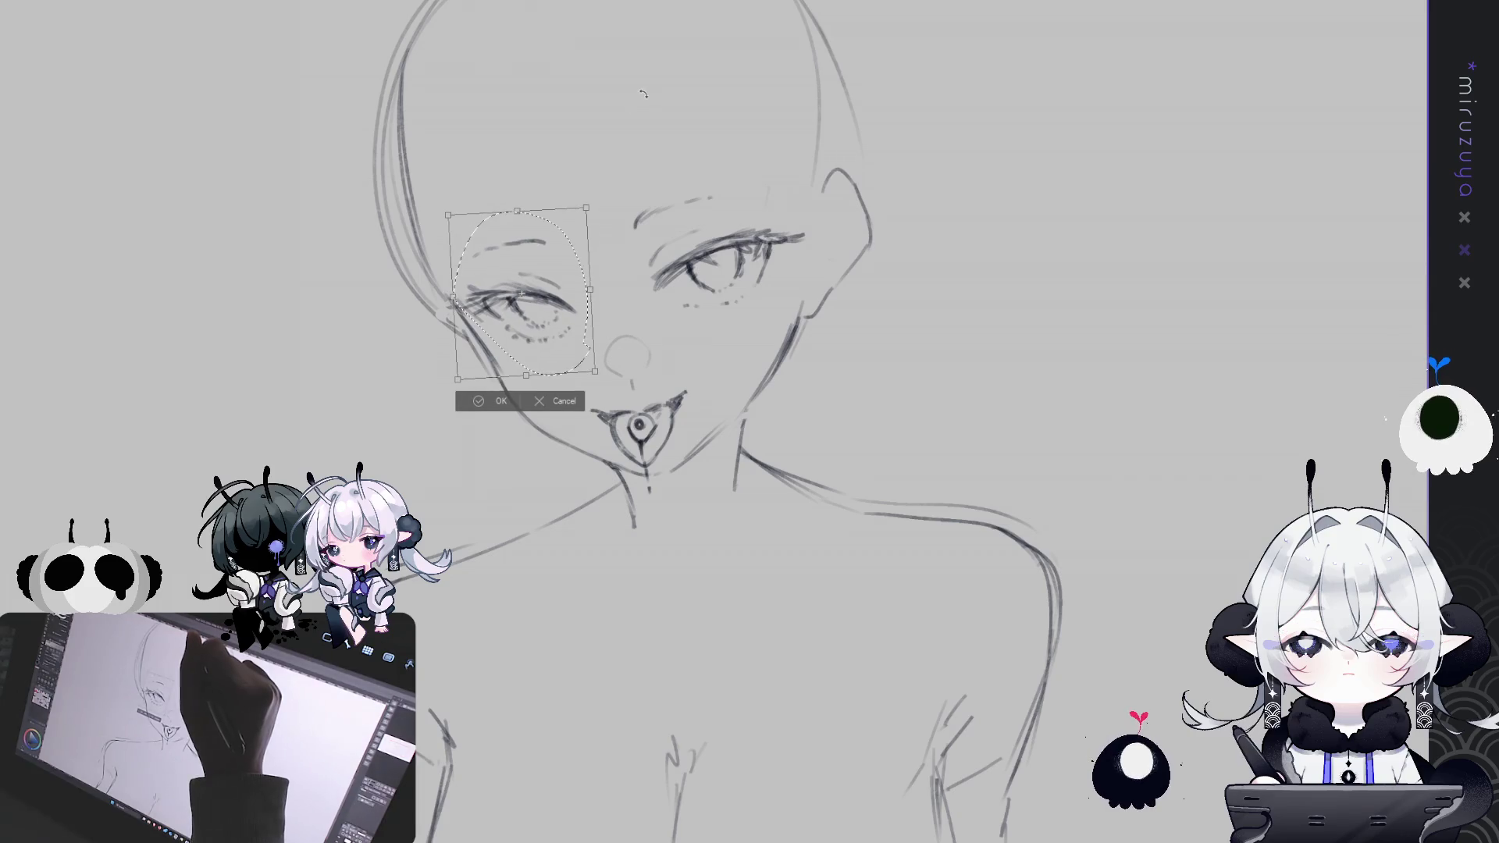
key(Return)
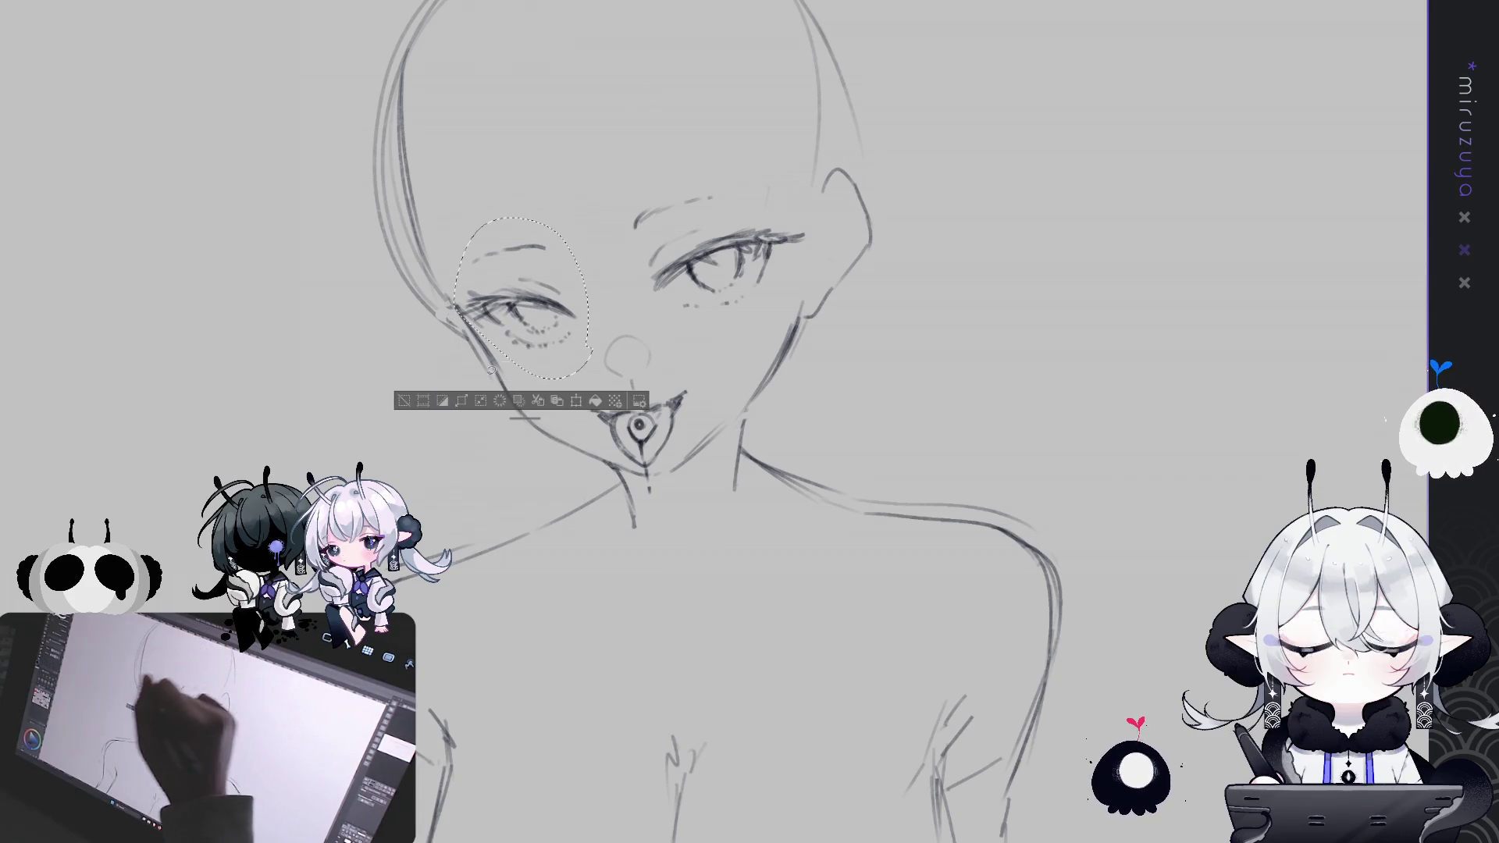
key(ctrl+d)
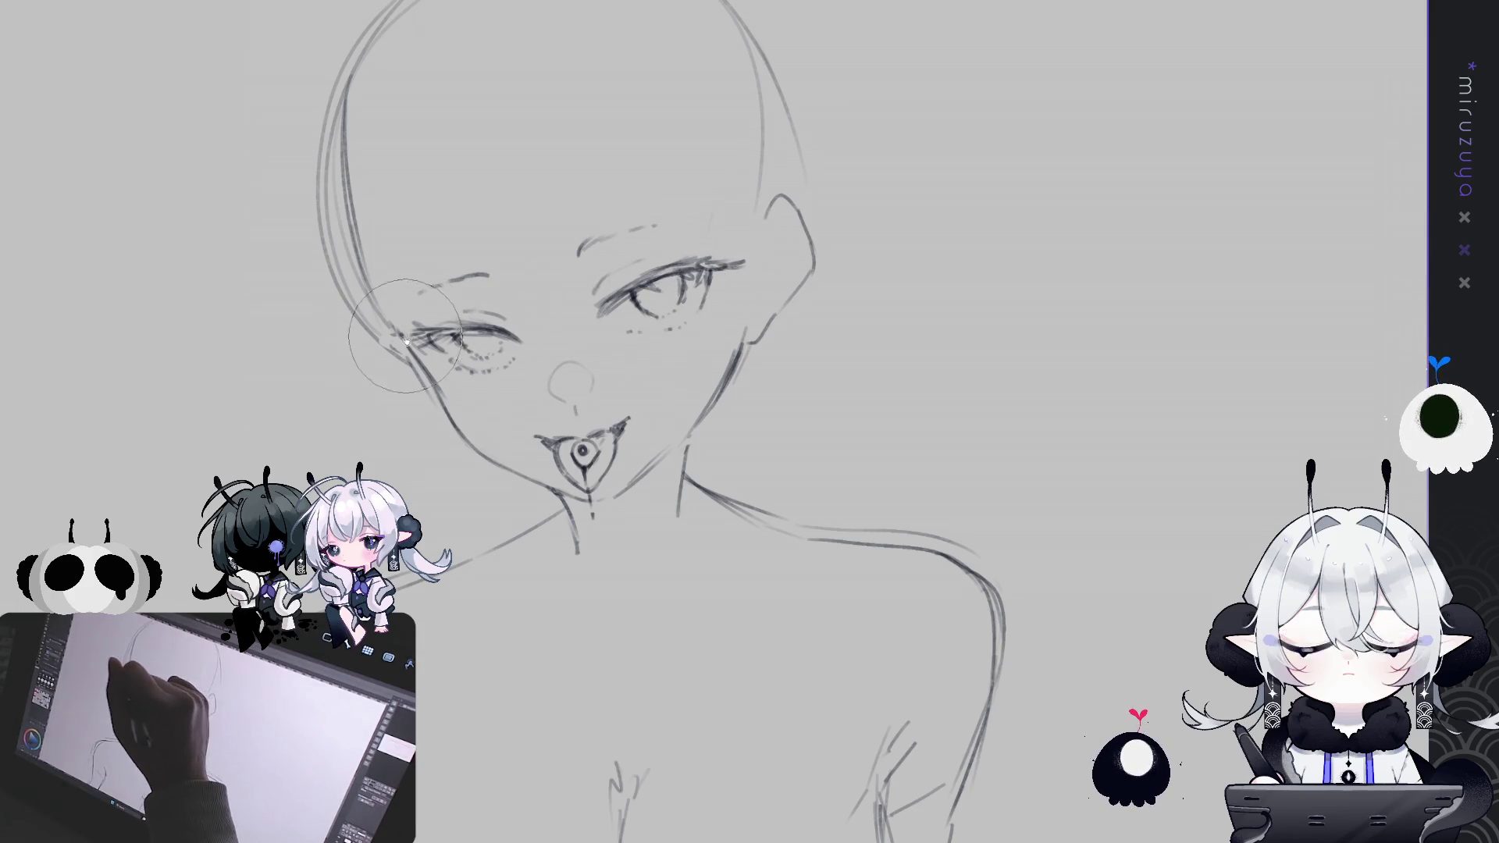
mouse_move(543, 328)
mouse_down()
mouse_move(415, 348)
mouse_move(543, 312)
mouse_up()
key(e)
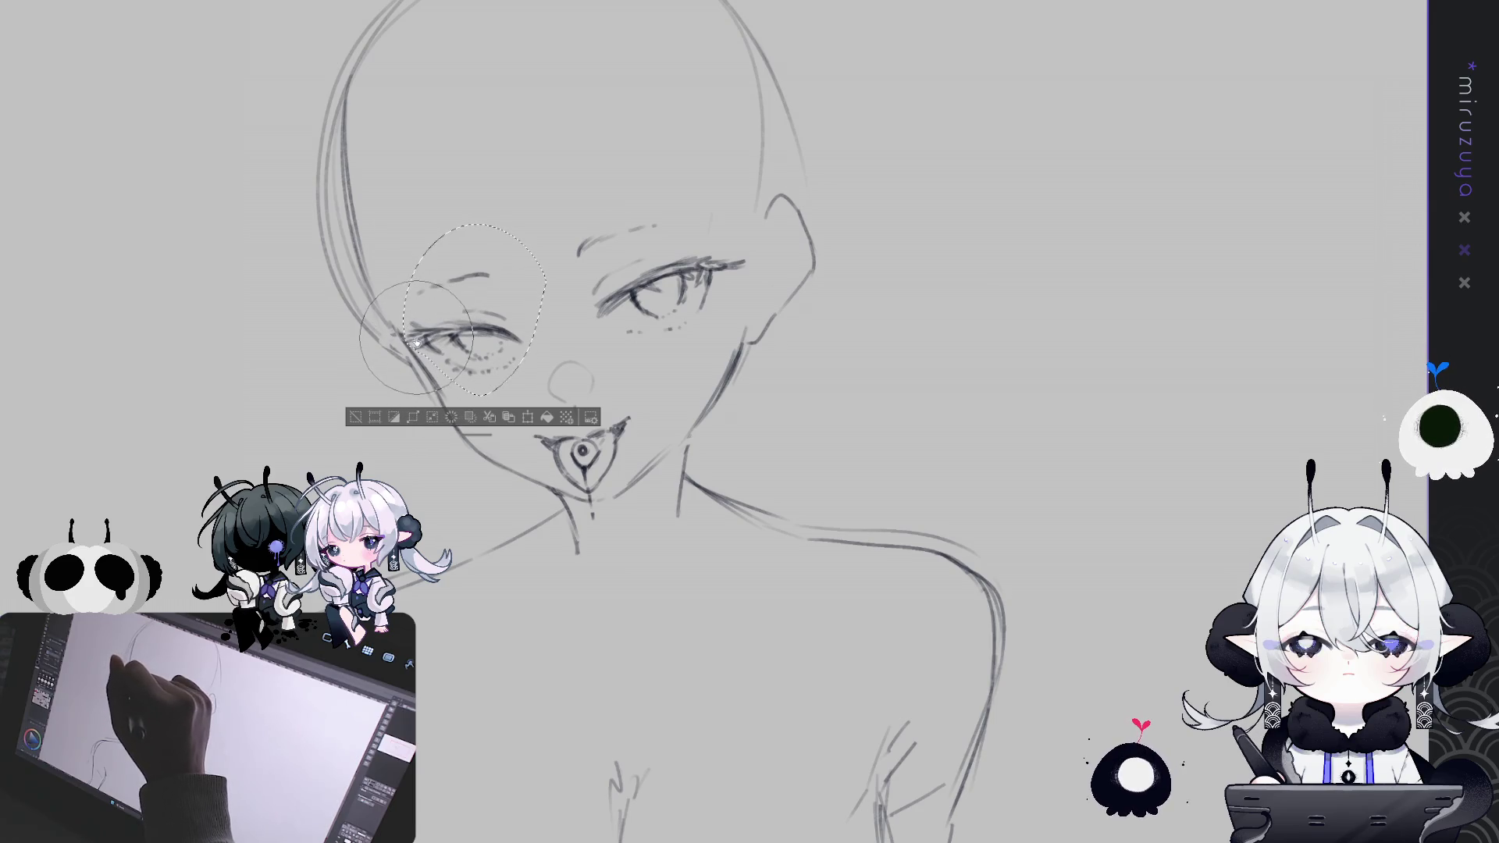
key(ctrl+d)
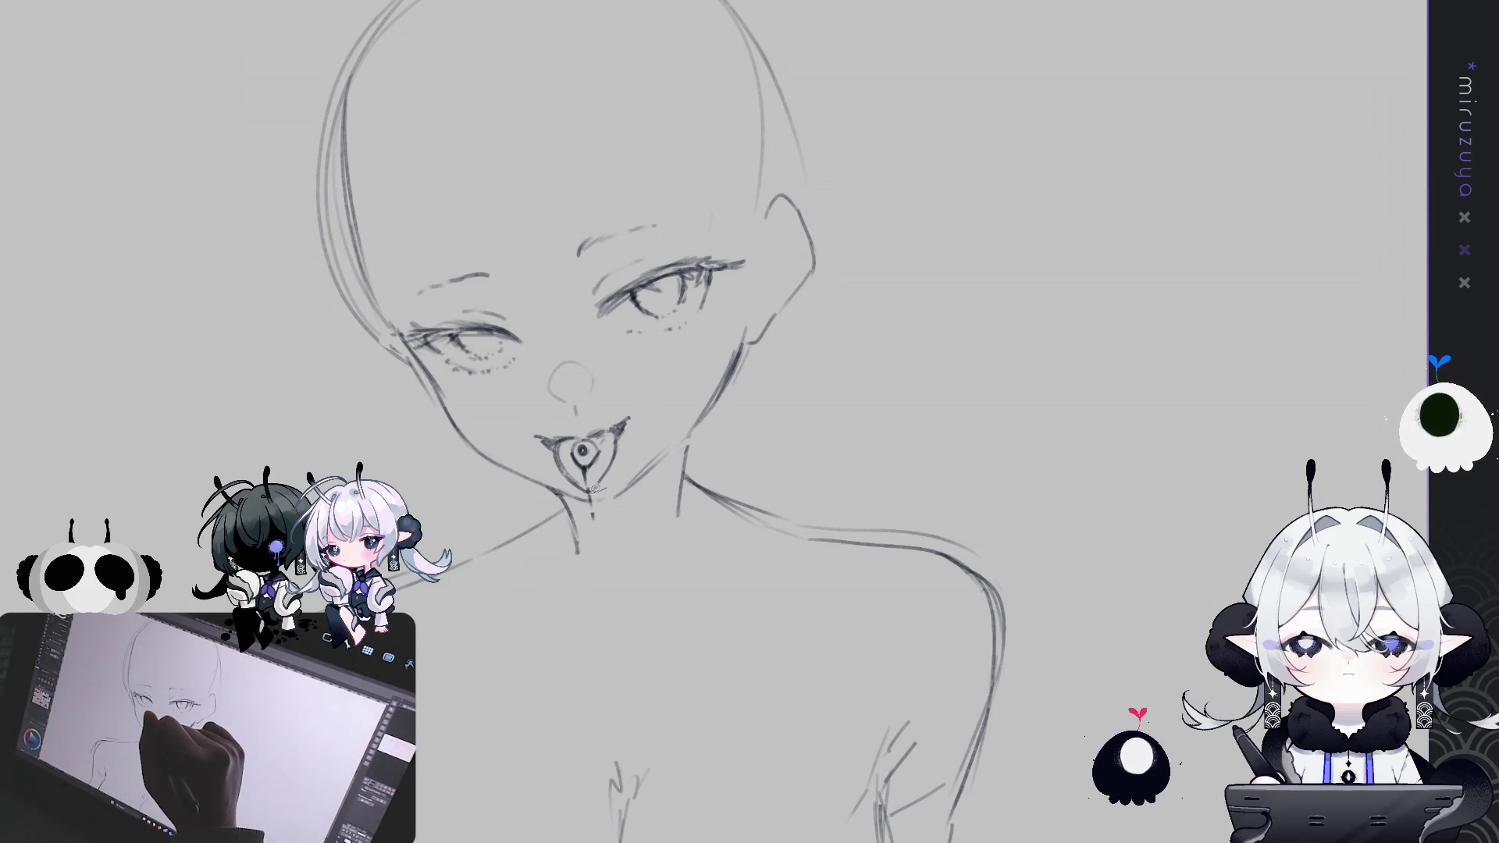
Shift the mouth and tongue ornament slightly right with a small tilt, then deselect
mouse_move(557, 473)
mouse_down()
mouse_move(625, 410)
mouse_move(593, 519)
mouse_up()
key(ctrl+t)
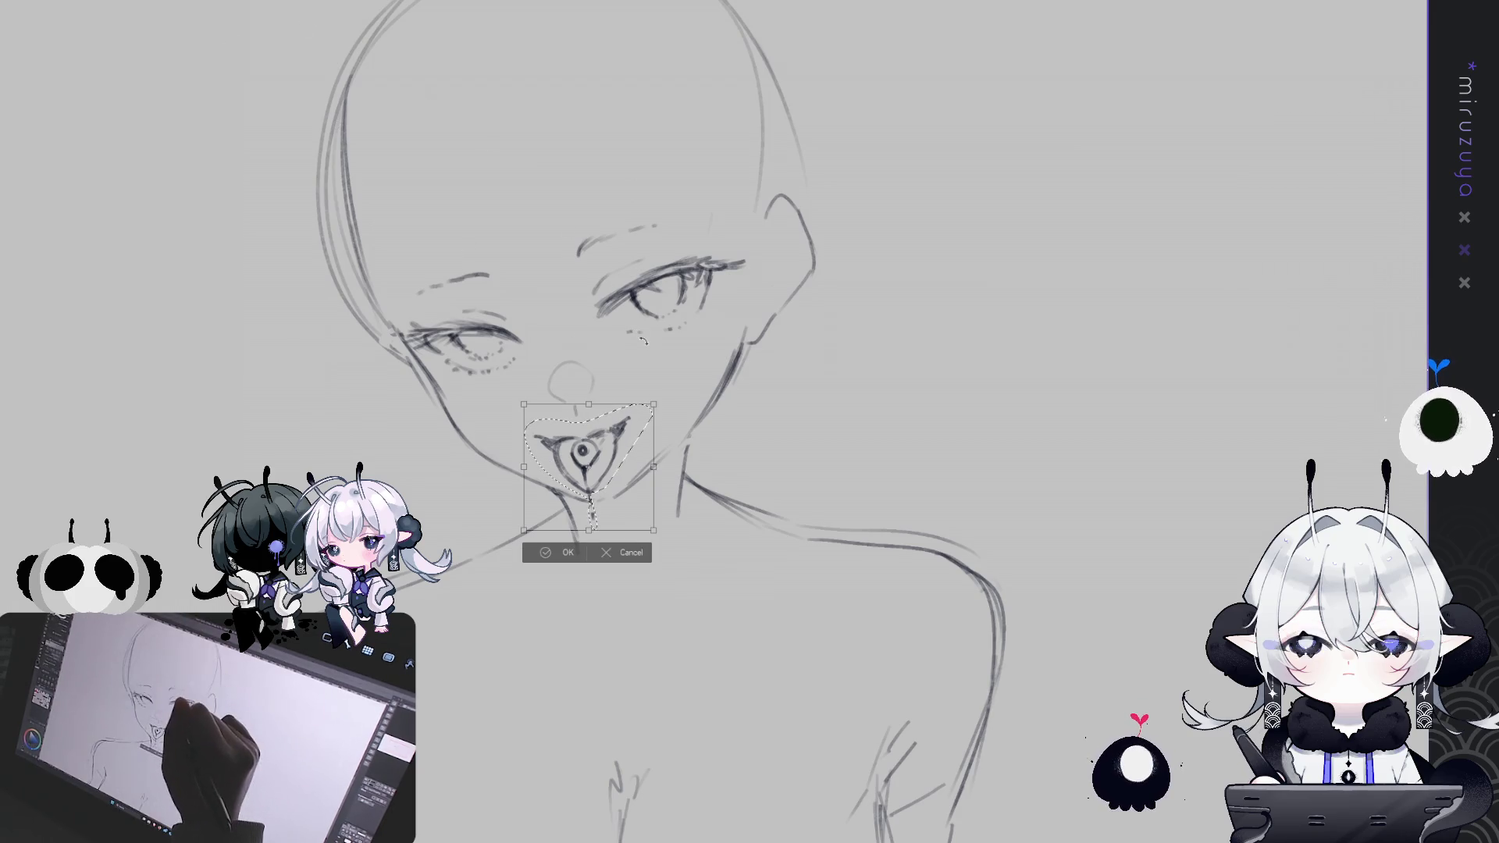
drag(633, 442, 637, 440)
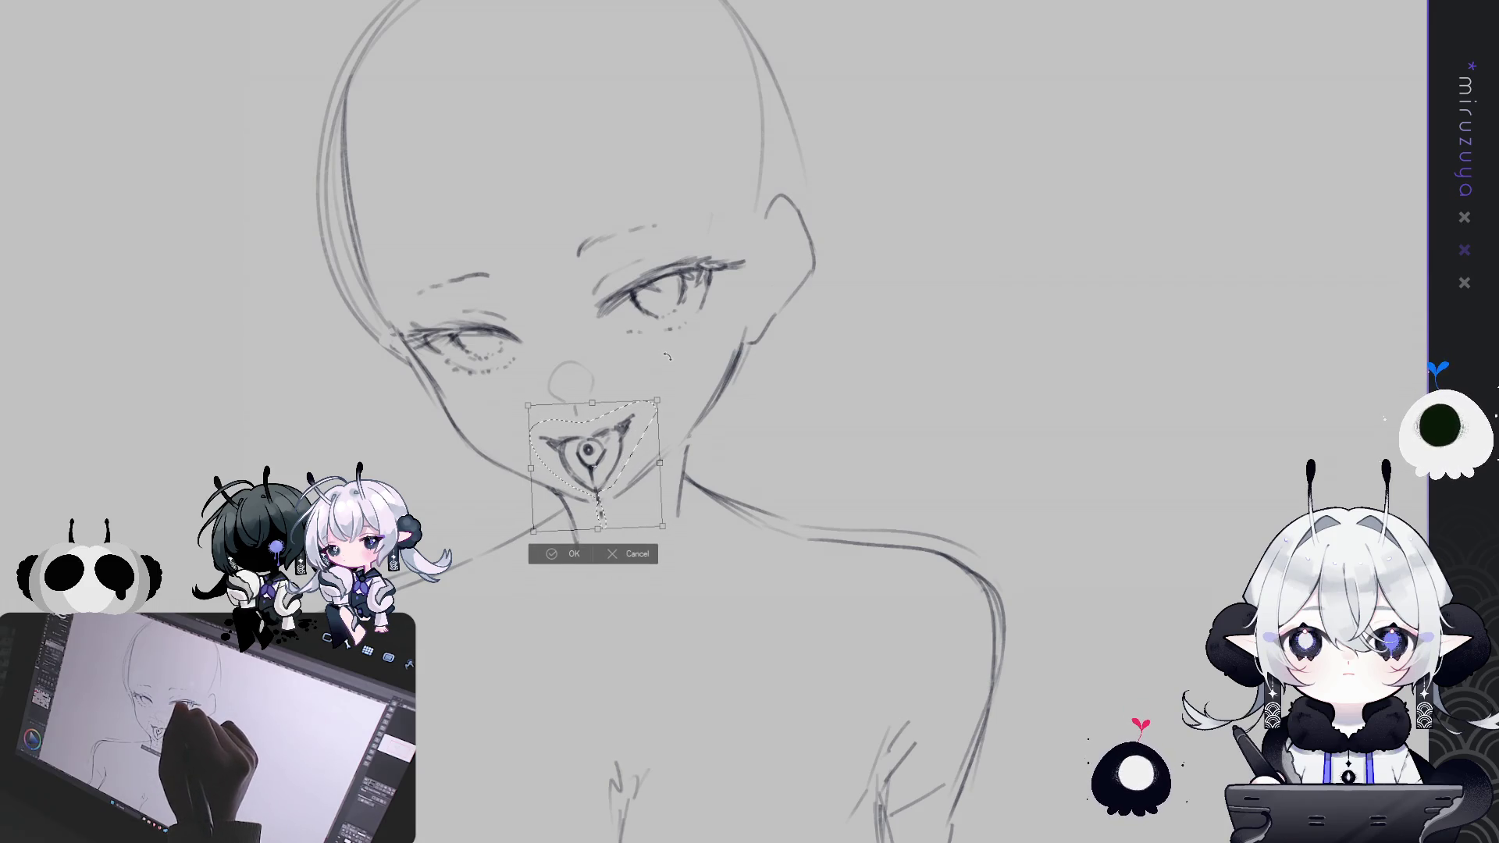
click(555, 553)
click(491, 552)
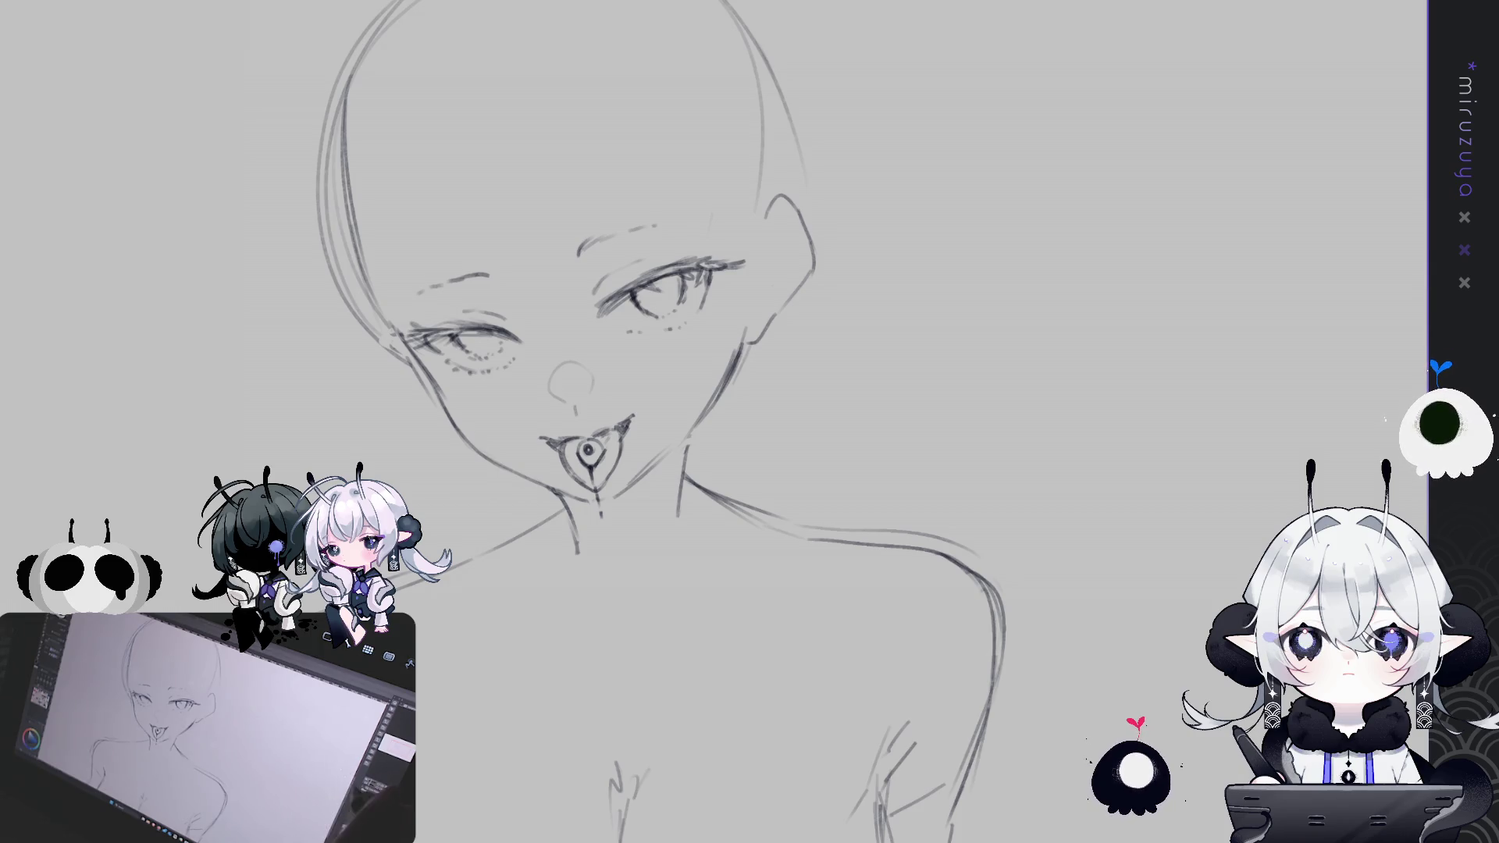
Sketch two long hair strands falling from the crown toward the eyes
drag(1324, 493, 1410, 478)
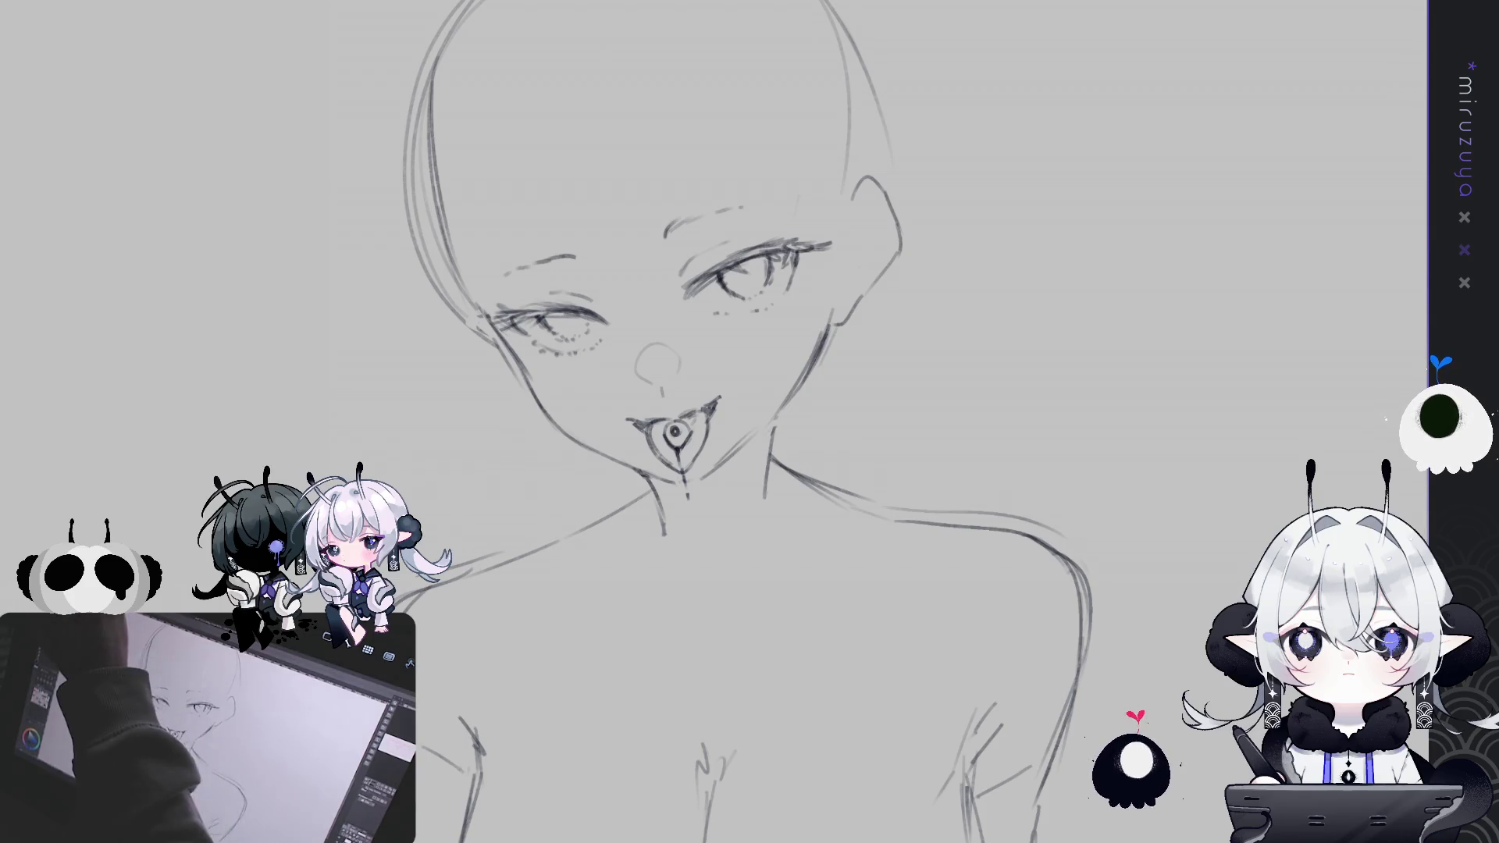
drag(846, 233, 829, 251)
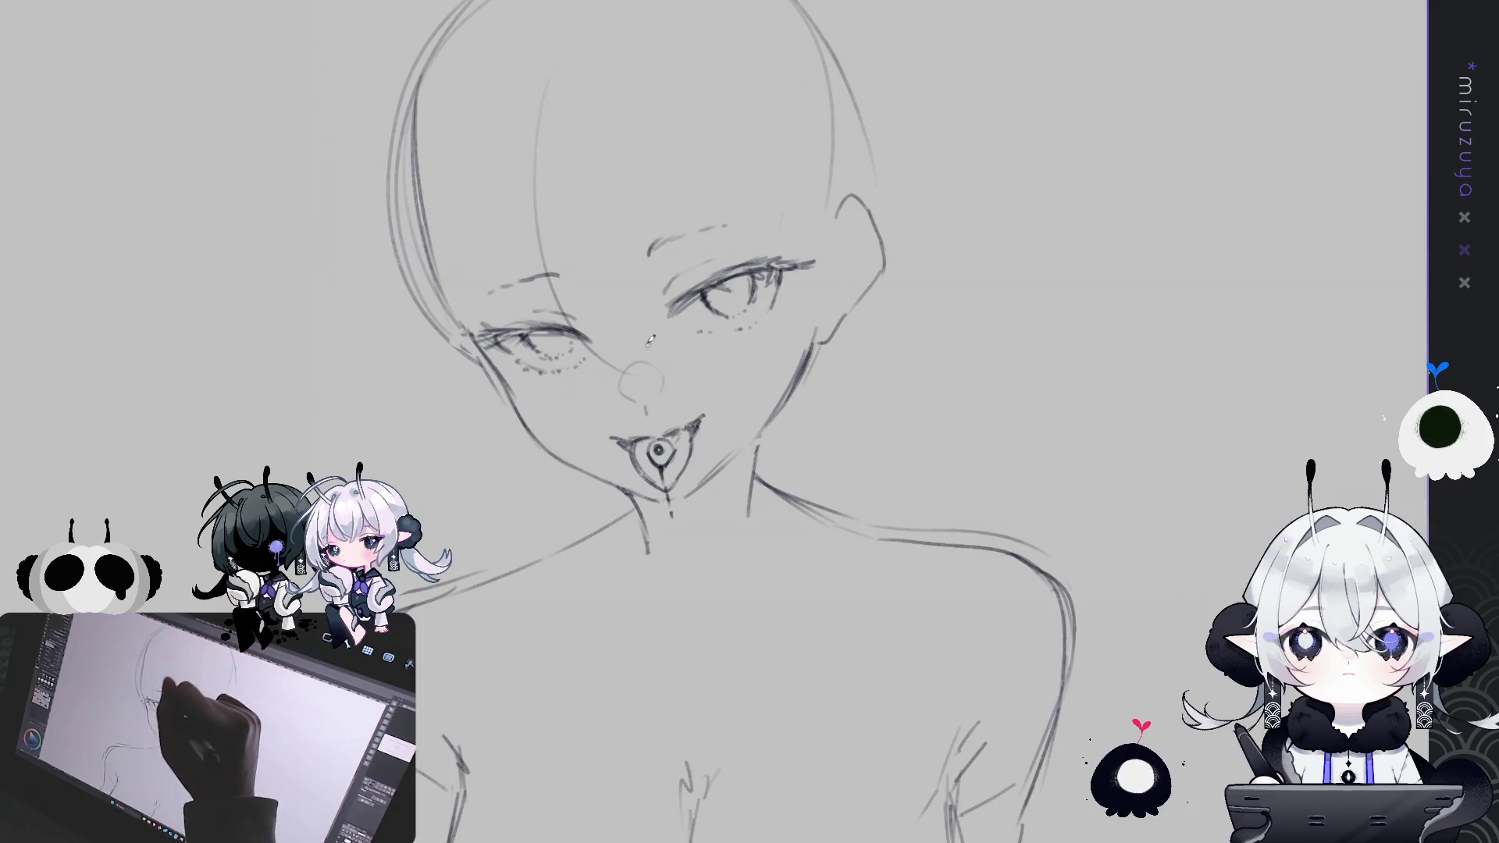
drag(550, 54, 587, 331)
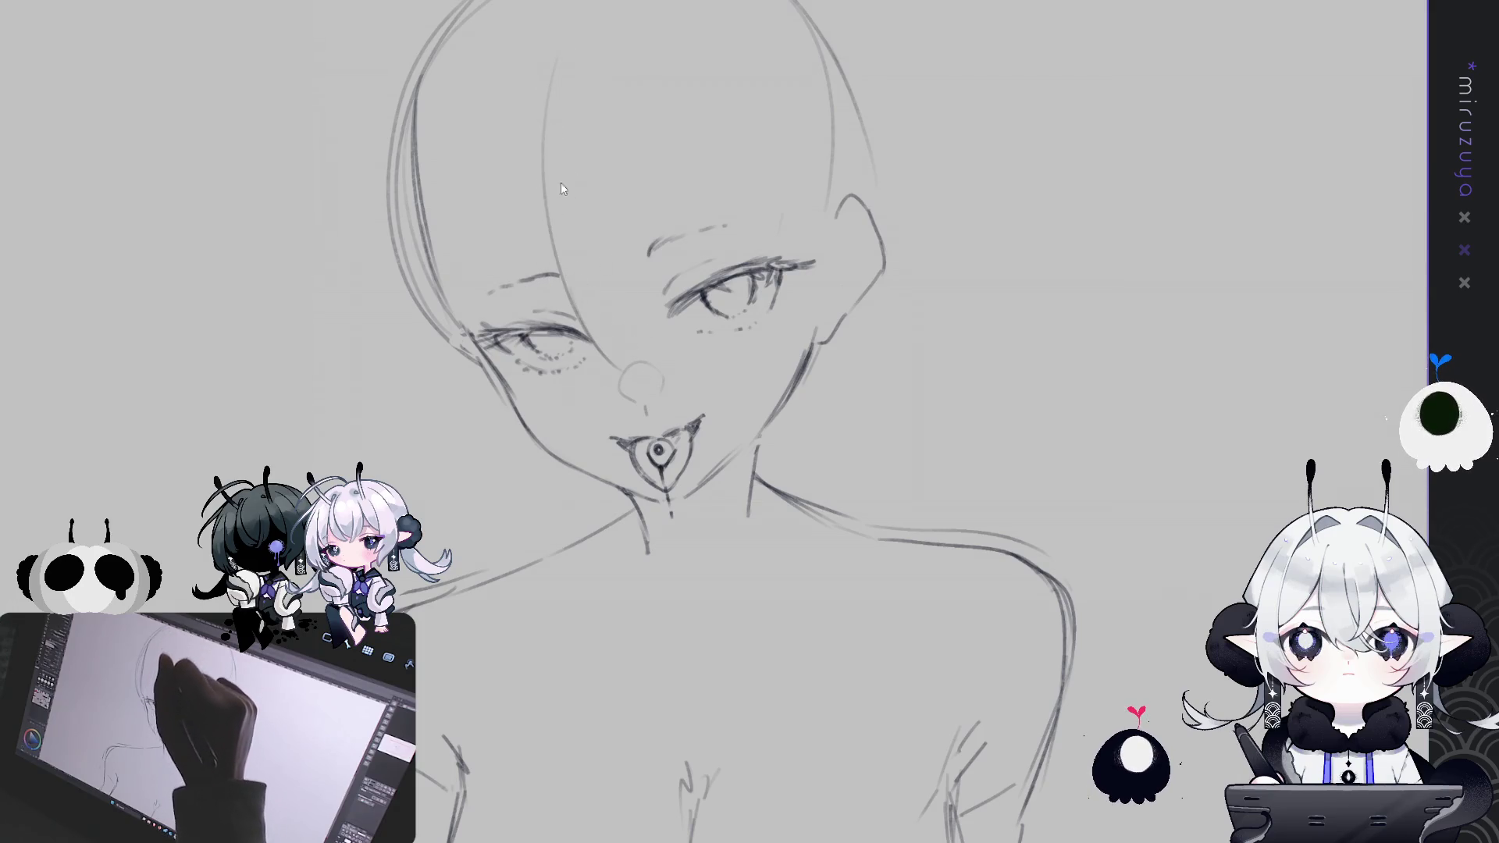
key(ctrl+z)
drag(547, 86, 601, 359)
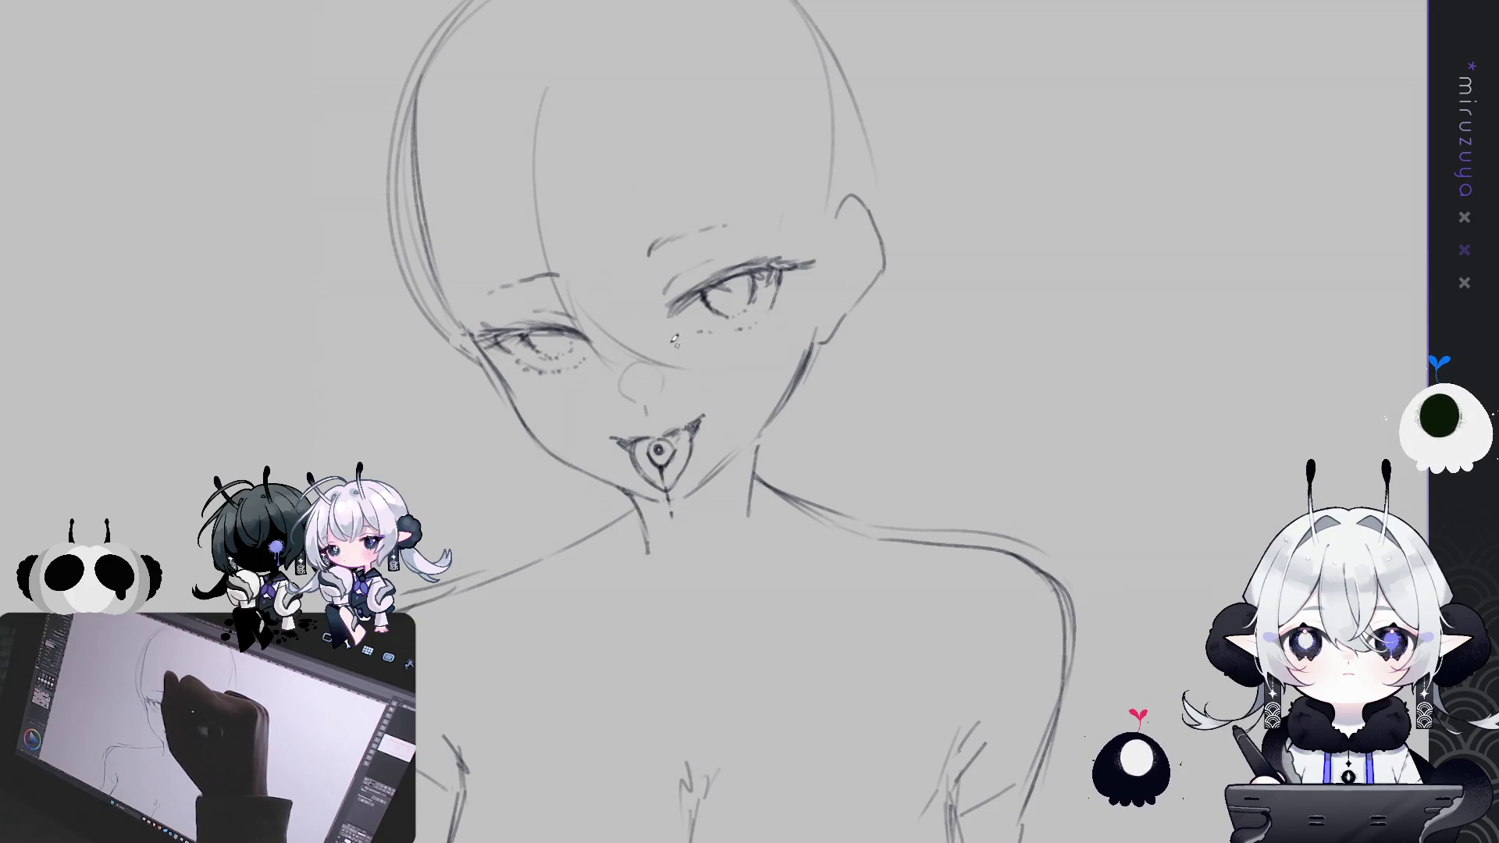
drag(601, 83, 710, 359)
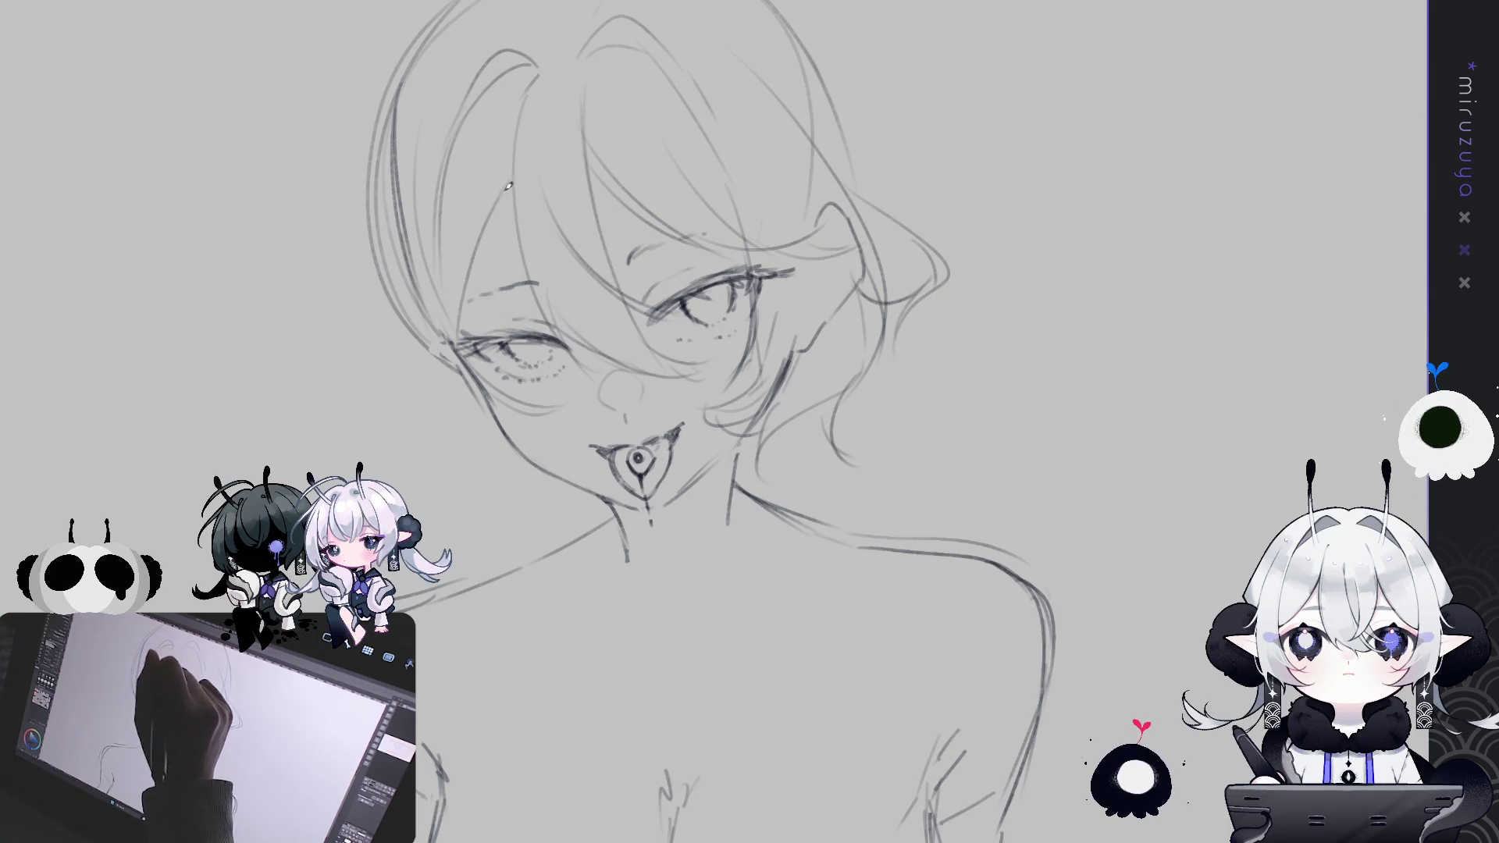
Draw a long hair curve past the left cheek and a stroke along the face's left side
mouse_move(339, 300)
mouse_down()
mouse_move(430, 323)
mouse_move(463, 206)
mouse_up()
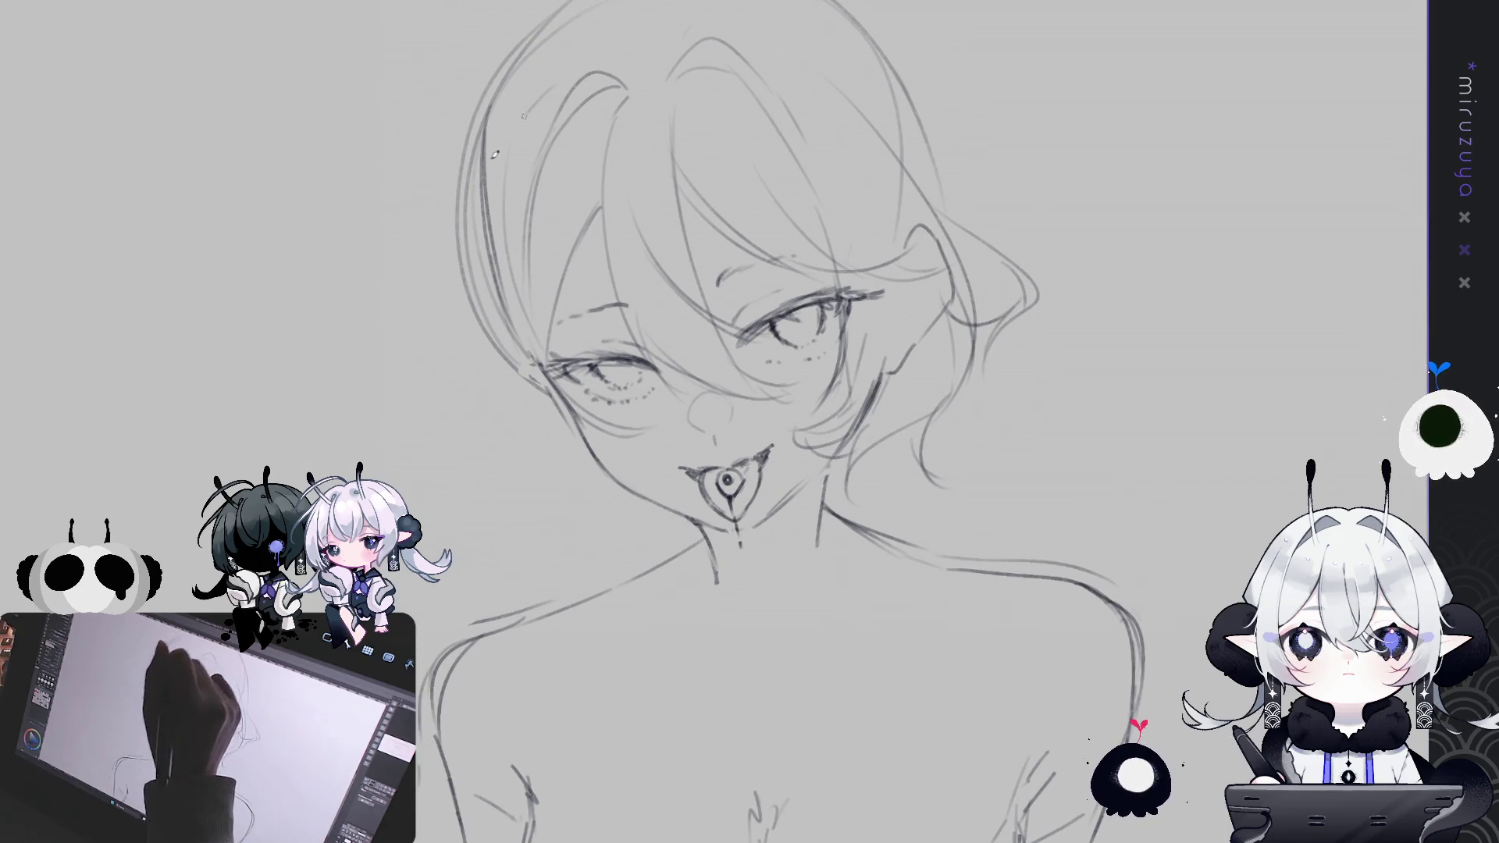
drag(517, 124, 476, 460)
drag(508, 363, 423, 349)
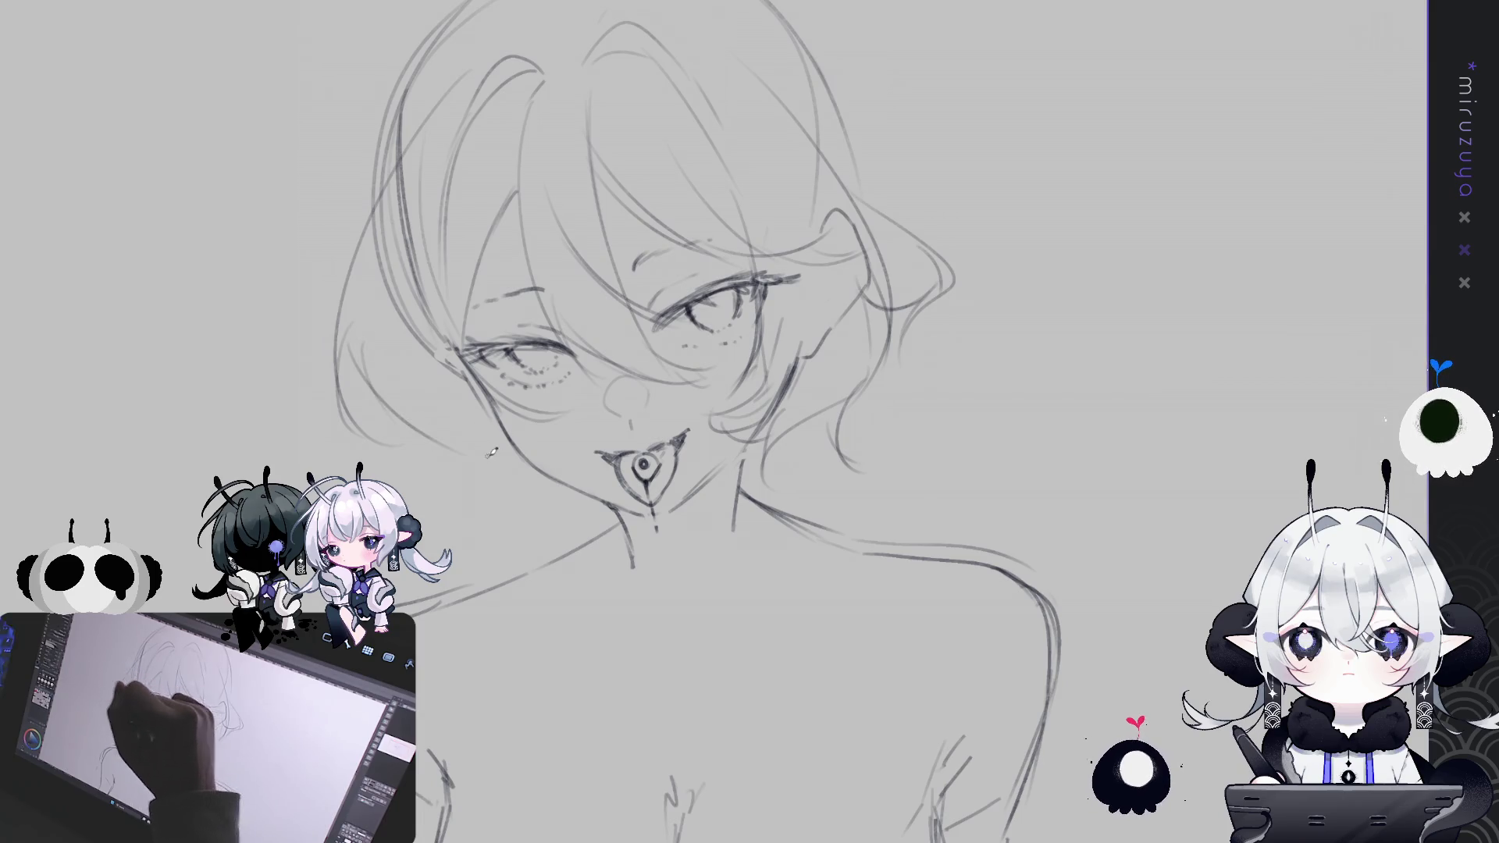
drag(410, 345, 472, 511)
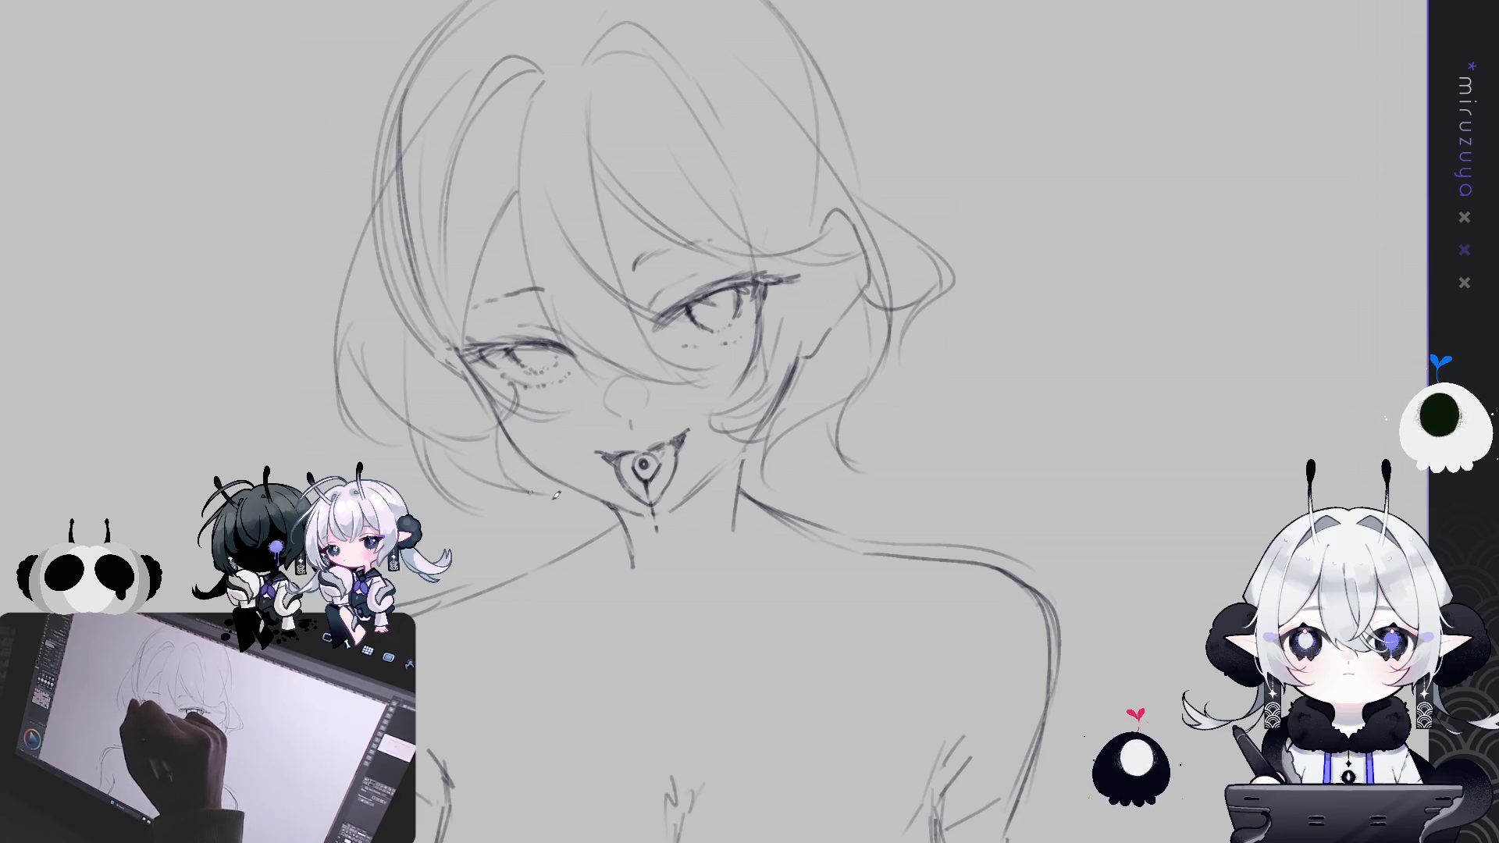
Trace the top, right side and top-left of the head, undoing a misplaced arc
mouse_move(987, 412)
mouse_down()
mouse_move(900, 475)
mouse_move(885, 531)
mouse_up()
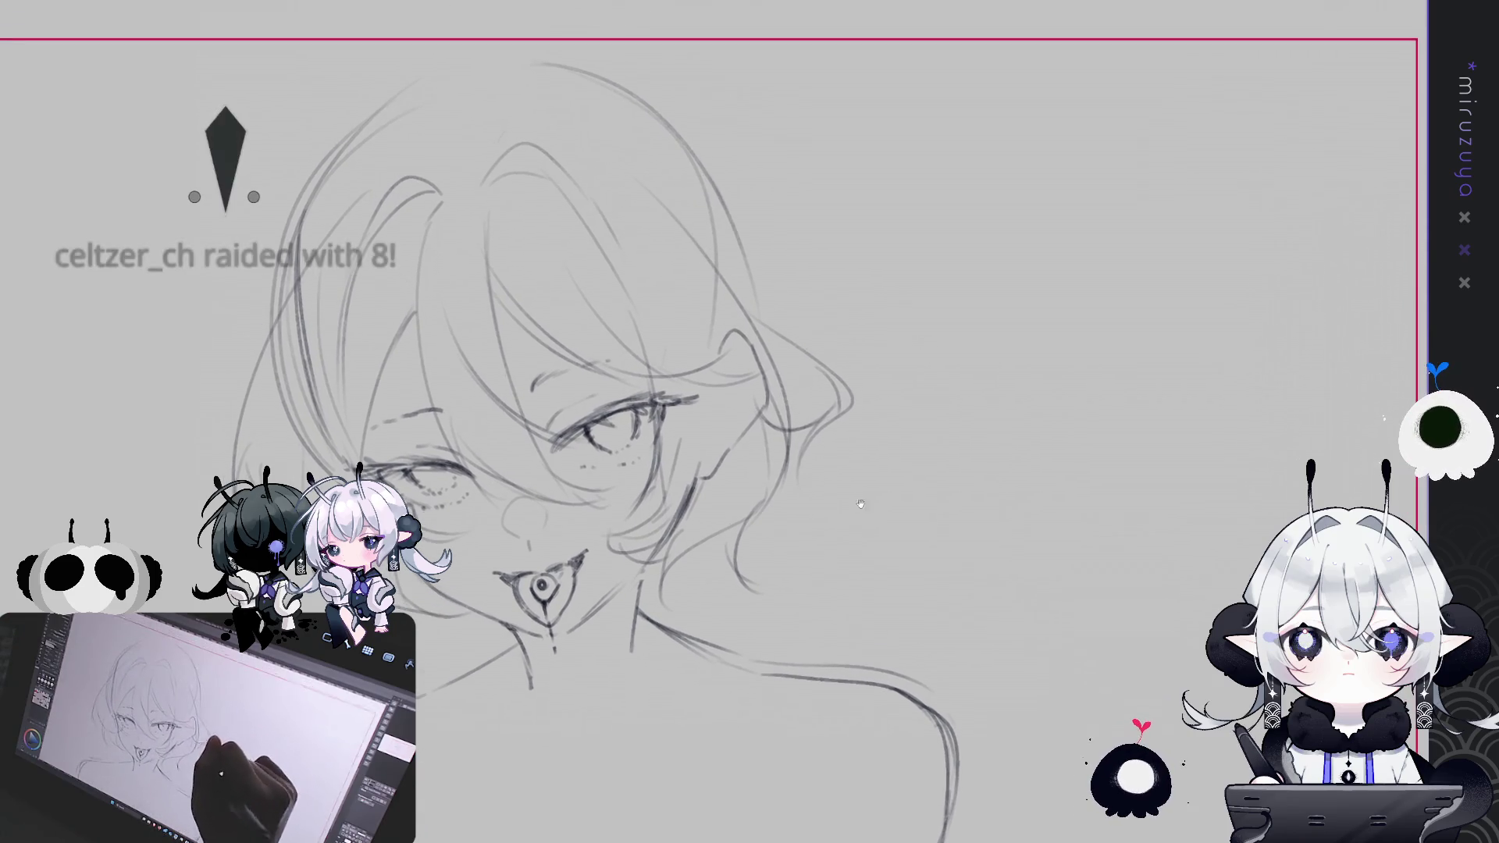
drag(462, 182, 474, 123)
mouse_move(548, 88)
mouse_down()
mouse_move(687, 145)
mouse_move(741, 208)
mouse_move(723, 159)
mouse_up()
key(ctrl+z)
drag(742, 215, 769, 310)
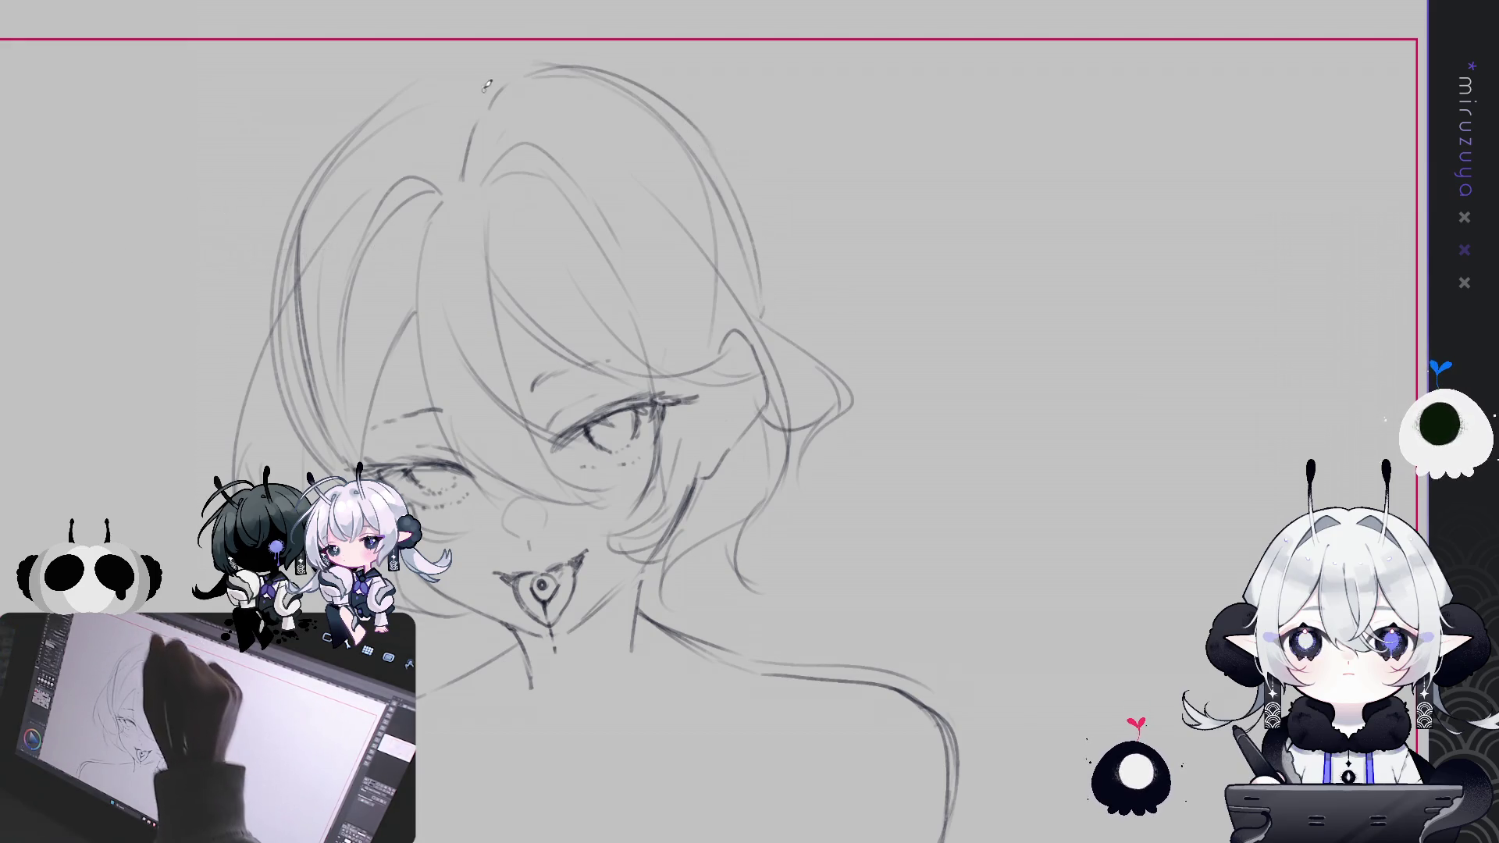
drag(511, 72, 379, 106)
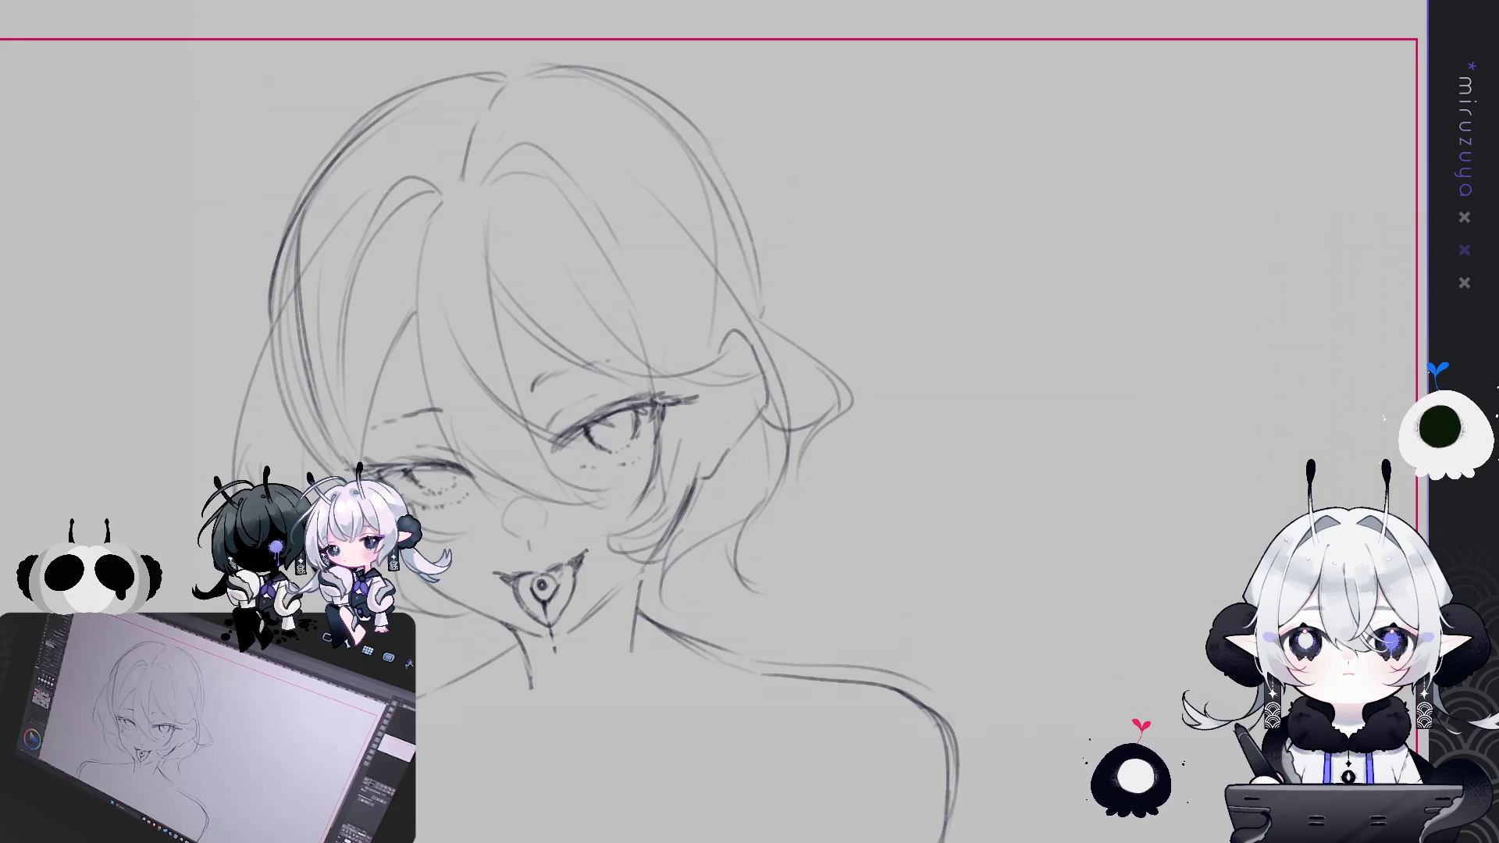
drag(547, 469, 753, 386)
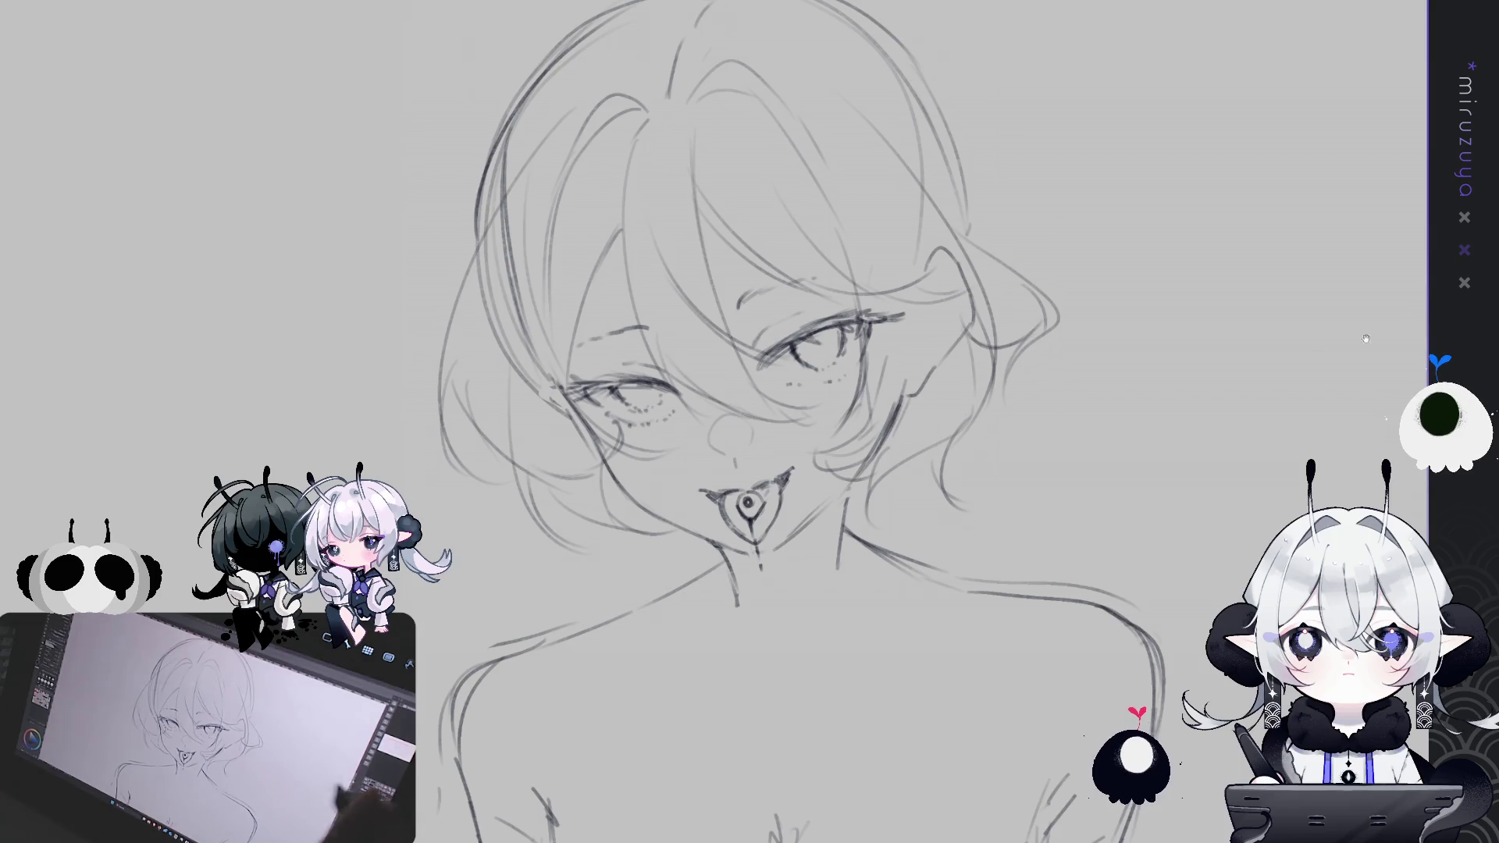
Outline the hair from the parting across the top, adding strands on both sides
drag(1365, 338, 1334, 428)
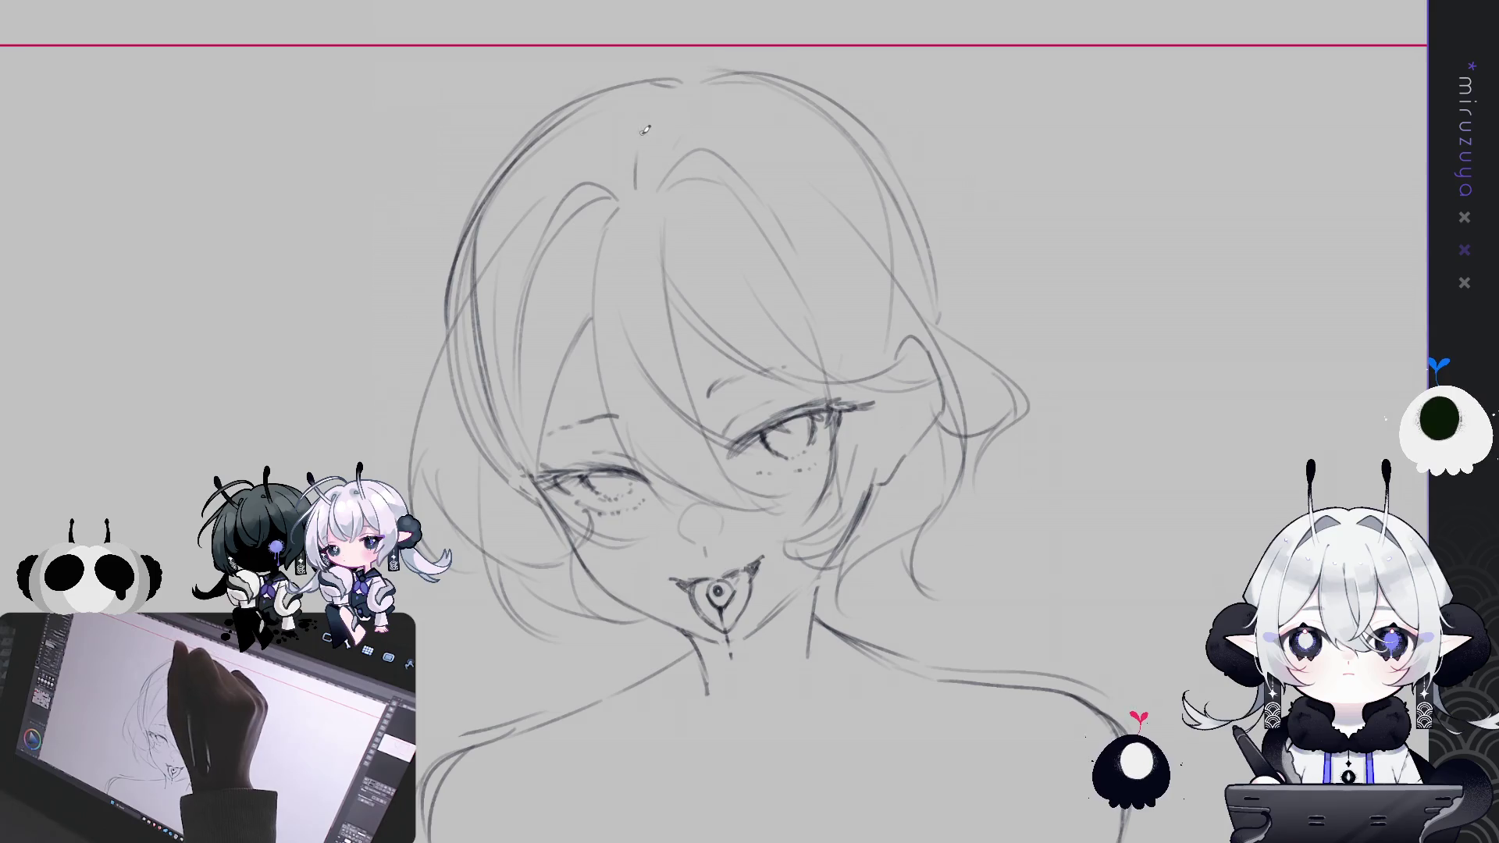
drag(643, 142, 634, 190)
mouse_move(646, 129)
mouse_down()
mouse_move(664, 96)
mouse_move(729, 71)
mouse_move(881, 147)
mouse_up()
mouse_move(837, 101)
mouse_down()
mouse_move(916, 185)
mouse_move(940, 261)
mouse_move(938, 326)
mouse_up()
drag(934, 199, 924, 272)
mouse_move(879, 153)
mouse_down()
mouse_move(898, 256)
mouse_move(913, 266)
mouse_up()
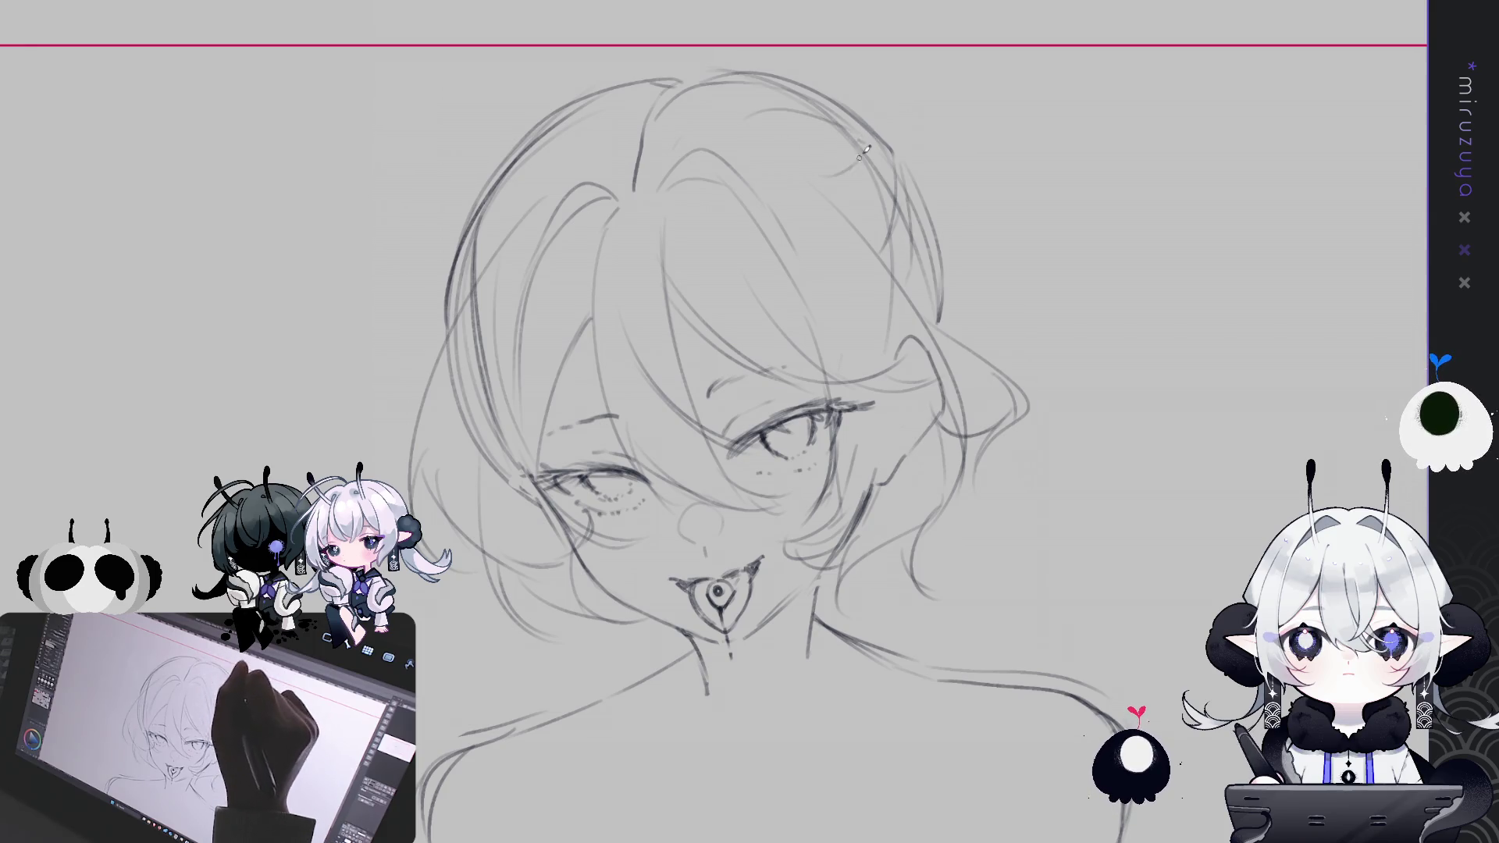
mouse_move(642, 104)
mouse_down()
mouse_move(540, 127)
mouse_move(531, 158)
mouse_up()
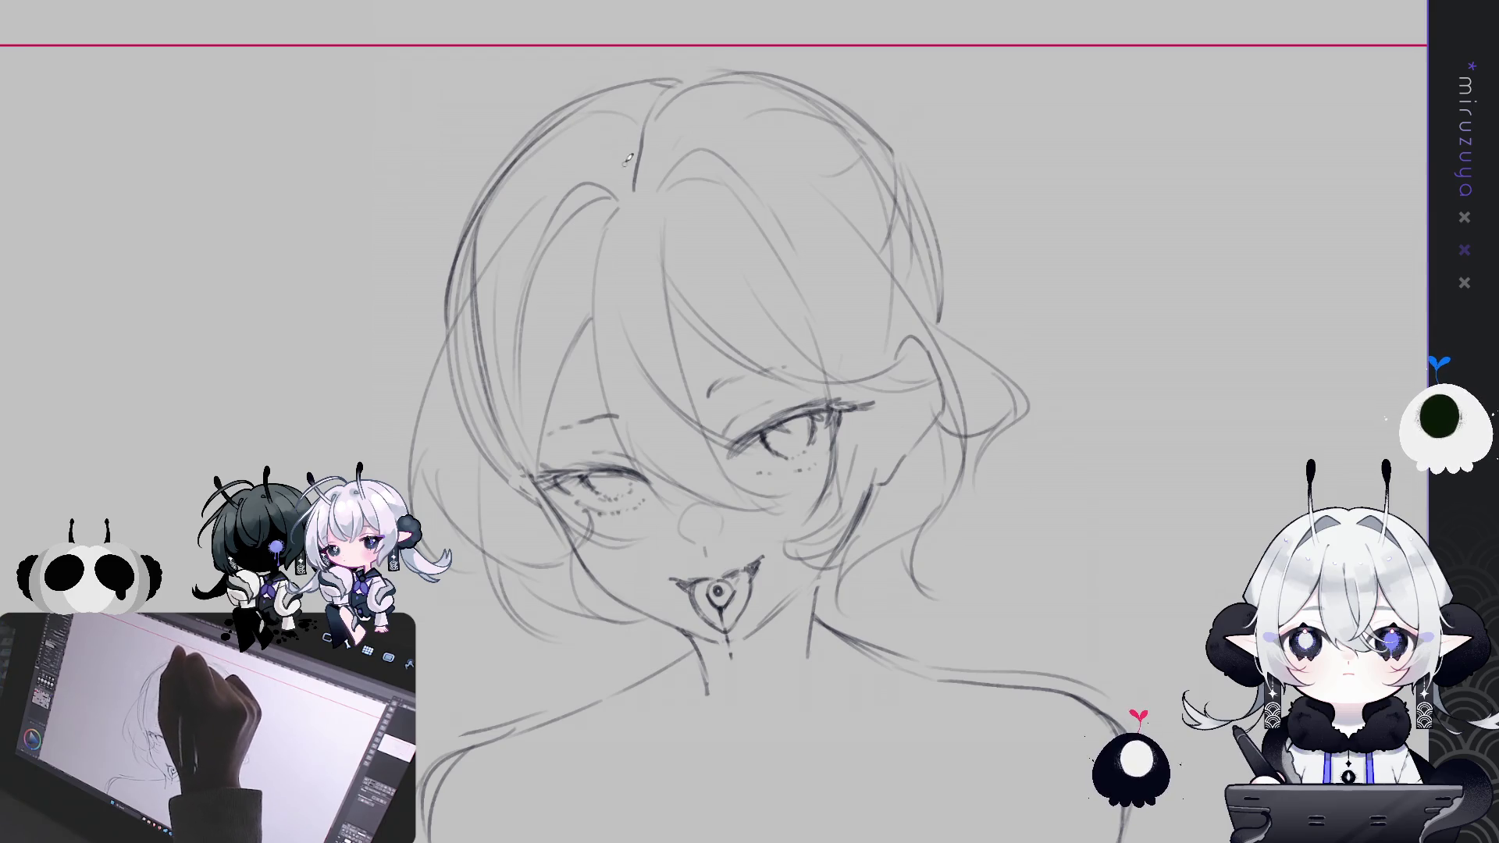
Erase the faint strand on the head's left side
mouse_move(1101, 314)
mouse_down()
mouse_move(1033, 217)
mouse_move(1046, 260)
mouse_up()
drag(415, 249, 427, 353)
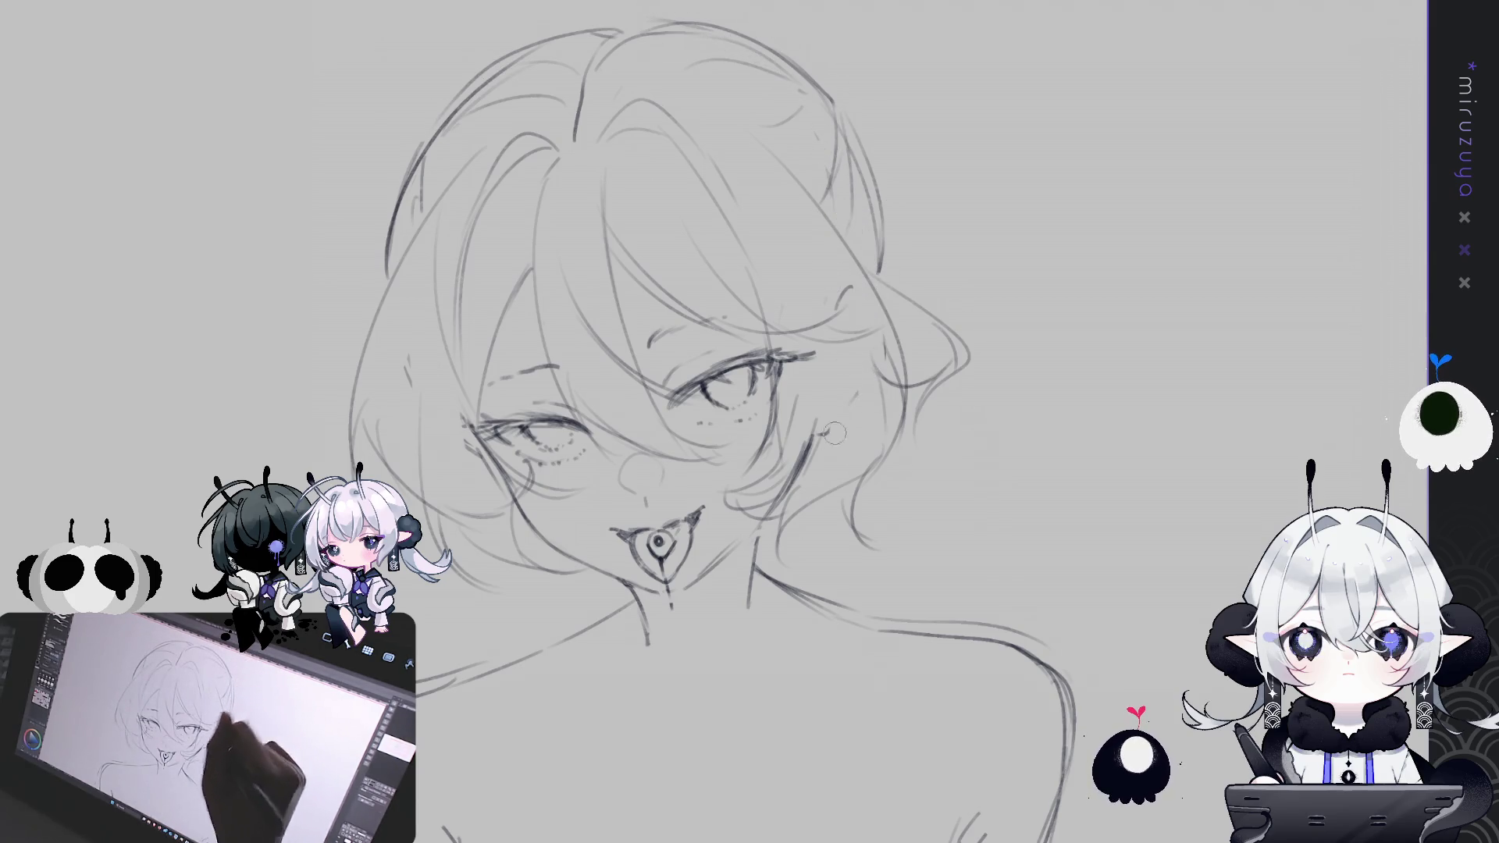
drag(1078, 351, 952, 366)
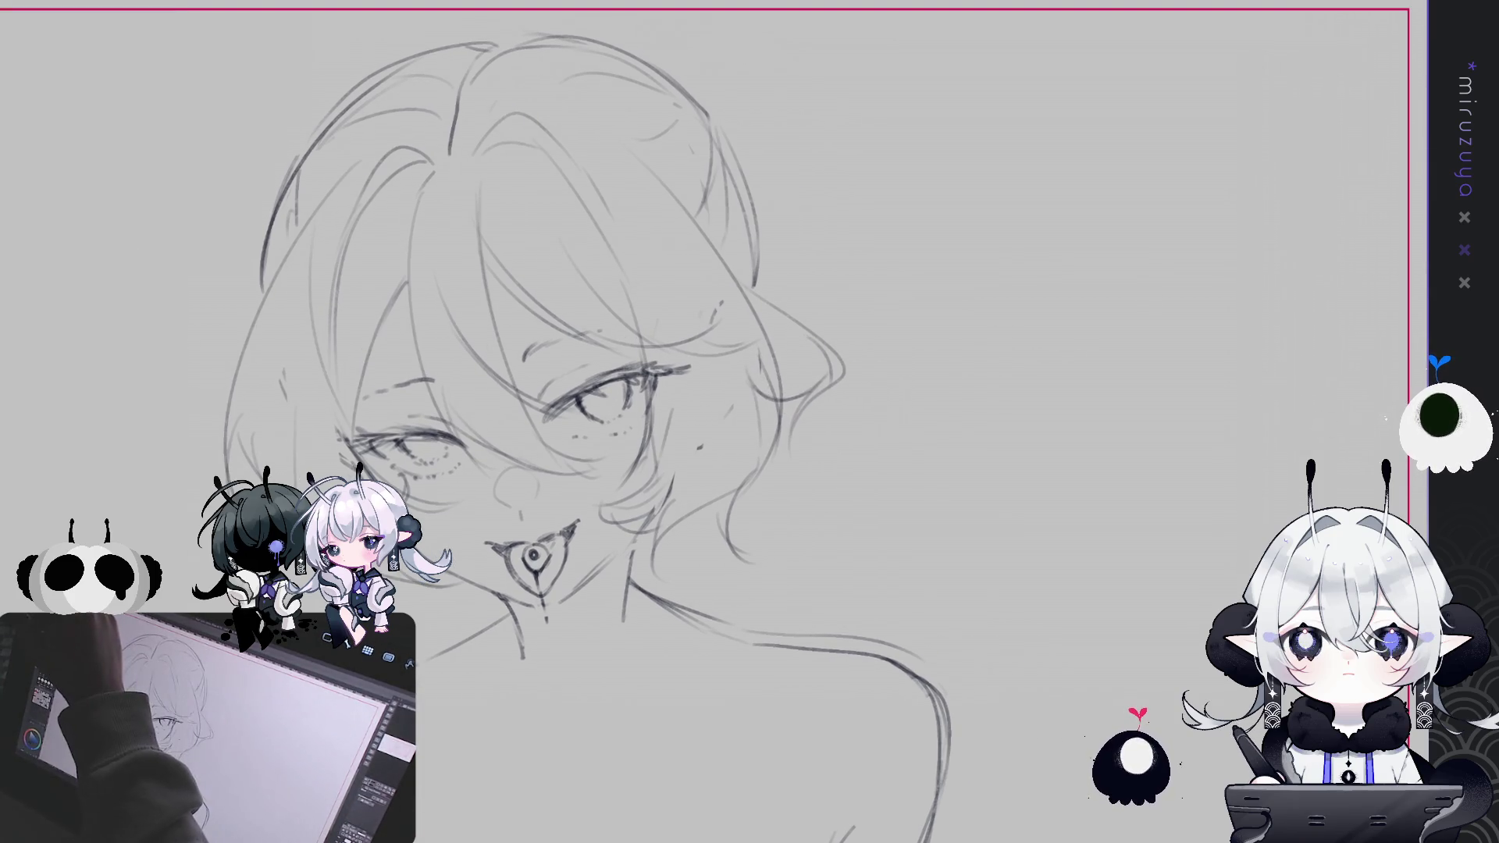
drag(925, 66, 968, 140)
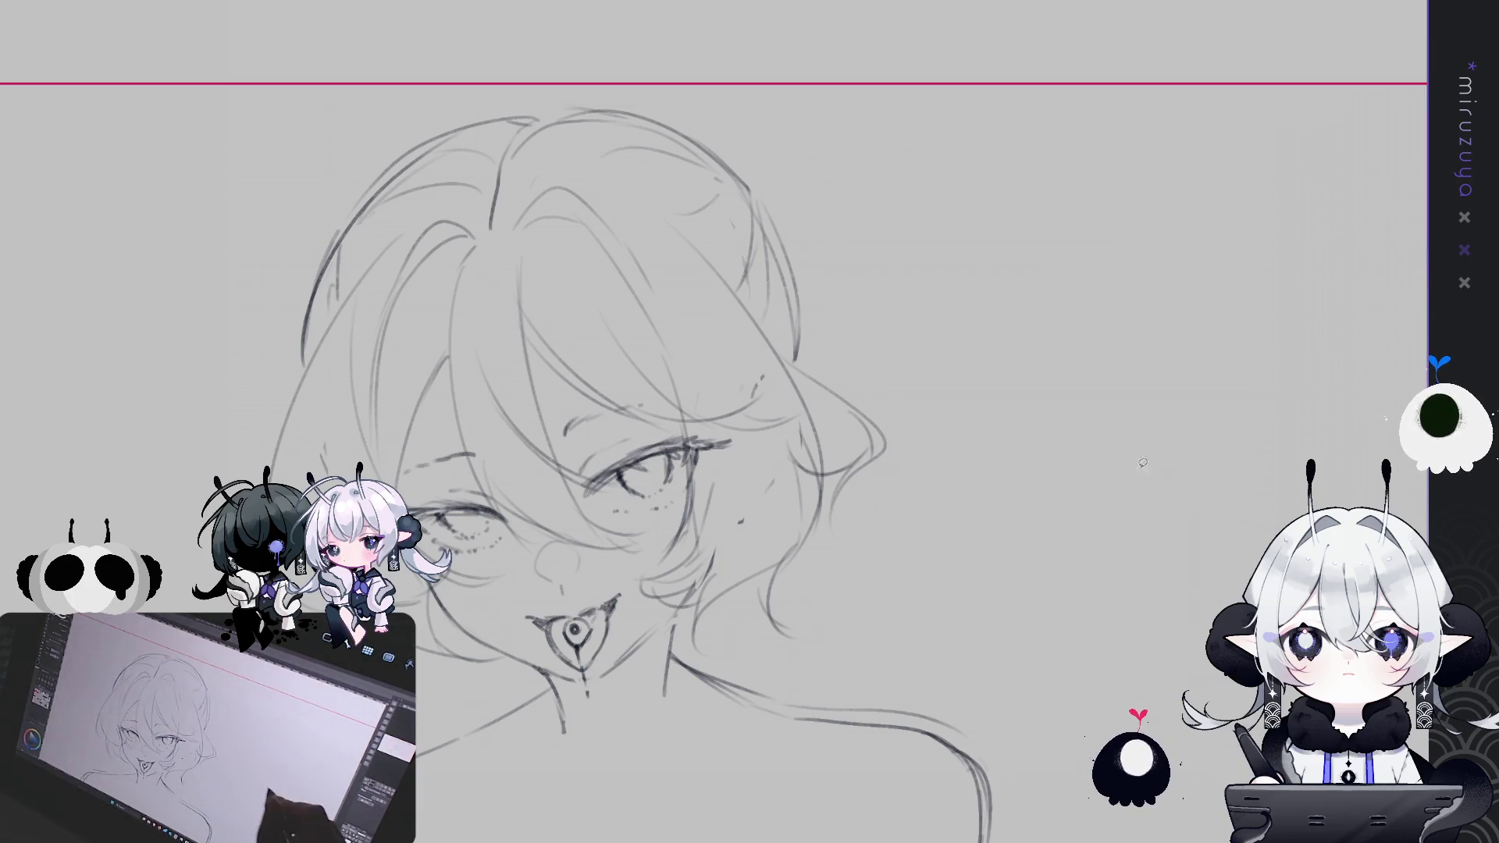
Lasso the area above the hair outline, then clear the selection
drag(1142, 462, 1148, 444)
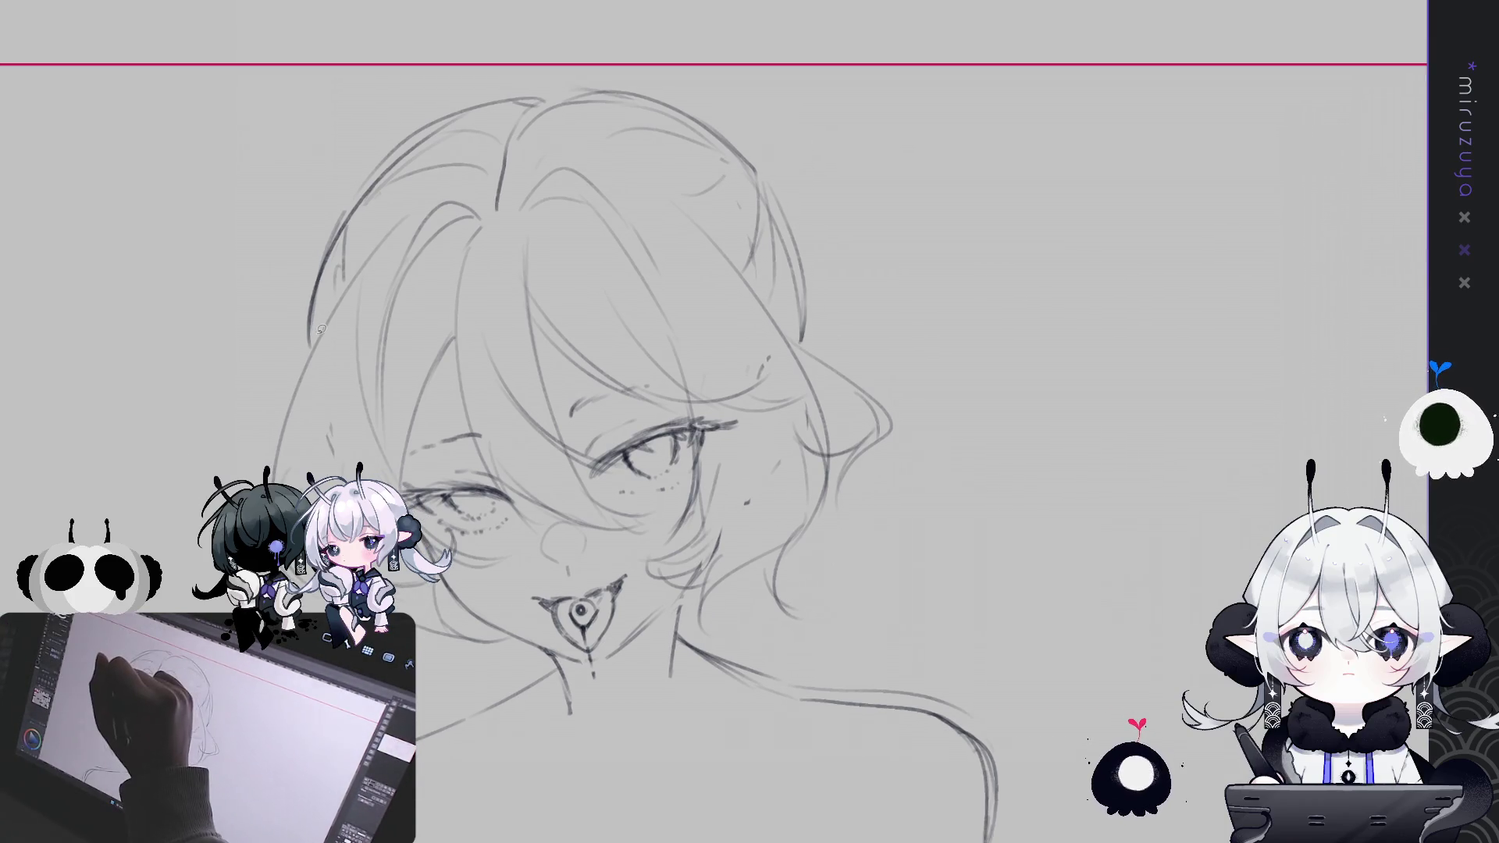
mouse_move(307, 357)
mouse_down()
mouse_move(858, 235)
mouse_move(806, 336)
mouse_up()
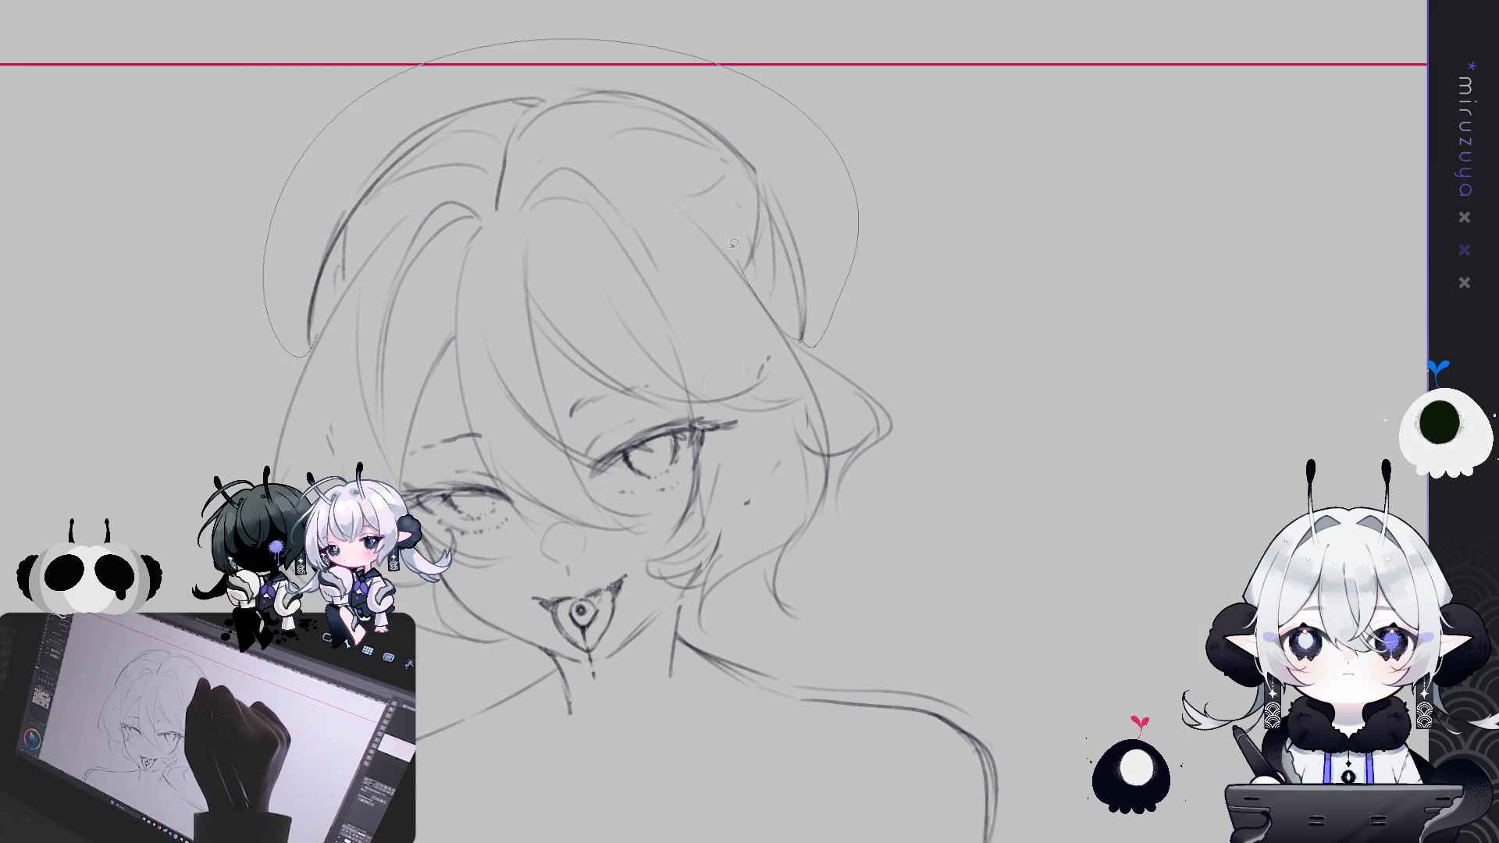
click(372, 233)
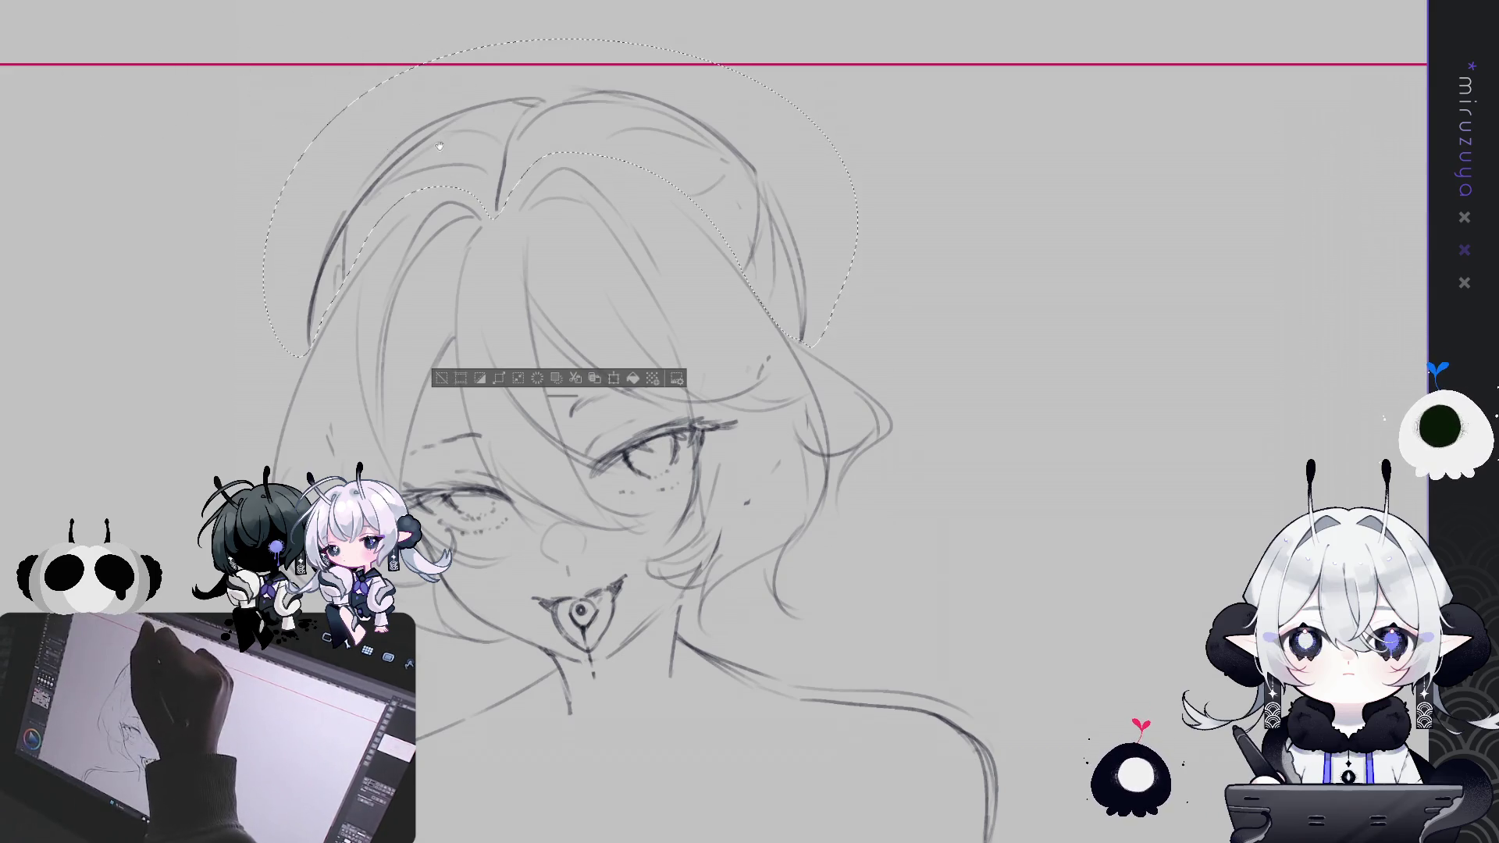
drag(440, 146, 440, 181)
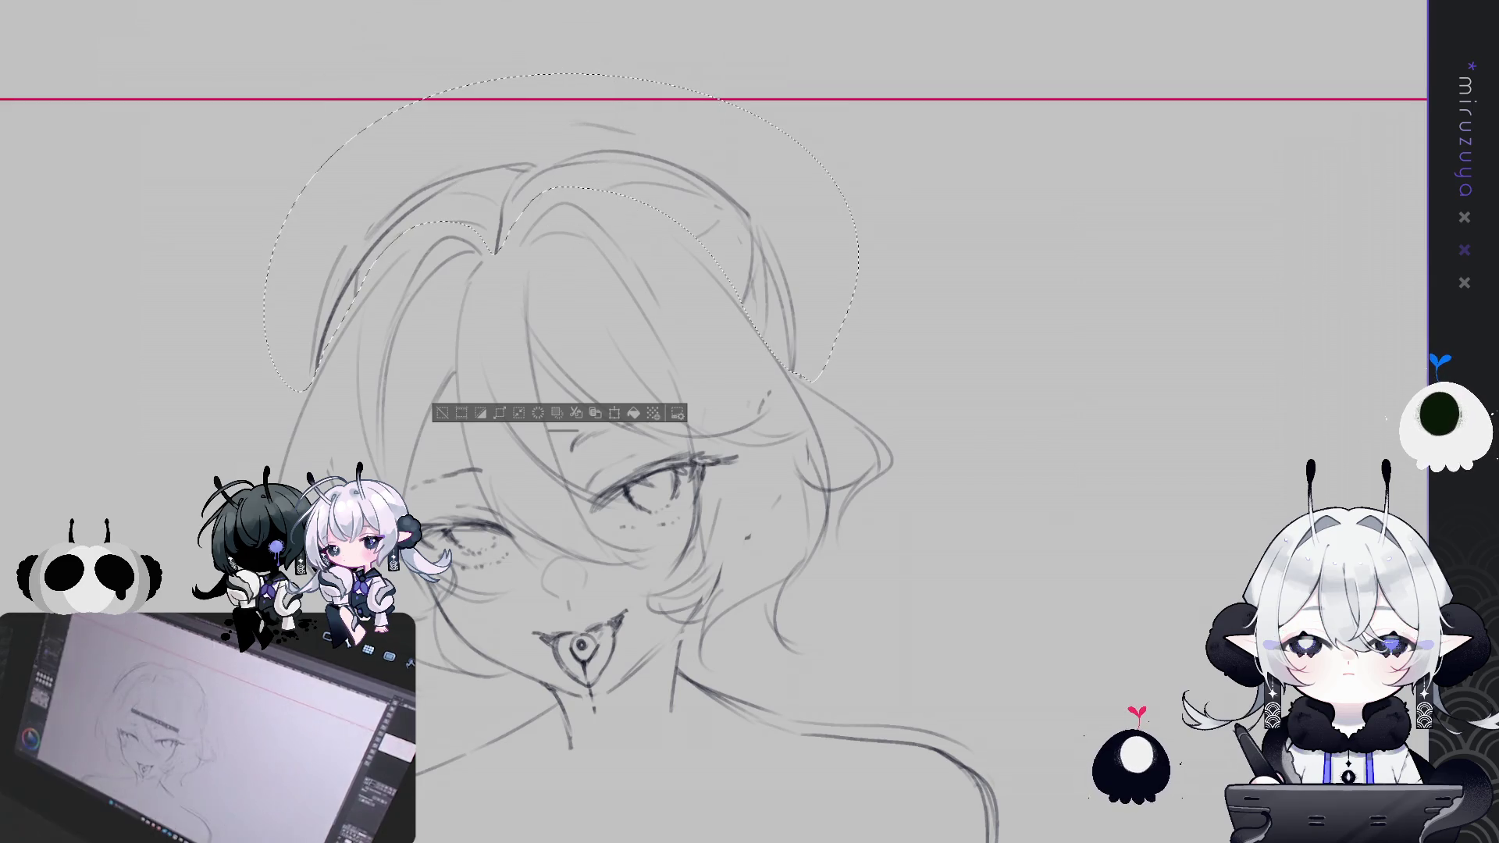
key(ctrl+d)
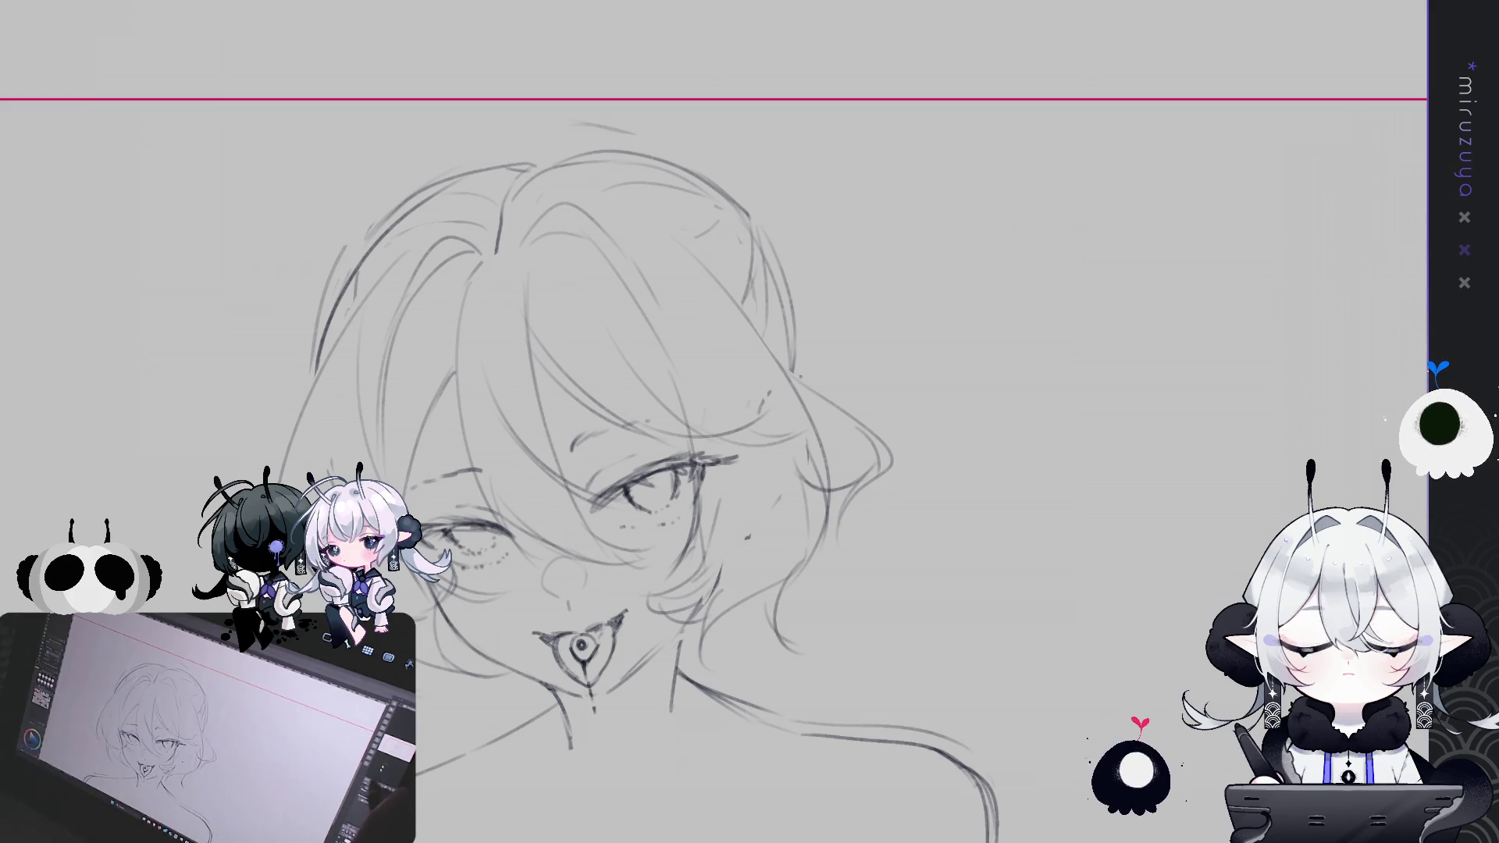
Erase the upper-right hair lines inside a selection, then stray marks above the crown
drag(304, 391, 316, 373)
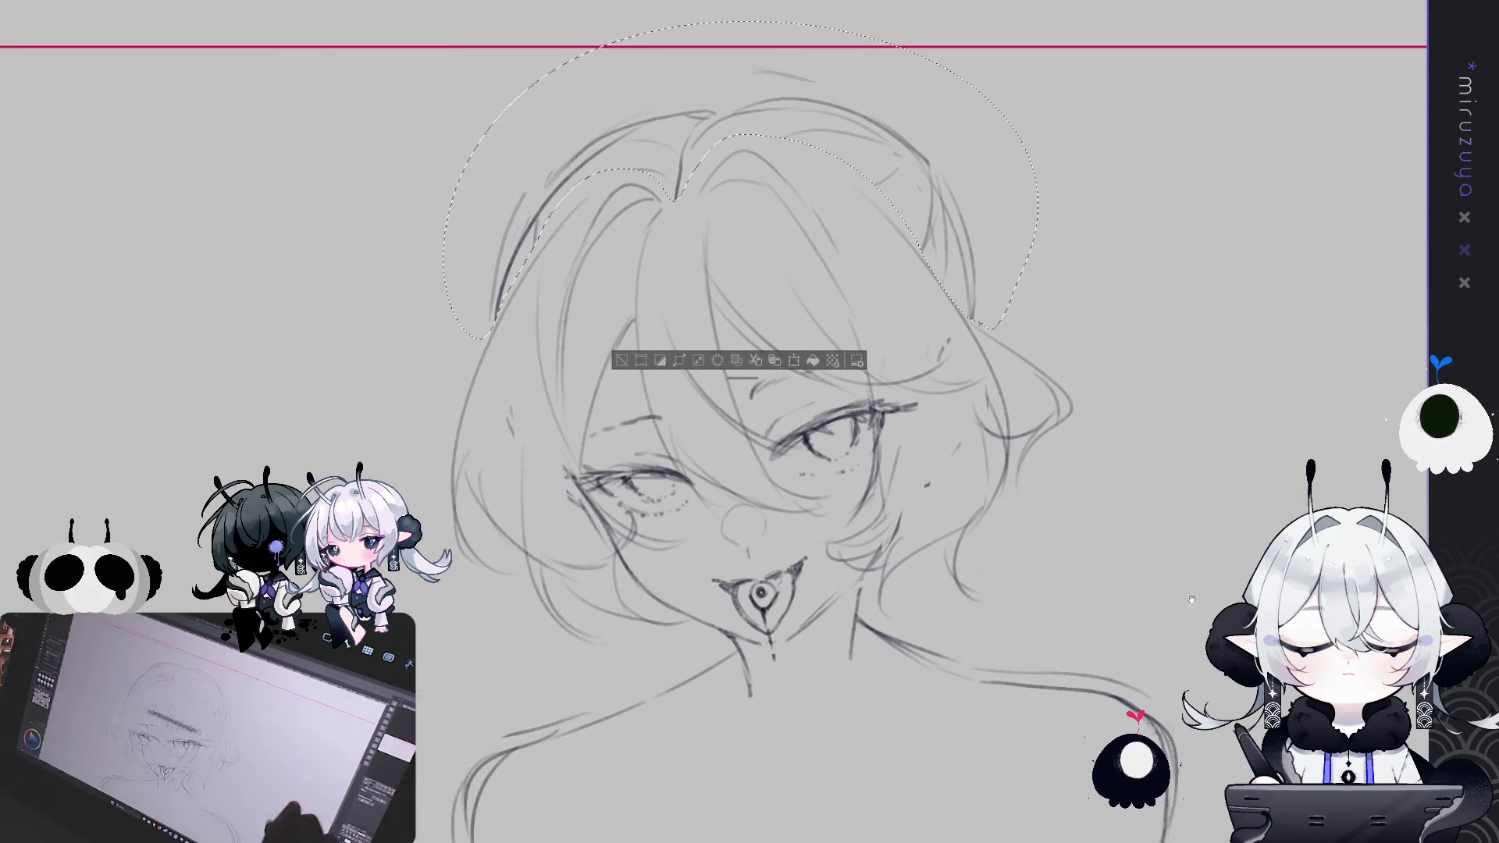
drag(1173, 576, 1352, 523)
drag(905, 148, 765, 180)
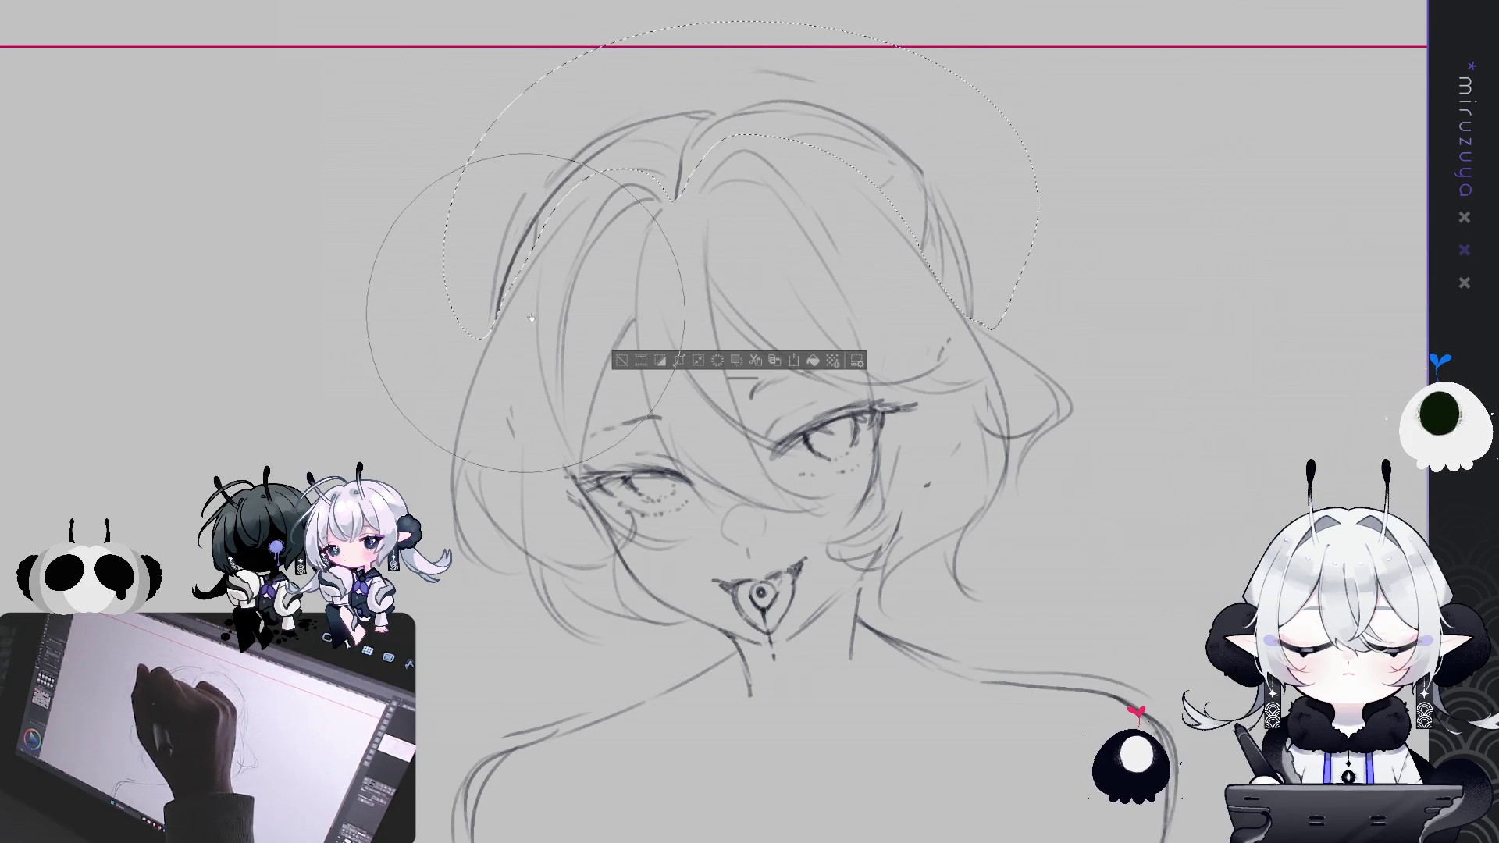
key(ctrl+d)
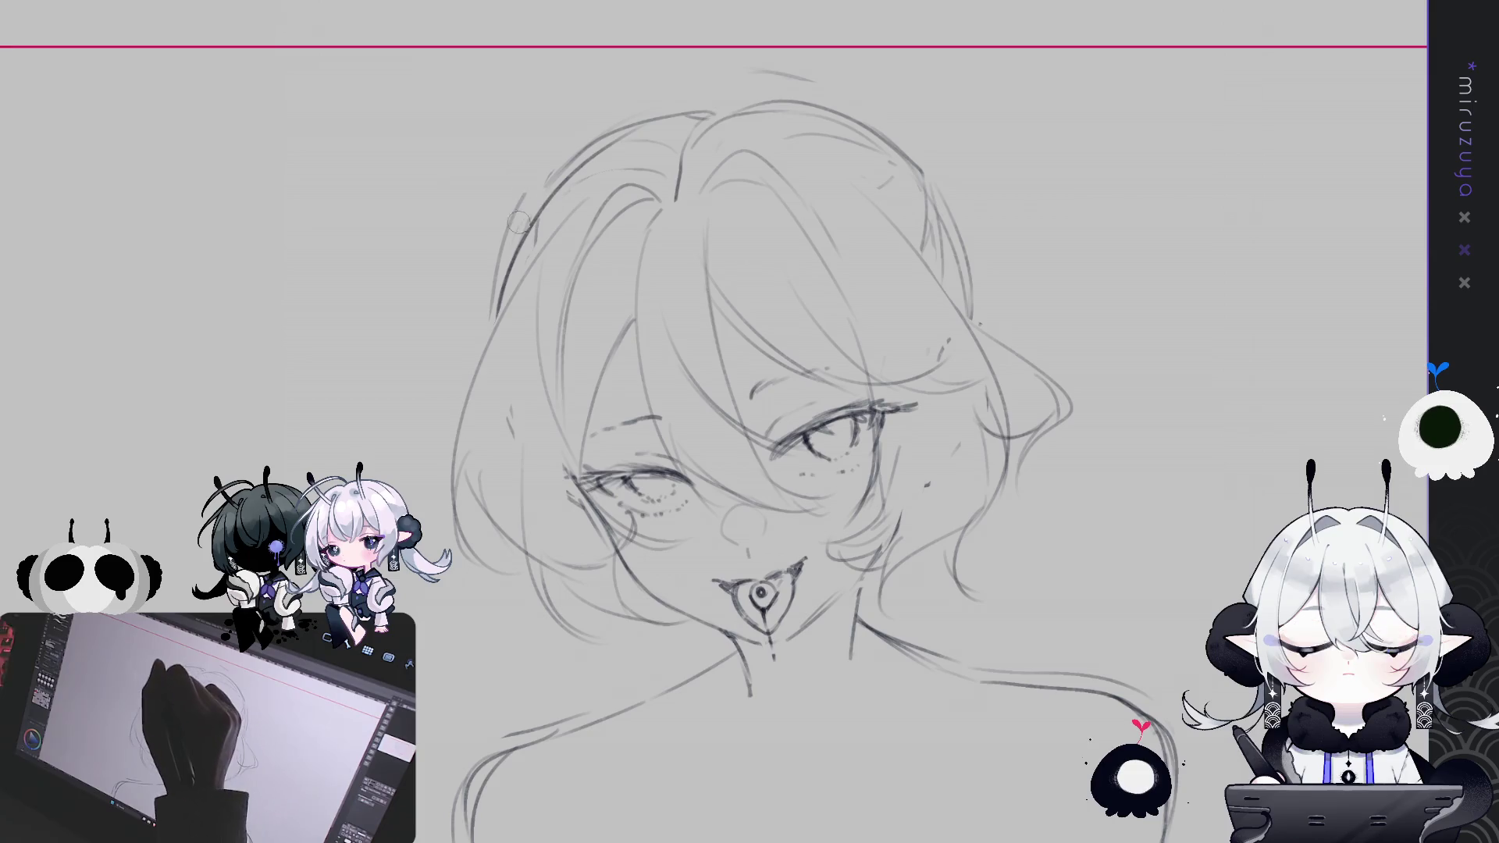
drag(765, 74, 862, 95)
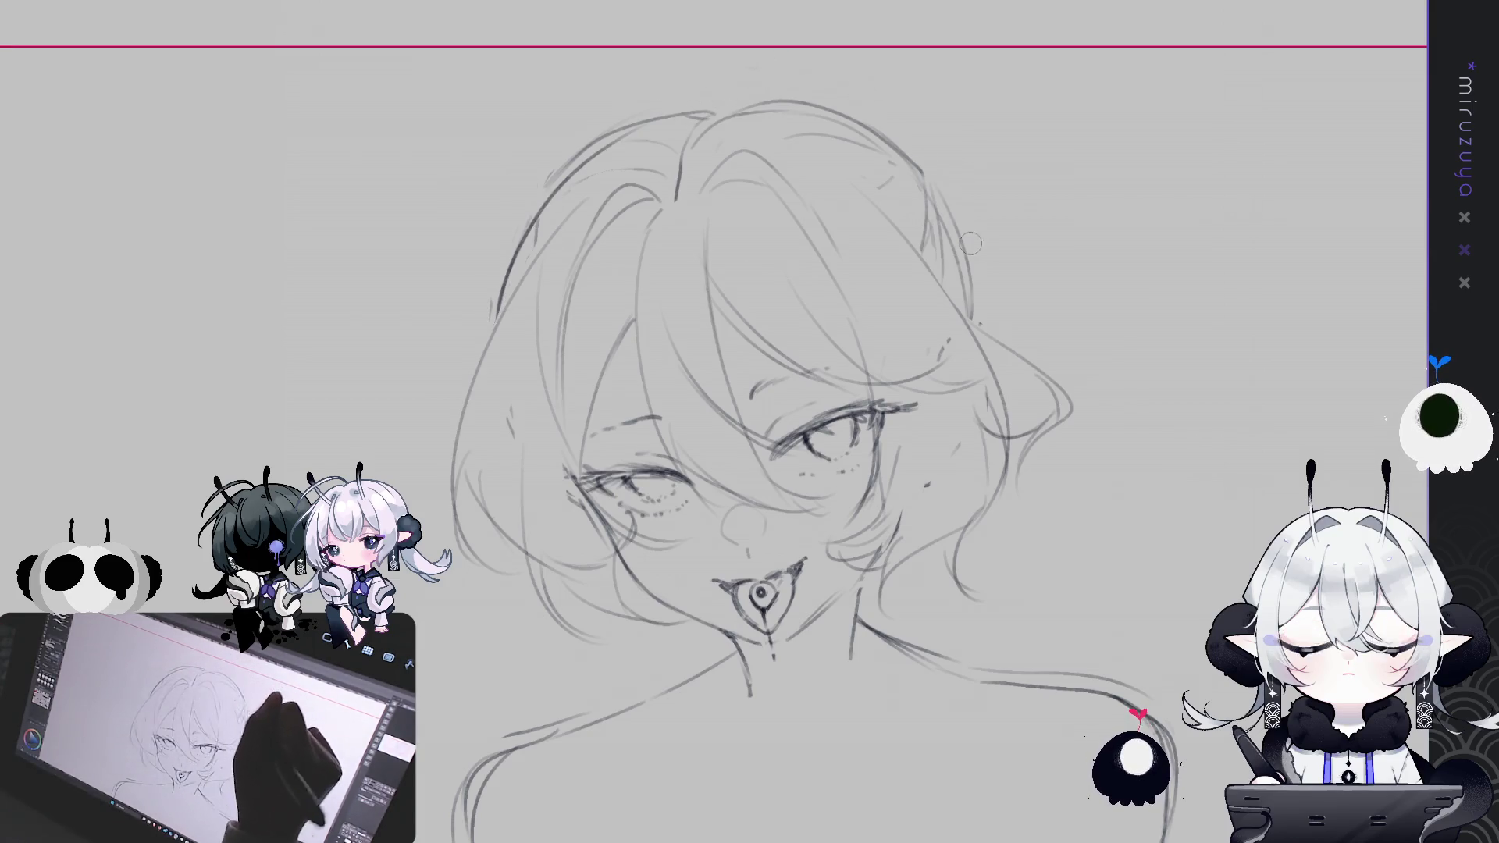
drag(609, 131, 539, 195)
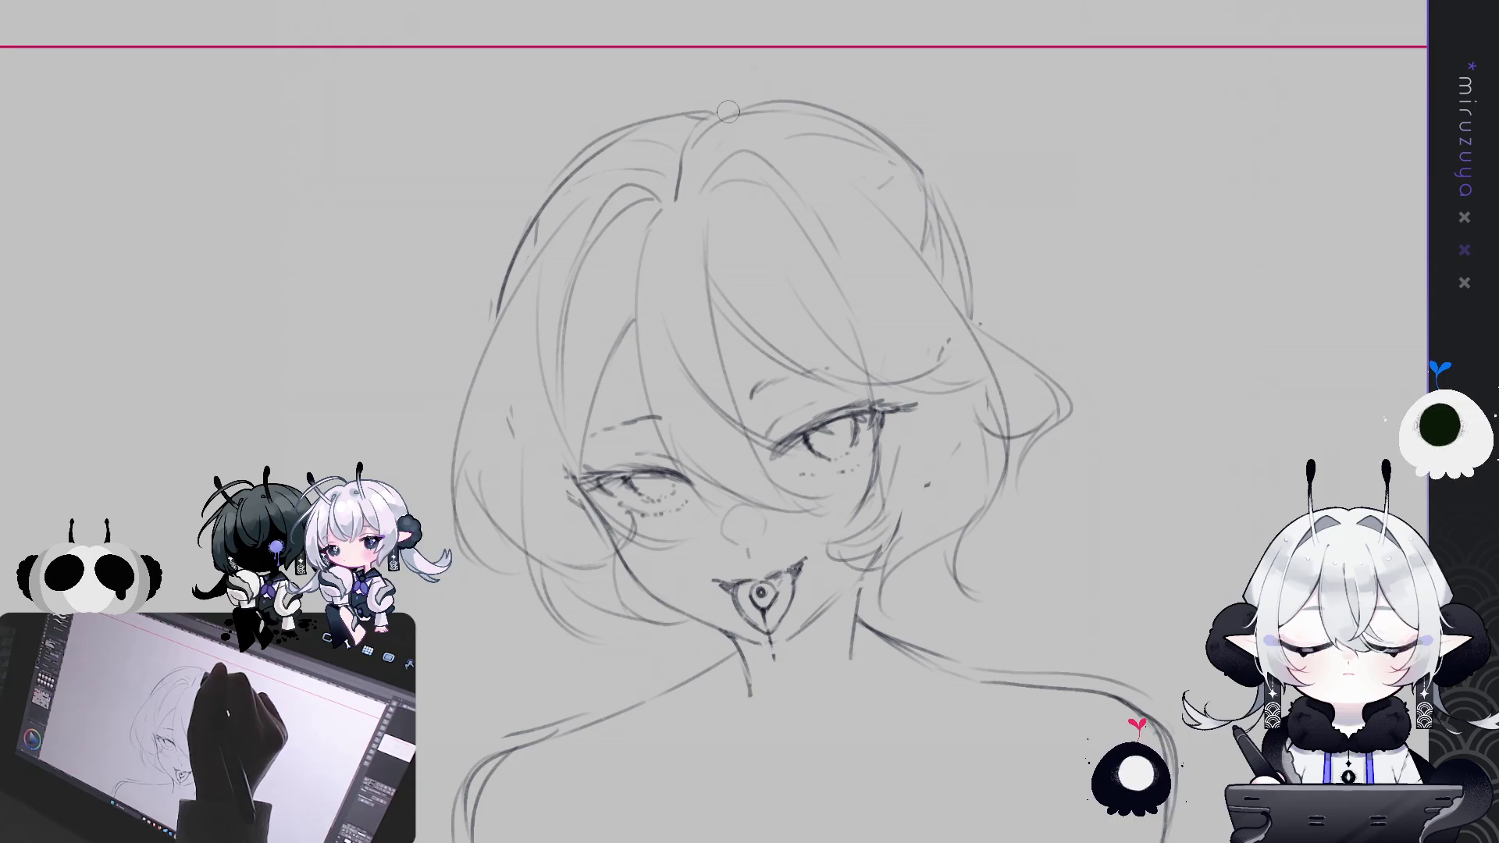
drag(828, 437, 746, 449)
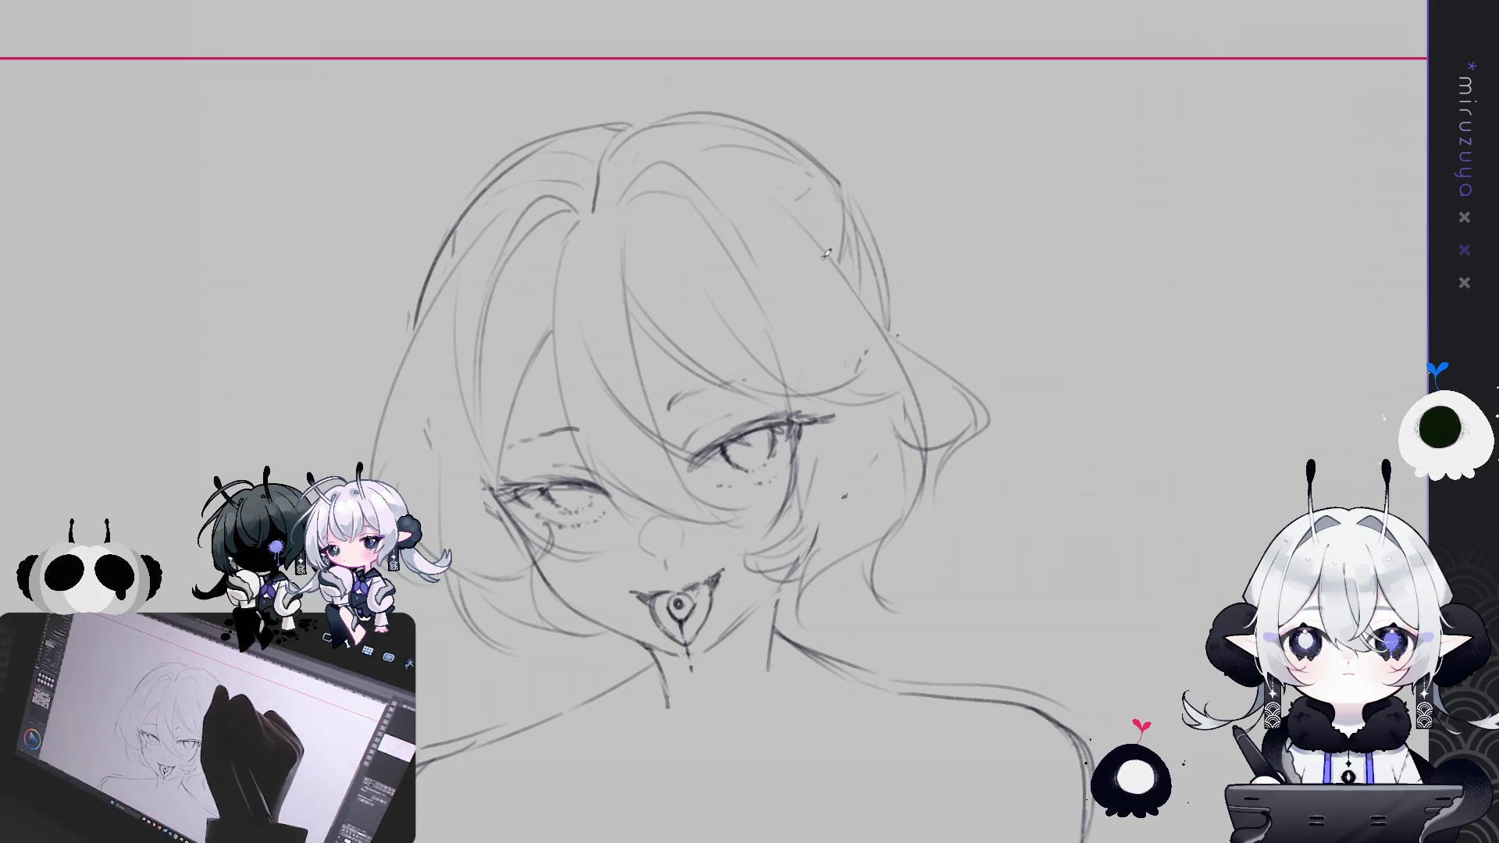
Sketch looping strands and a curved stroke at the top-right of the hair near the crown
mouse_move(839, 176)
mouse_down()
mouse_move(874, 223)
mouse_move(919, 244)
mouse_up()
drag(812, 175, 866, 154)
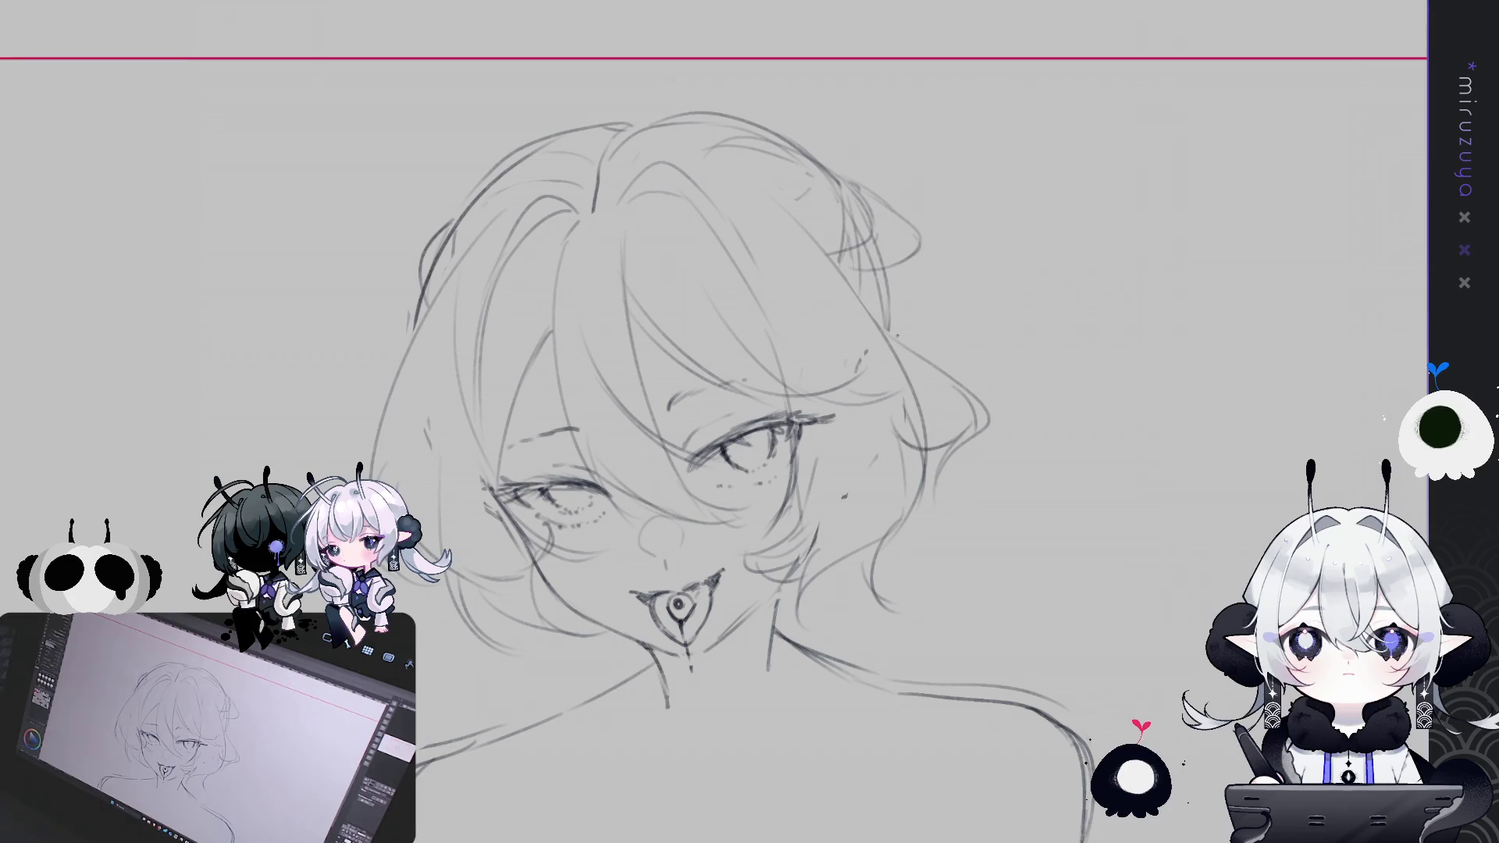
drag(1386, 292, 1324, 310)
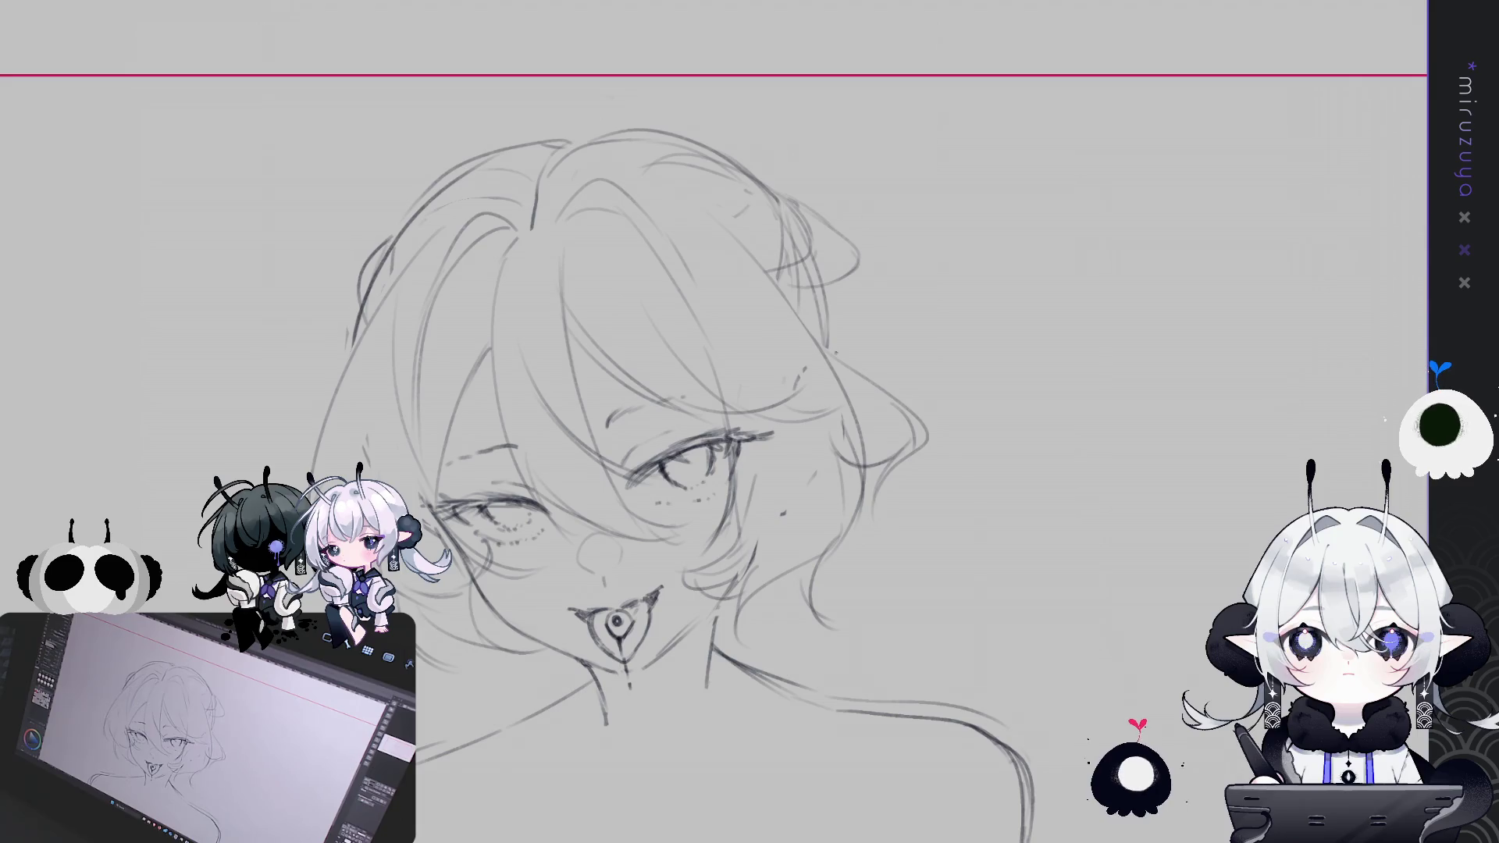
mouse_move(755, 137)
mouse_down()
mouse_move(741, 134)
mouse_move(710, 193)
mouse_move(808, 202)
mouse_move(783, 142)
mouse_up()
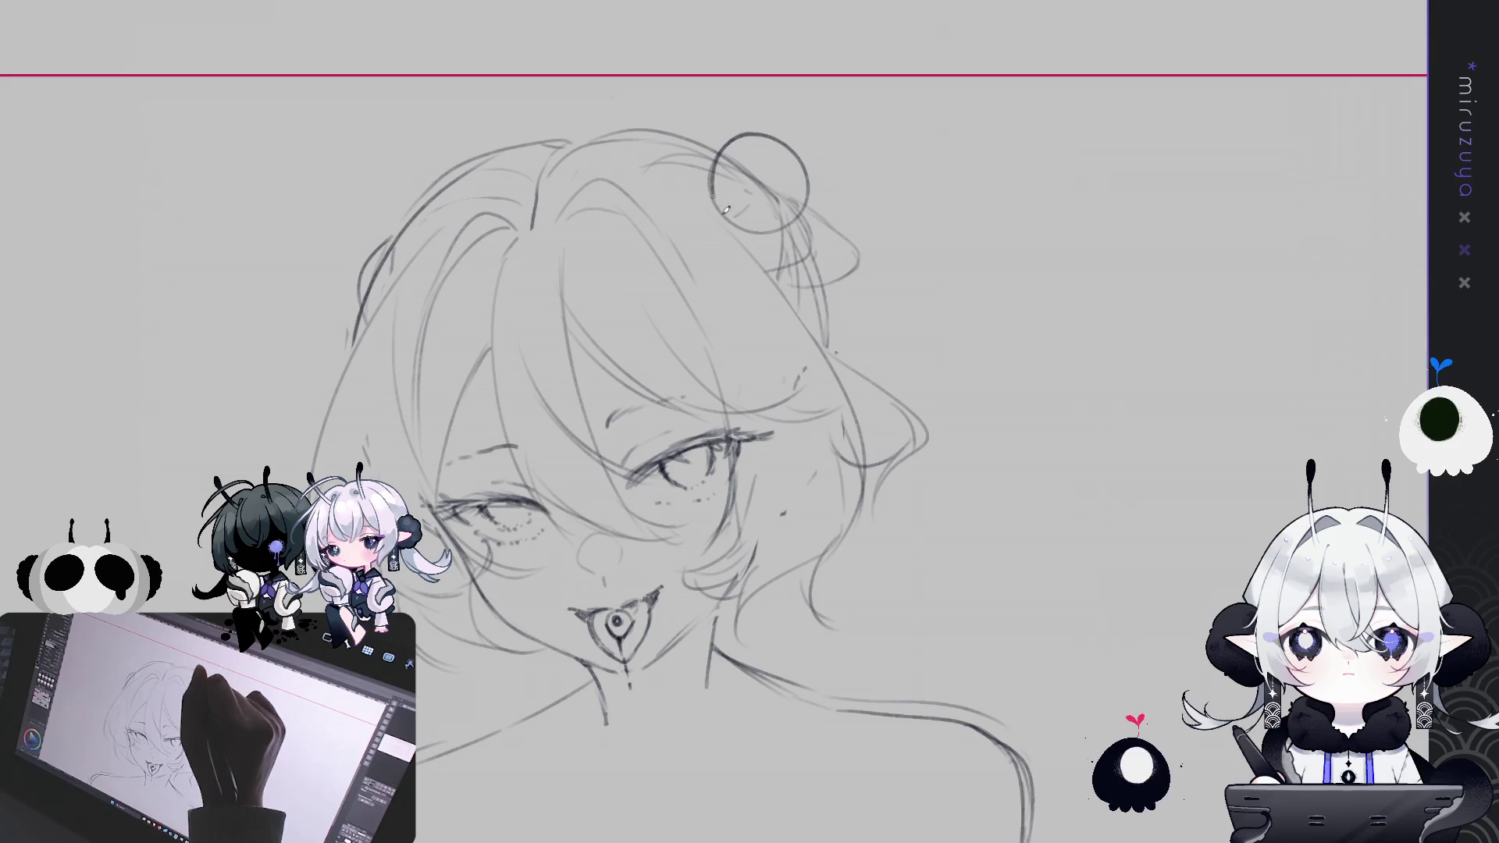
Undo the last circle stroke and shade the crown circle into an eyeball with a pink iris
key(ctrl+z)
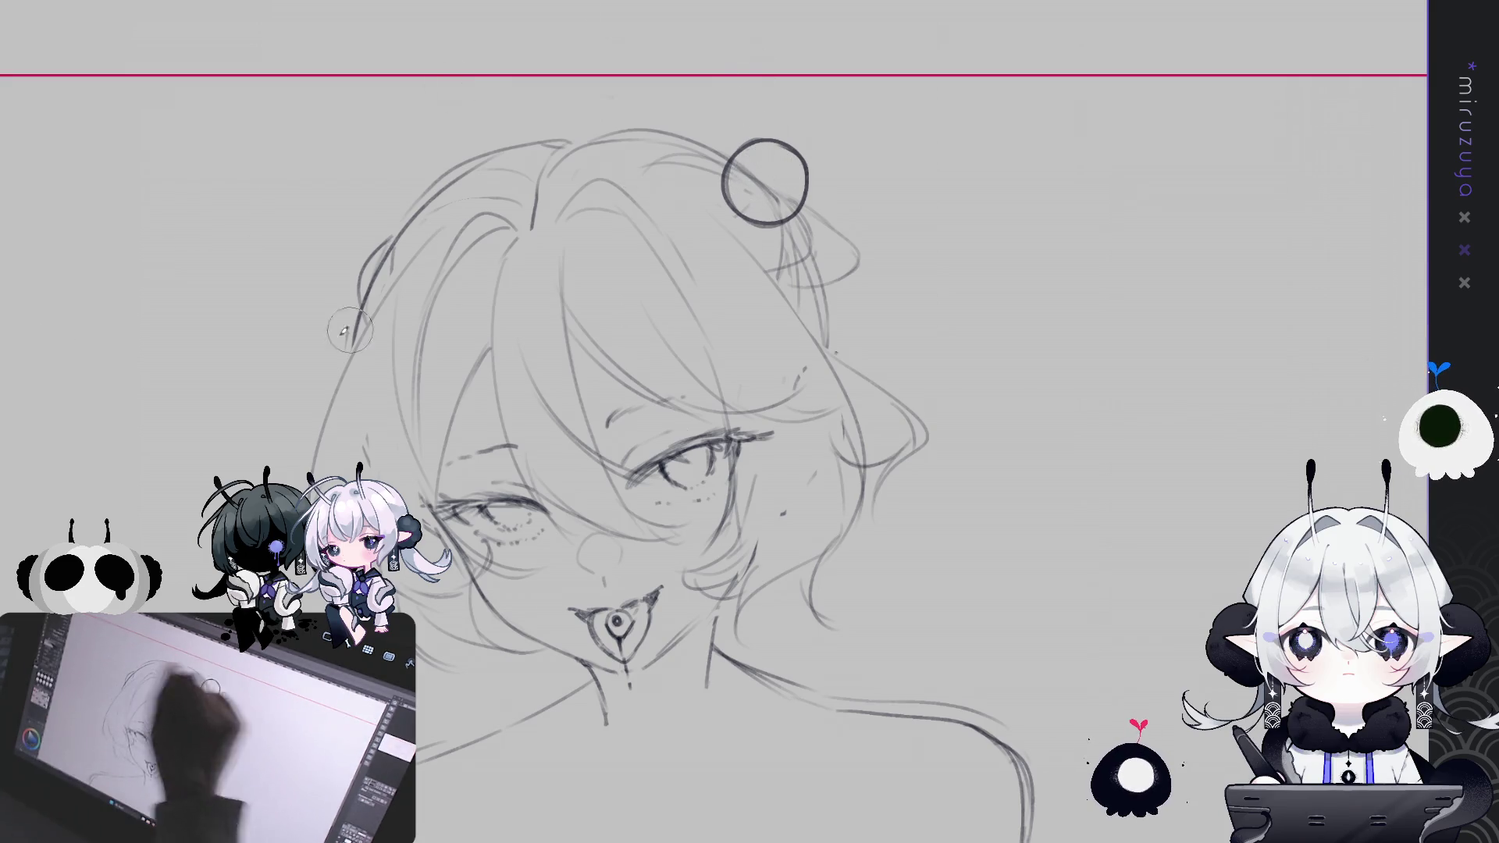
drag(756, 178, 755, 176)
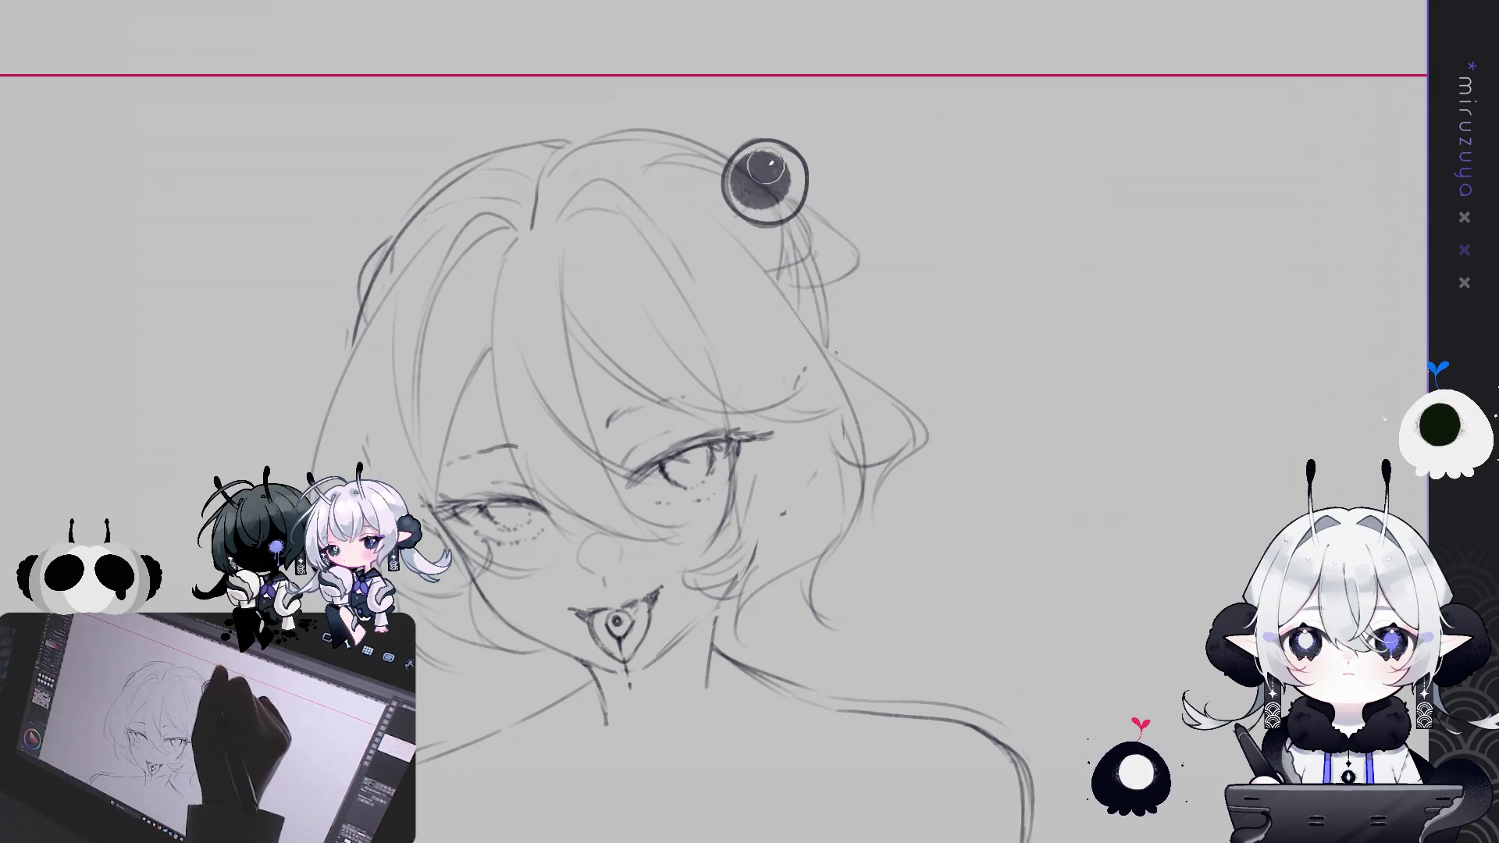
click(761, 175)
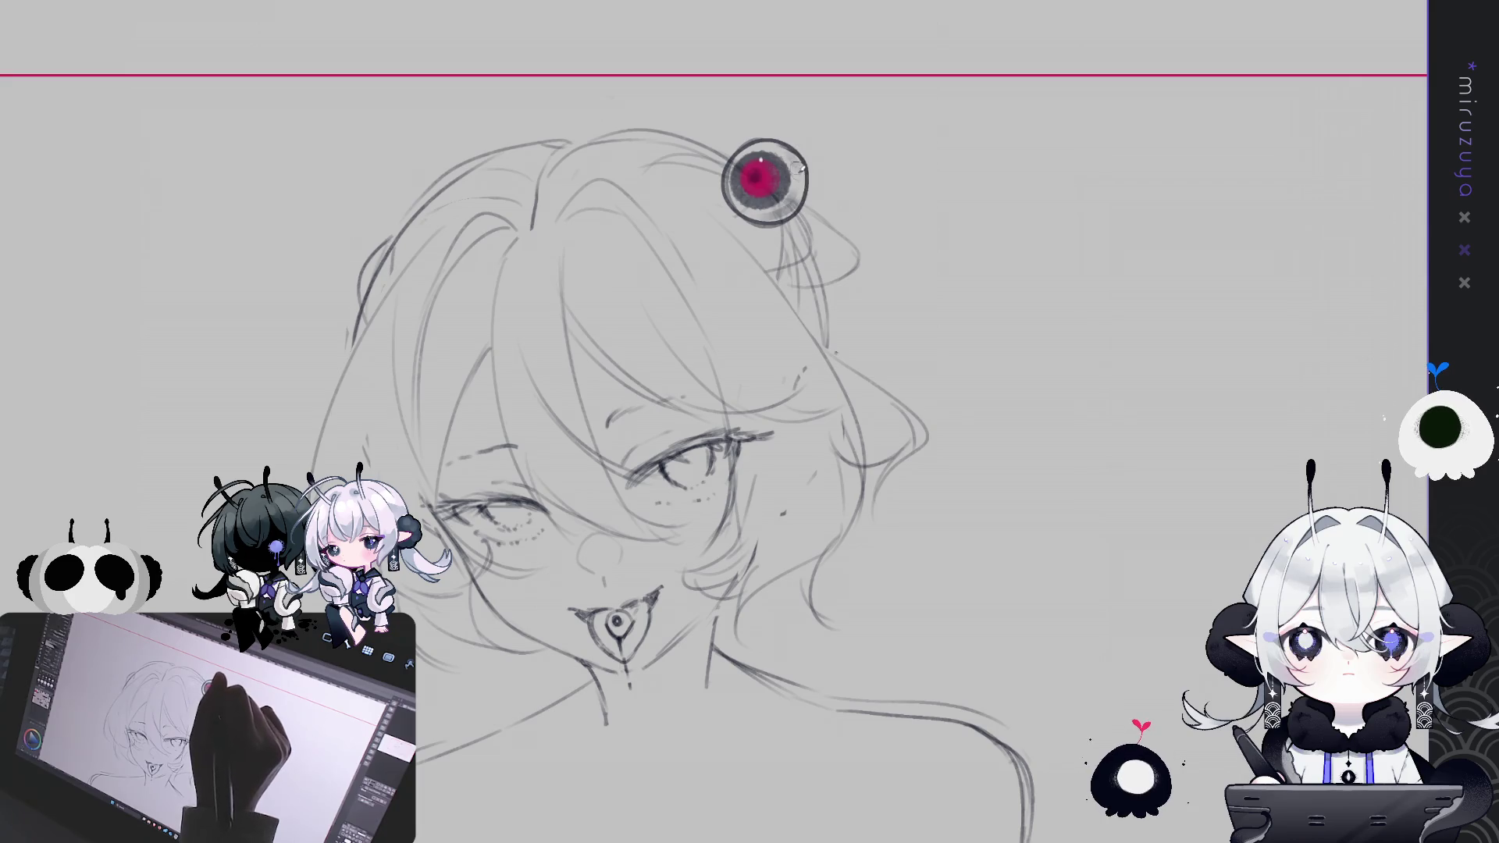
drag(847, 115, 720, 83)
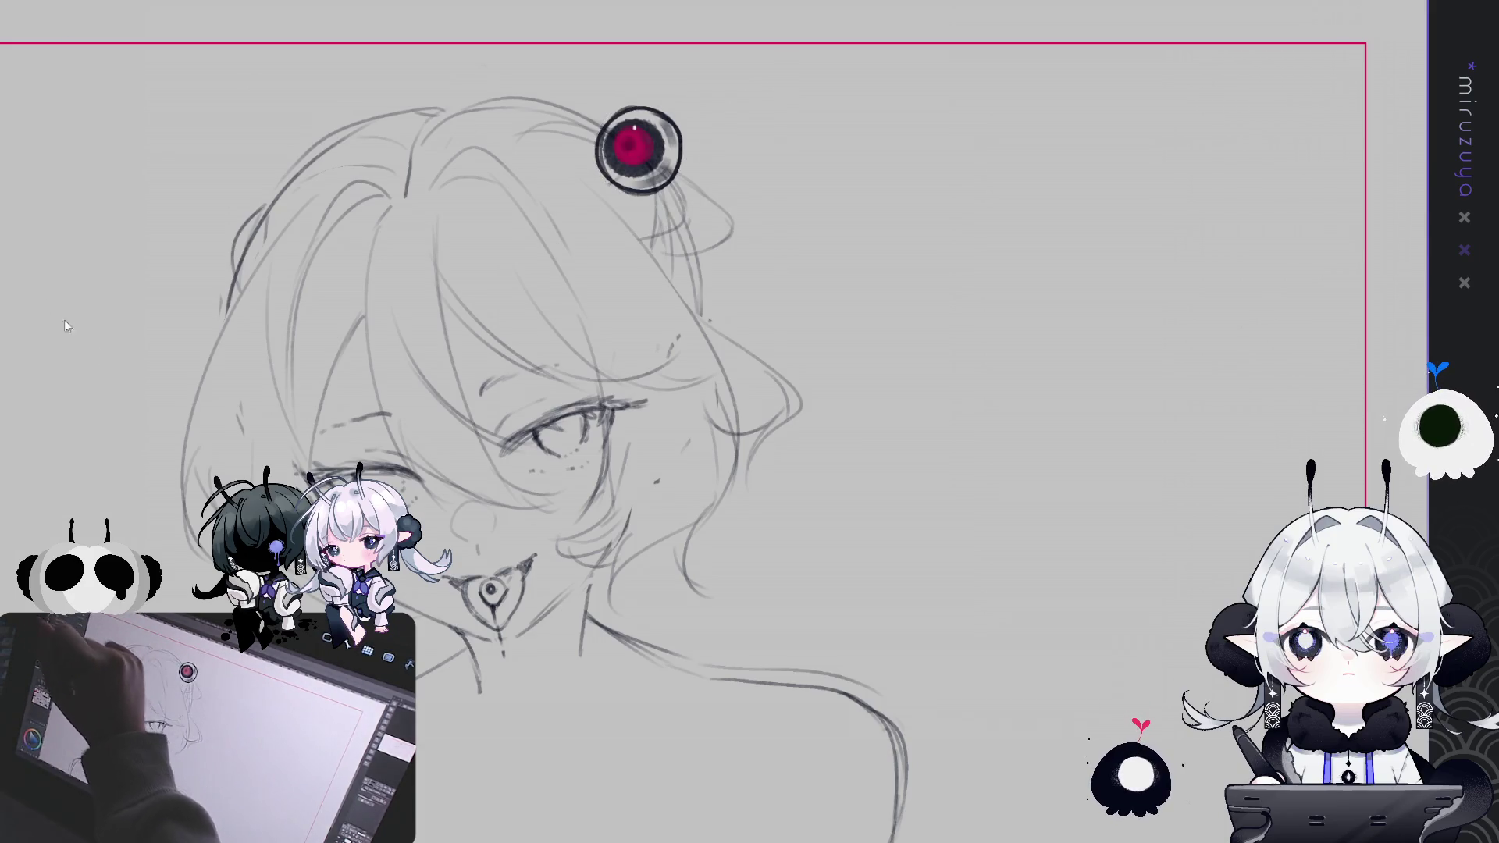
Shrink a copy of the eye ornament beside the original, then copy and paste it again
key(ctrl+t)
mouse_move(684, 106)
mouse_down()
mouse_move(661, 129)
mouse_move(713, 168)
mouse_move(703, 182)
mouse_up()
click(645, 243)
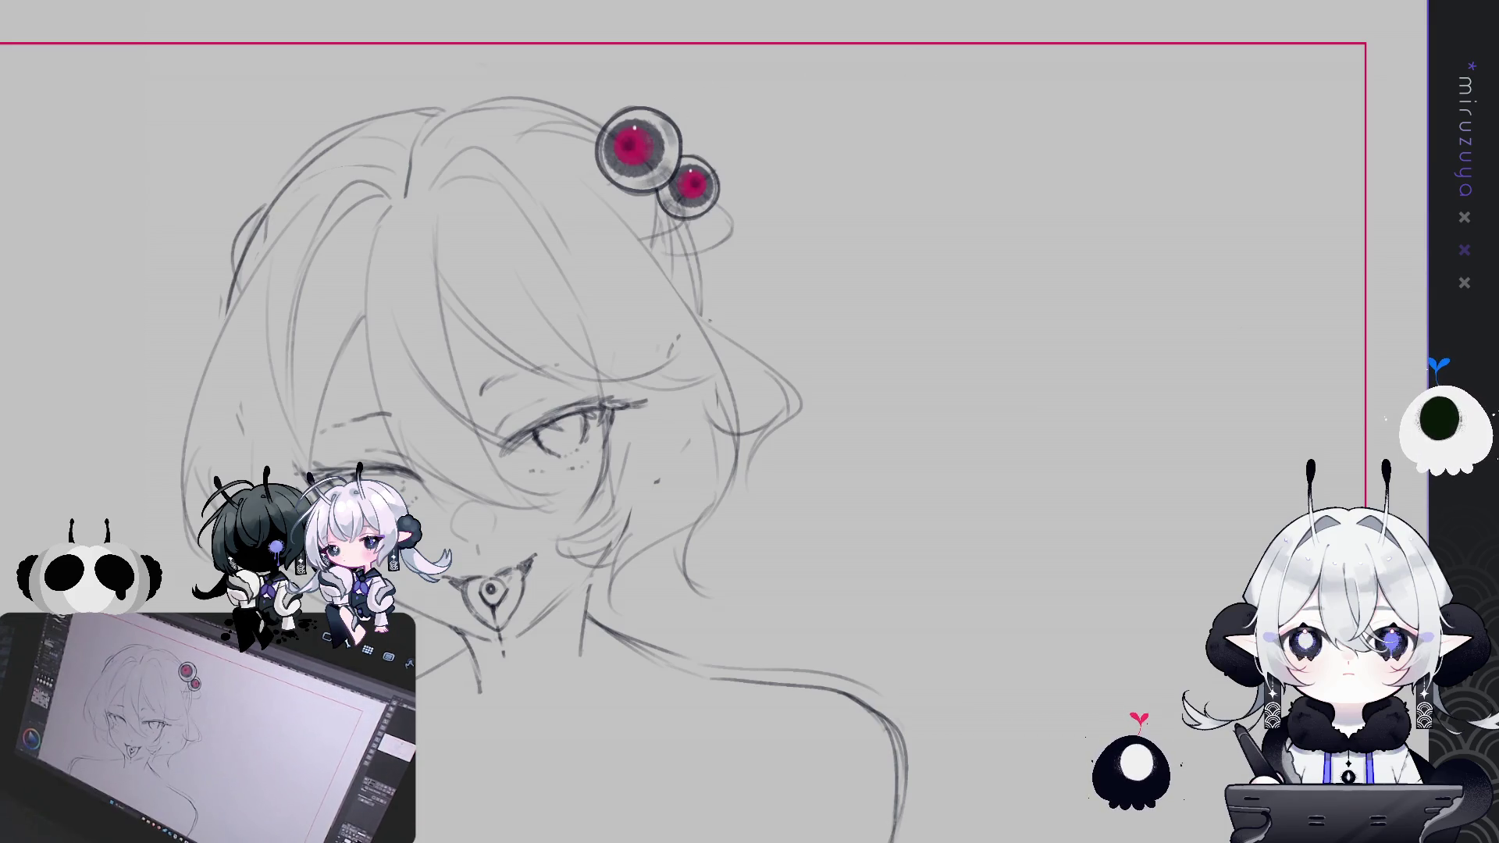
drag(1085, 521, 1055, 452)
mouse_move(1191, 408)
mouse_down()
mouse_move(1249, 437)
mouse_move(1046, 335)
mouse_move(1060, 392)
mouse_up()
key(ctrl+c)
key(ctrl+v)
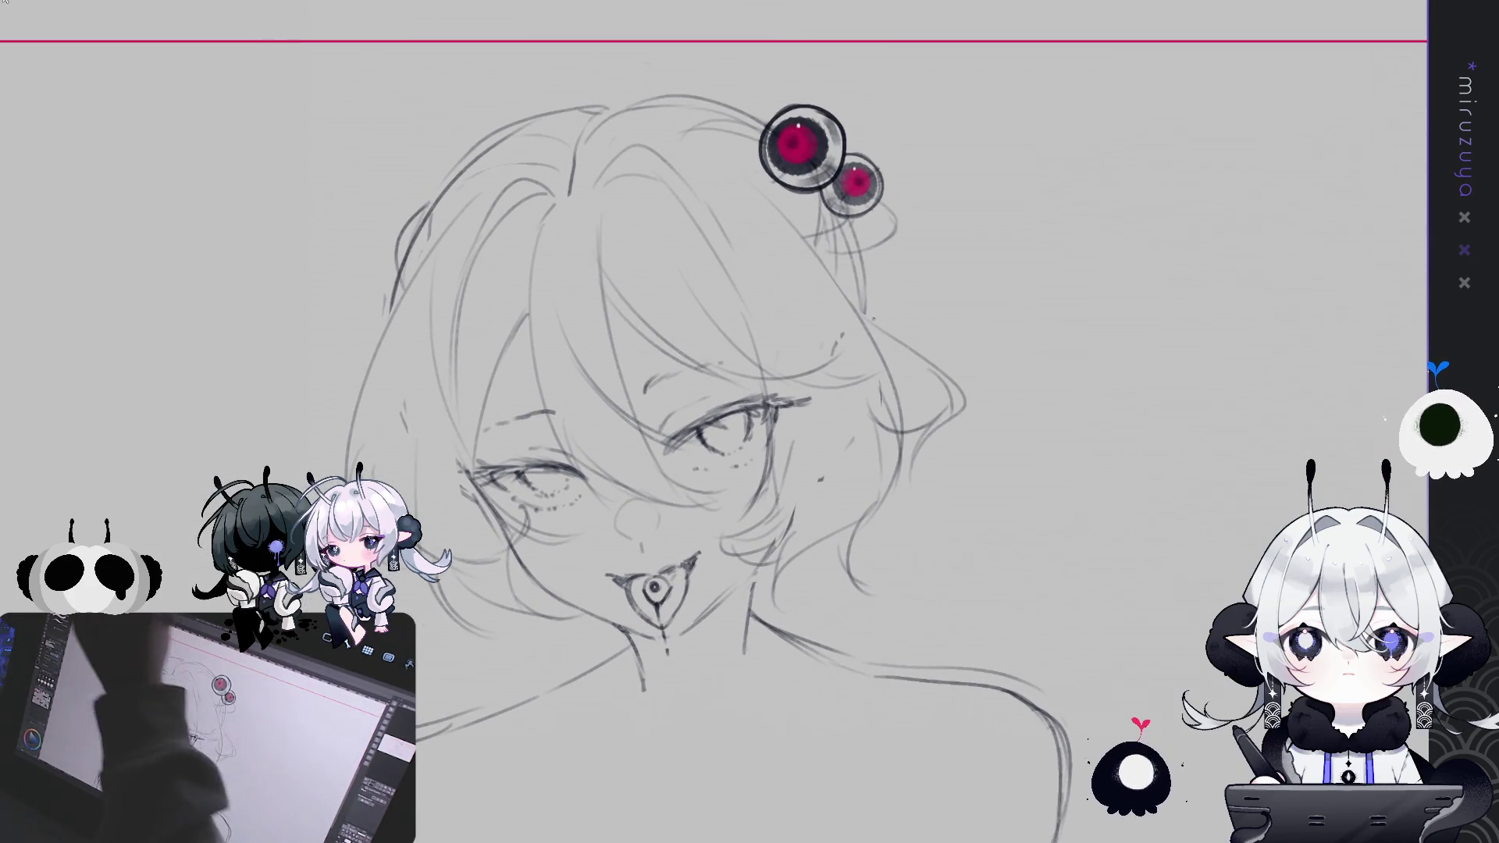
Try placing a duplicate ornament at the upper-left hair, then undo it and restore the outline
mouse_move(958, 305)
mouse_down()
mouse_move(791, 298)
mouse_move(572, 330)
mouse_up()
drag(467, 162, 459, 193)
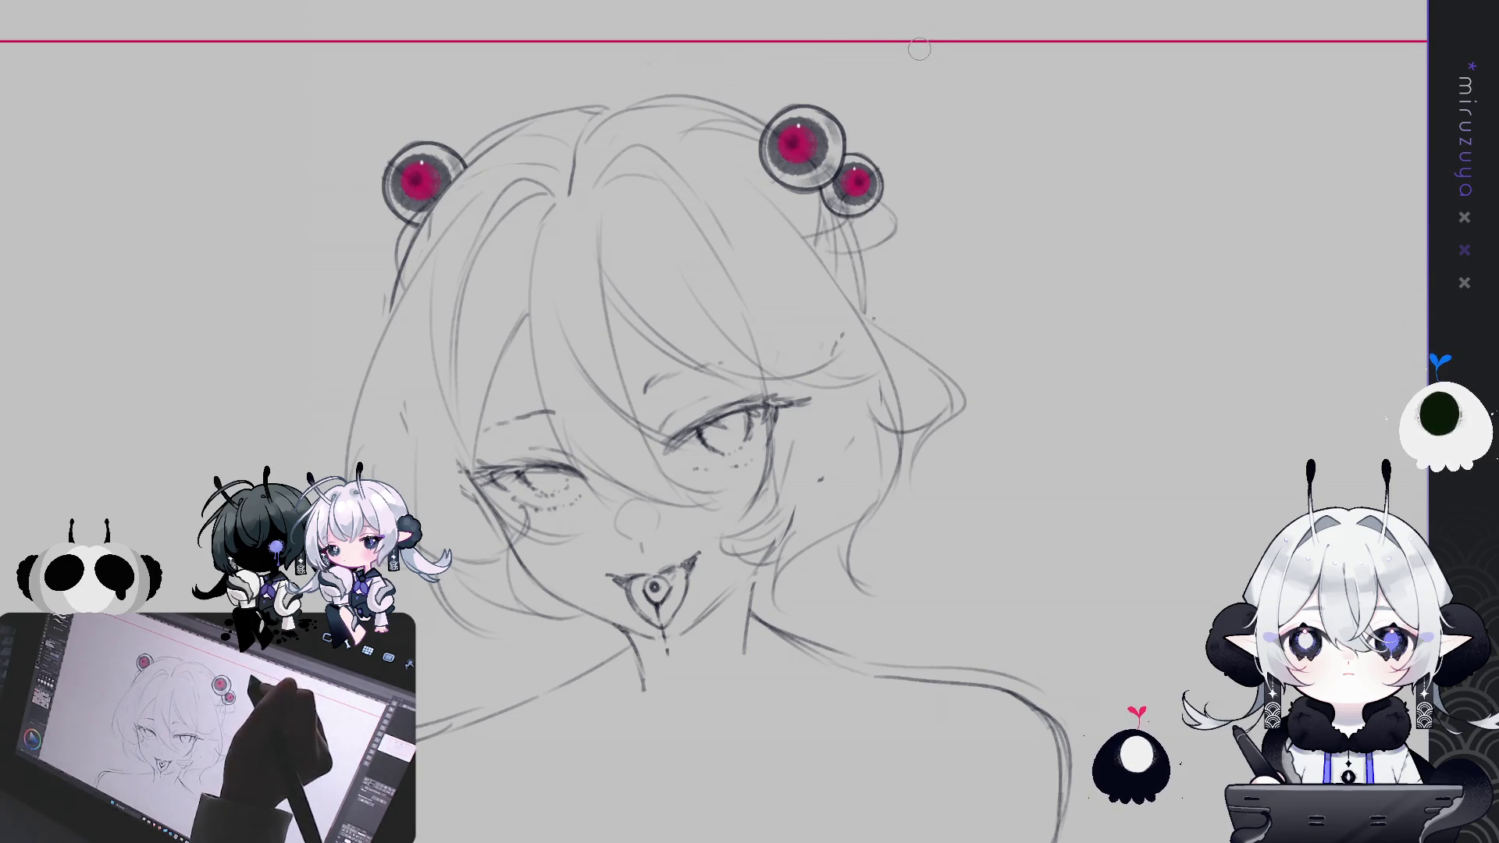
key(ctrl+z)
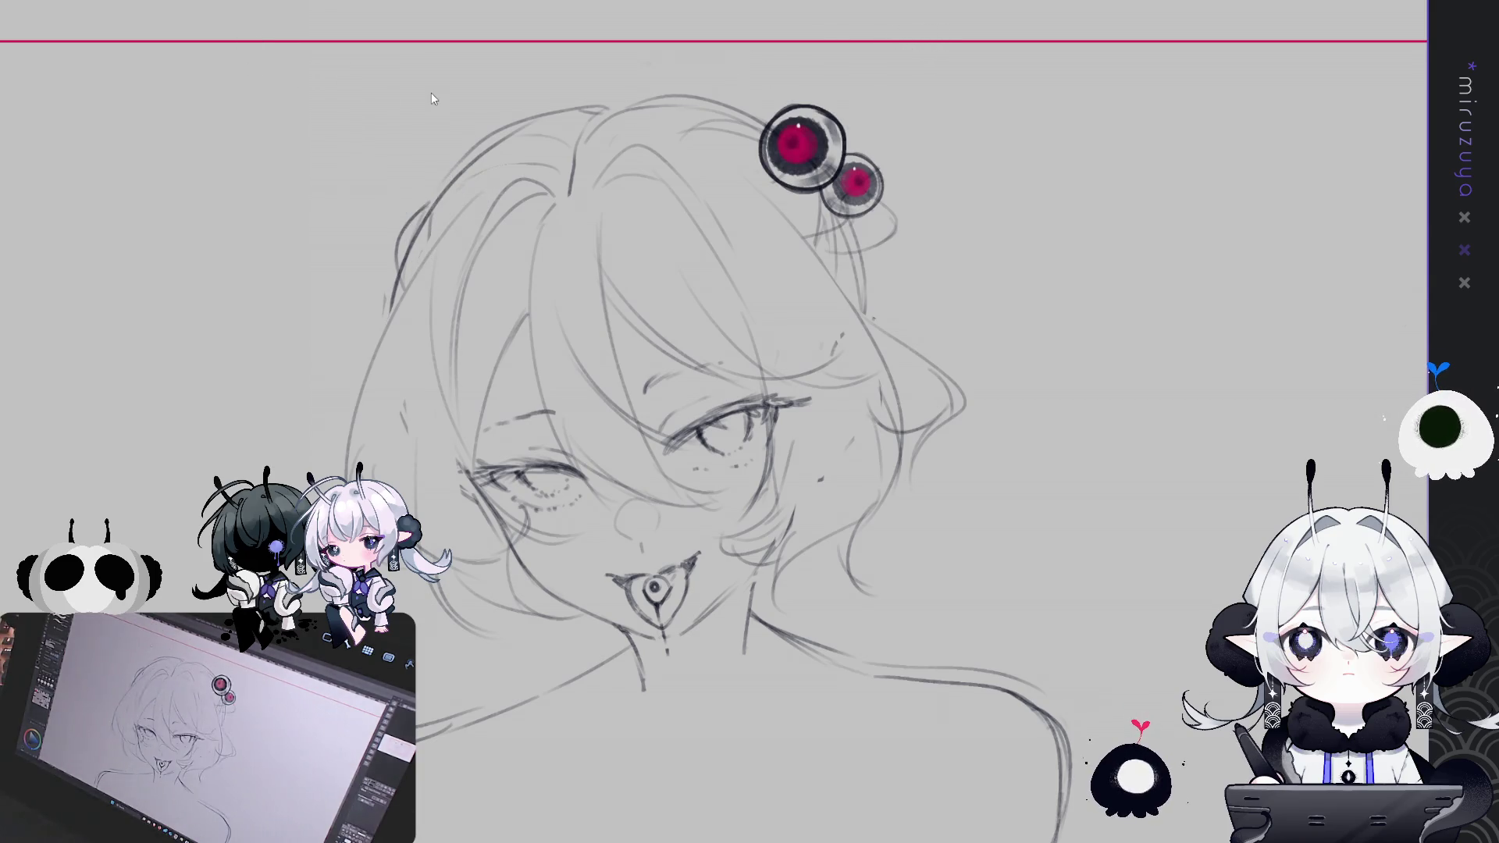
key(ctrl+z)
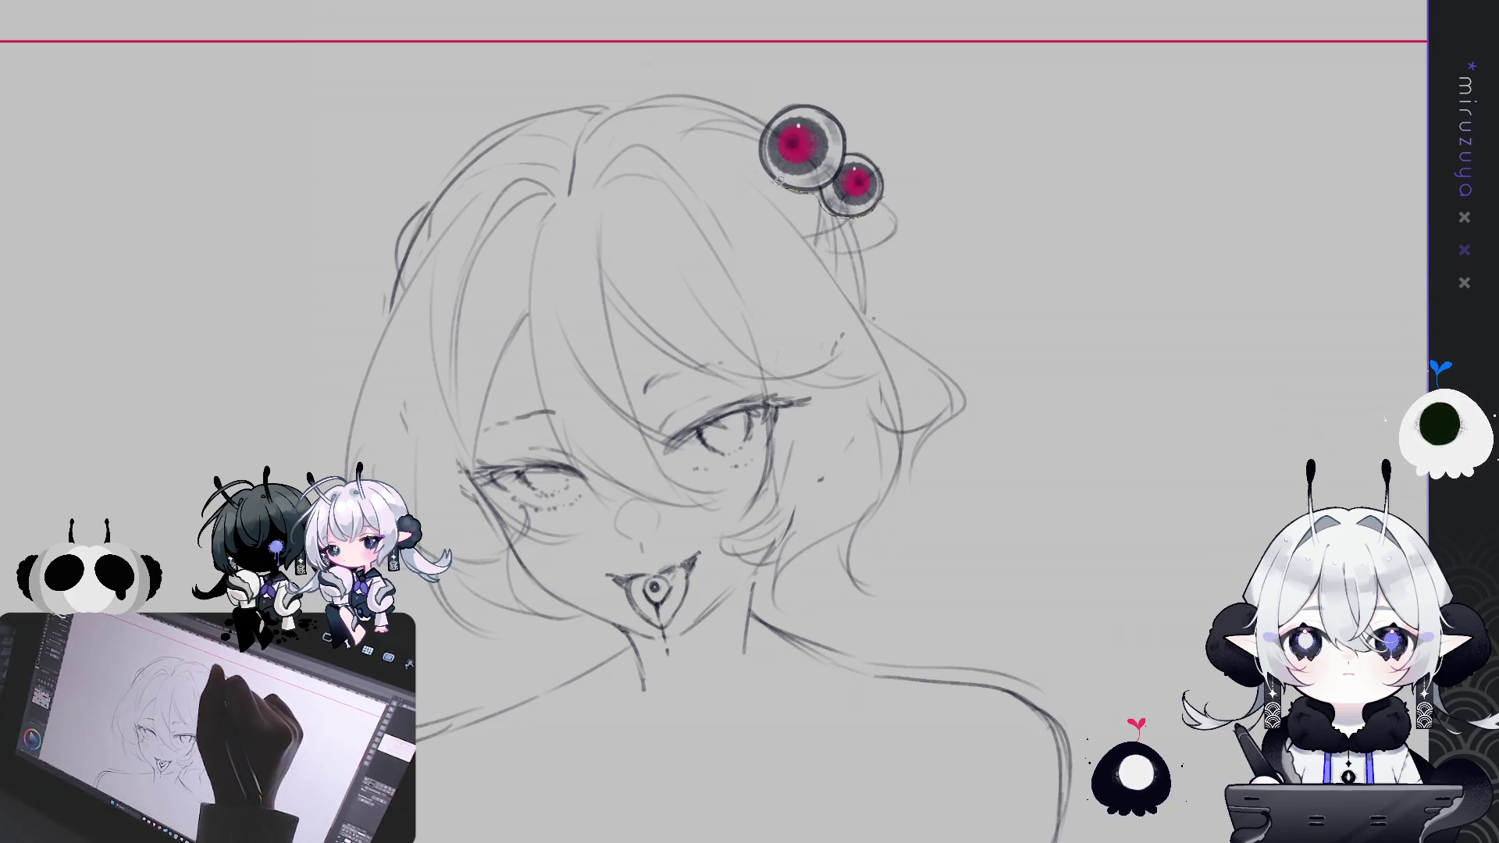
key(ctrl+y)
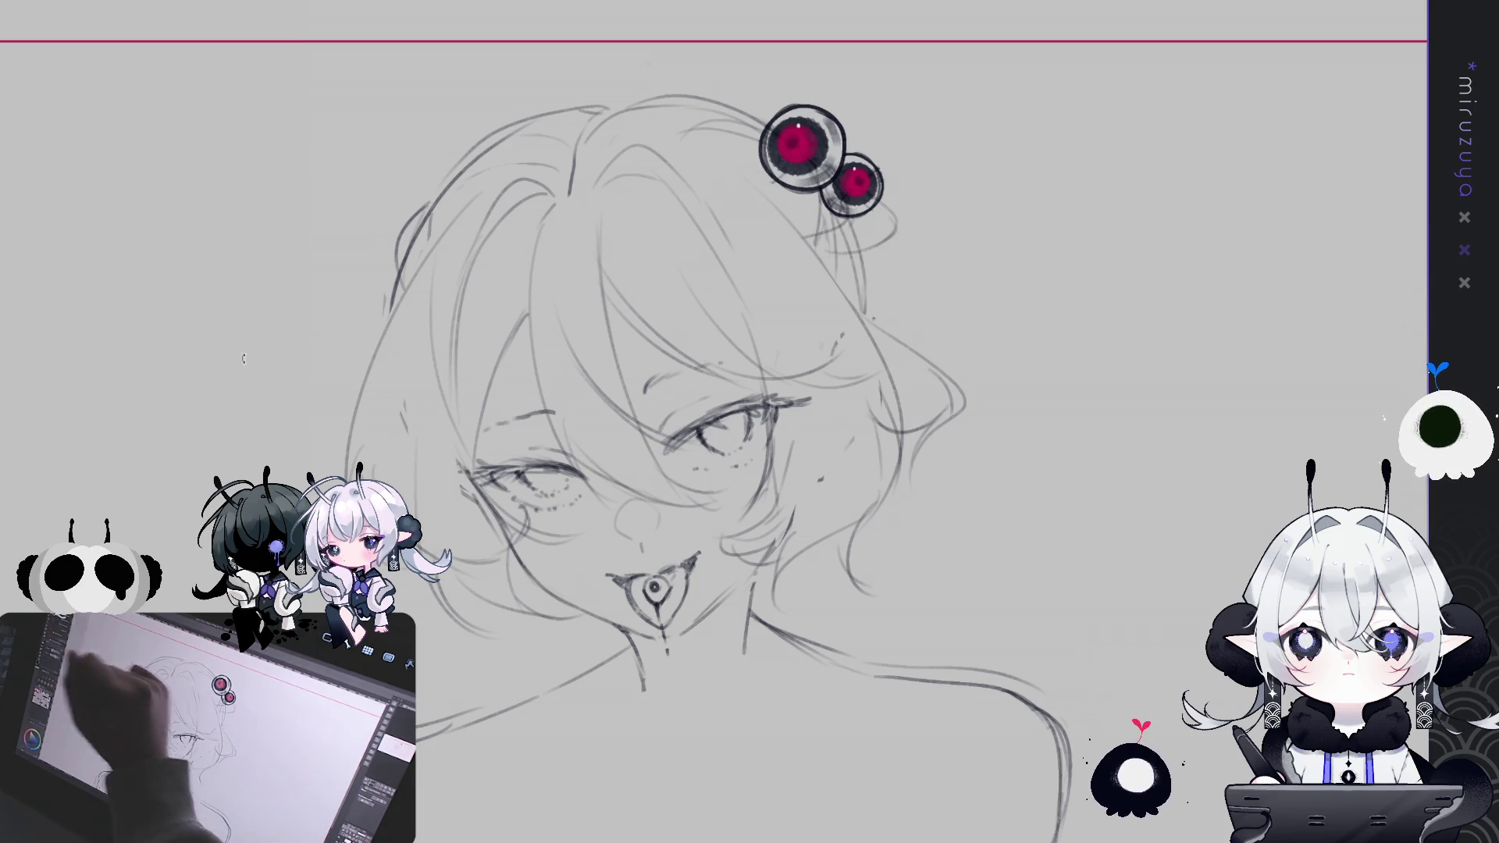
Paste a copy of the pink eye-ornament pair onto the upper-left hair and commit it
key(ctrl+c)
key(ctrl+v)
key(ctrl+t)
mouse_move(871, 130)
mouse_down()
mouse_move(439, 142)
mouse_move(448, 170)
mouse_up()
key(Return)
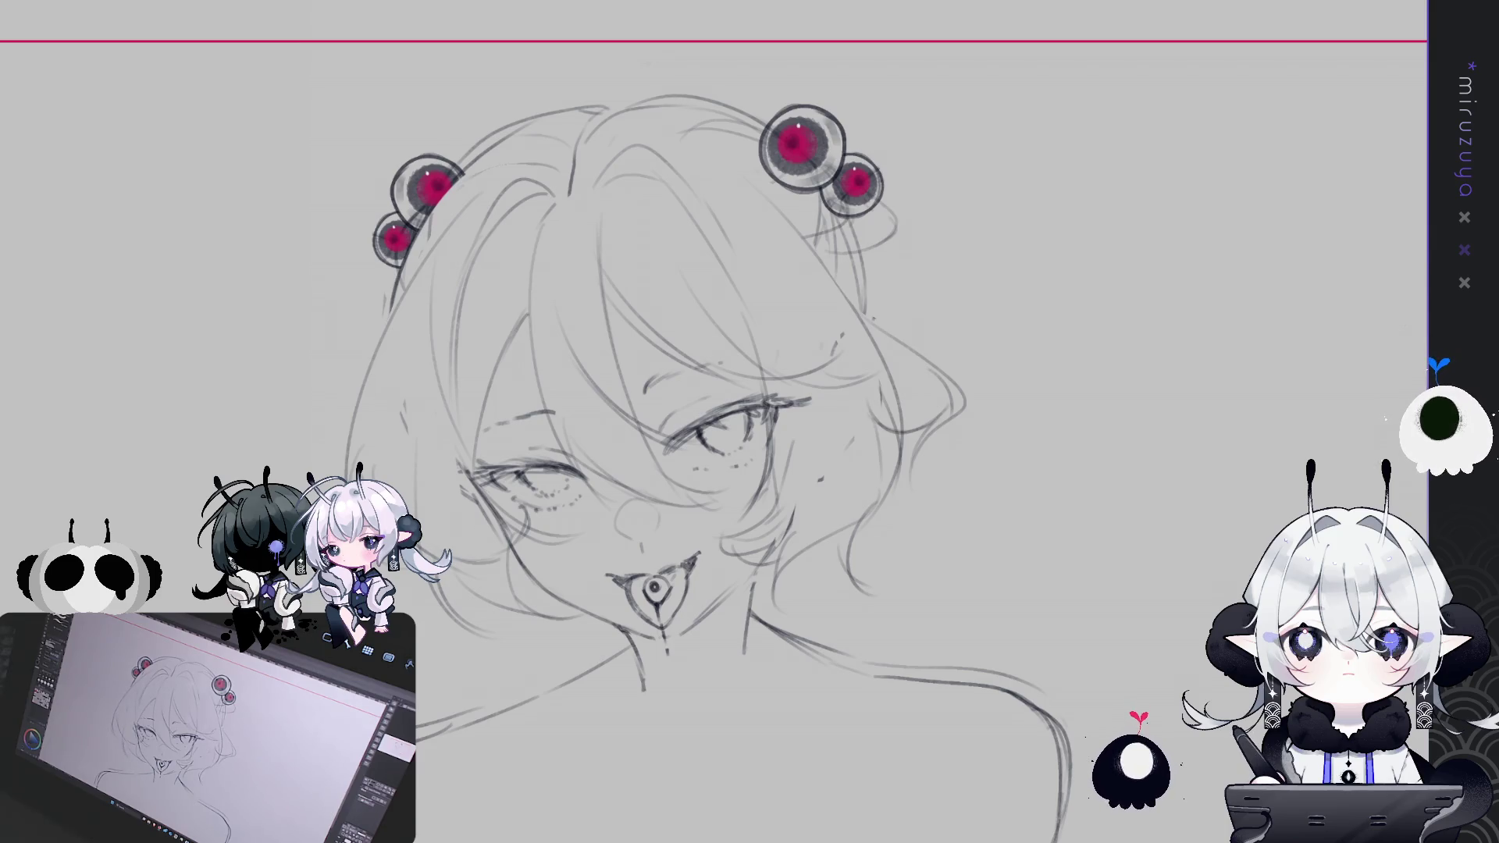
mouse_move(1096, 748)
mouse_down()
mouse_move(1182, 530)
mouse_move(1168, 532)
mouse_up()
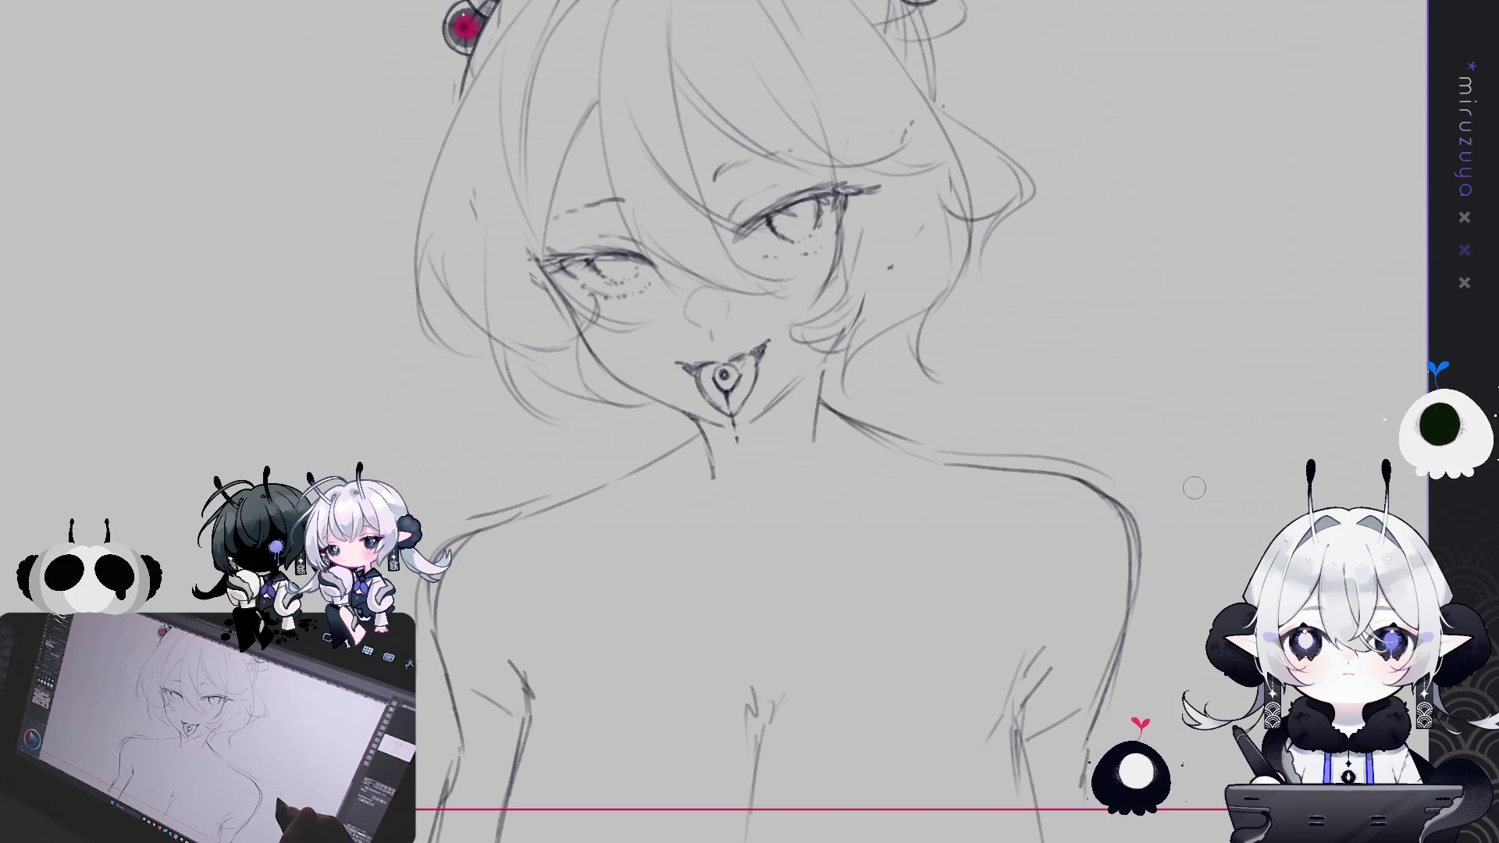
Zoom out and pan so the sketch from the eye ornaments down to the chest is framed
key(ctrl+minus)
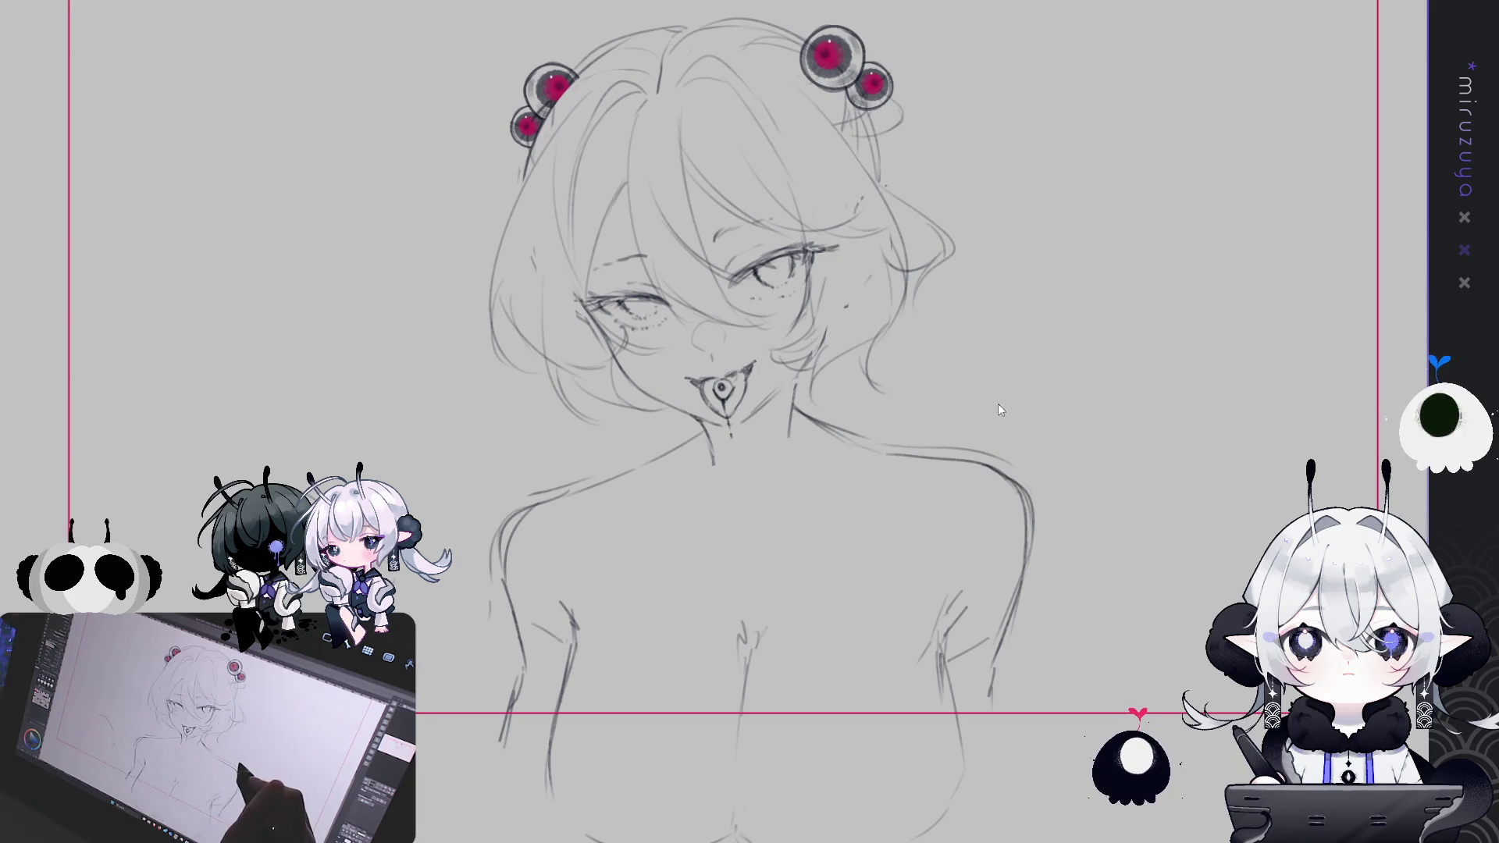
drag(997, 417, 933, 461)
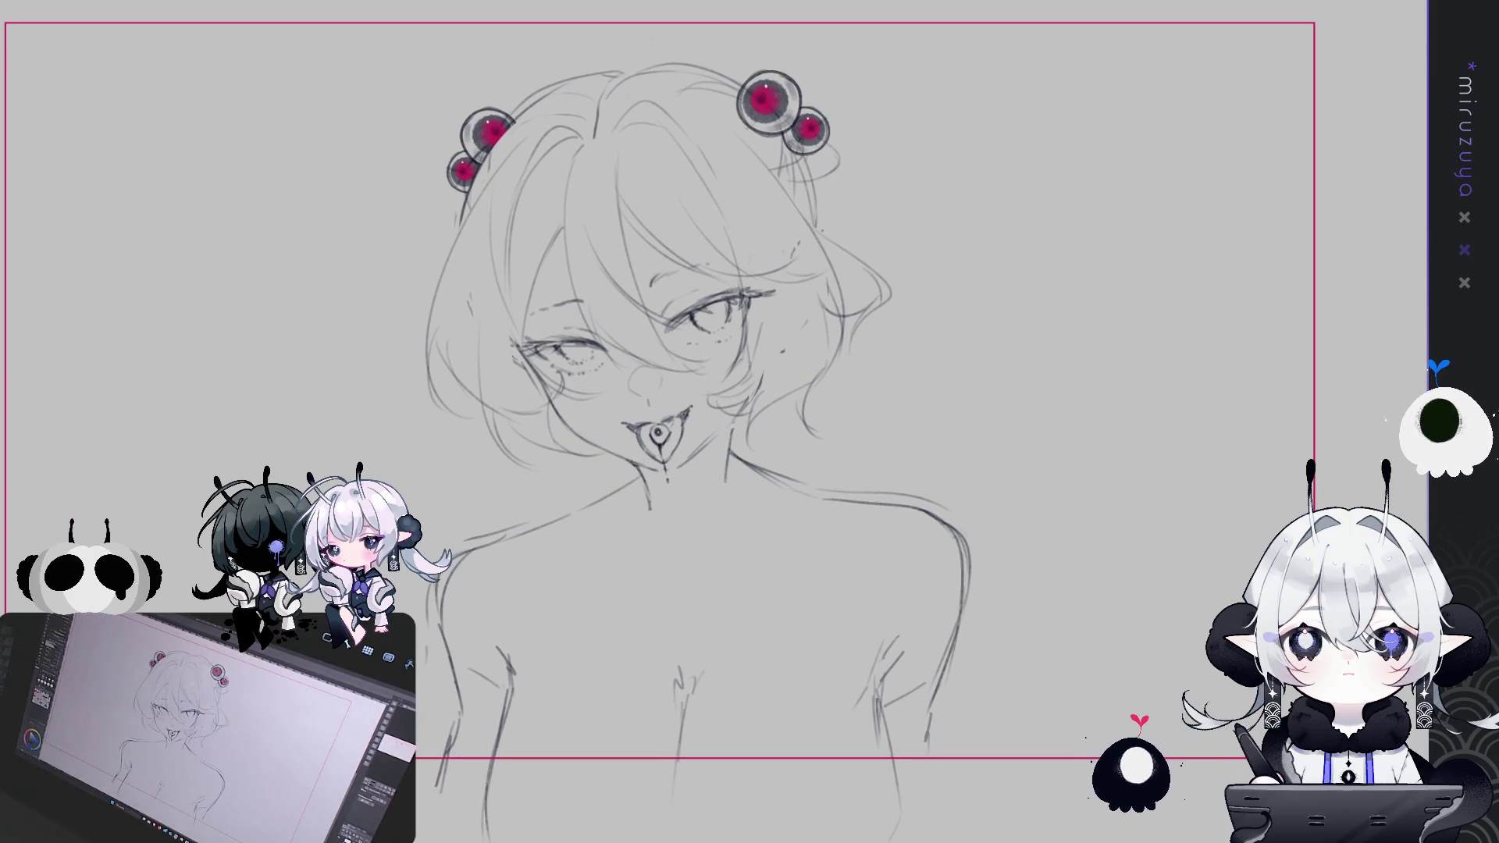
mouse_move(787, 67)
mouse_down()
mouse_move(763, 76)
mouse_move(787, 78)
mouse_move(790, 55)
mouse_move(839, 84)
mouse_up()
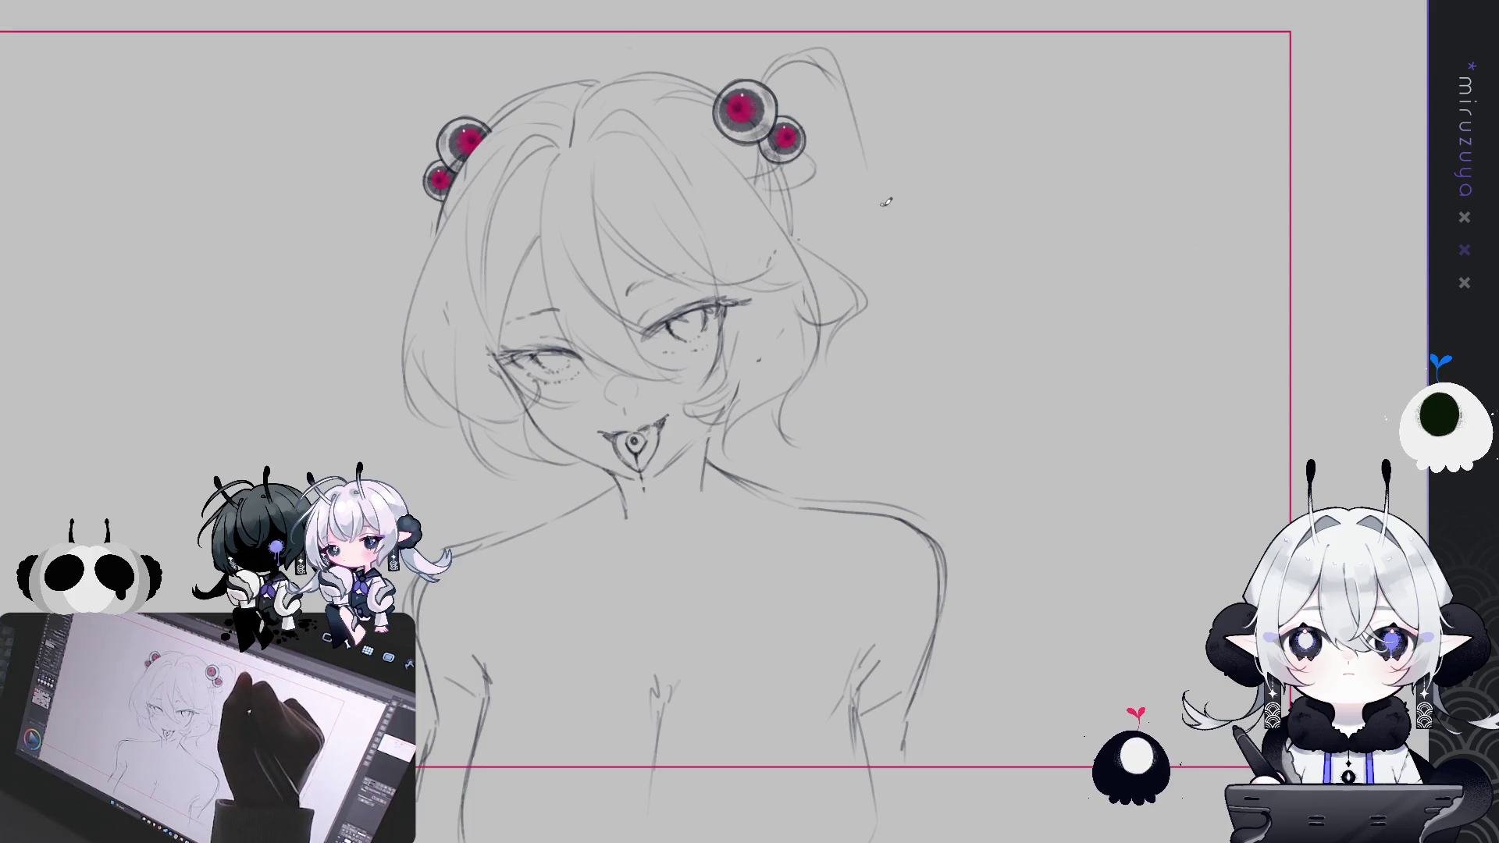
Sketch long flowing hair strands sweeping to the right of the head
mouse_move(860, 116)
mouse_down()
mouse_move(941, 413)
mouse_move(1346, 437)
mouse_up()
scroll(1349, 443, down, 2)
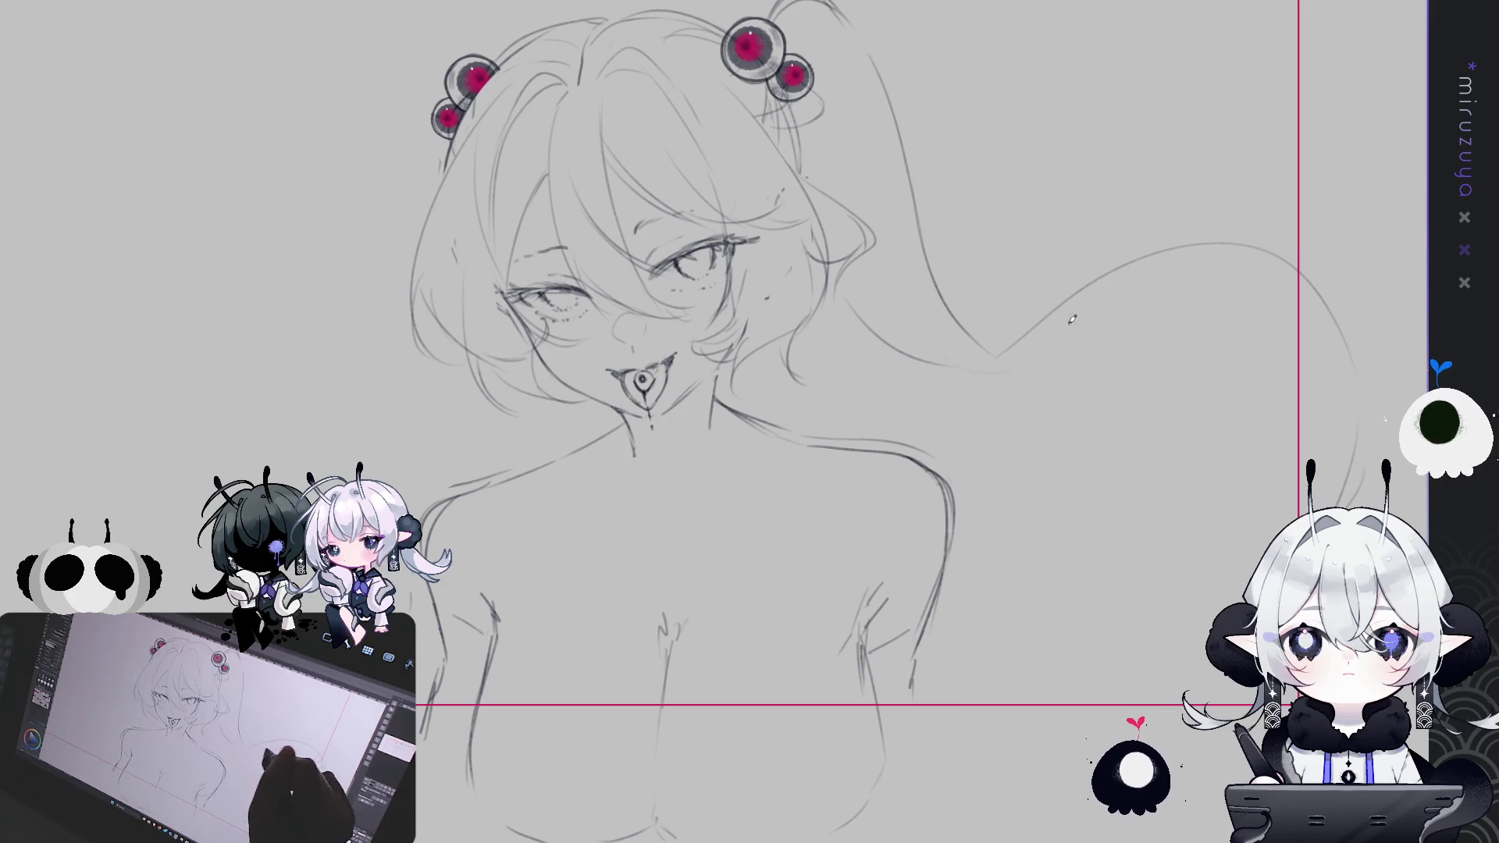
drag(1108, 309, 1079, 351)
mouse_move(985, 394)
mouse_down()
mouse_move(1038, 453)
mouse_move(1090, 448)
mouse_move(1280, 489)
mouse_up()
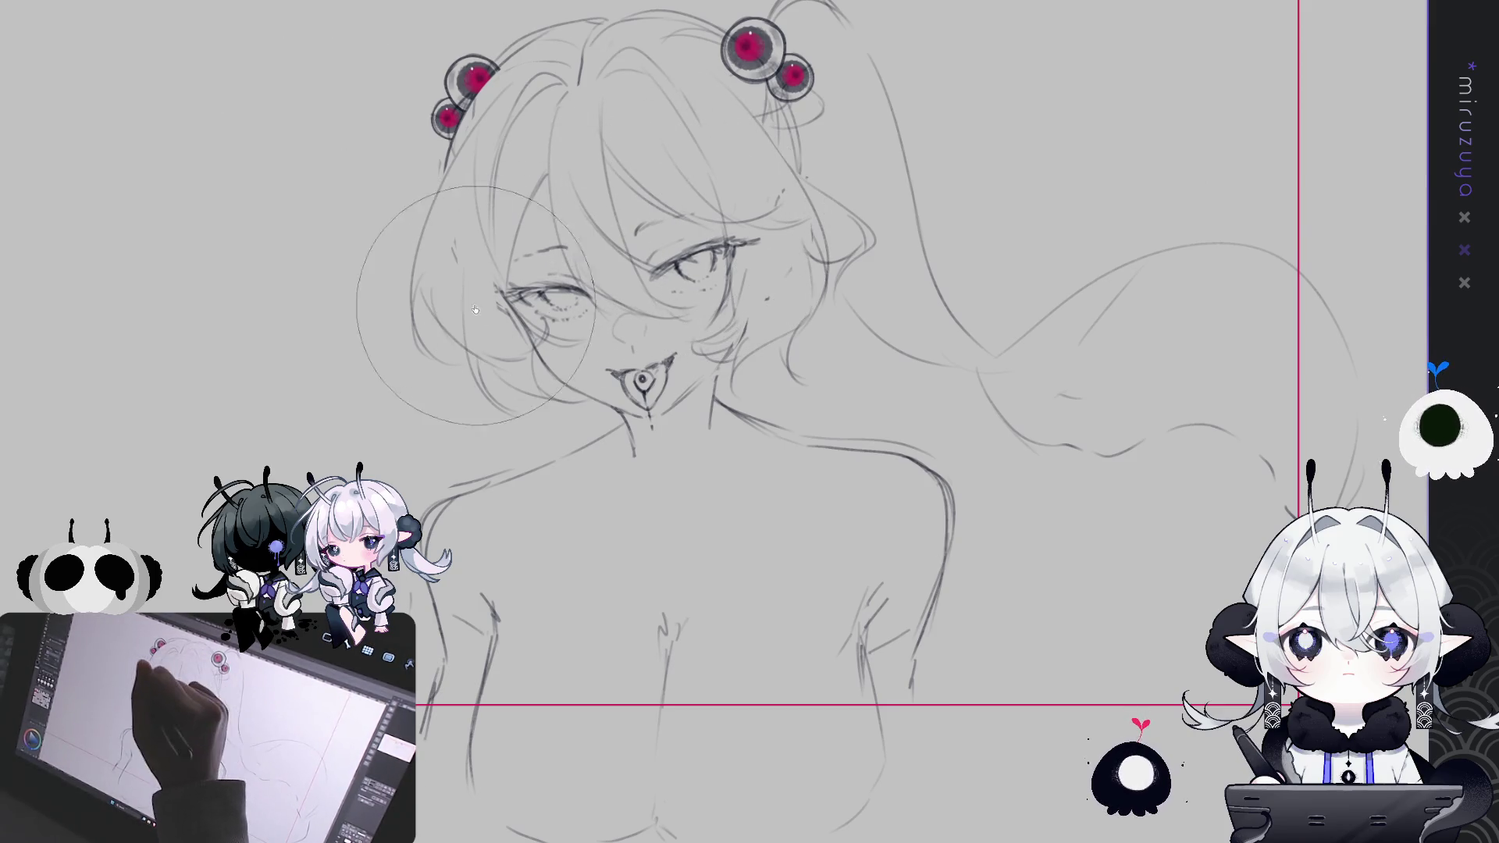
key(p)
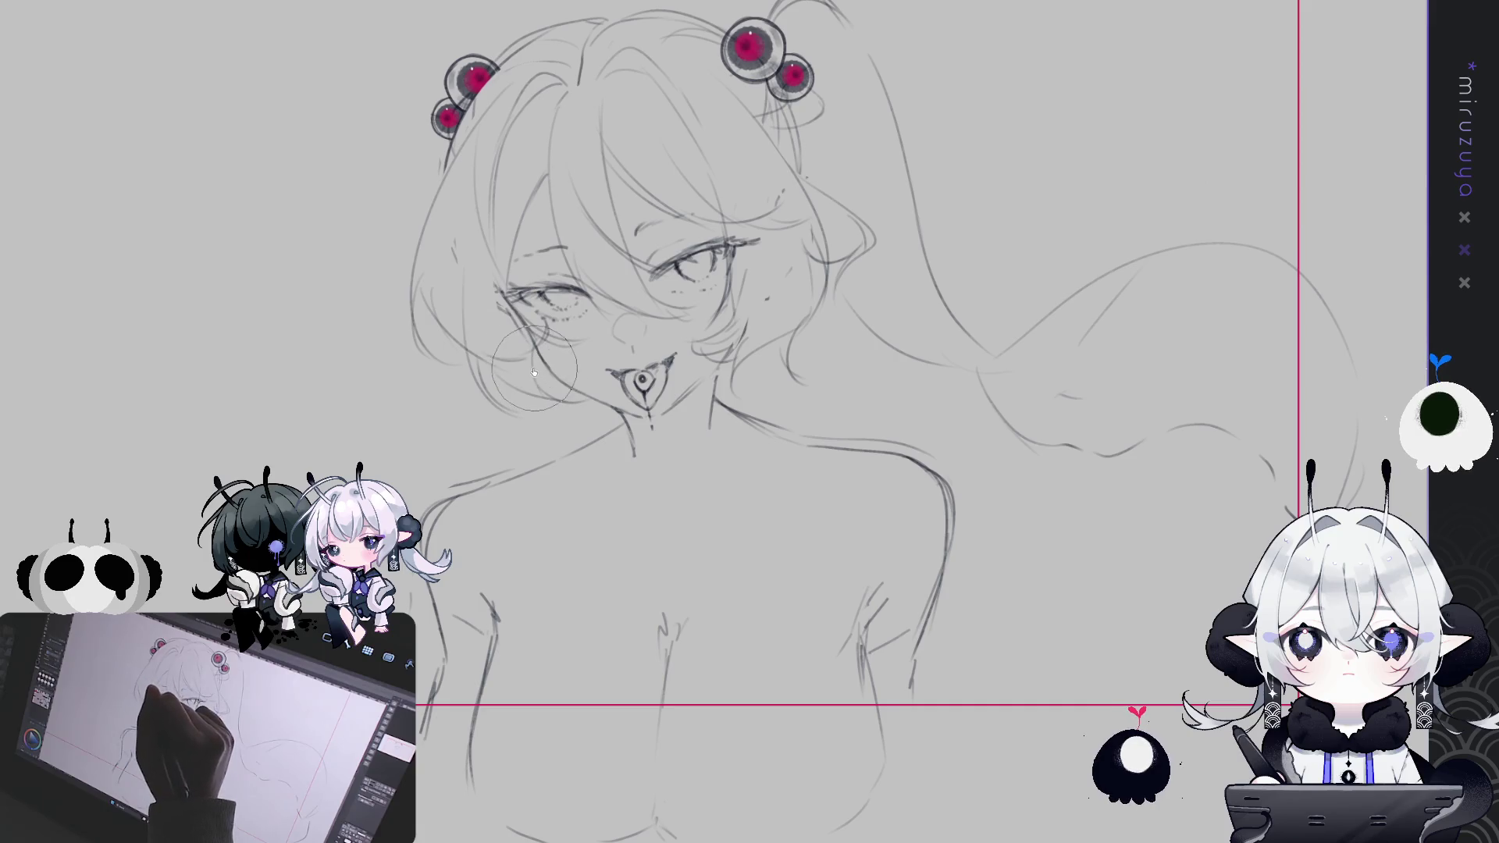
drag(850, 557, 762, 553)
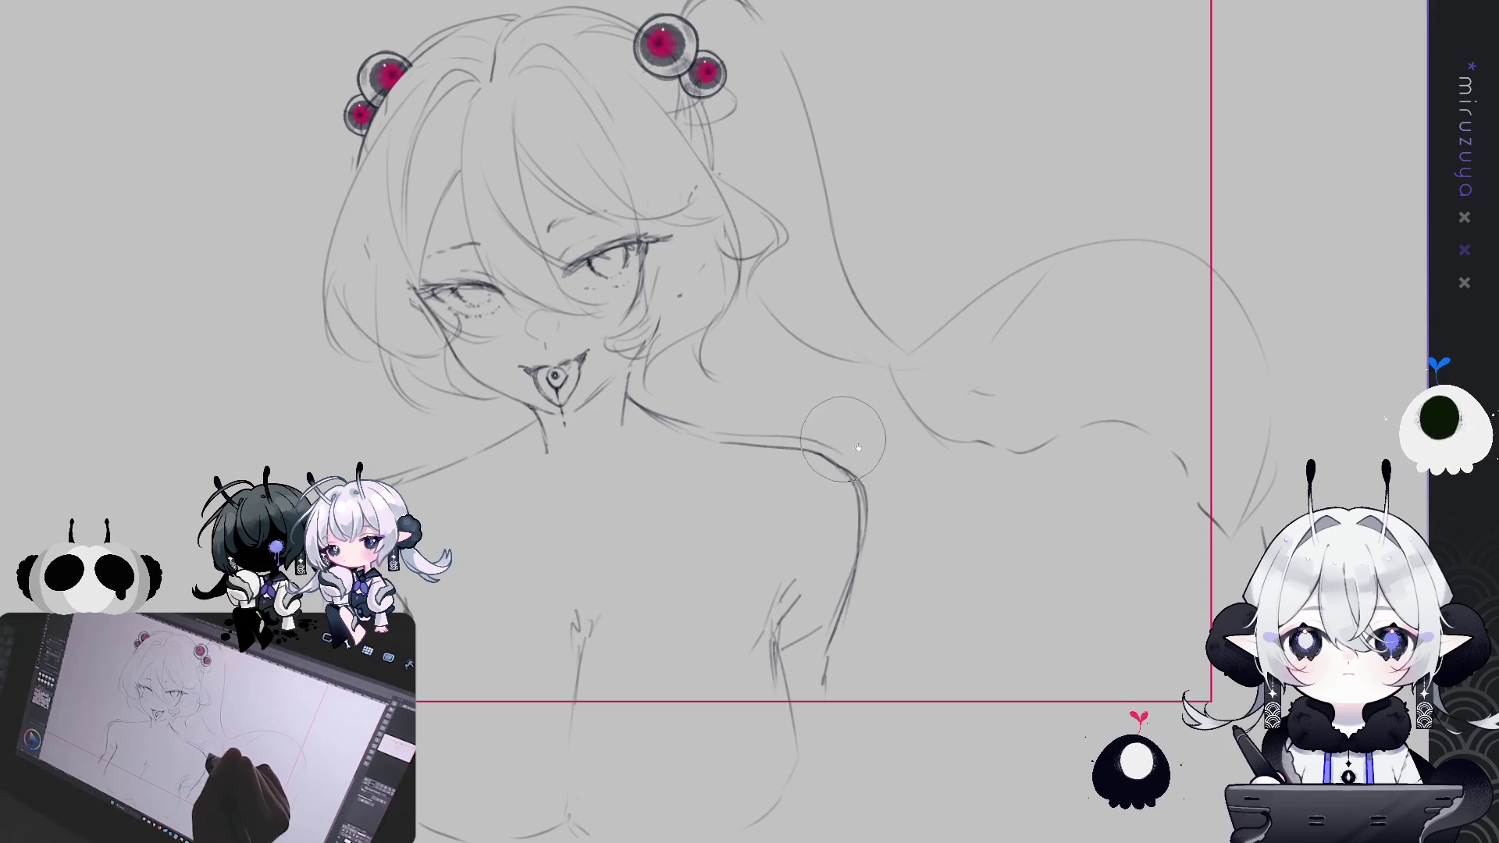
drag(172, 436, 250, 352)
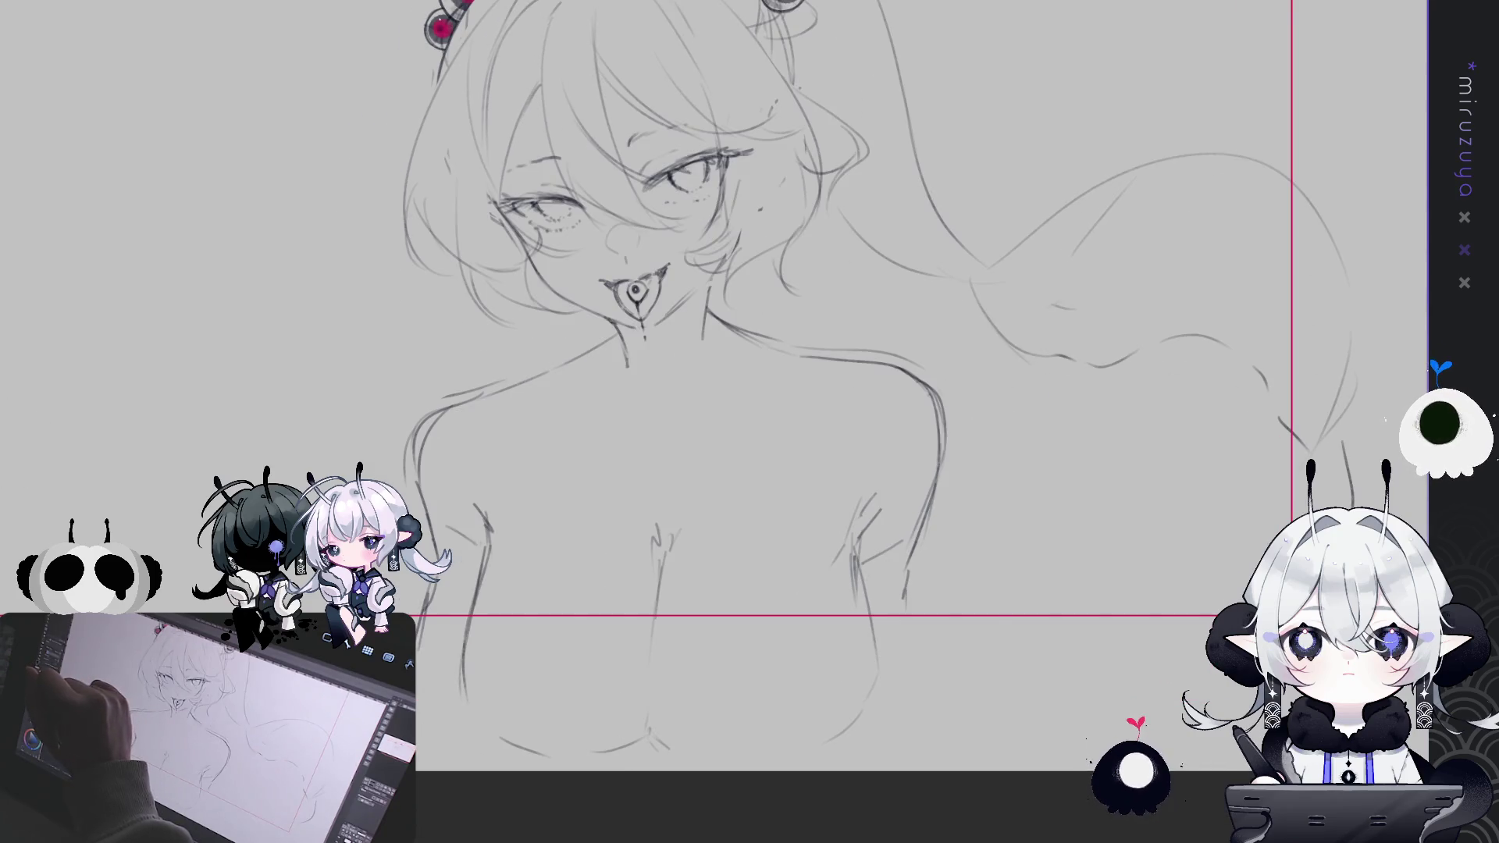
key(e)
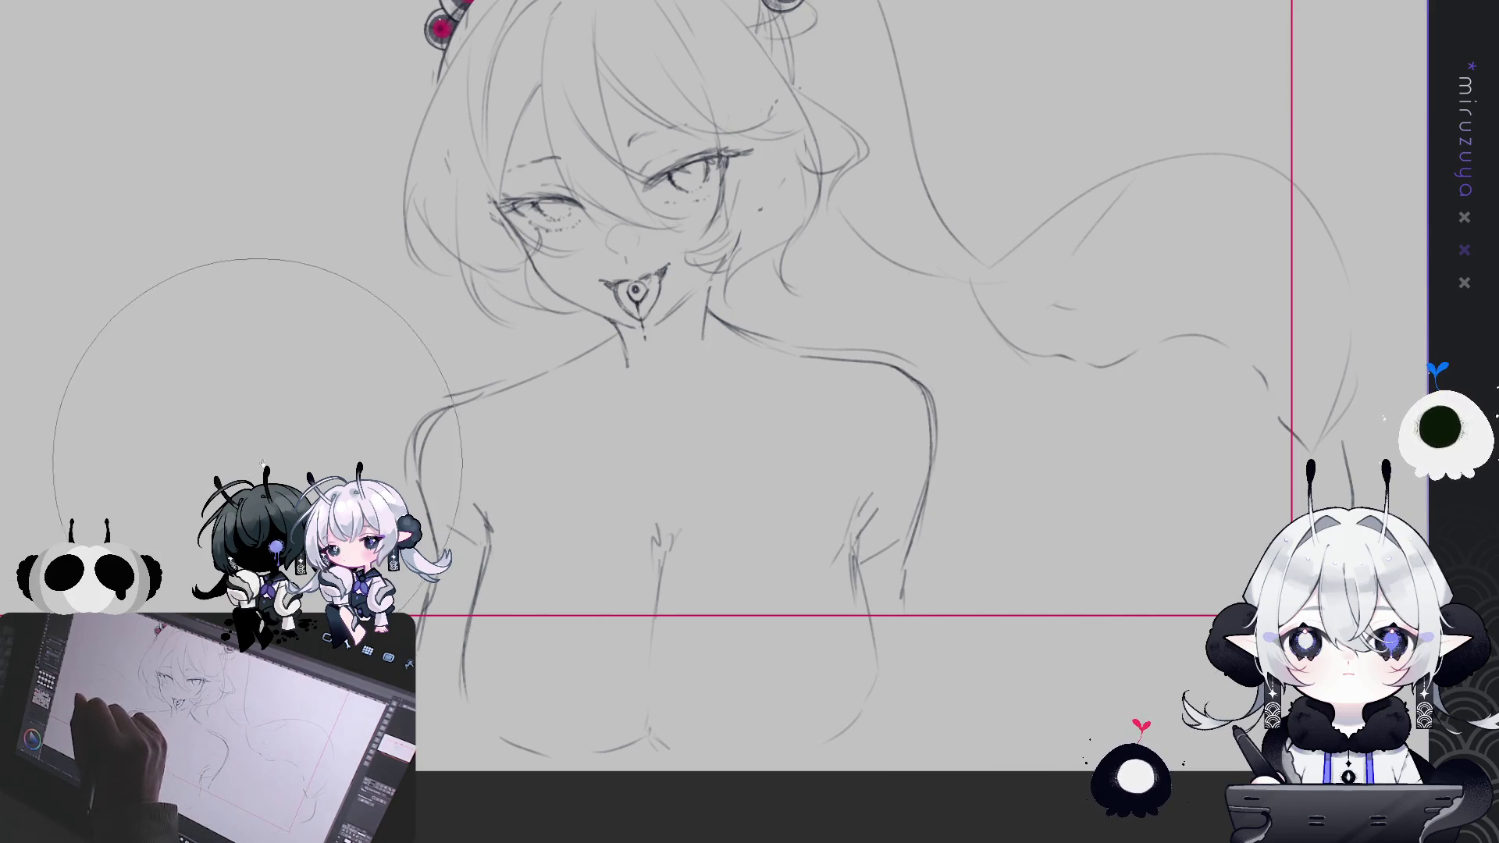
Replace the rough shoulder lines with hair over the shoulder, a chest curl and right-side strands
mouse_move(991, 586)
mouse_down()
mouse_move(1003, 680)
mouse_move(1082, 635)
mouse_up()
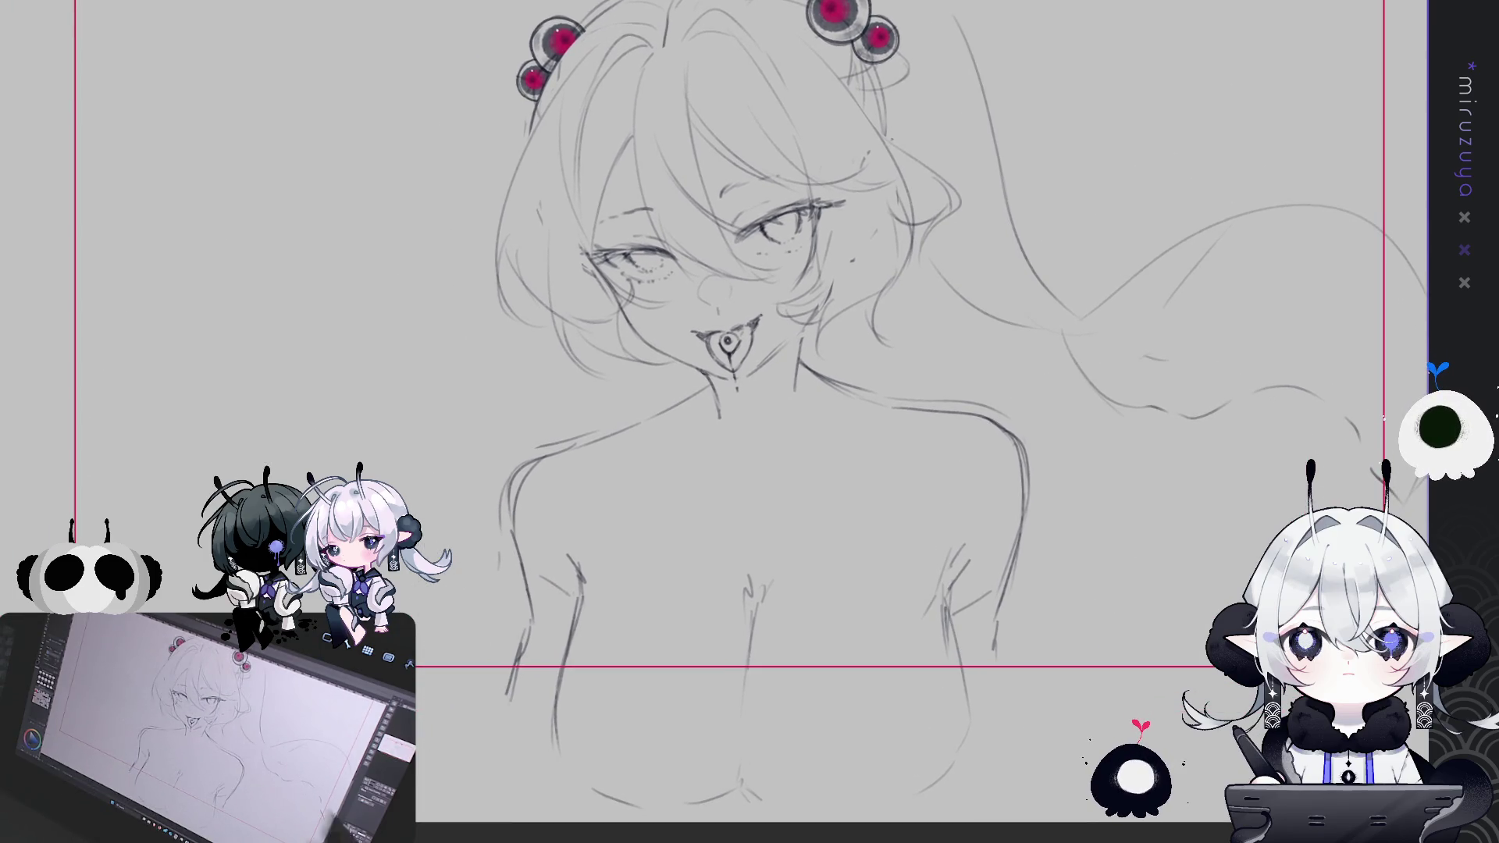
drag(940, 390, 808, 448)
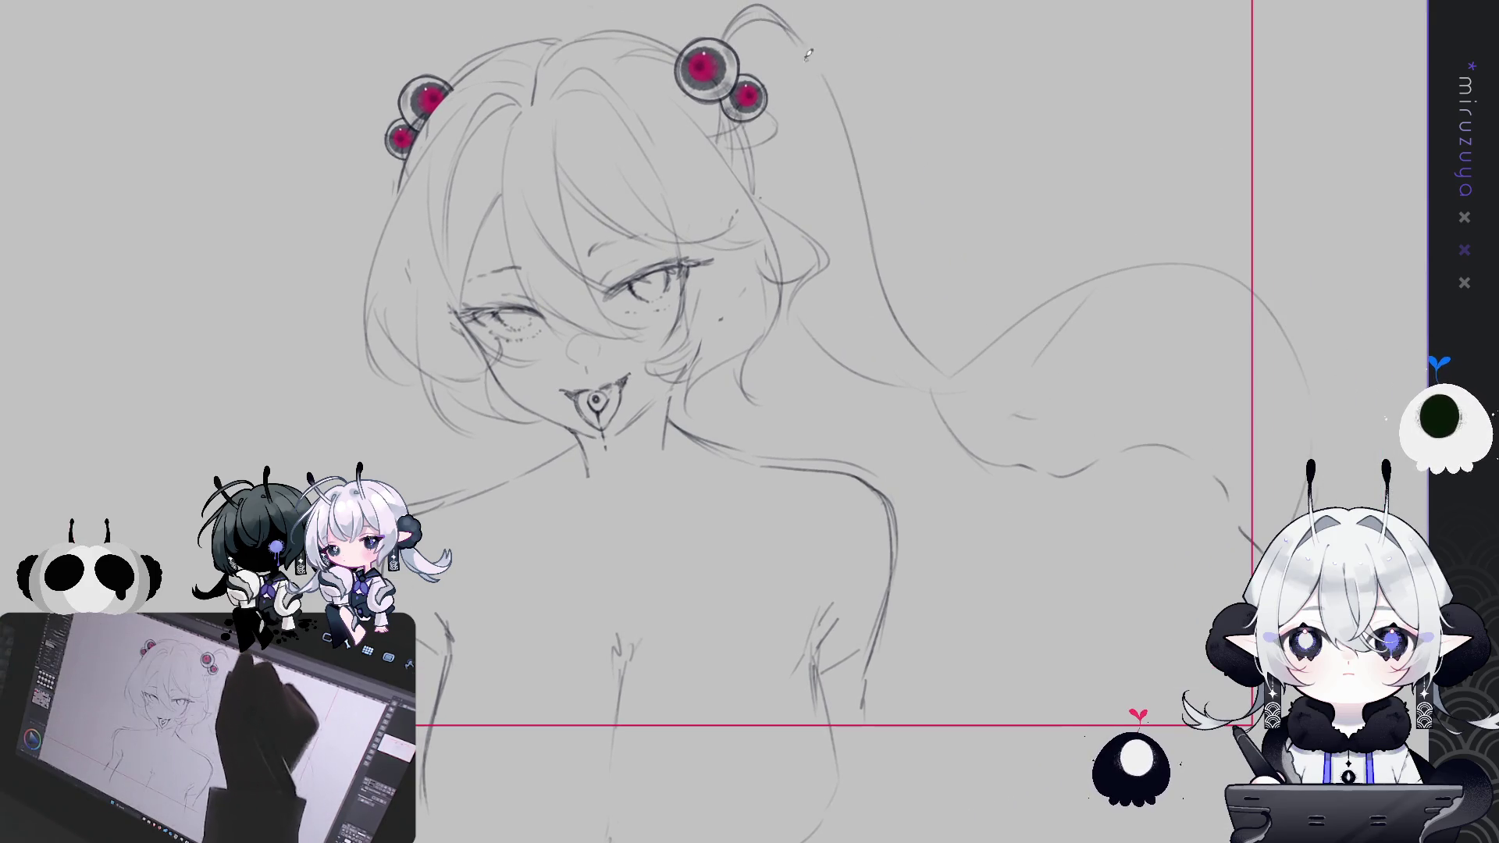
key(ctrl+z)
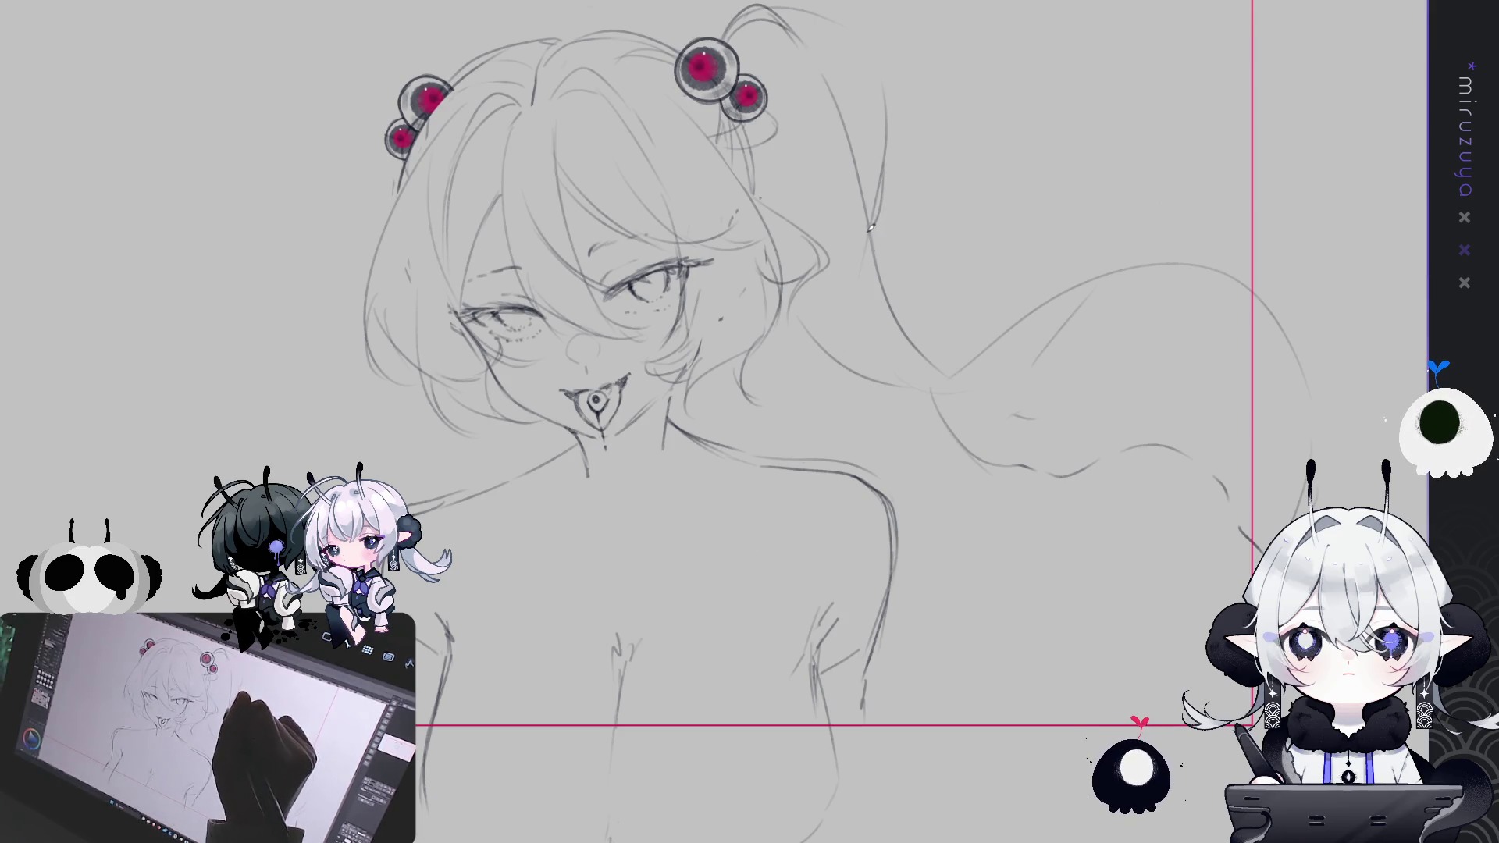
drag(868, 228, 754, 539)
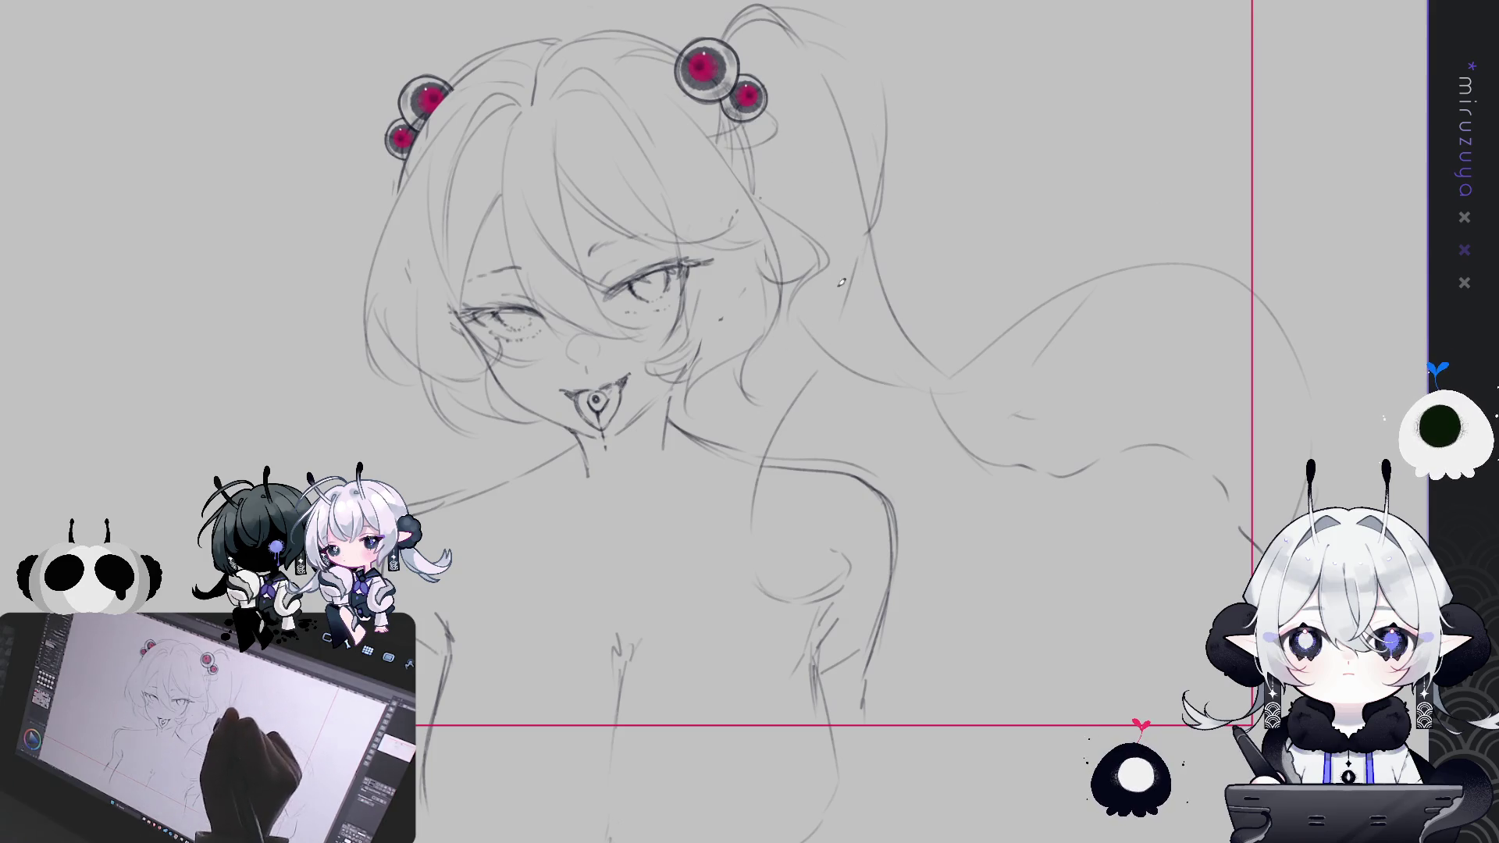
drag(788, 576, 820, 565)
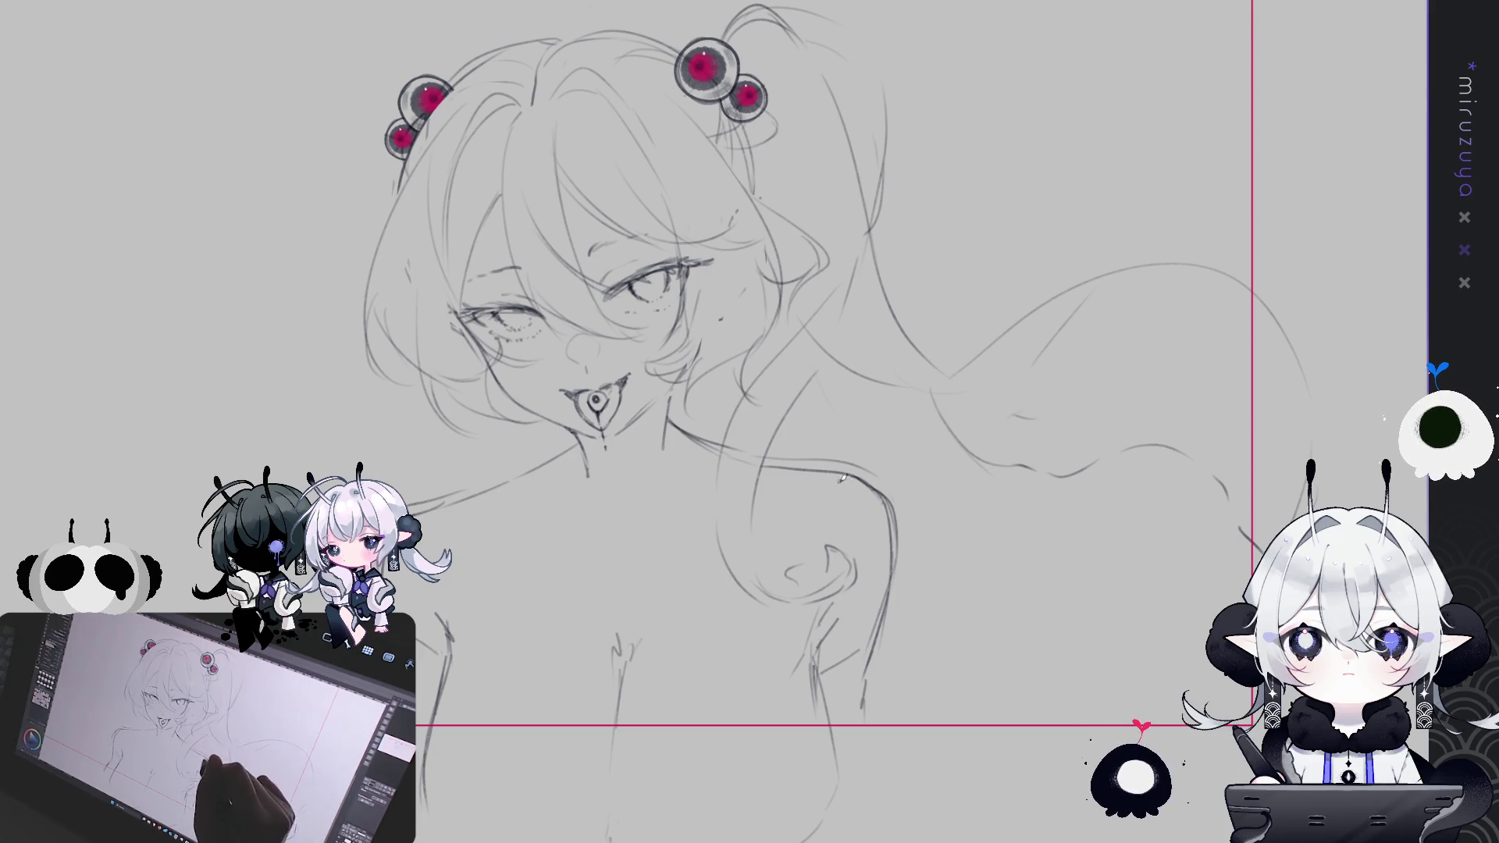
drag(1110, 601, 1093, 673)
drag(922, 488, 1089, 468)
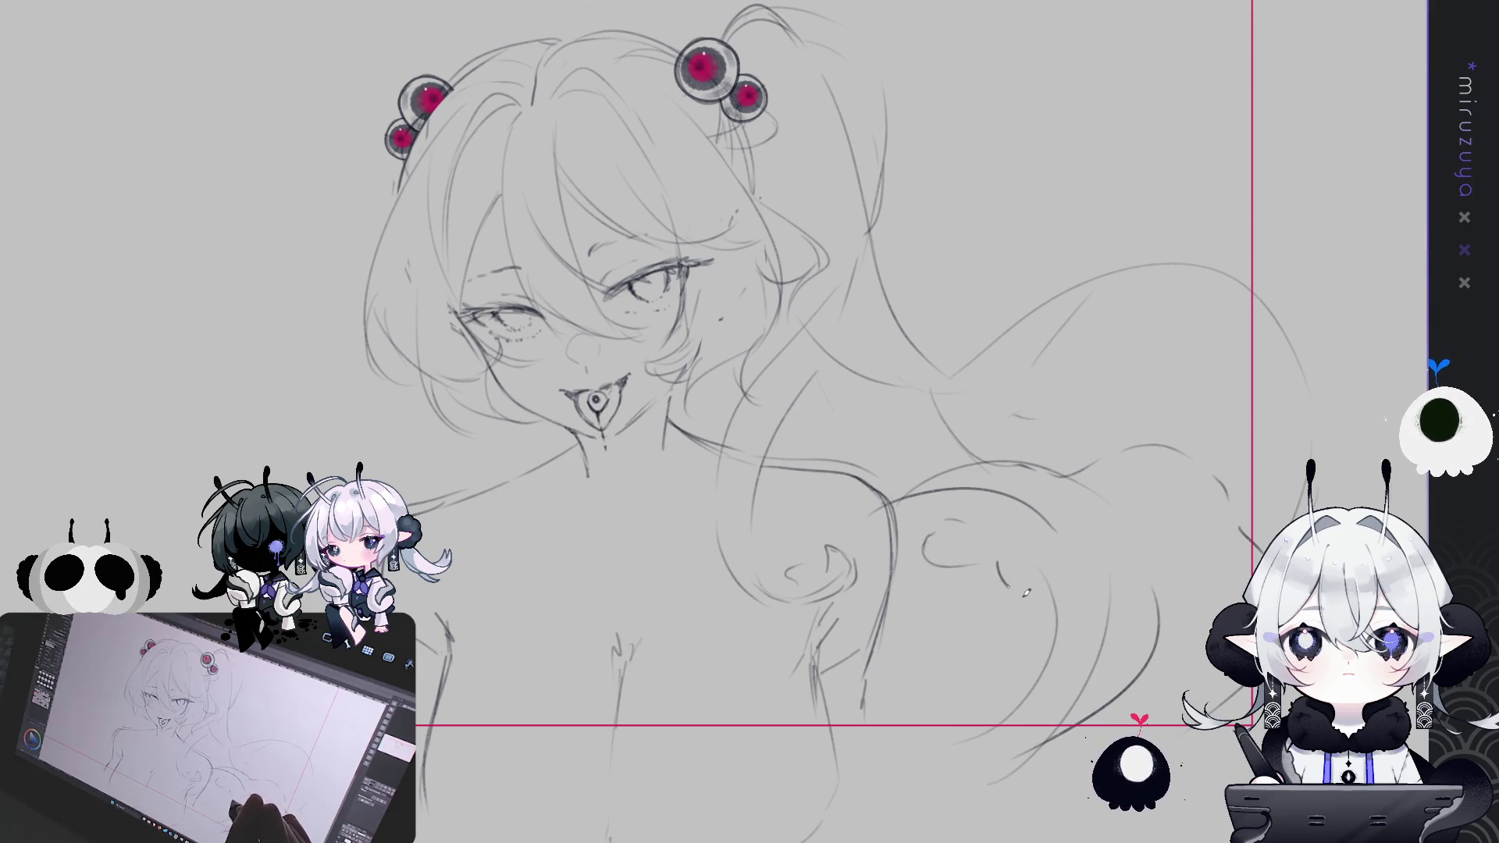
mouse_move(906, 623)
mouse_down()
mouse_move(1016, 598)
mouse_move(1149, 664)
mouse_move(1046, 625)
mouse_move(1060, 685)
mouse_up()
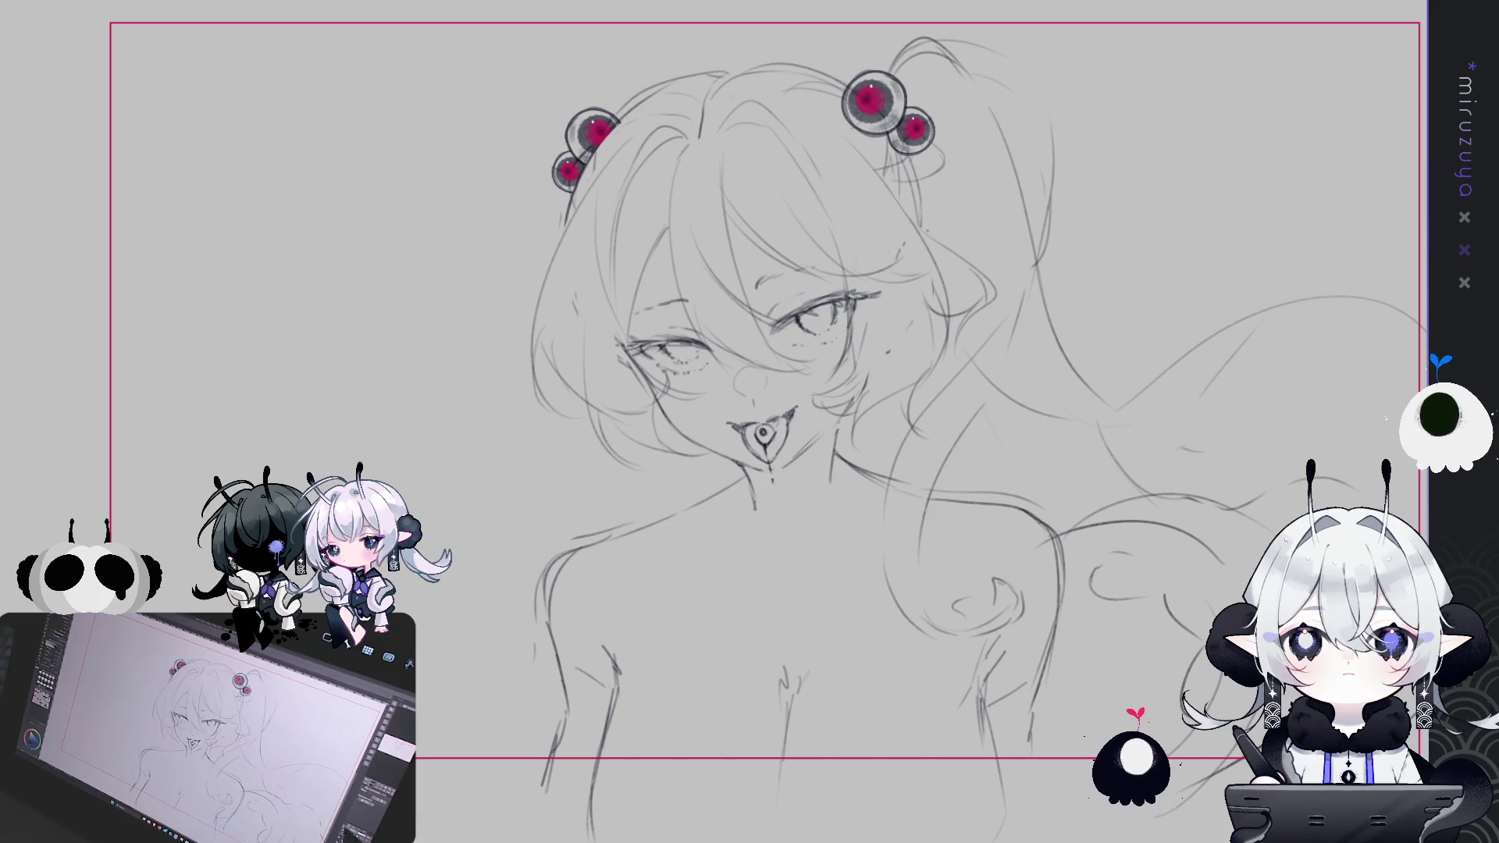
key(ctrl+minus)
Rotate the whole sketch slightly clockwise with the transform box and confirm
key(ctrl+t)
drag(1160, 128, 1168, 136)
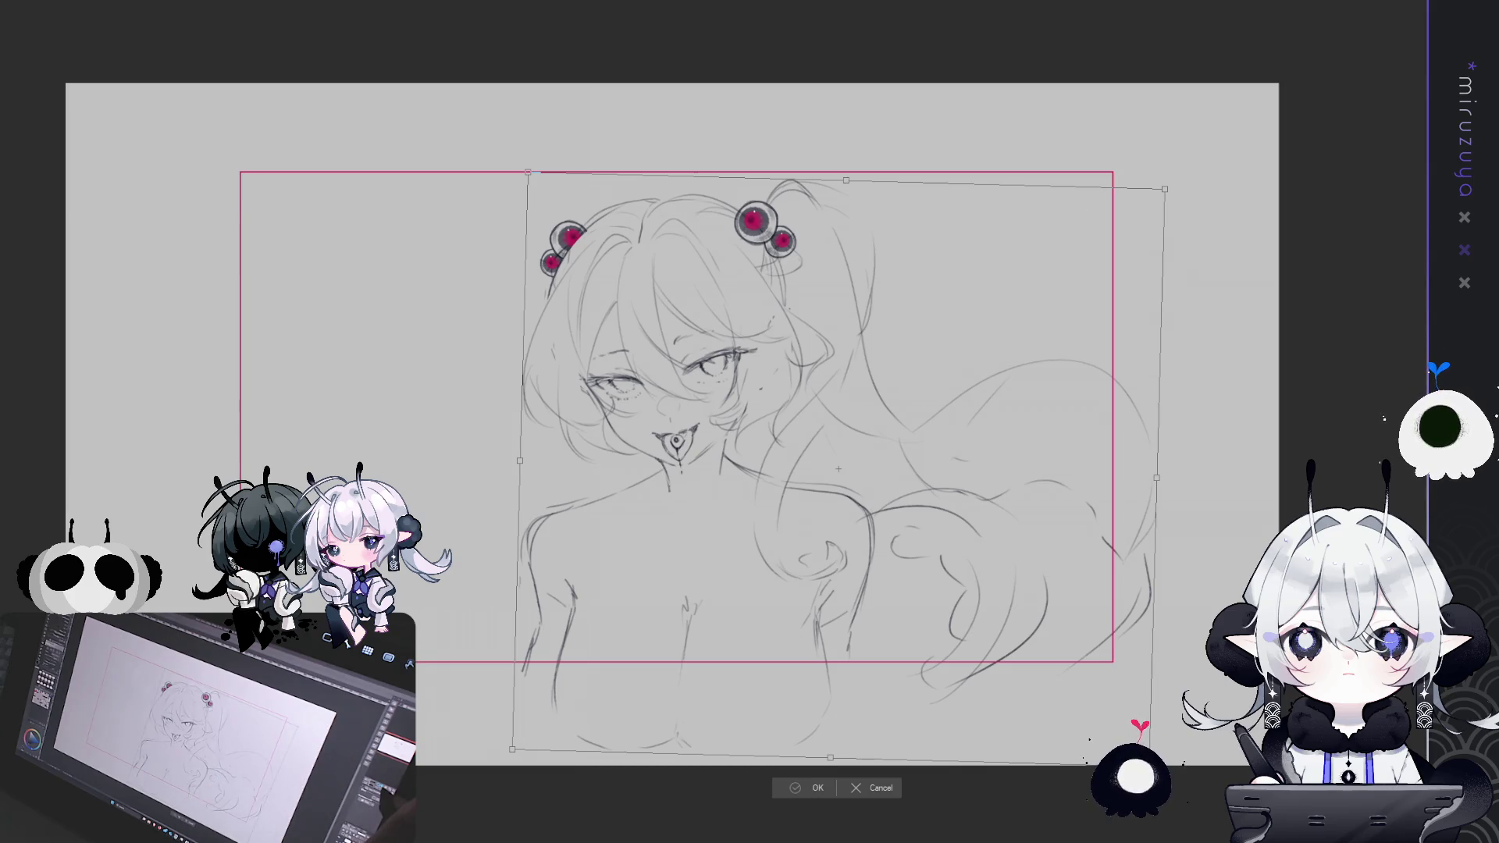
key(Return)
key(ctrl+plus)
Lasso the tongue on the face and begin transforming it
drag(1082, 702, 1202, 621)
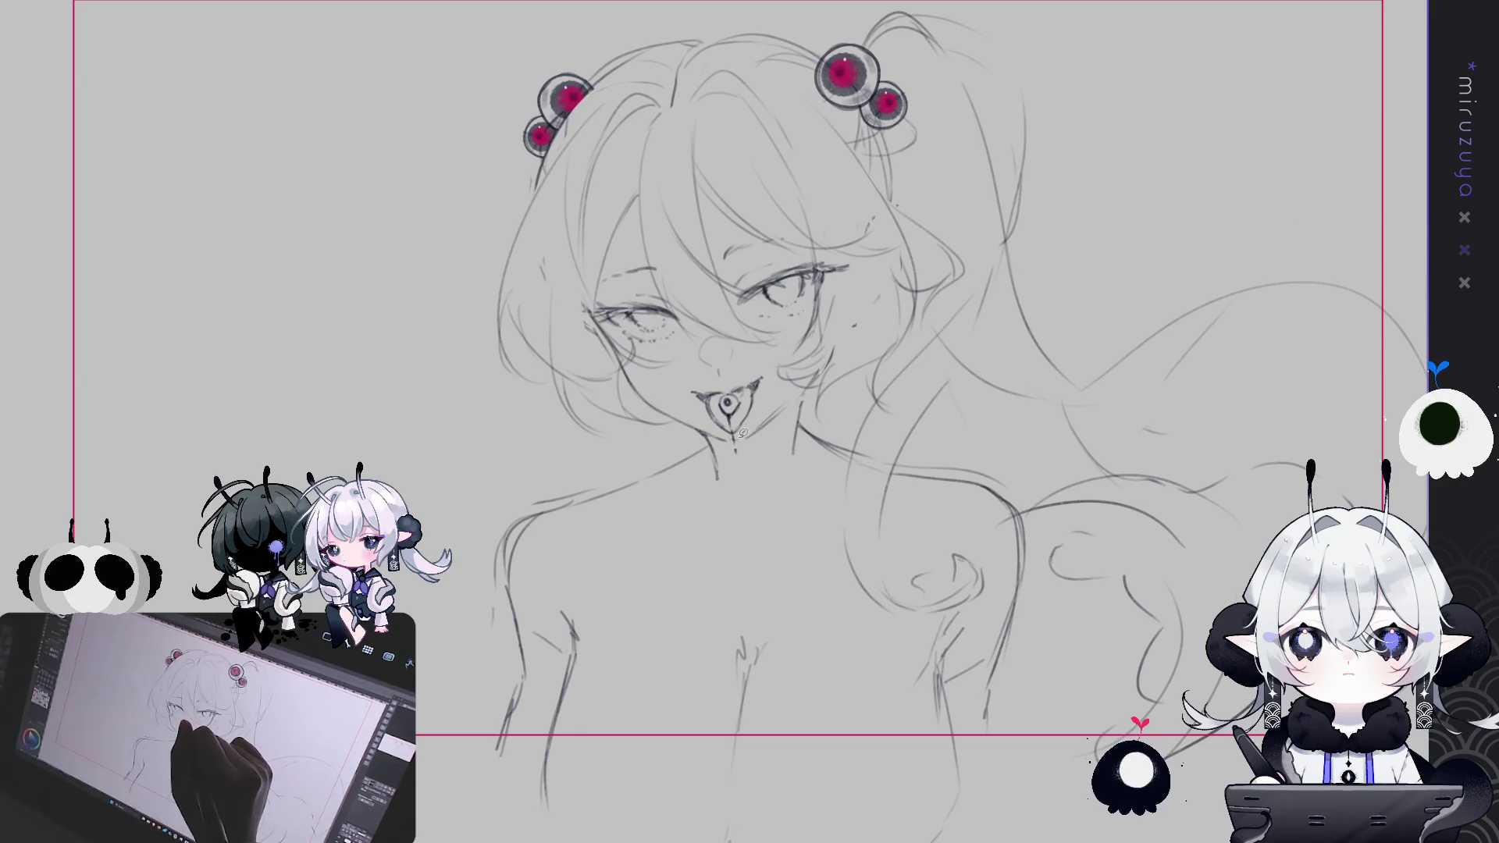
mouse_move(714, 428)
mouse_down()
mouse_move(684, 395)
mouse_move(766, 378)
mouse_move(729, 403)
mouse_up()
key(ctrl+t)
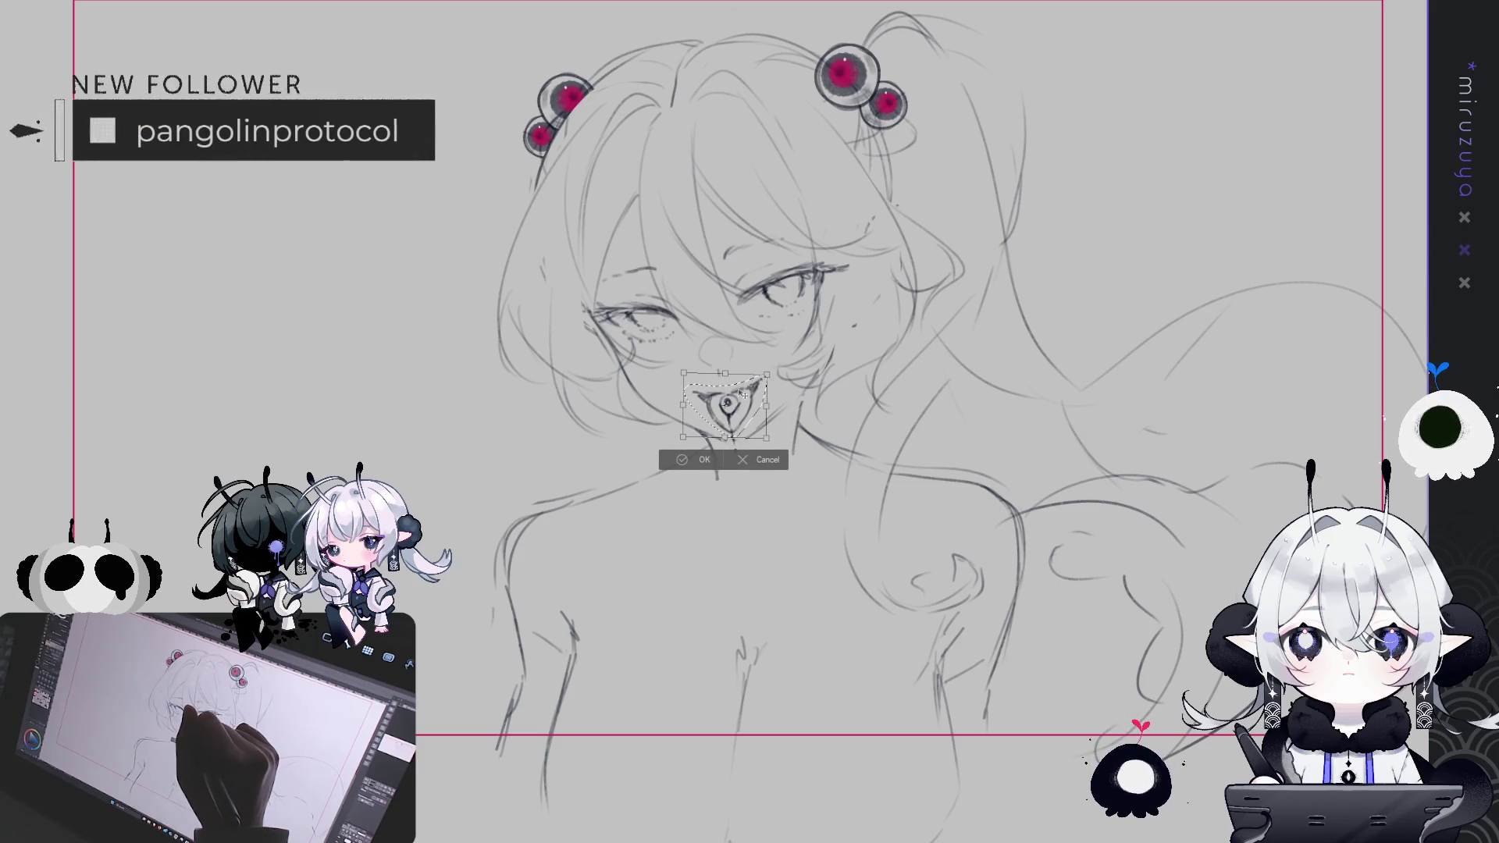
Confirm the smaller tongue, then lasso the eyes, nudge them slightly down and deselect
click(697, 459)
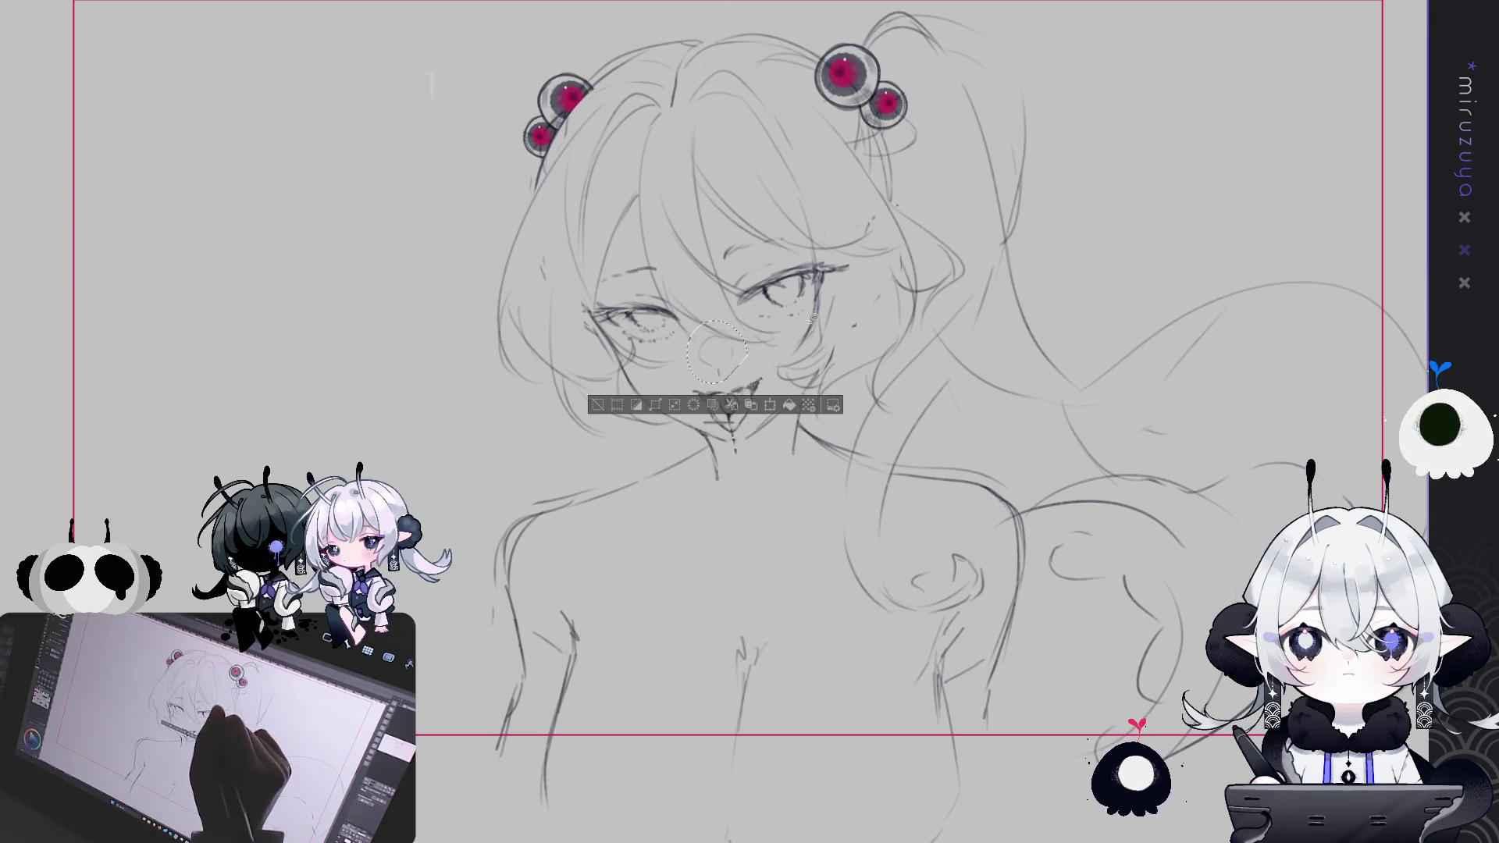
drag(812, 326, 673, 349)
mouse_move(816, 324)
mouse_down()
mouse_move(749, 189)
mouse_move(581, 301)
mouse_move(617, 332)
mouse_up()
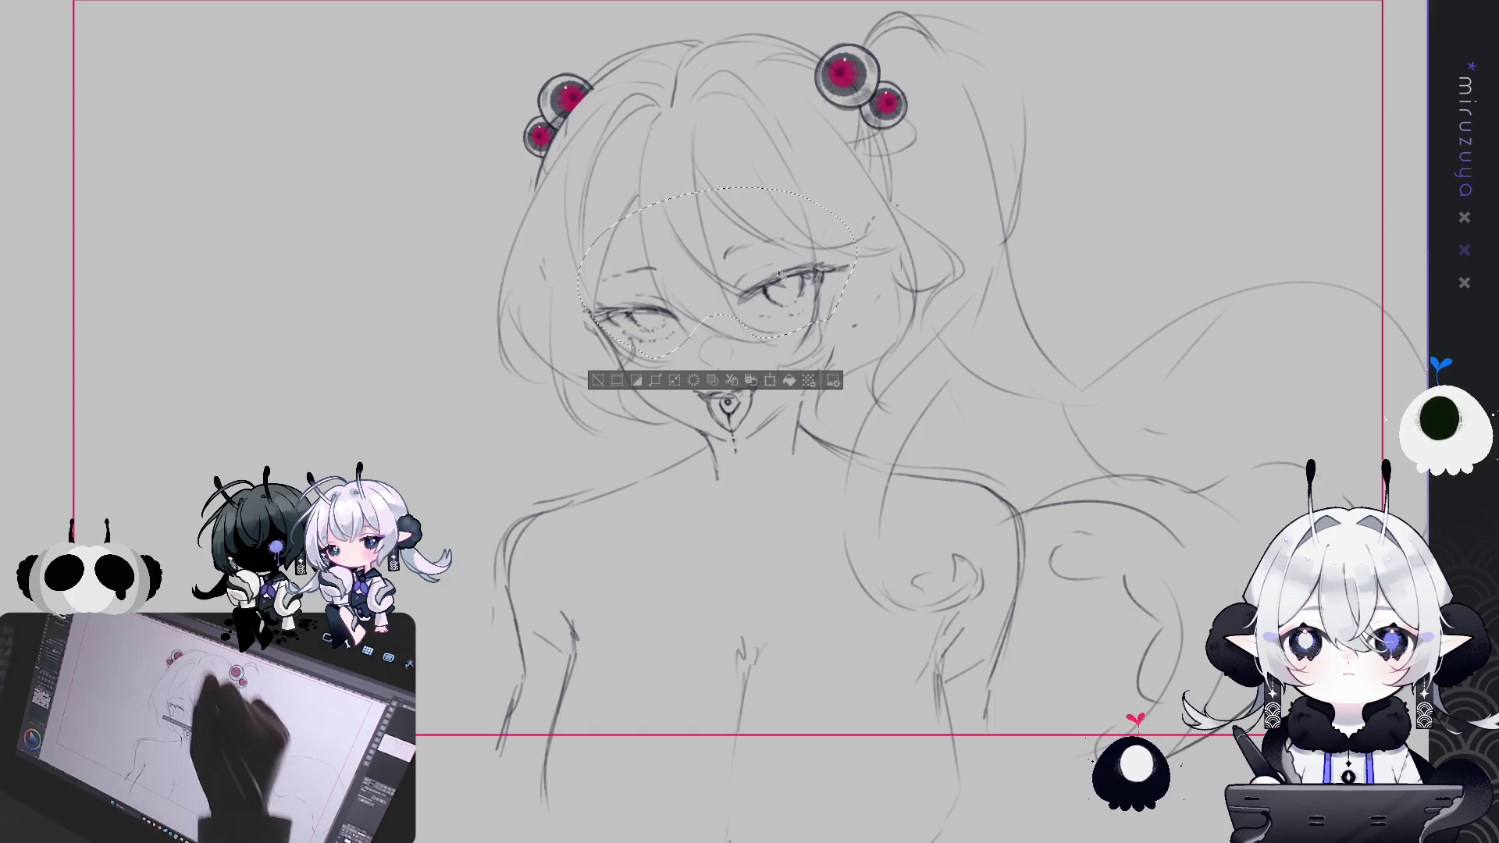
drag(805, 296, 807, 297)
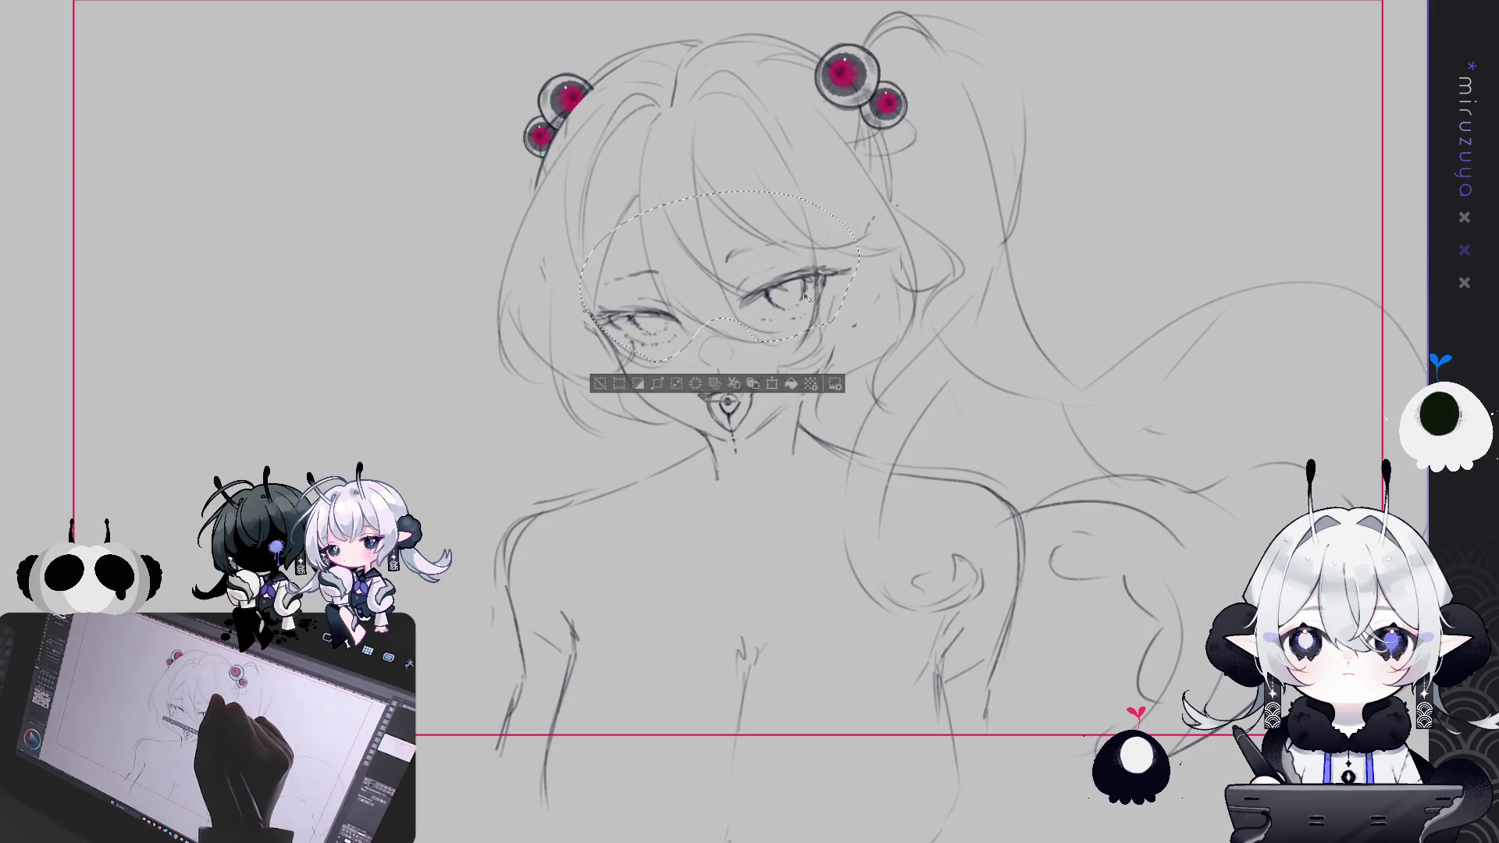
click(598, 384)
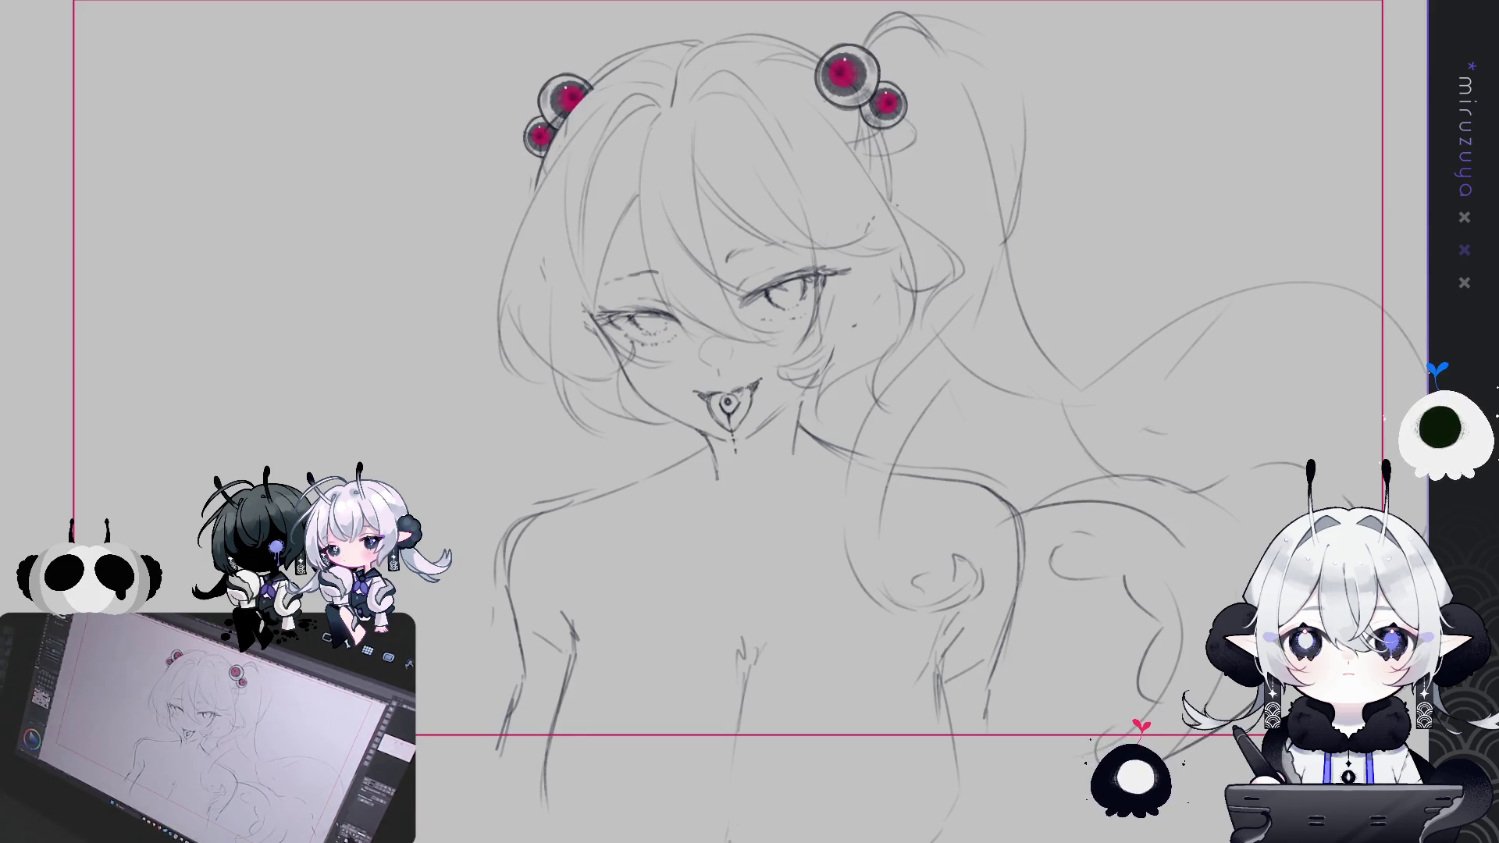
Draw the lower-left body contour beneath the chest, redrawing the first attempt once
drag(73, 226, 32, 67)
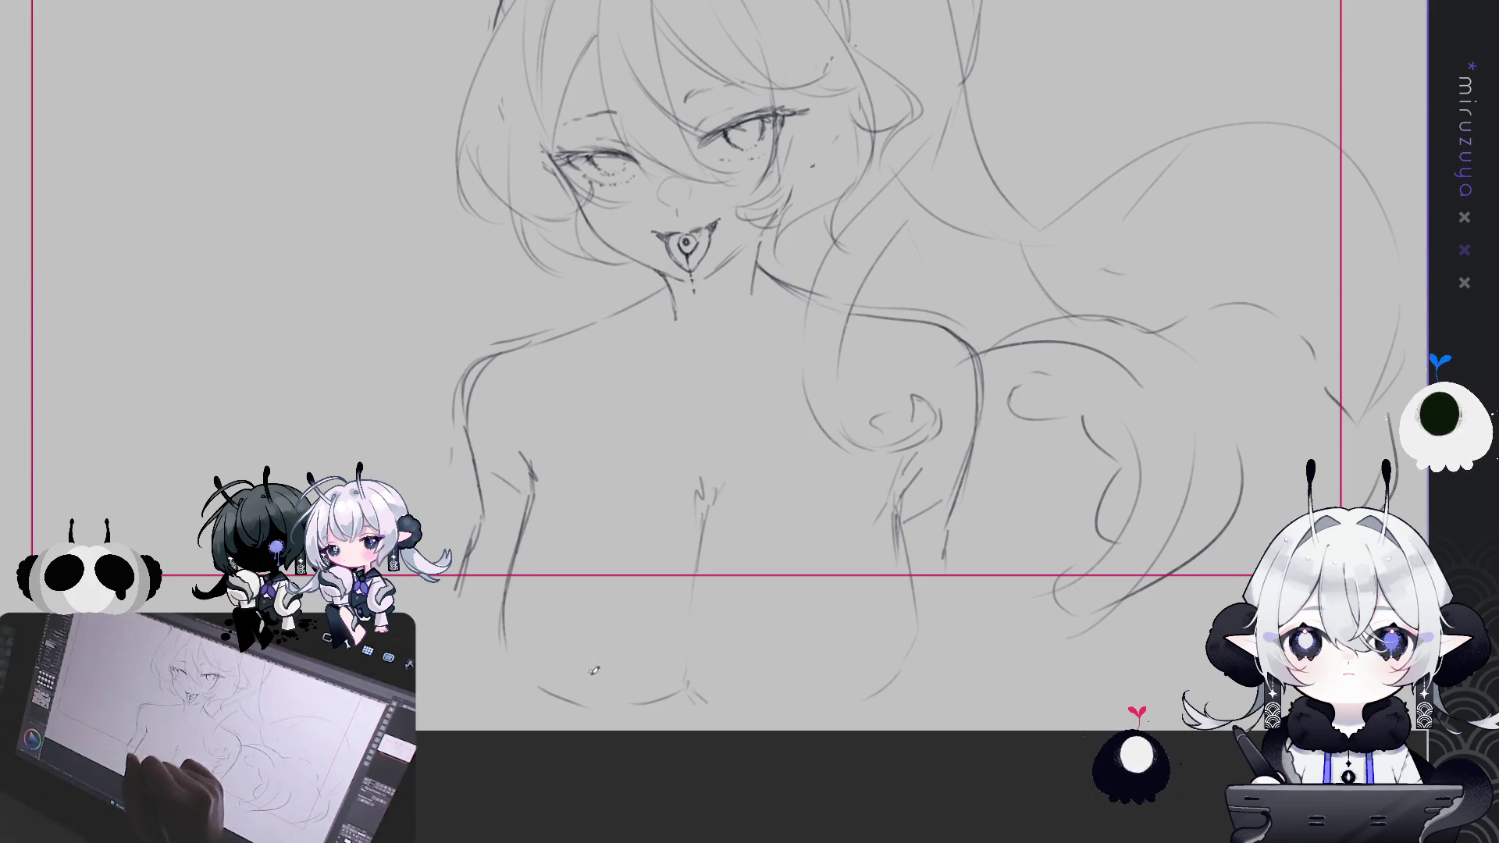
drag(603, 707, 498, 620)
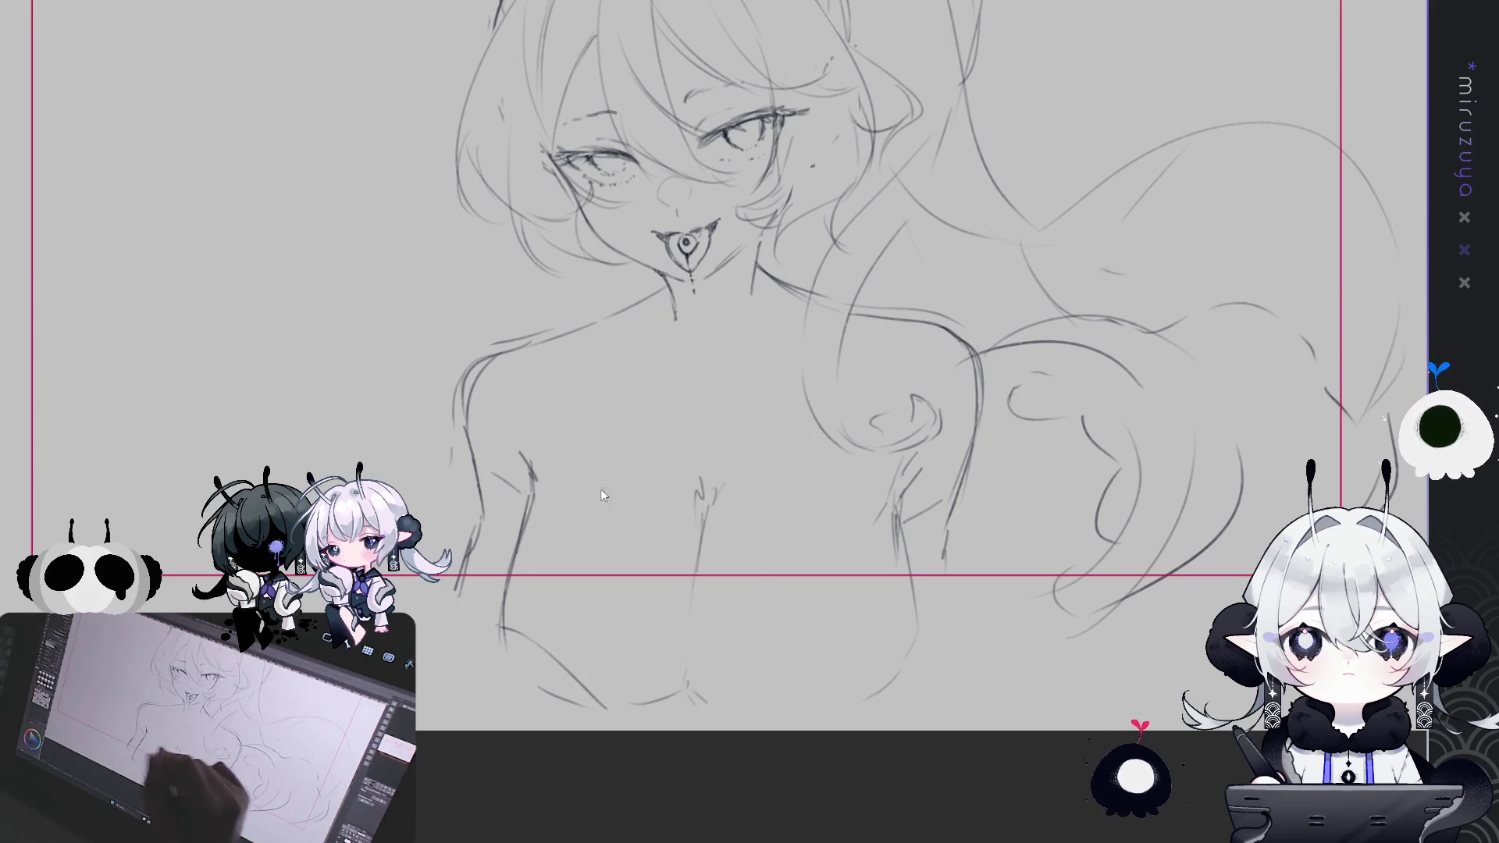
key(ctrl+z)
drag(625, 707, 534, 621)
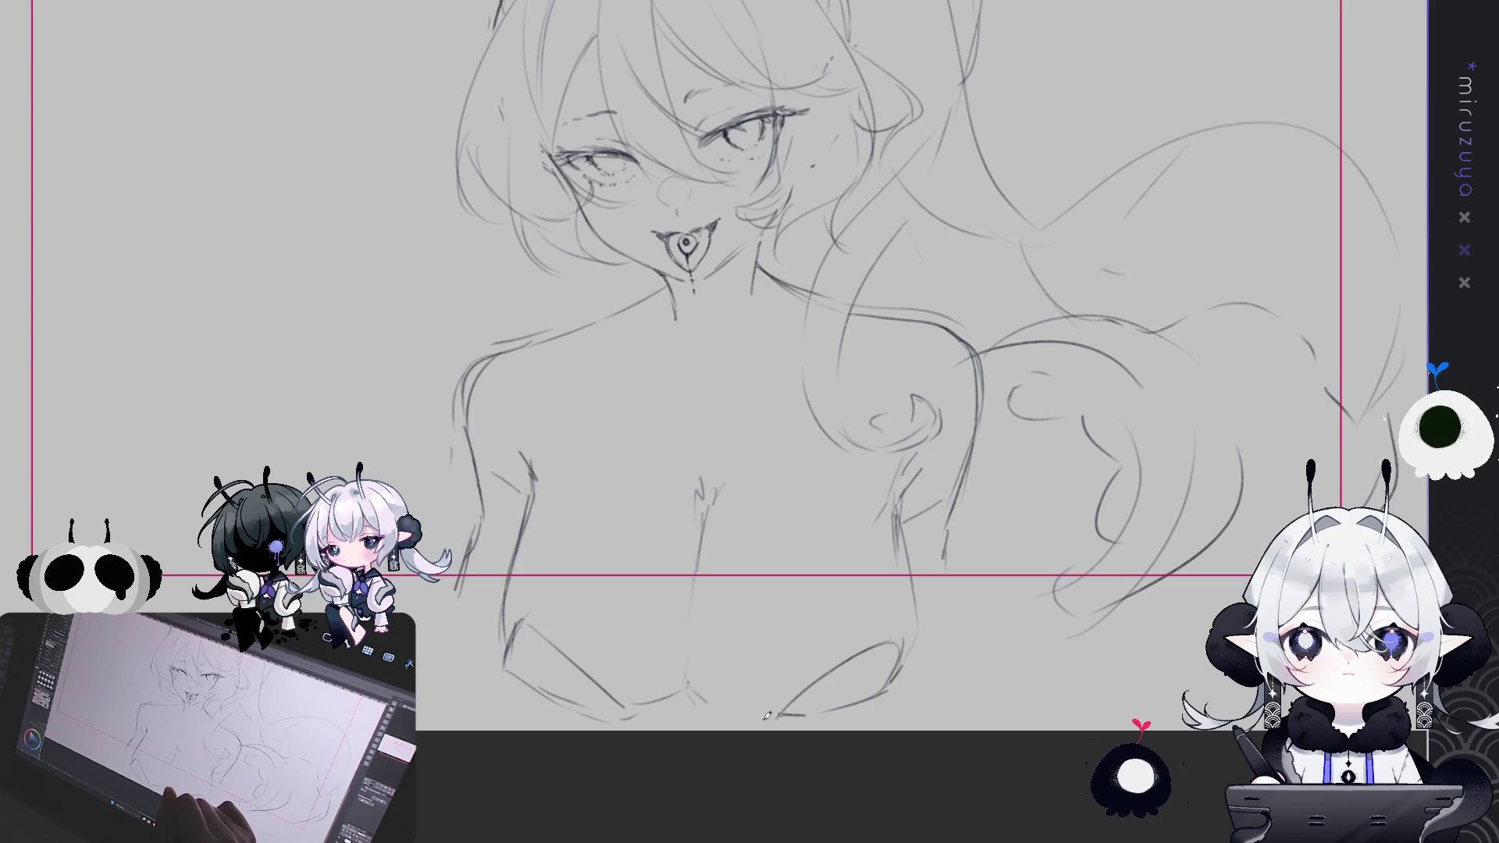
scroll(991, 670, up, 2)
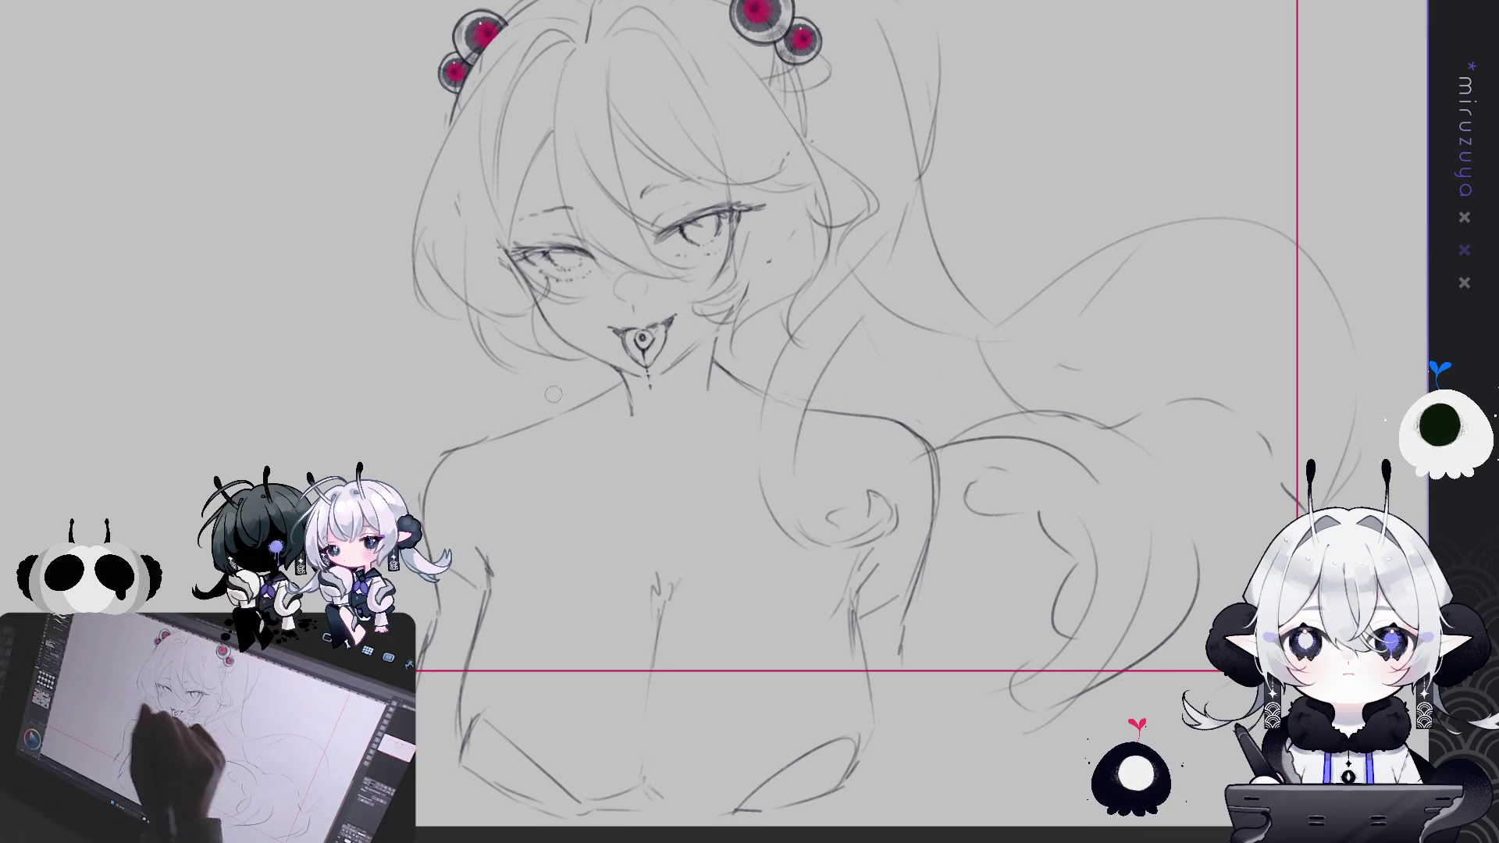
Mirror-check the canvas, then add a short pencil mark over the shoulder near the hair curl
key(h)
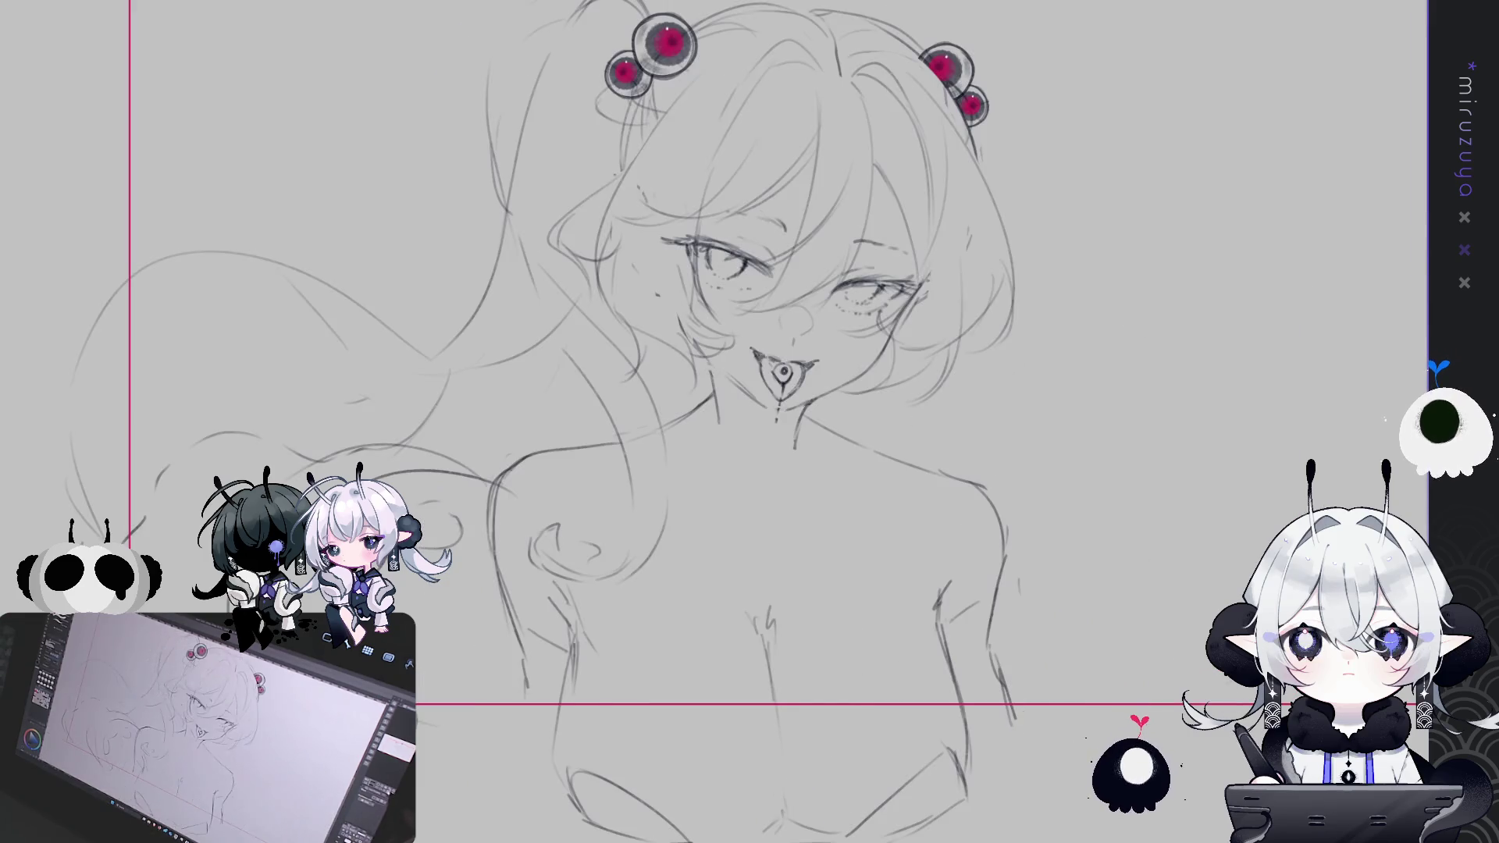
key(h)
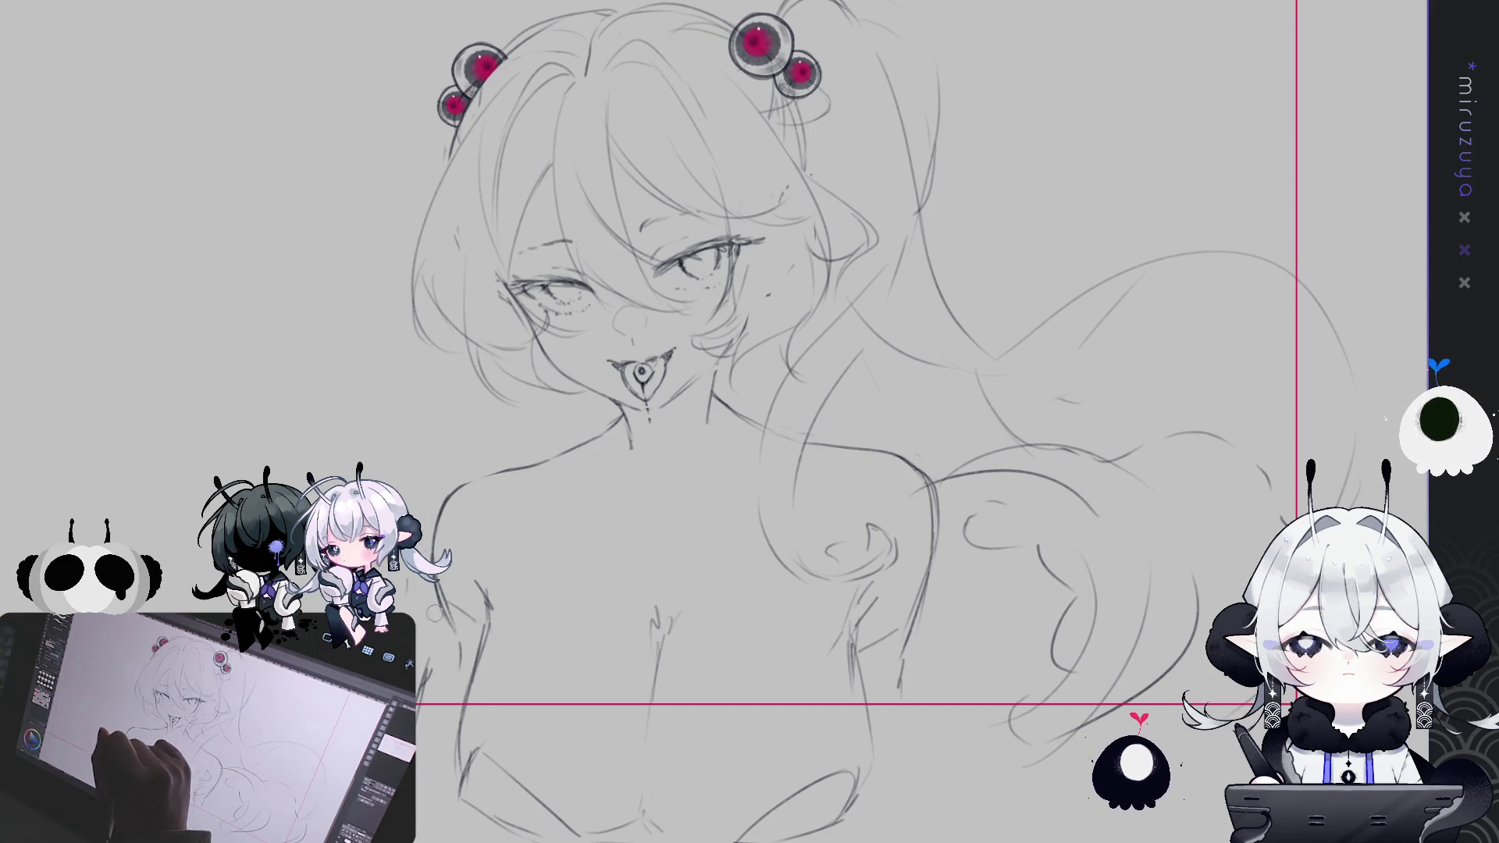
drag(1003, 416, 894, 445)
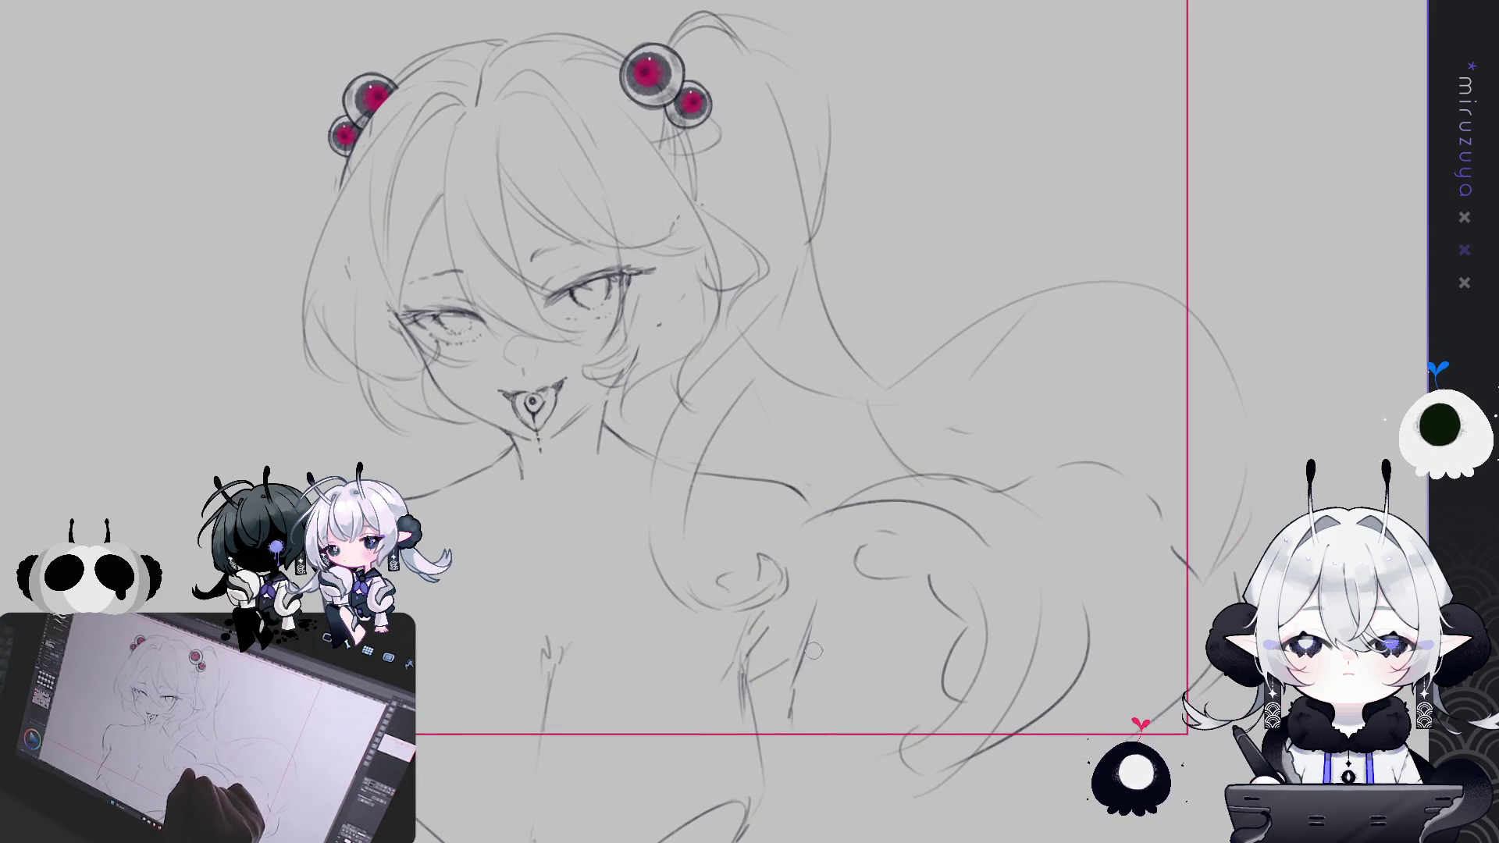
drag(819, 565, 813, 602)
drag(578, 609, 743, 548)
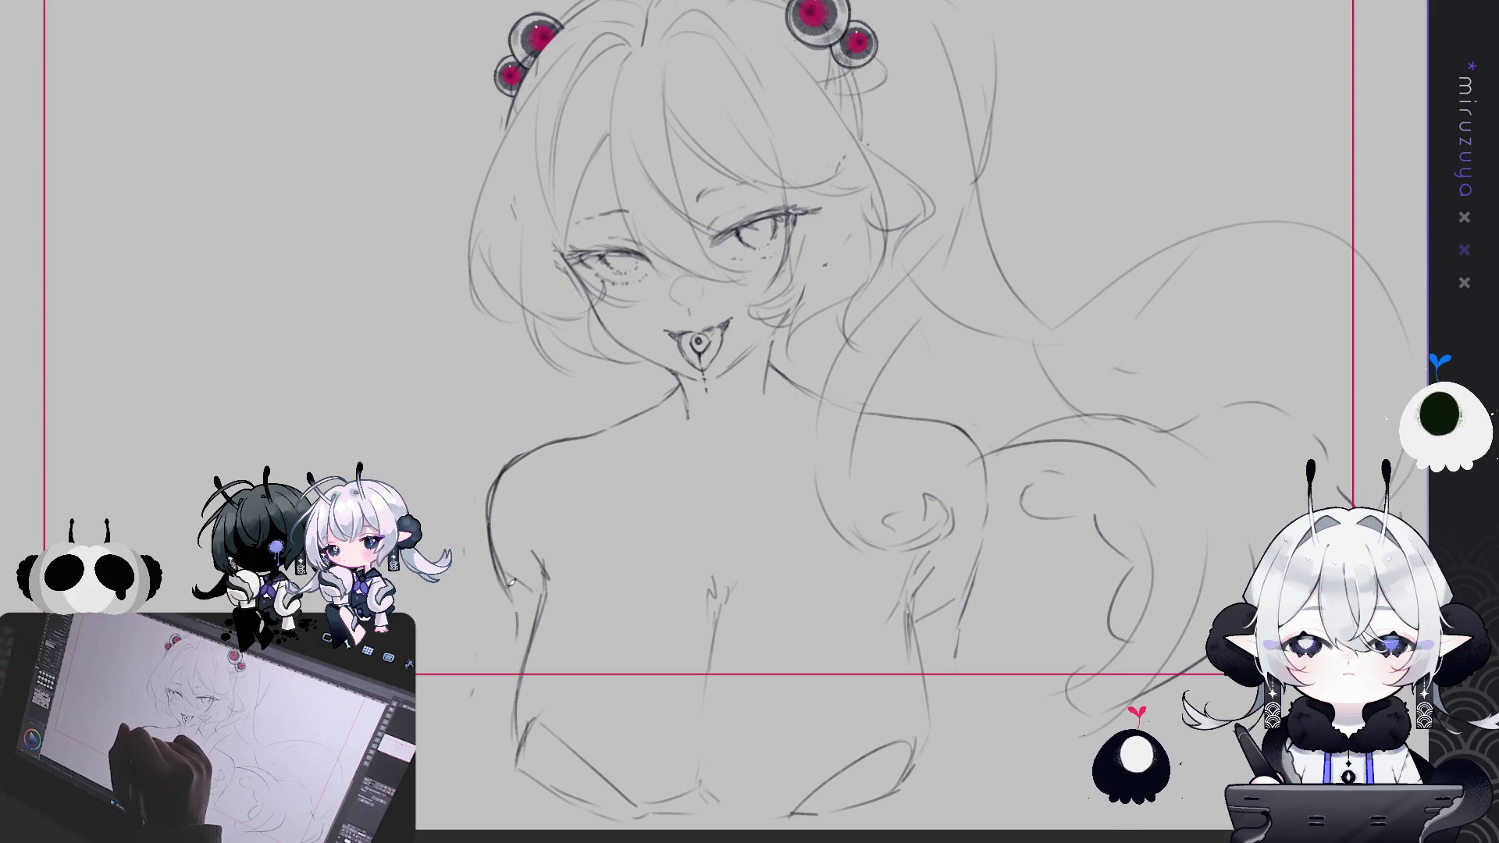
mouse_move(493, 660)
mouse_down()
mouse_move(446, 616)
mouse_move(449, 652)
mouse_move(425, 543)
mouse_up()
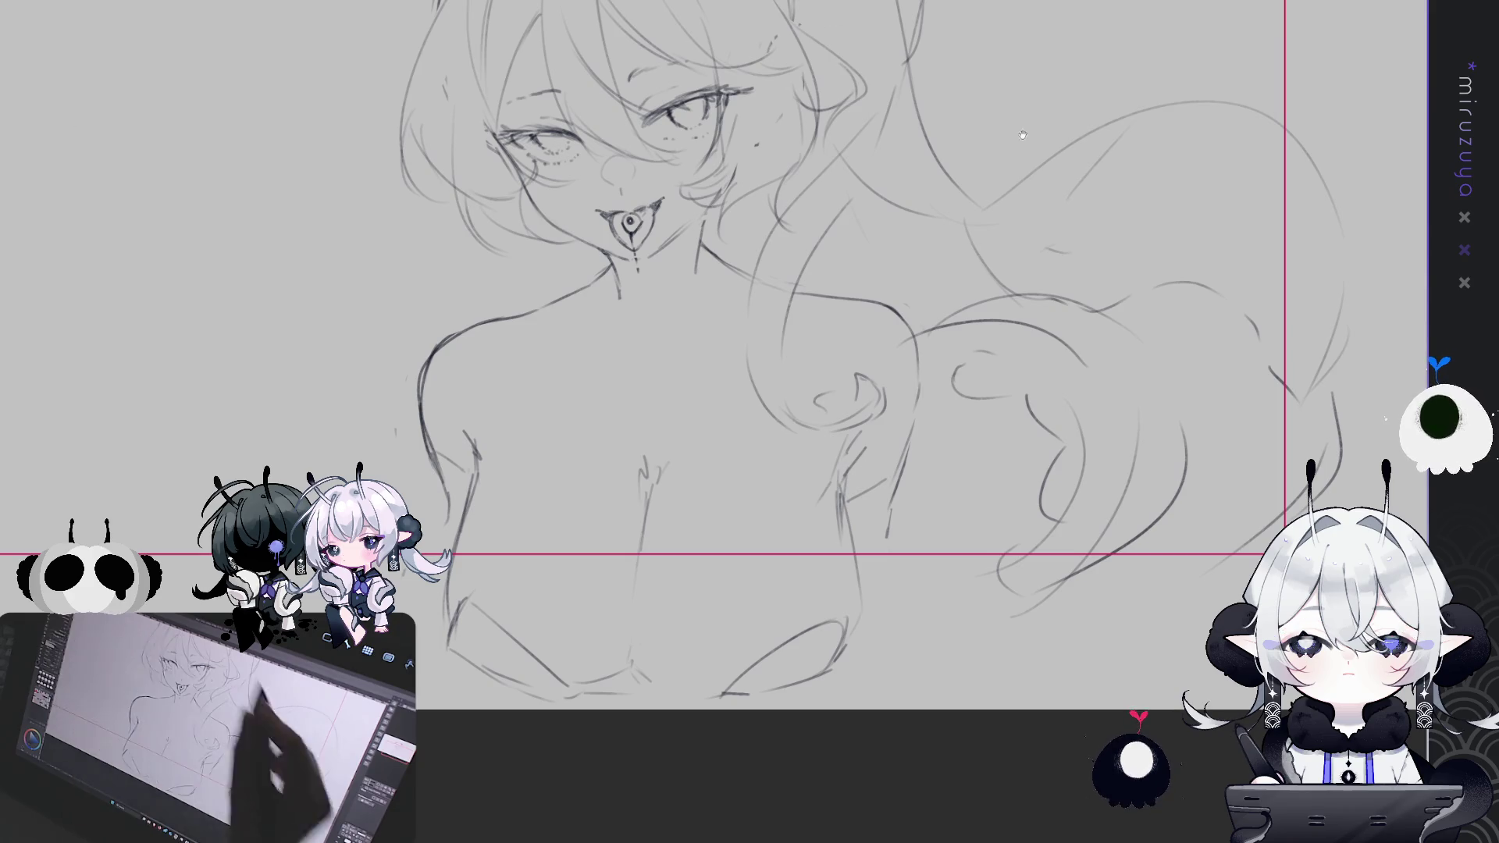
drag(916, 413, 860, 515)
Mirror-check, erase the old left shoulder line, redraw it darker and smooth it with a larger brush
key(h)
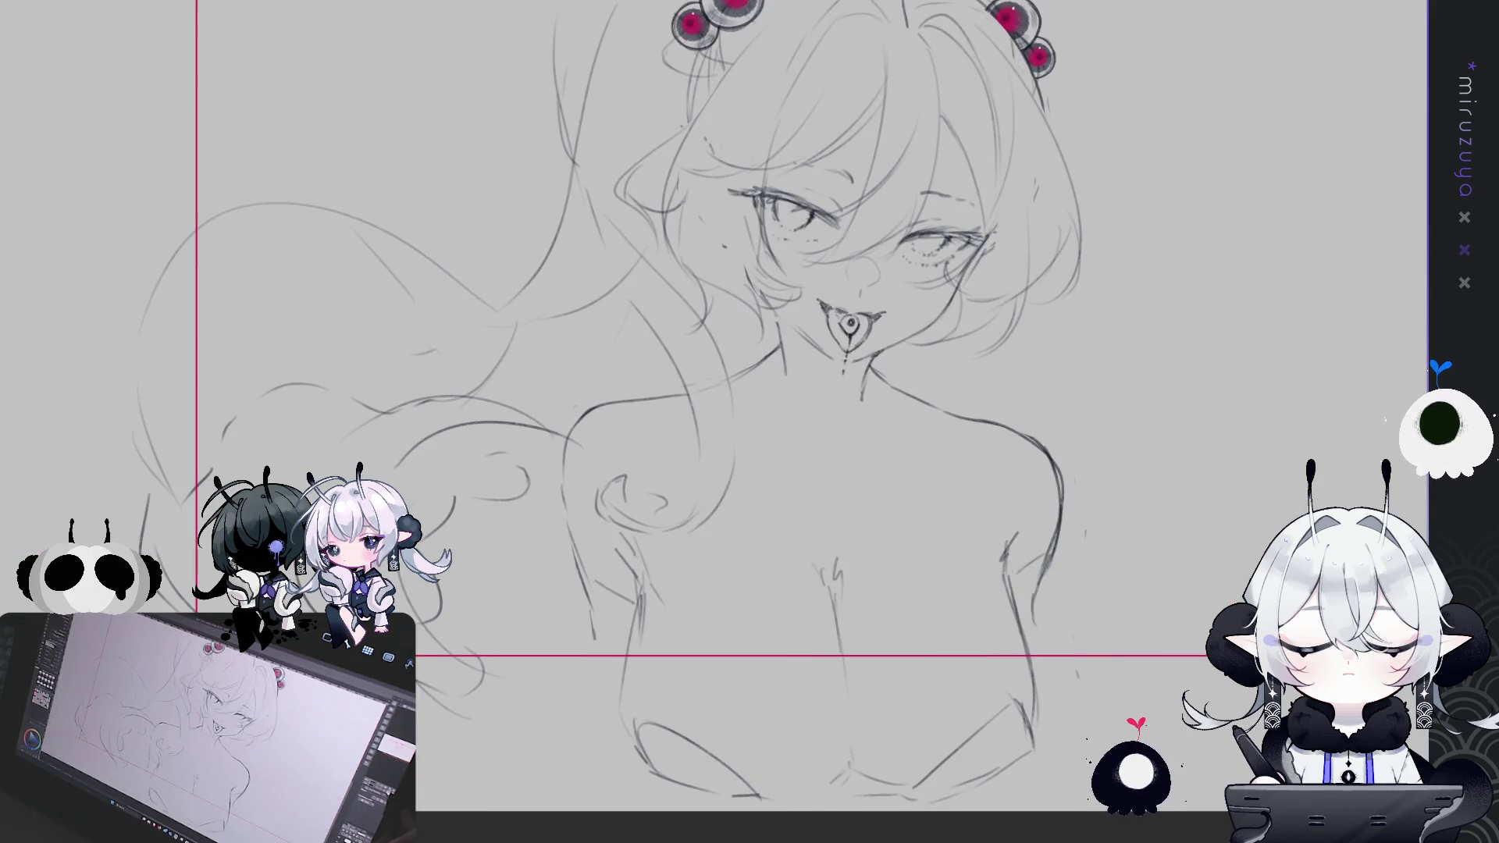
key(h)
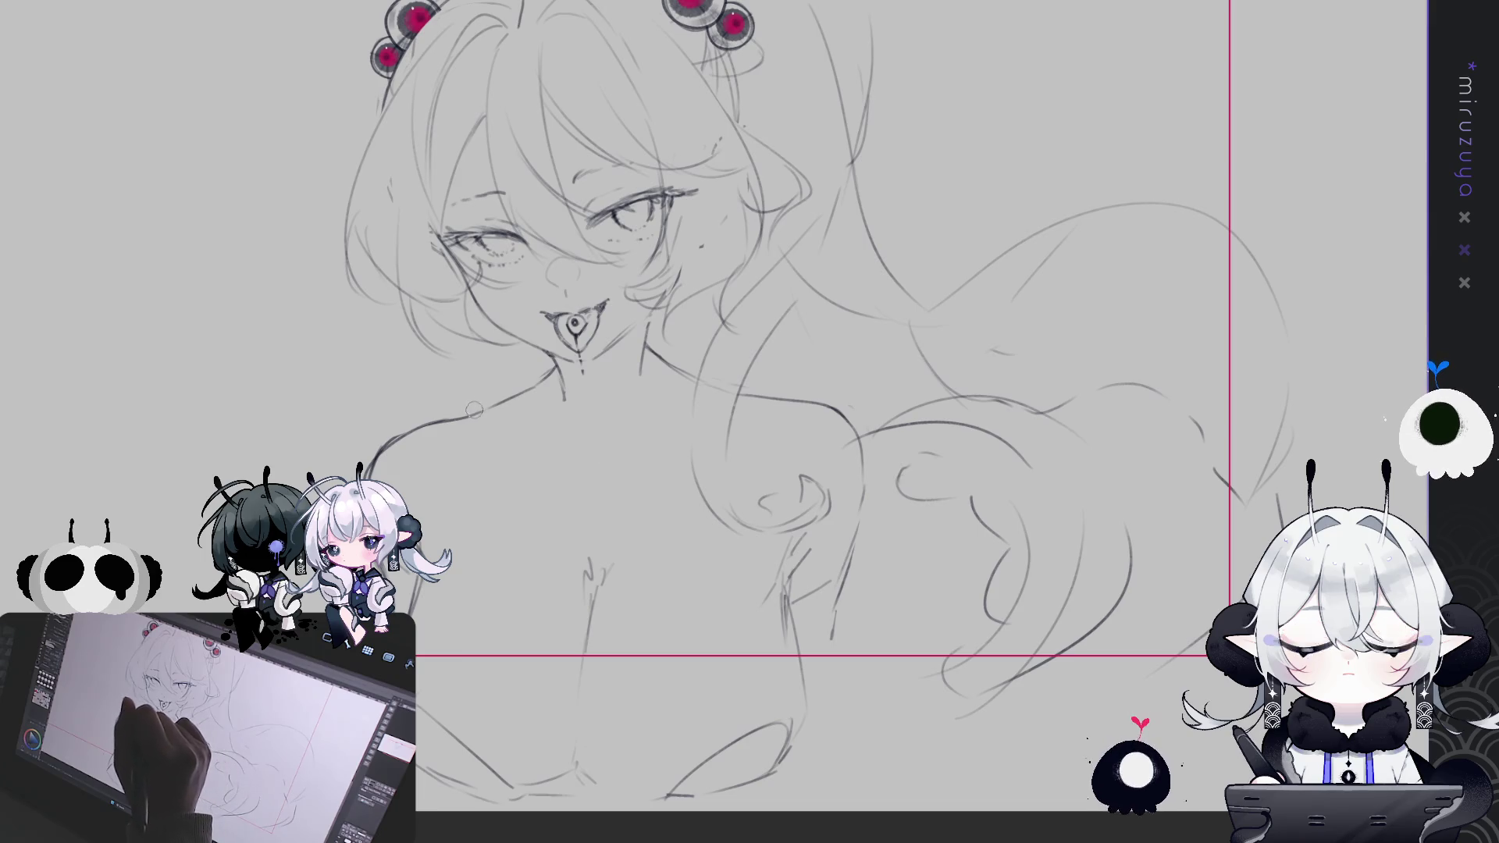
drag(468, 418, 397, 437)
drag(552, 371, 481, 418)
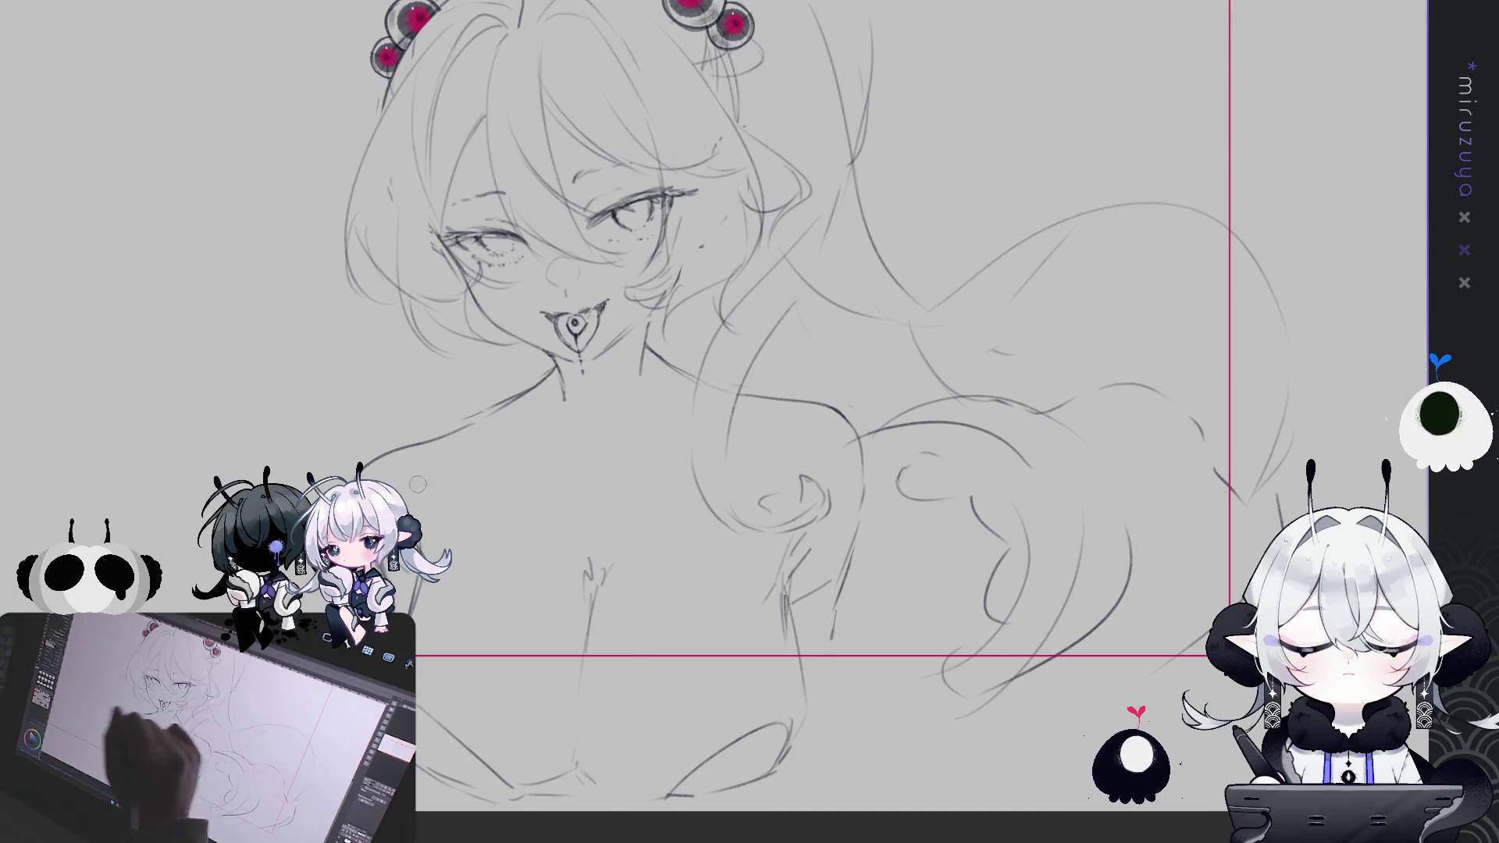
drag(470, 410, 435, 478)
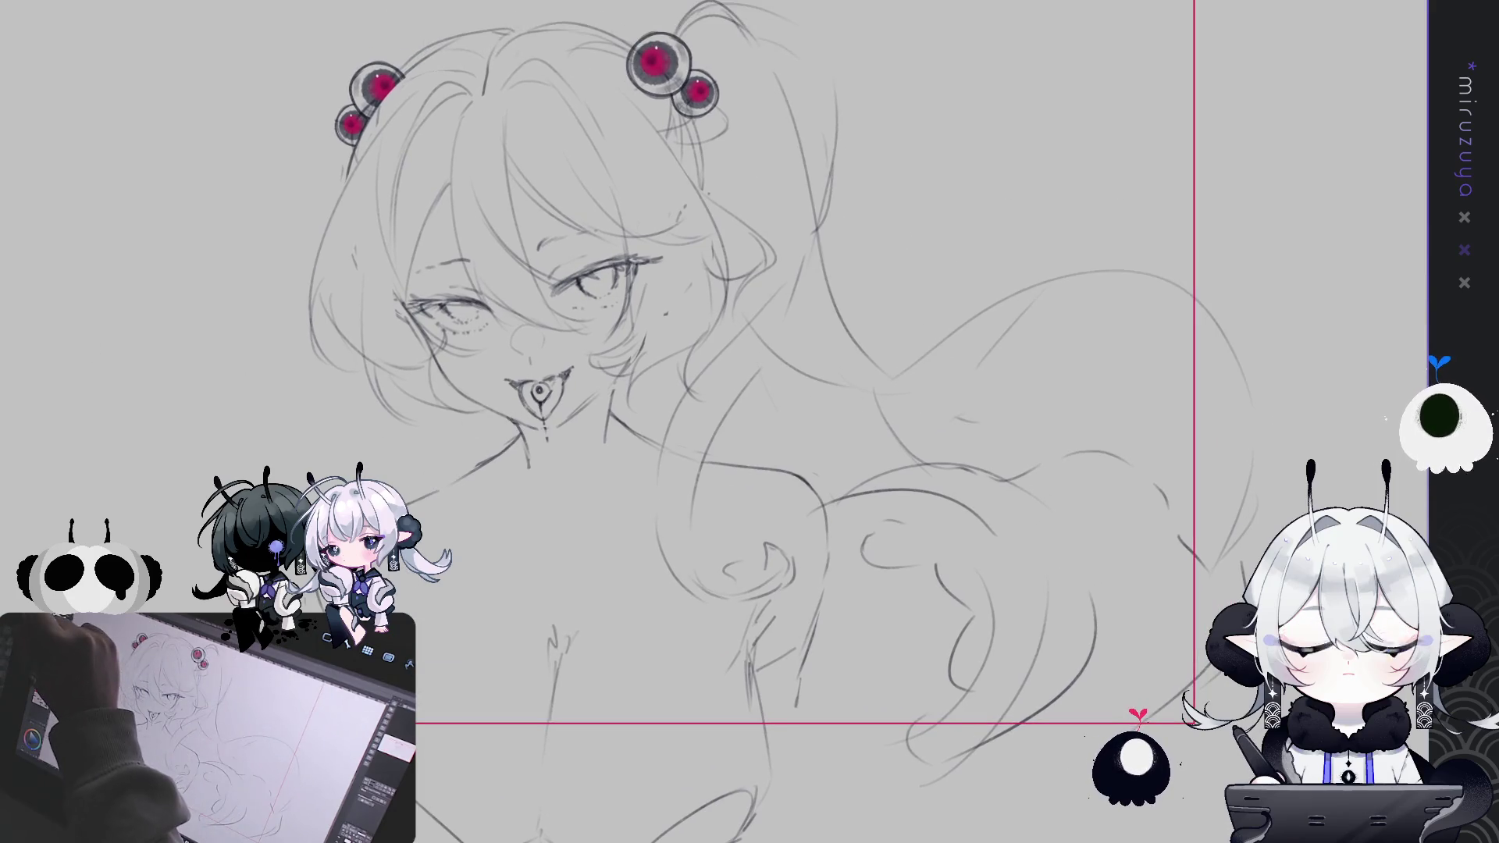
key(bracketright)
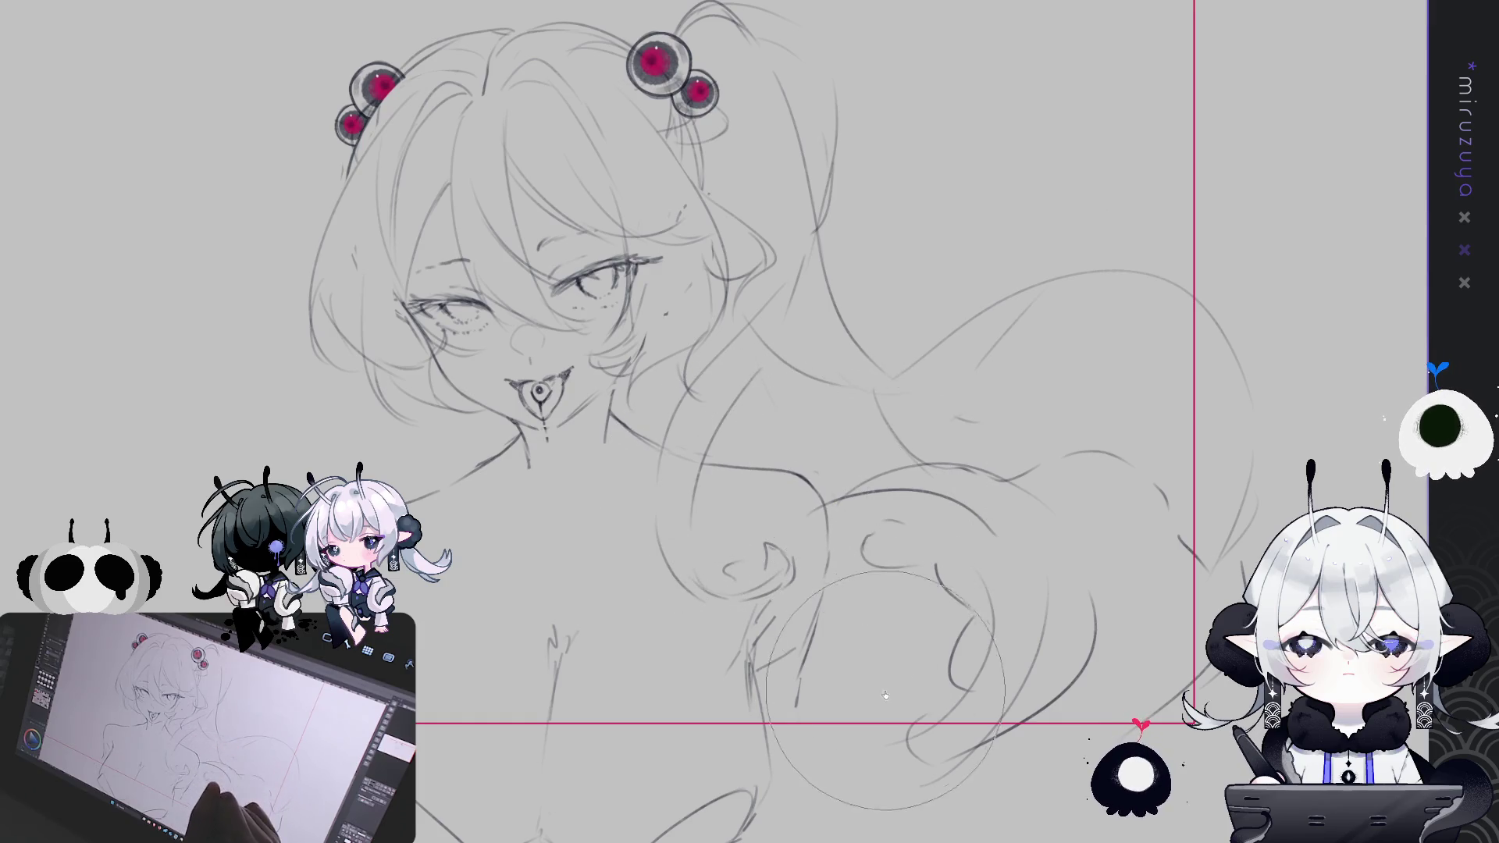
drag(217, 471, 254, 371)
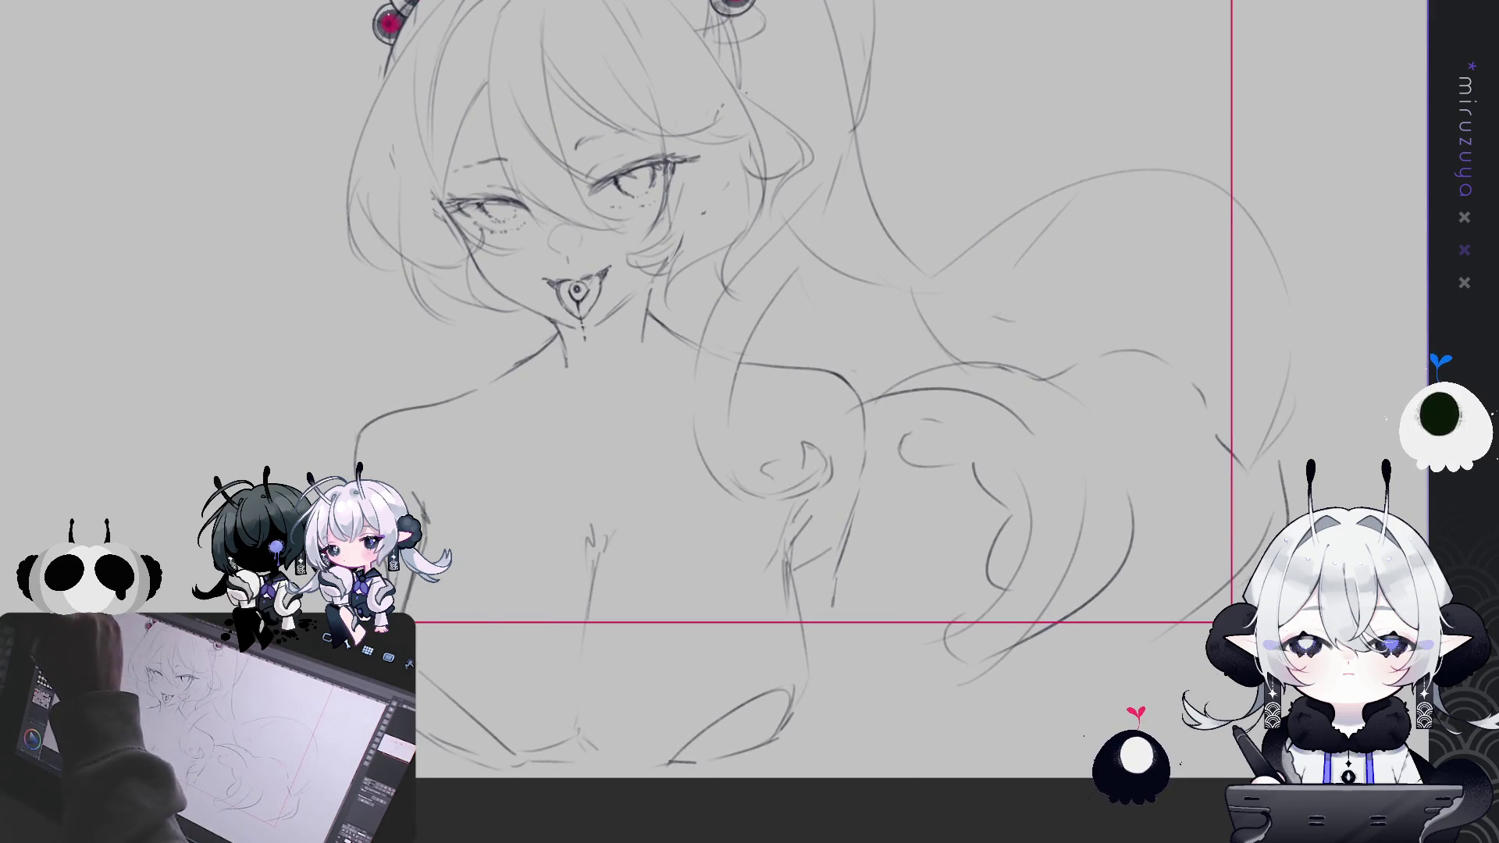
drag(373, 422, 357, 441)
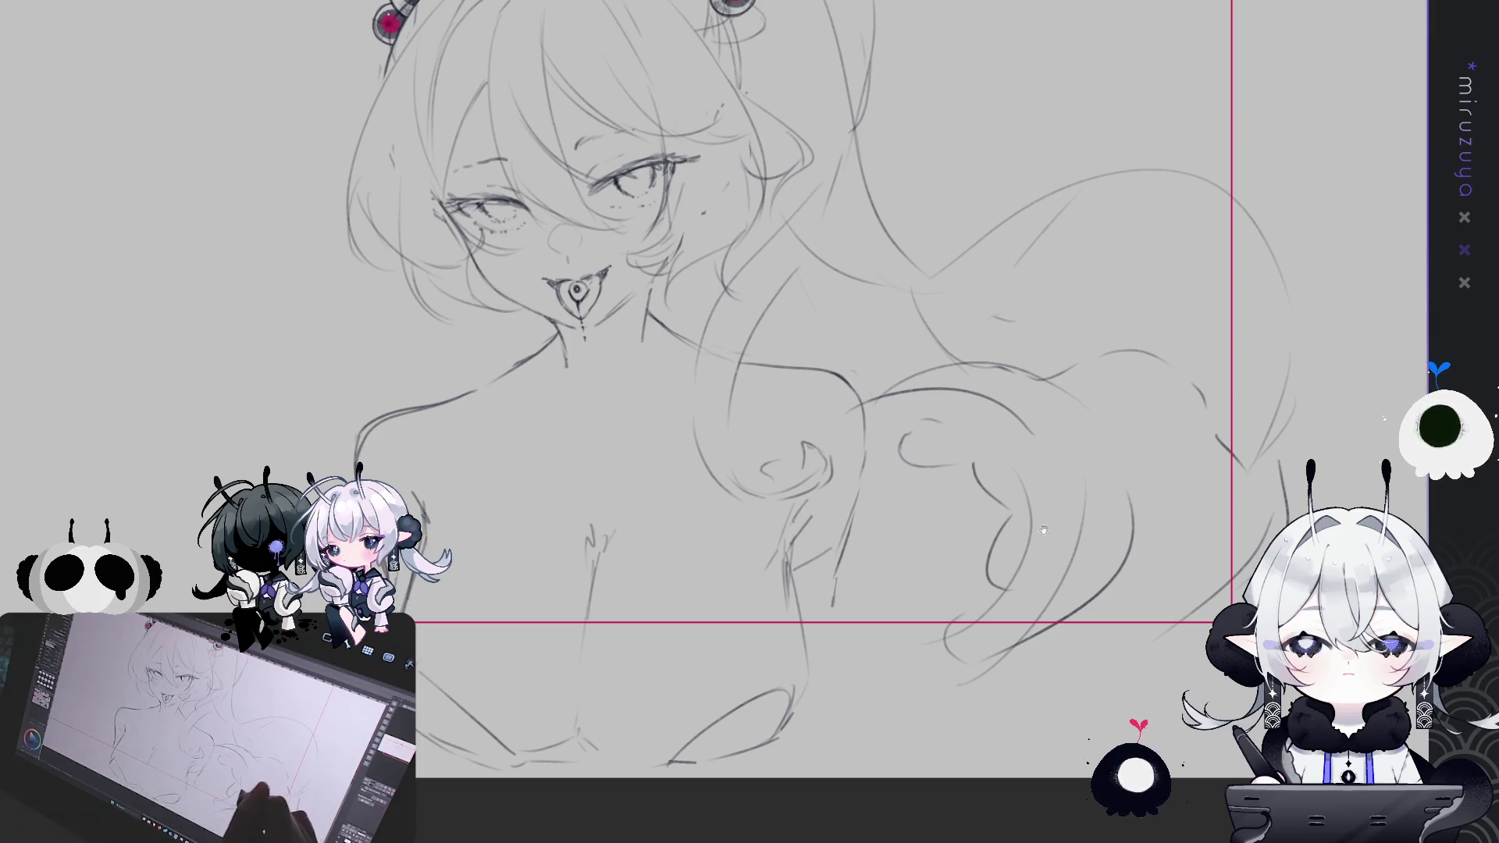
drag(609, 489, 587, 533)
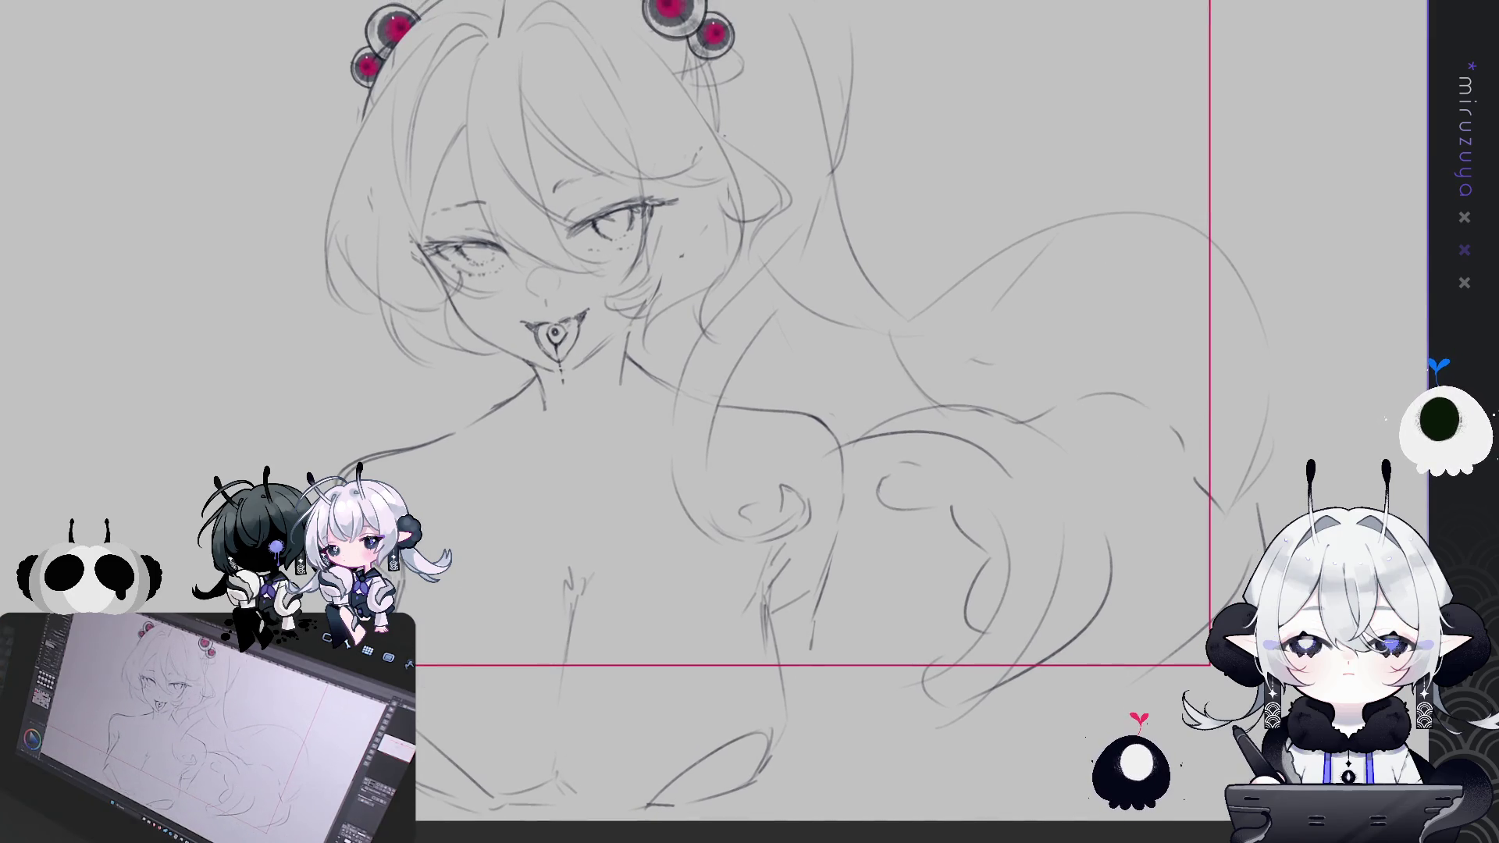
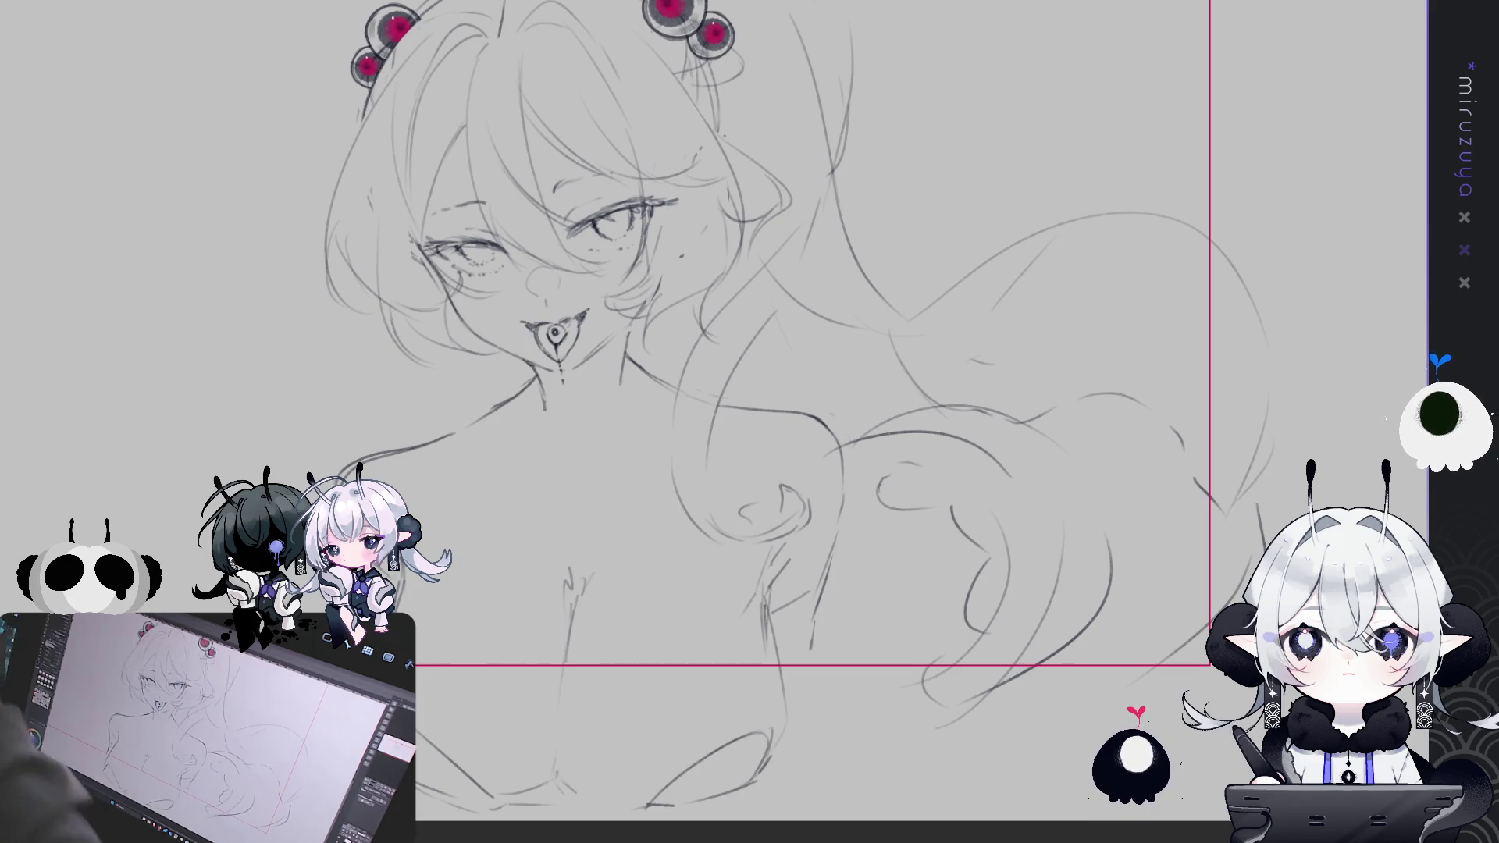
Rotate the rough sketch layer slightly counterclockwise and nudge it upward with Ctrl+T
mouse_move(1050, 557)
mouse_down()
mouse_move(1175, 546)
mouse_move(1237, 605)
mouse_up()
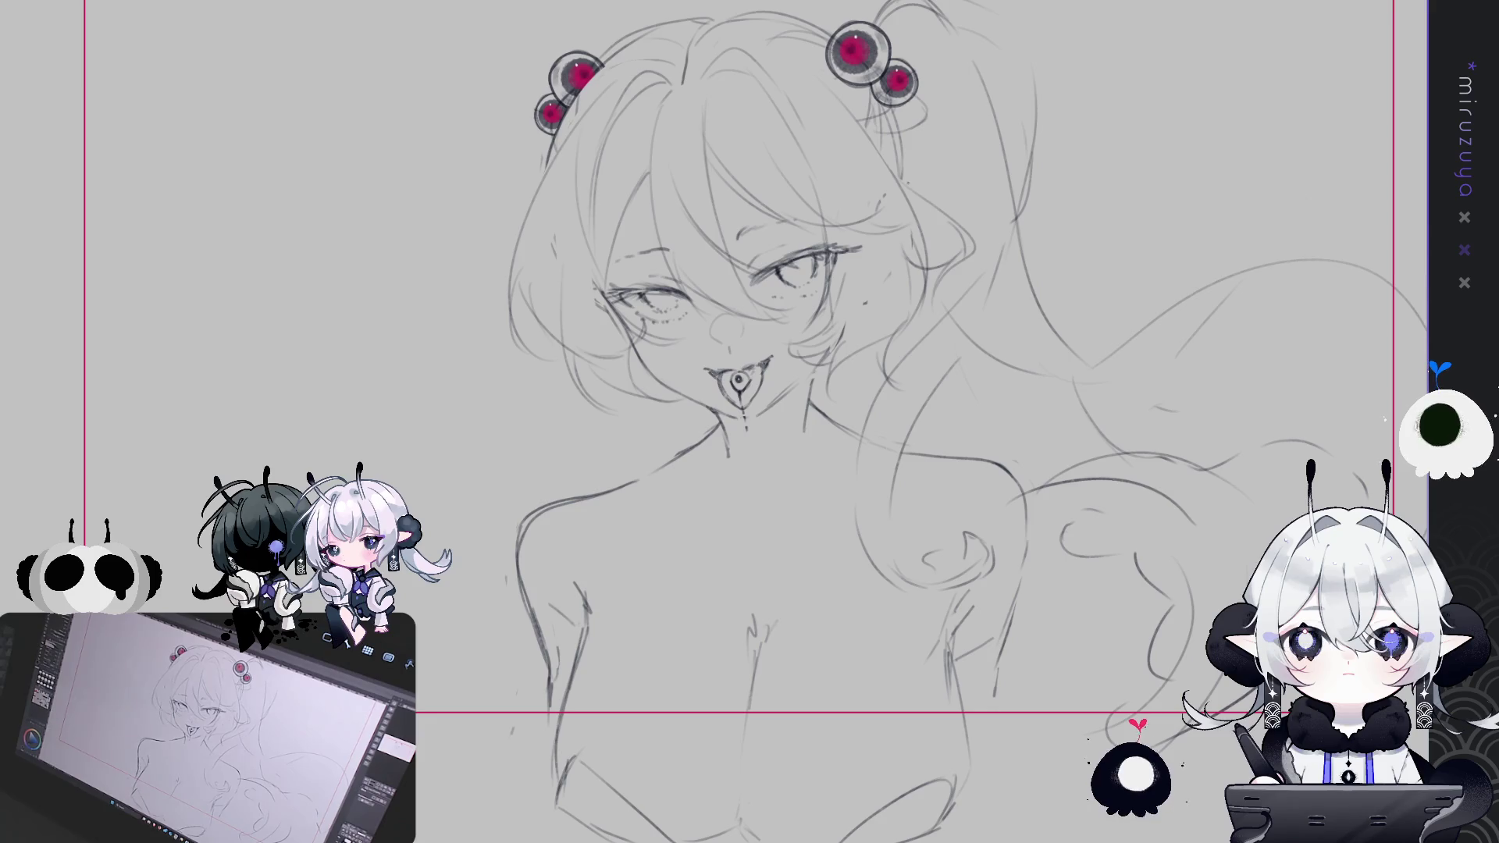
drag(780, 390, 636, 450)
key(ctrl+t)
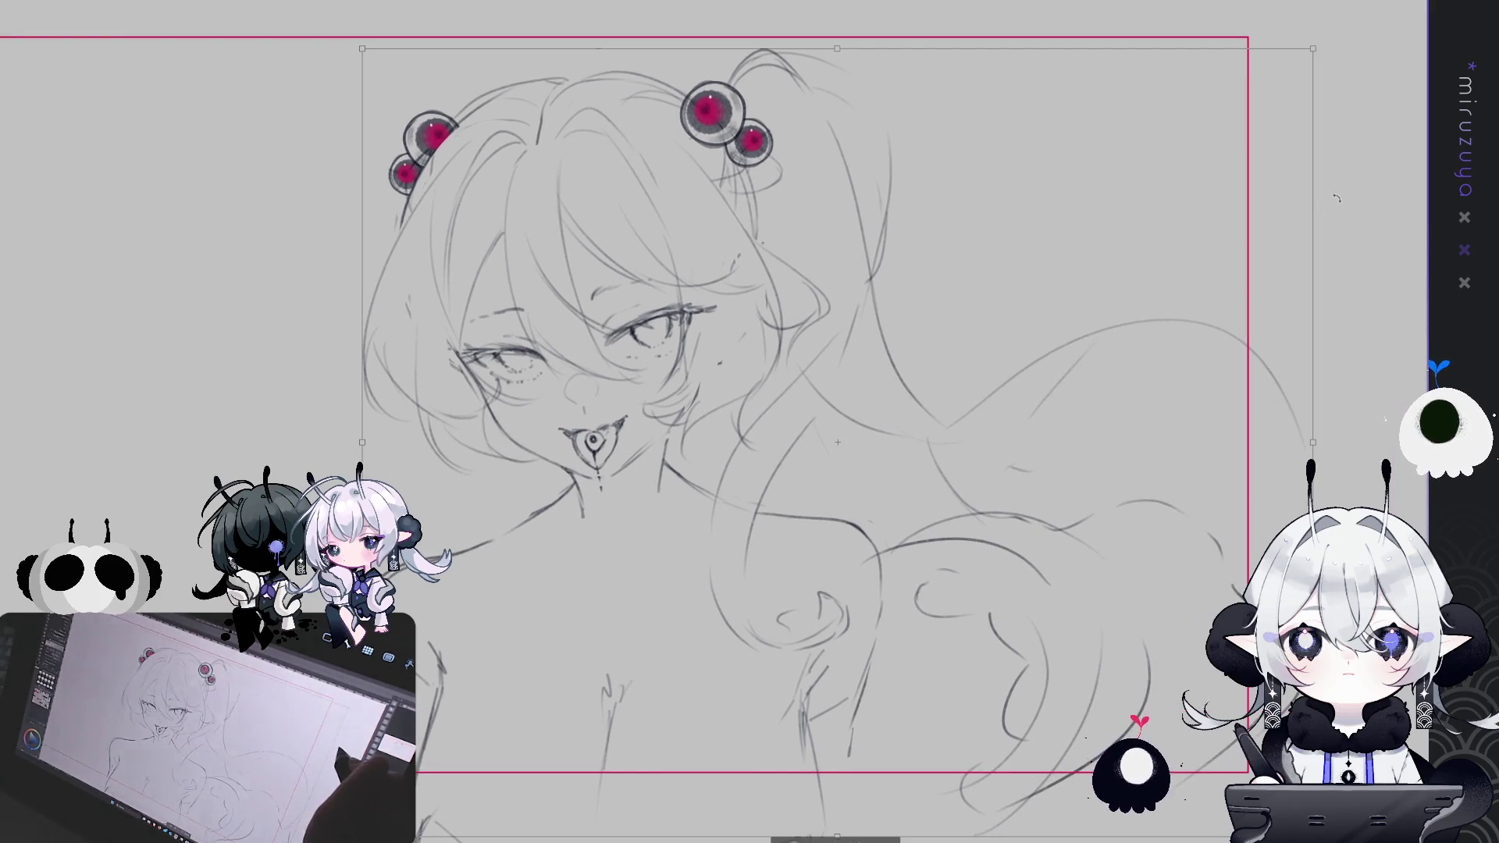
drag(1336, 194, 1335, 183)
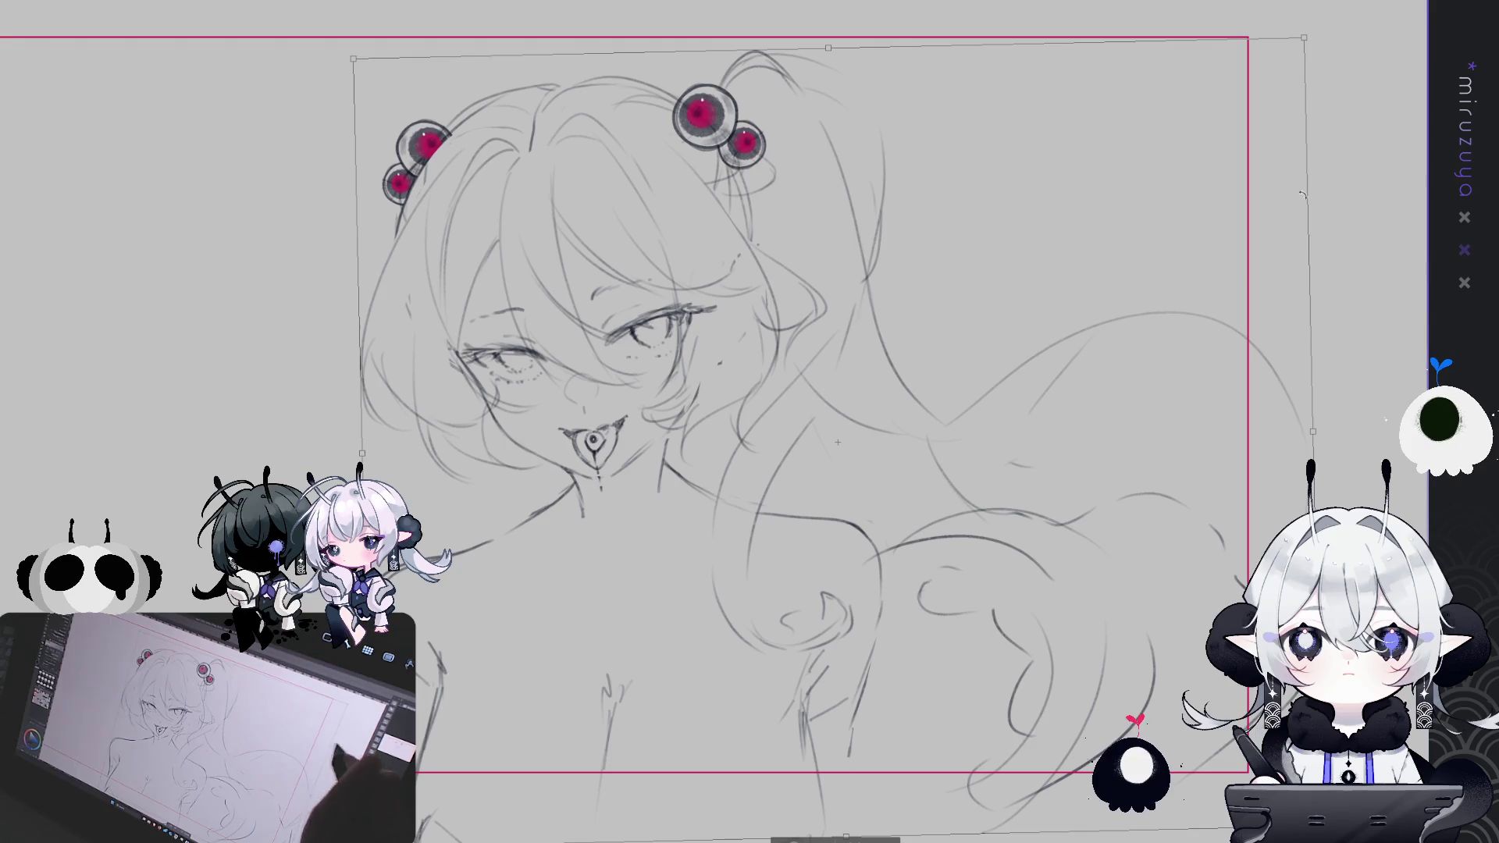
drag(1137, 279, 1139, 275)
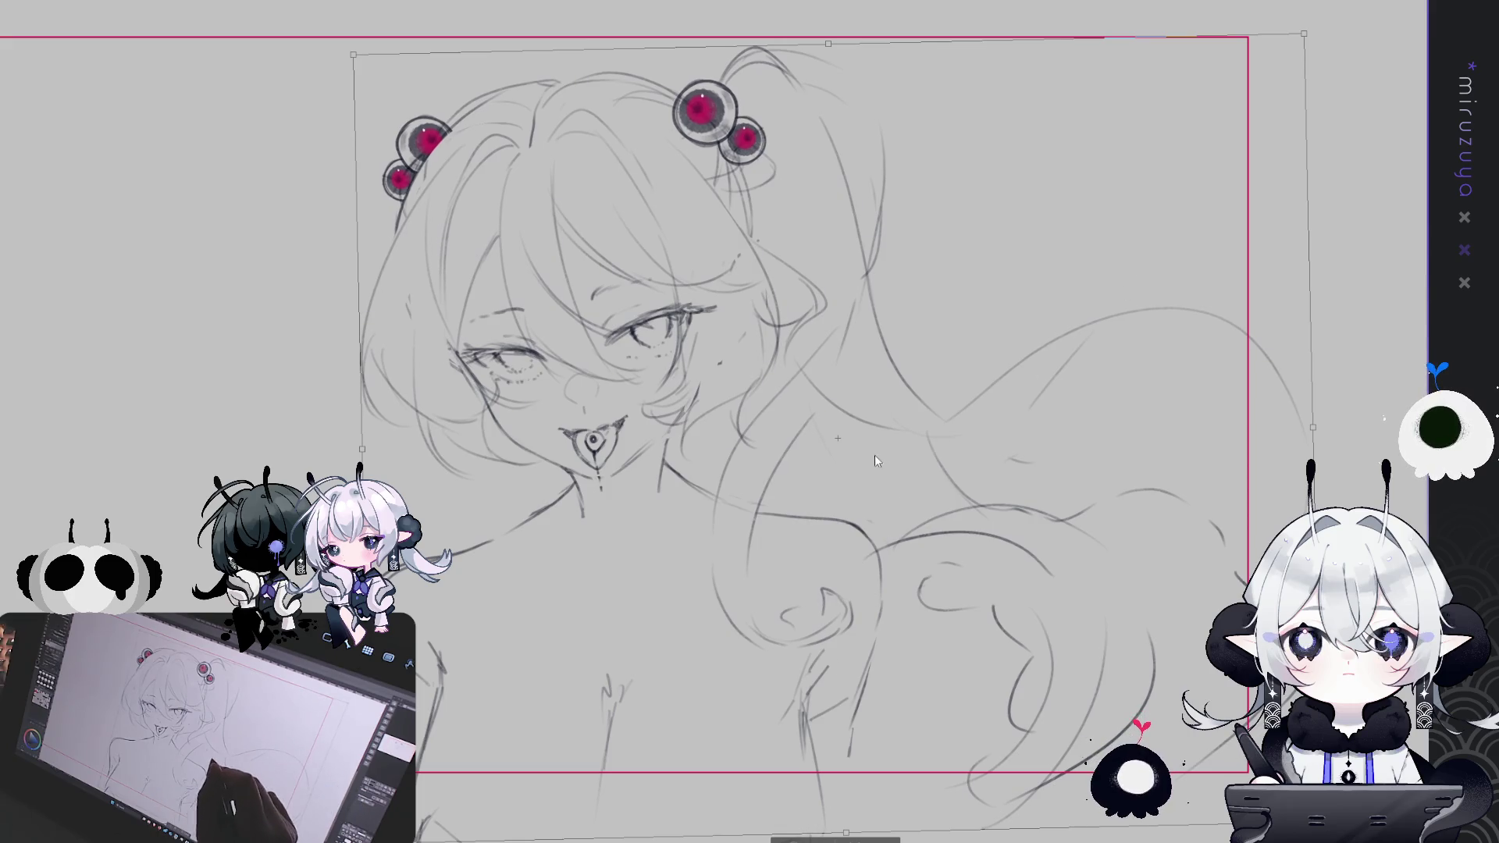
key(Return)
mouse_move(773, 266)
mouse_down()
mouse_move(957, 250)
mouse_move(941, 274)
mouse_up()
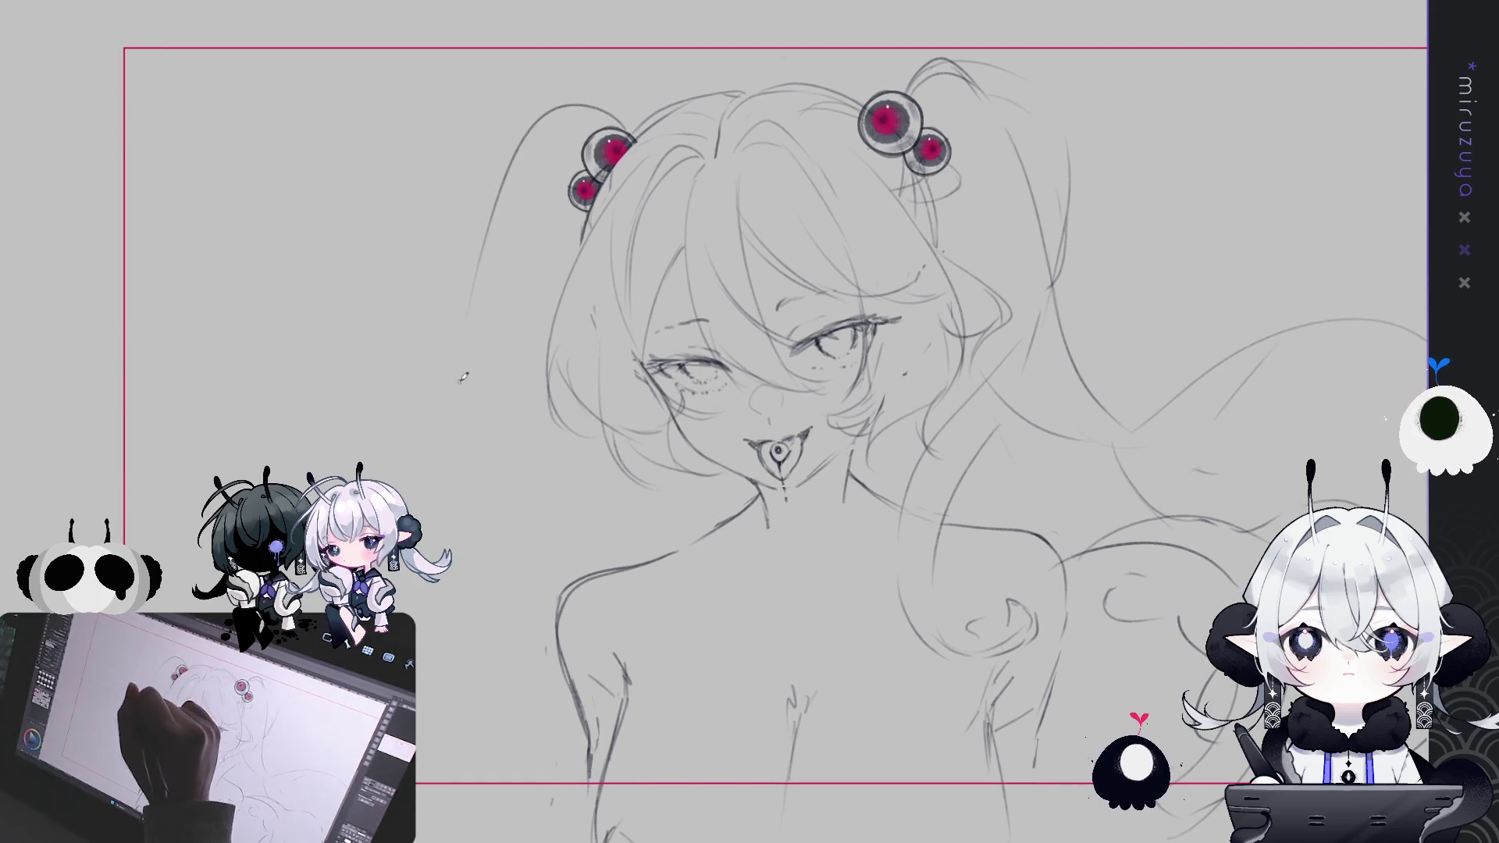
Draw the left twin-tail's outer line, a long strand arcing out left, and curls beside the torso
mouse_move(633, 117)
mouse_down()
mouse_move(546, 77)
mouse_move(459, 270)
mouse_up()
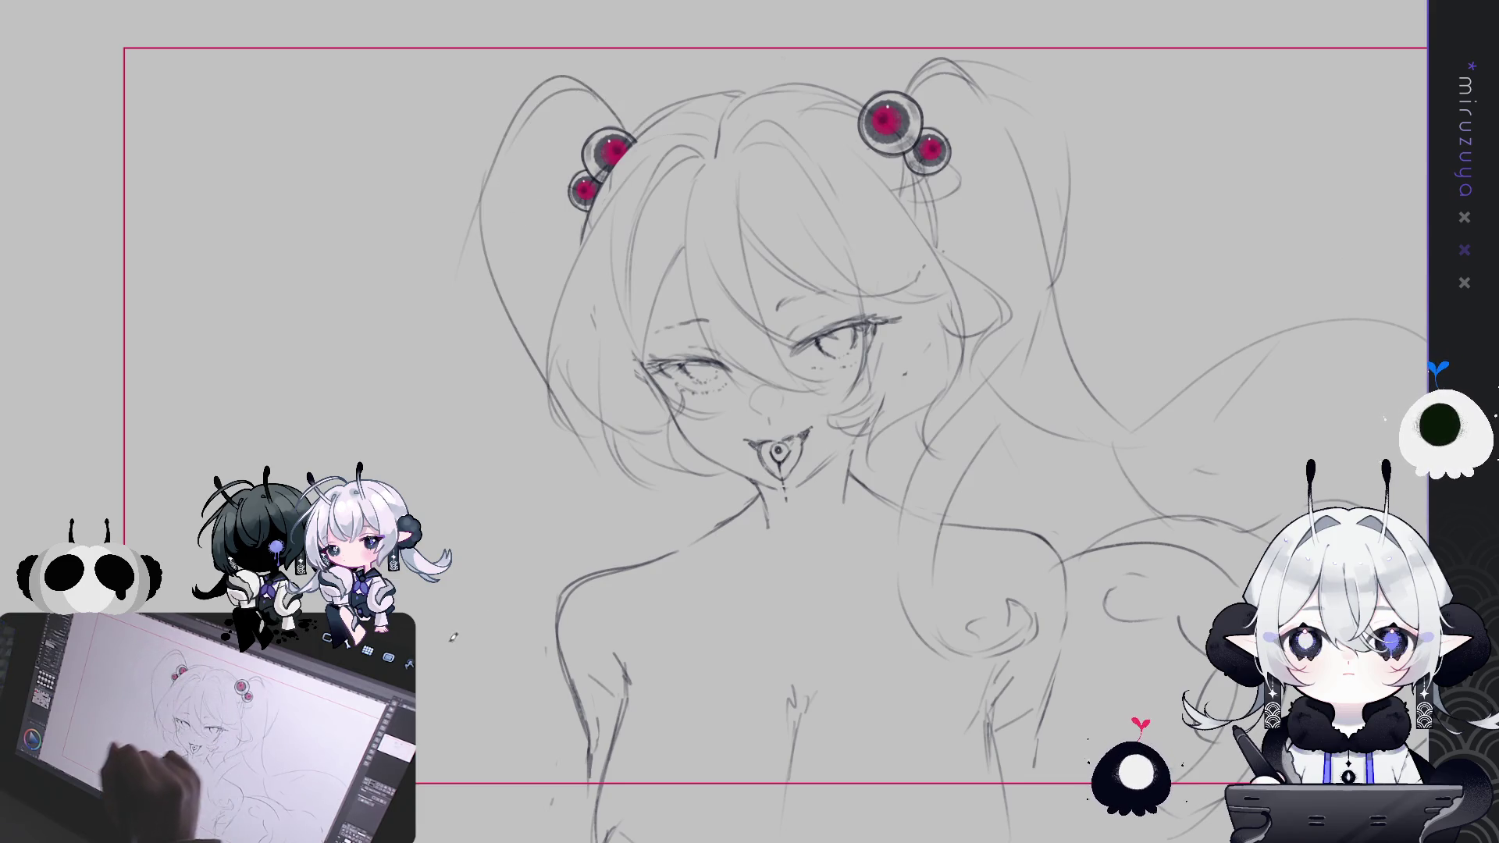
drag(470, 227, 449, 351)
key(ctrl+z)
drag(471, 227, 411, 503)
drag(301, 472, 33, 517)
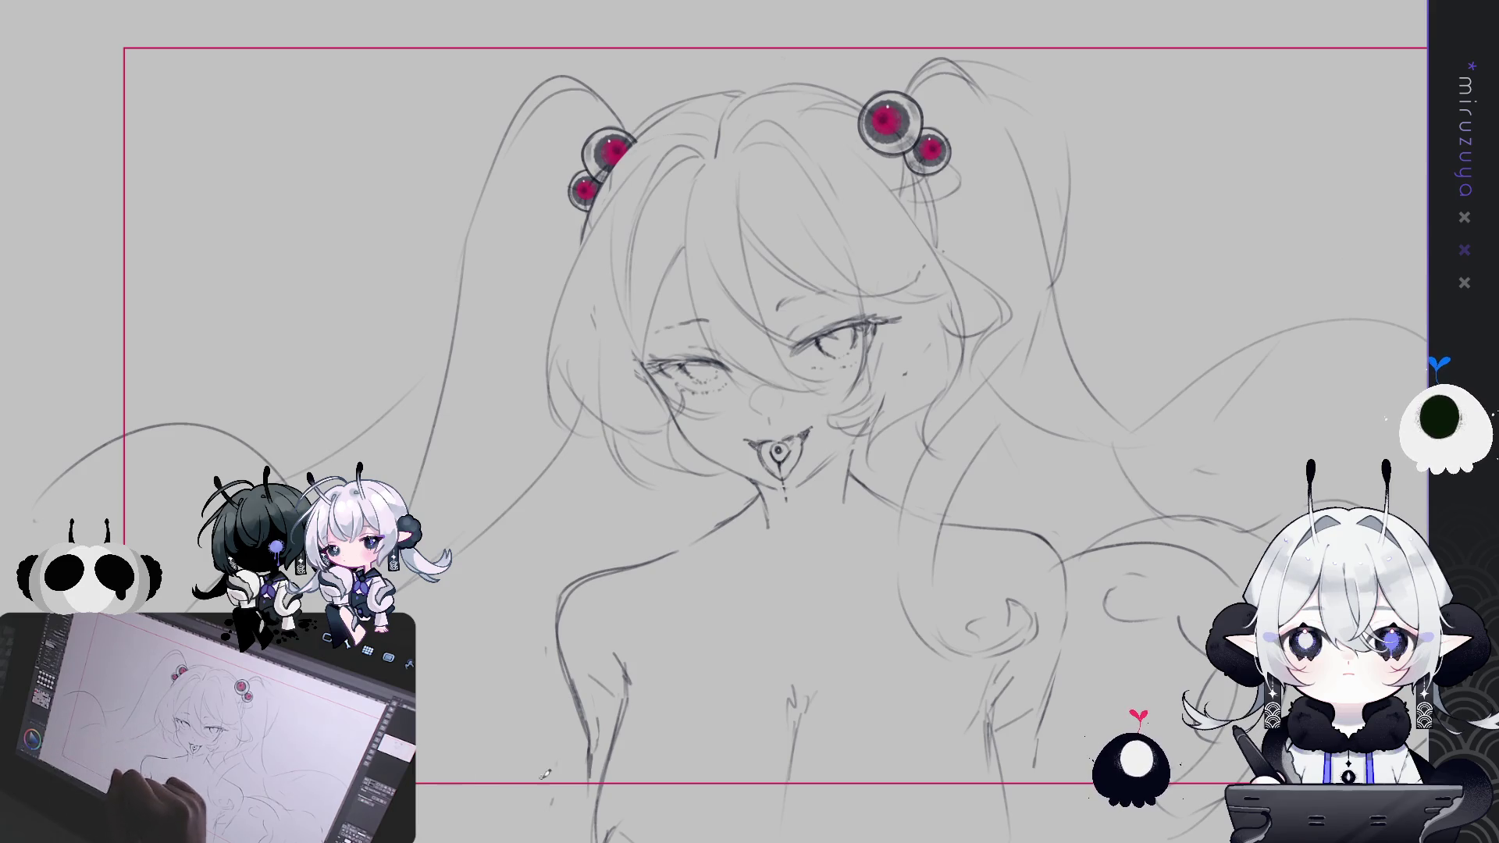
scroll(781, 421, down, 3)
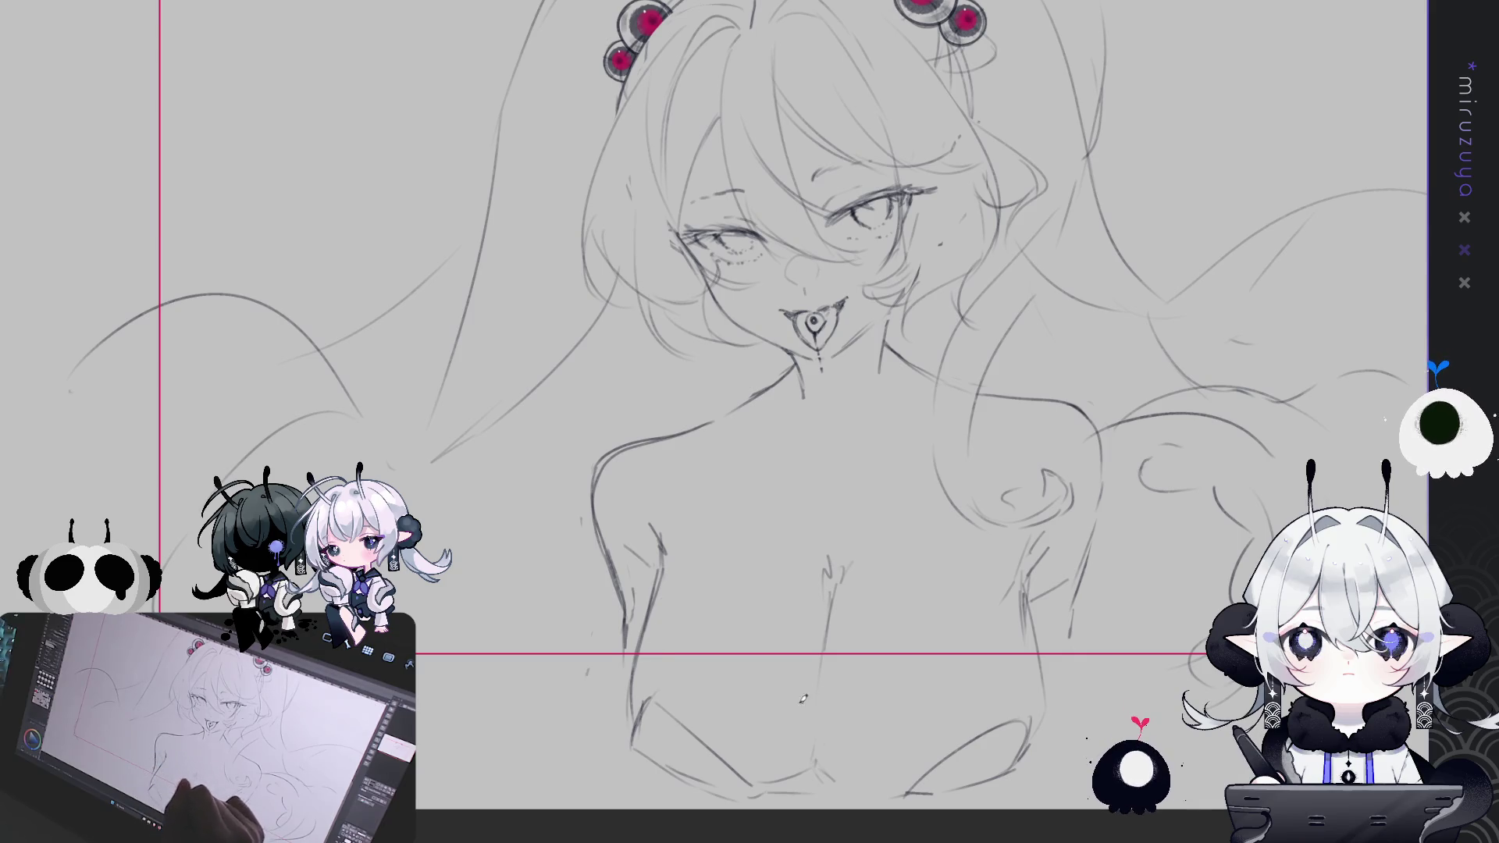
mouse_move(546, 551)
mouse_down()
mouse_move(504, 581)
mouse_move(570, 534)
mouse_up()
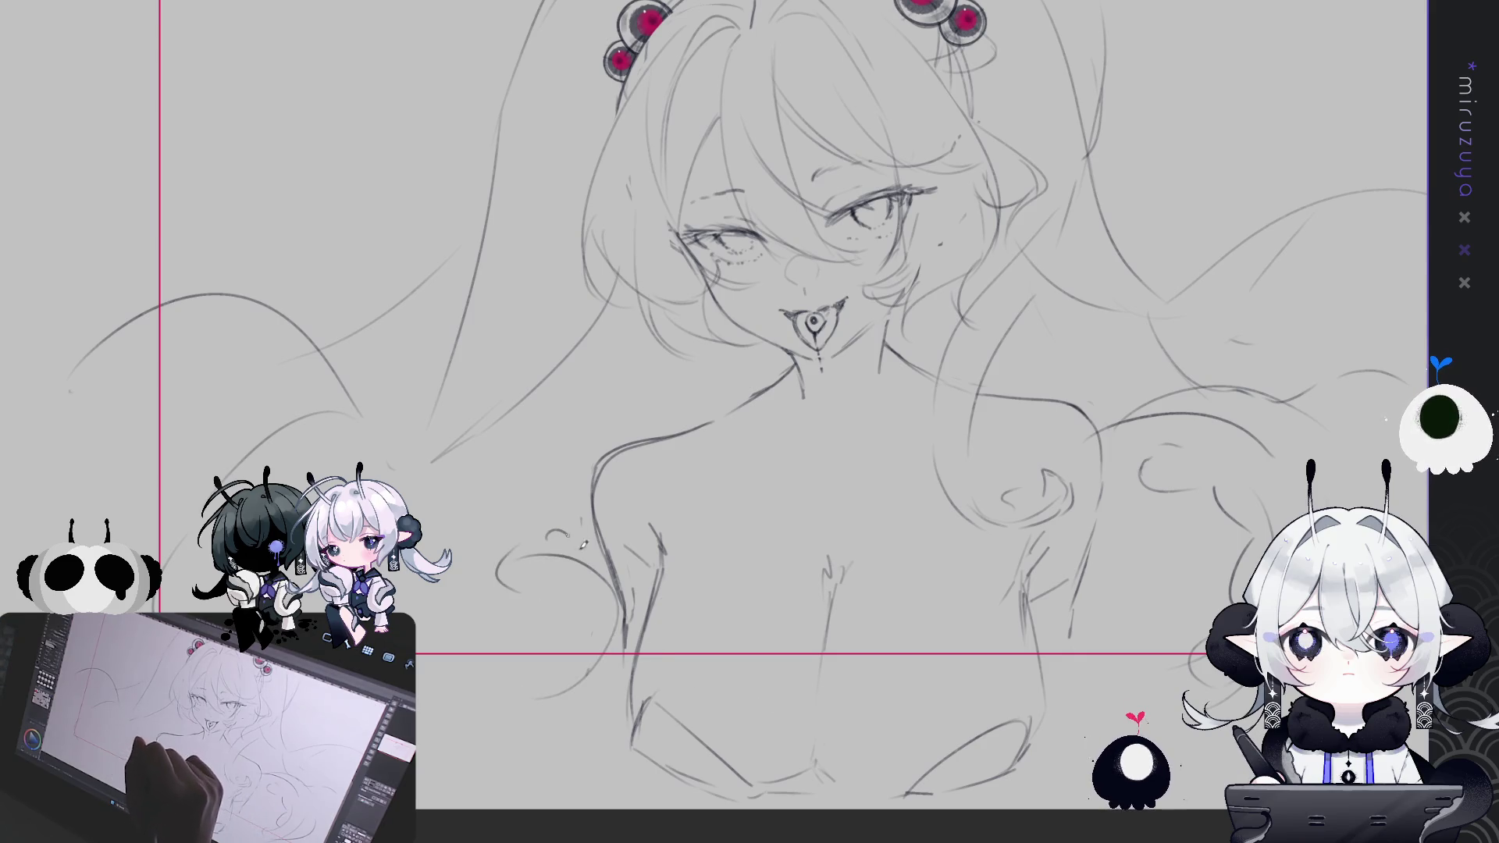
mouse_move(509, 662)
mouse_down()
mouse_move(546, 691)
mouse_move(486, 701)
mouse_up()
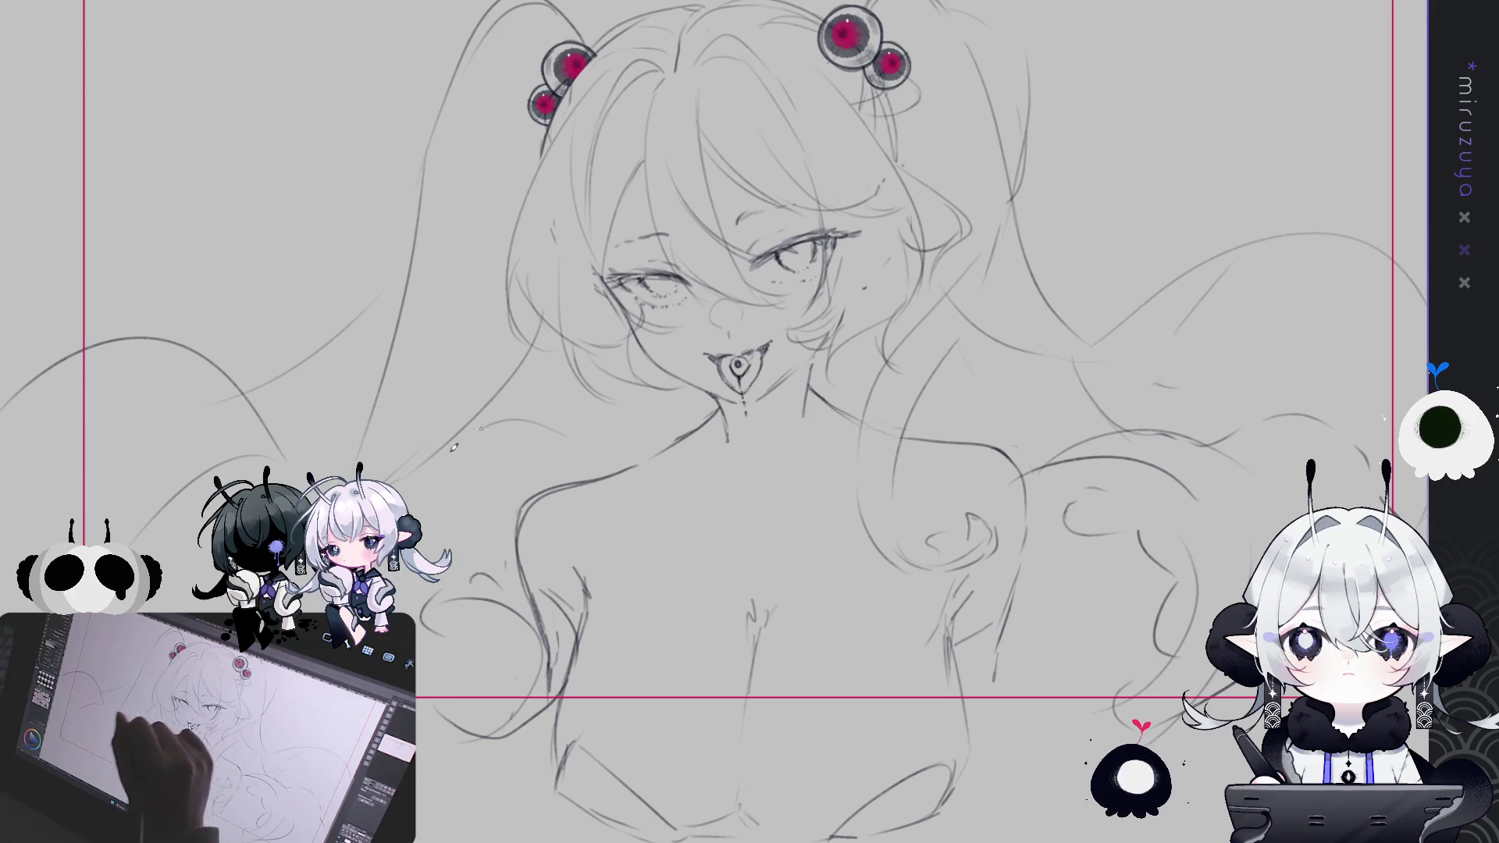
Add long flowing hair strands at the upper left and upper right, plus strokes near the left shoulder
mouse_move(479, 20)
mouse_down()
mouse_move(507, 66)
mouse_move(320, 304)
mouse_up()
drag(433, 349, 574, 402)
drag(590, 456, 559, 500)
drag(456, 109, 386, 168)
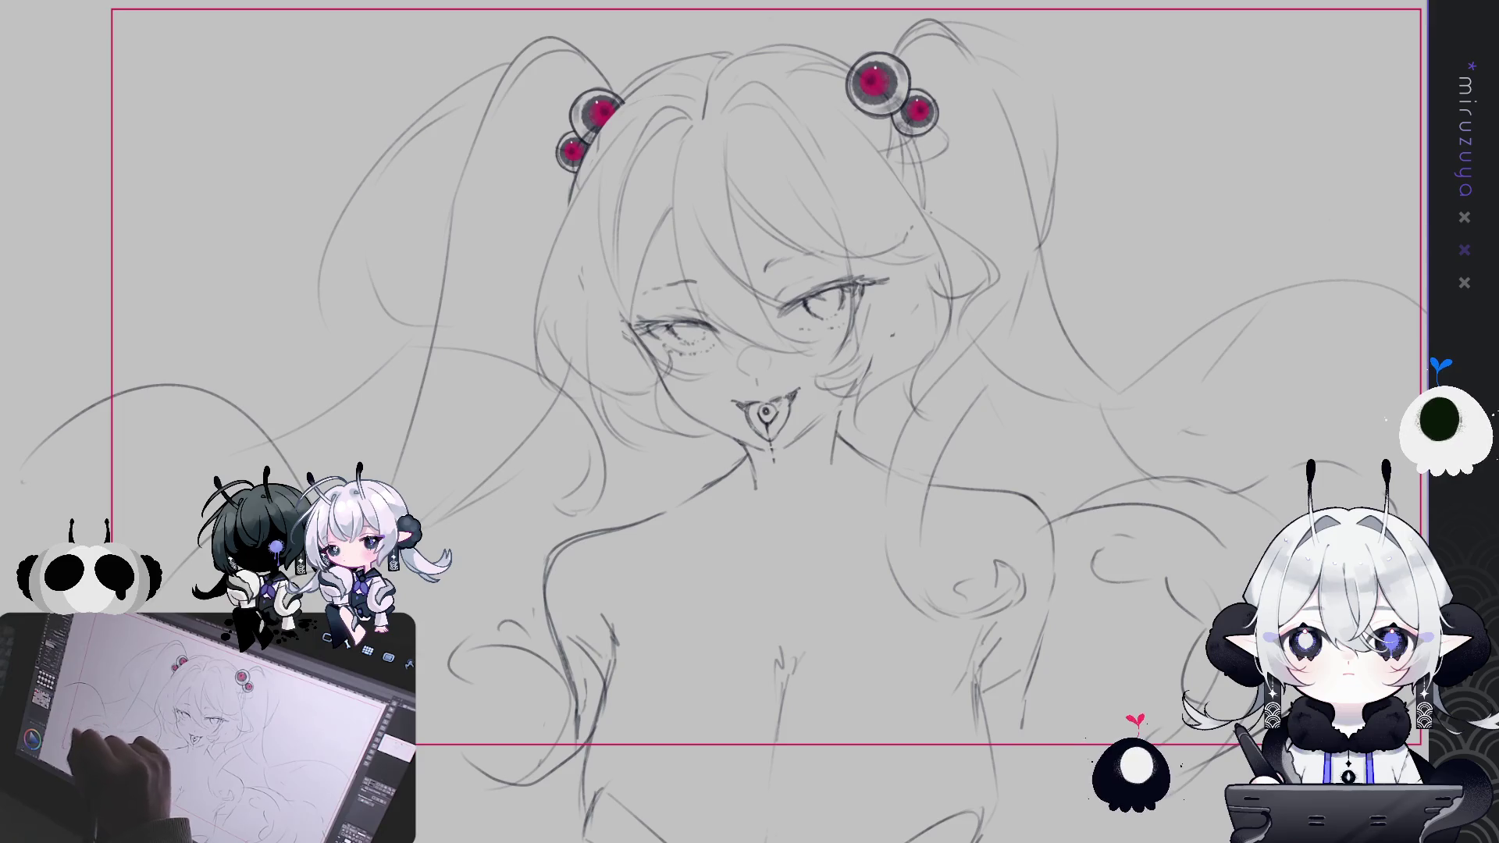
drag(1030, 452, 941, 447)
mouse_move(1003, 322)
mouse_down()
mouse_move(1018, 221)
mouse_move(1372, 195)
mouse_up()
drag(550, 483, 680, 480)
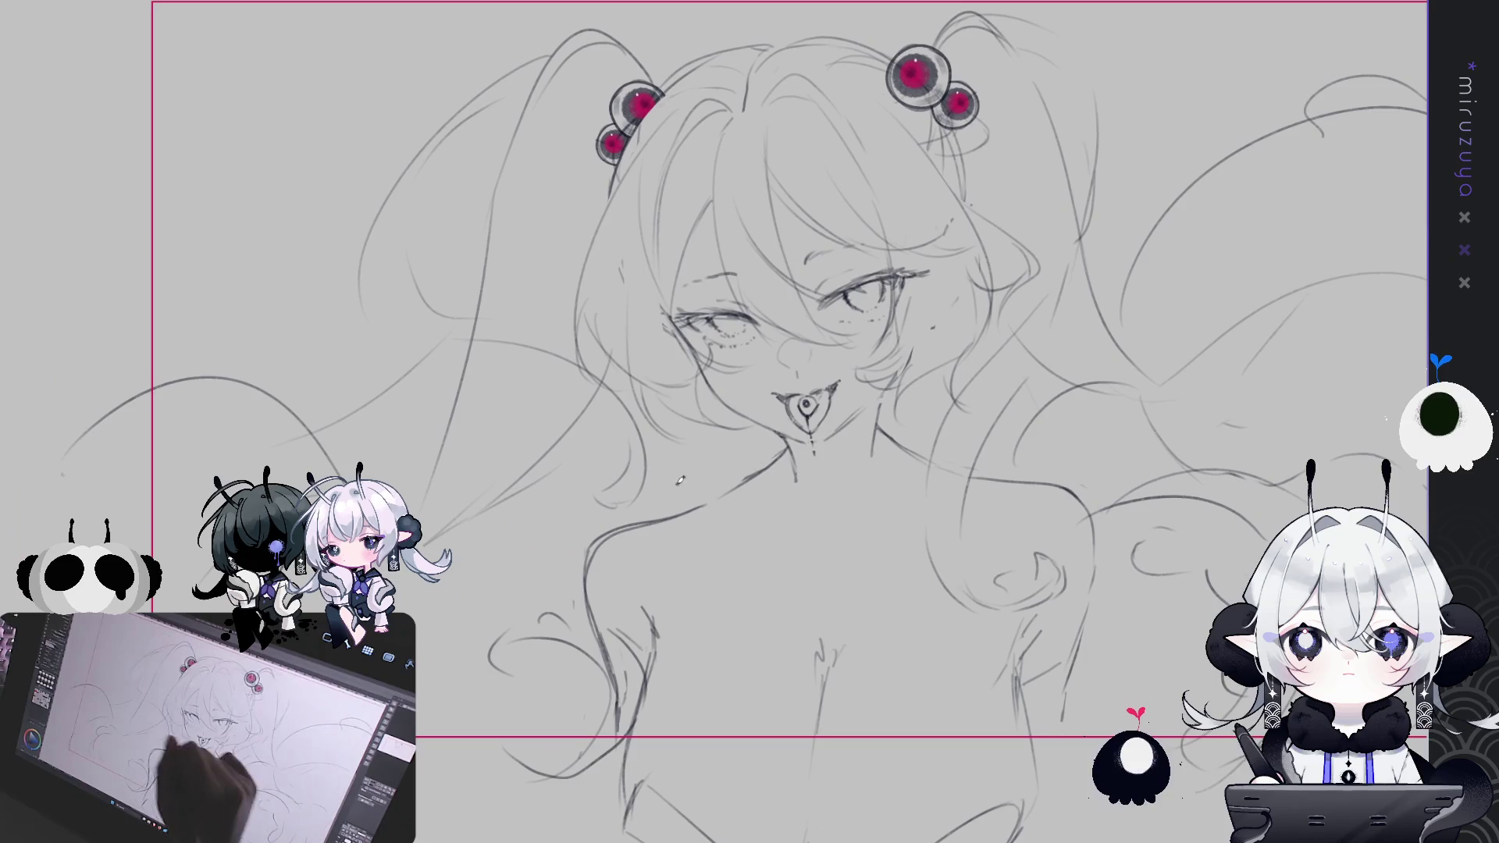
mouse_move(124, 141)
mouse_down()
mouse_move(273, 111)
mouse_move(356, 125)
mouse_move(365, 197)
mouse_up()
drag(1104, 547, 919, 523)
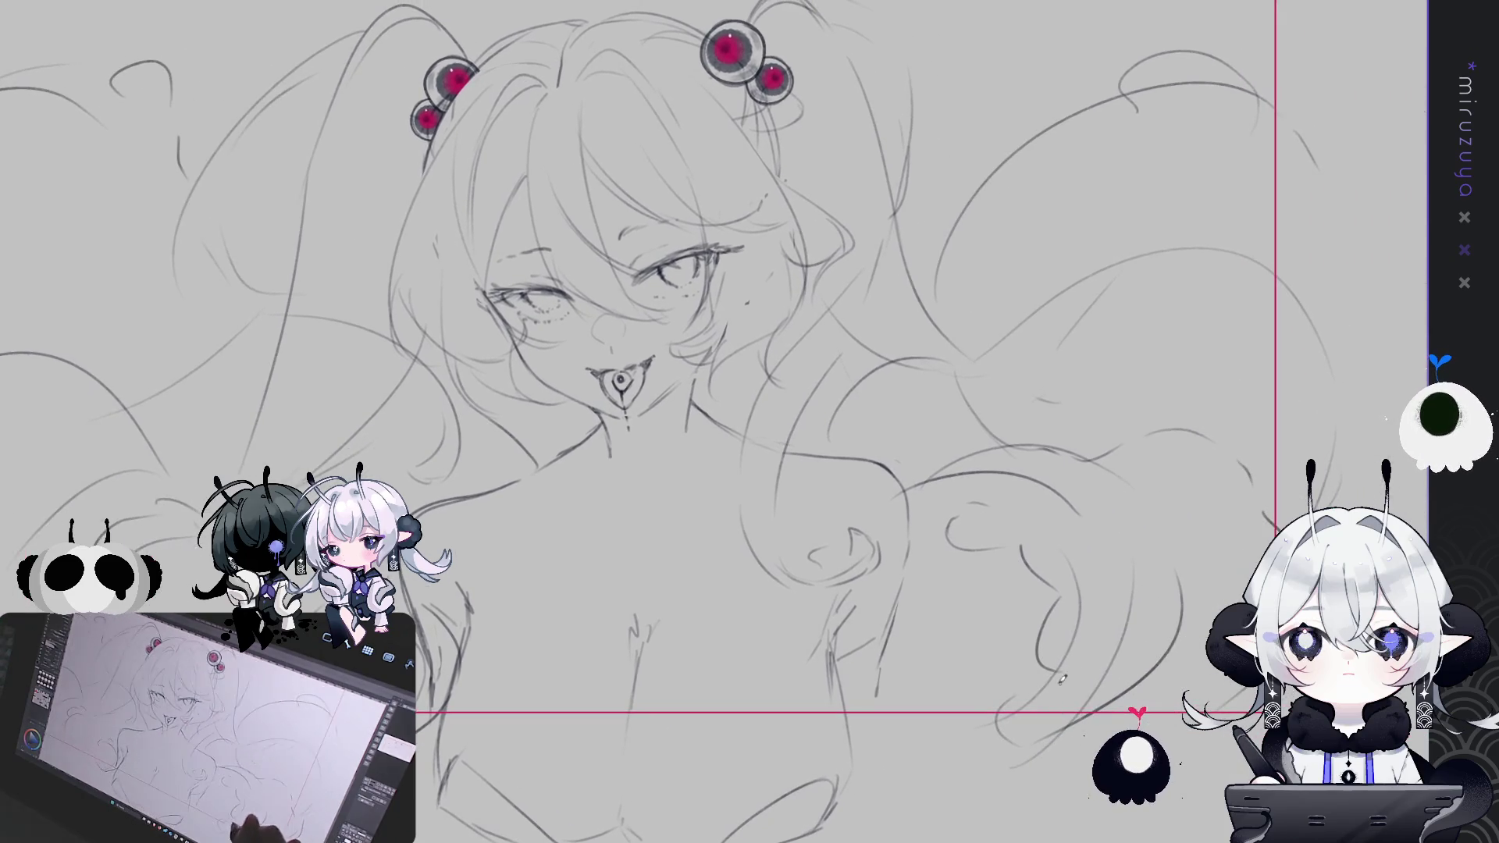
drag(703, 468, 780, 406)
key(ctrl+minus)
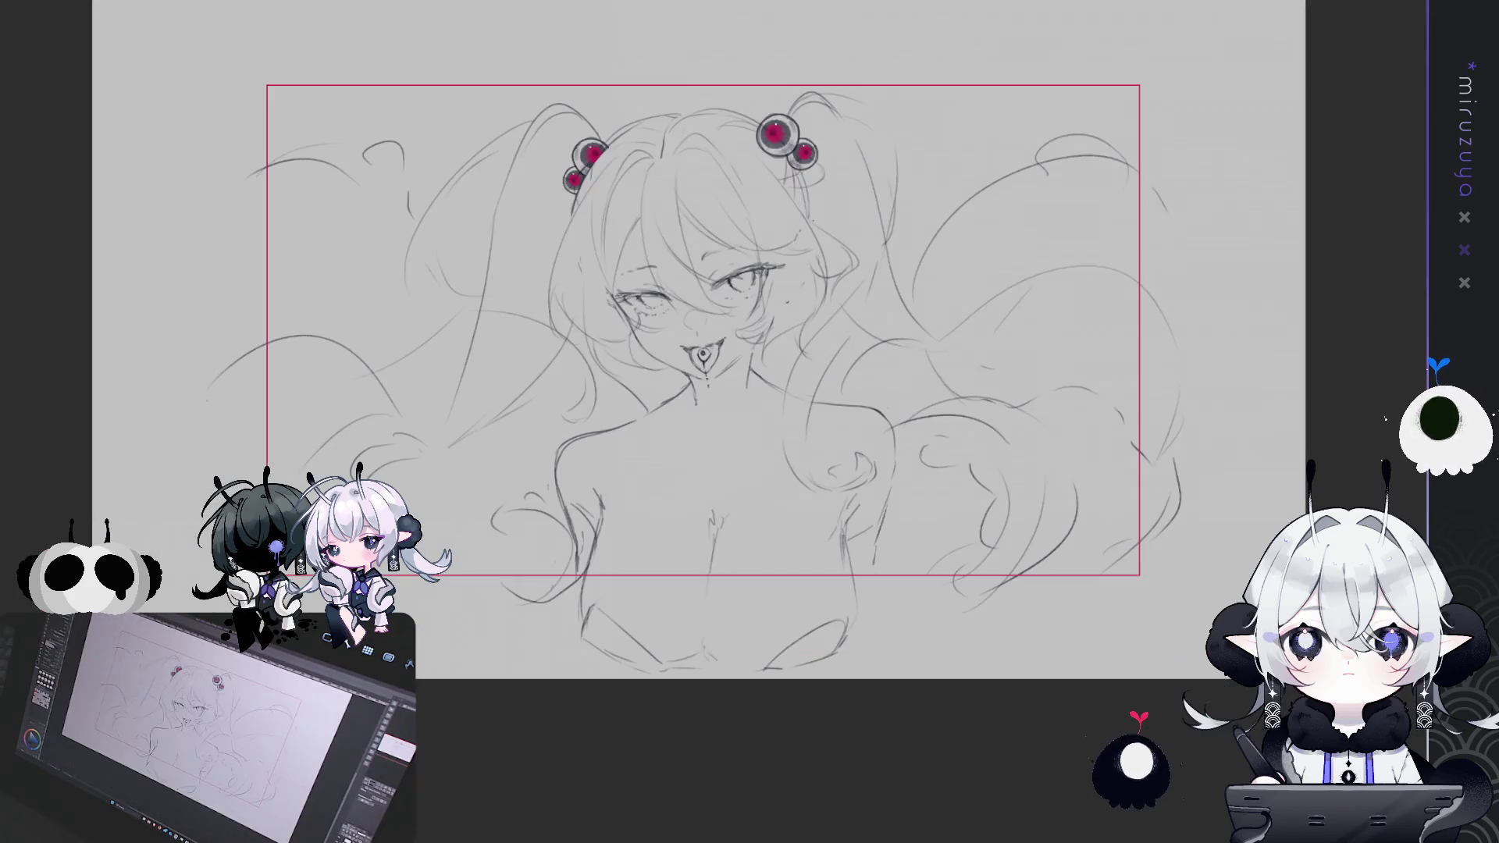
Lasso the torso, shift it slightly right and up under the head, and deselect
key(ctrl+t)
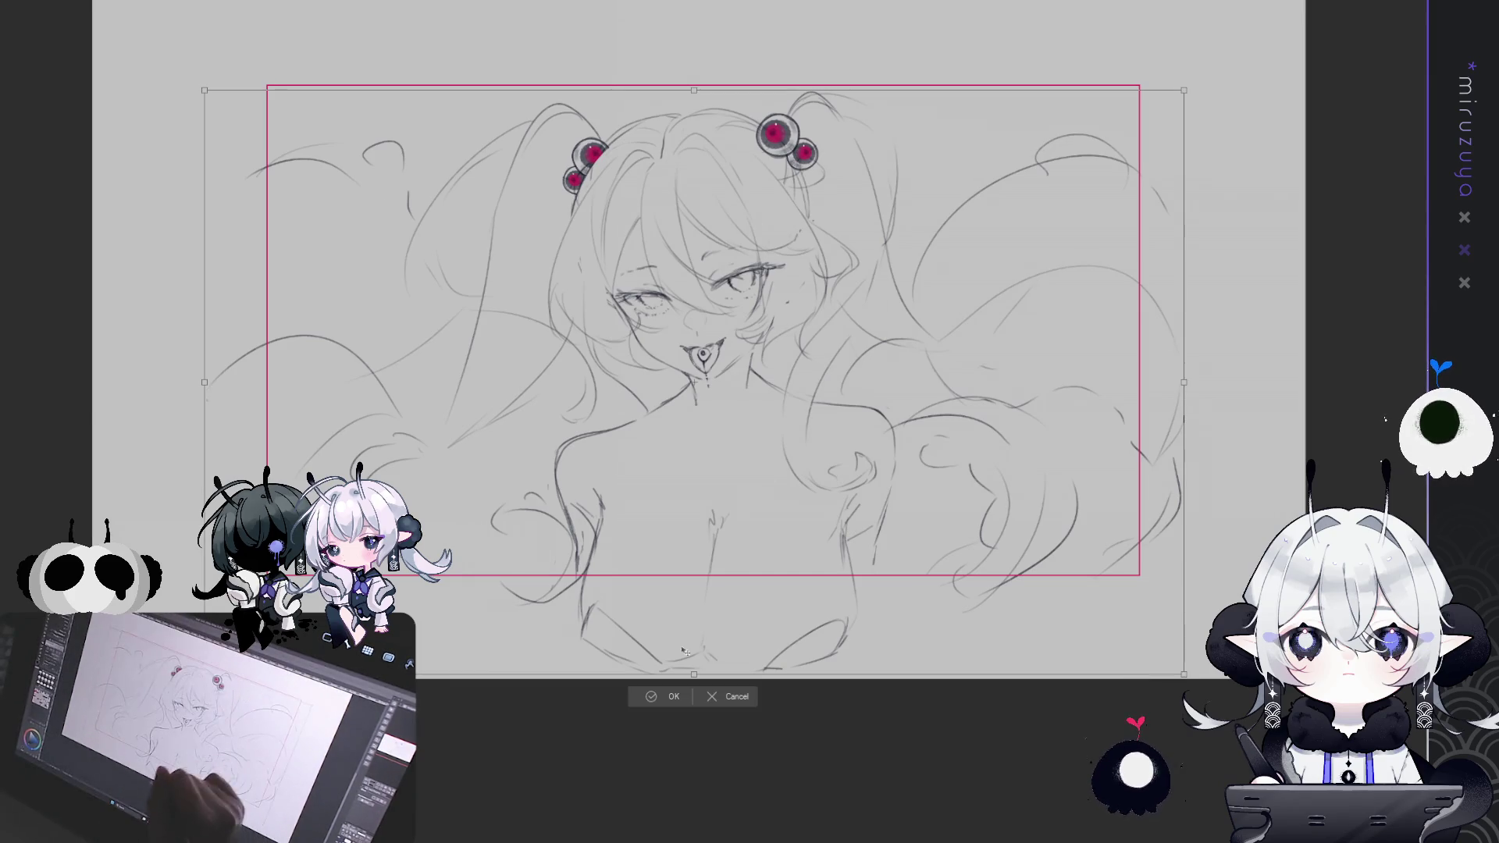
click(738, 696)
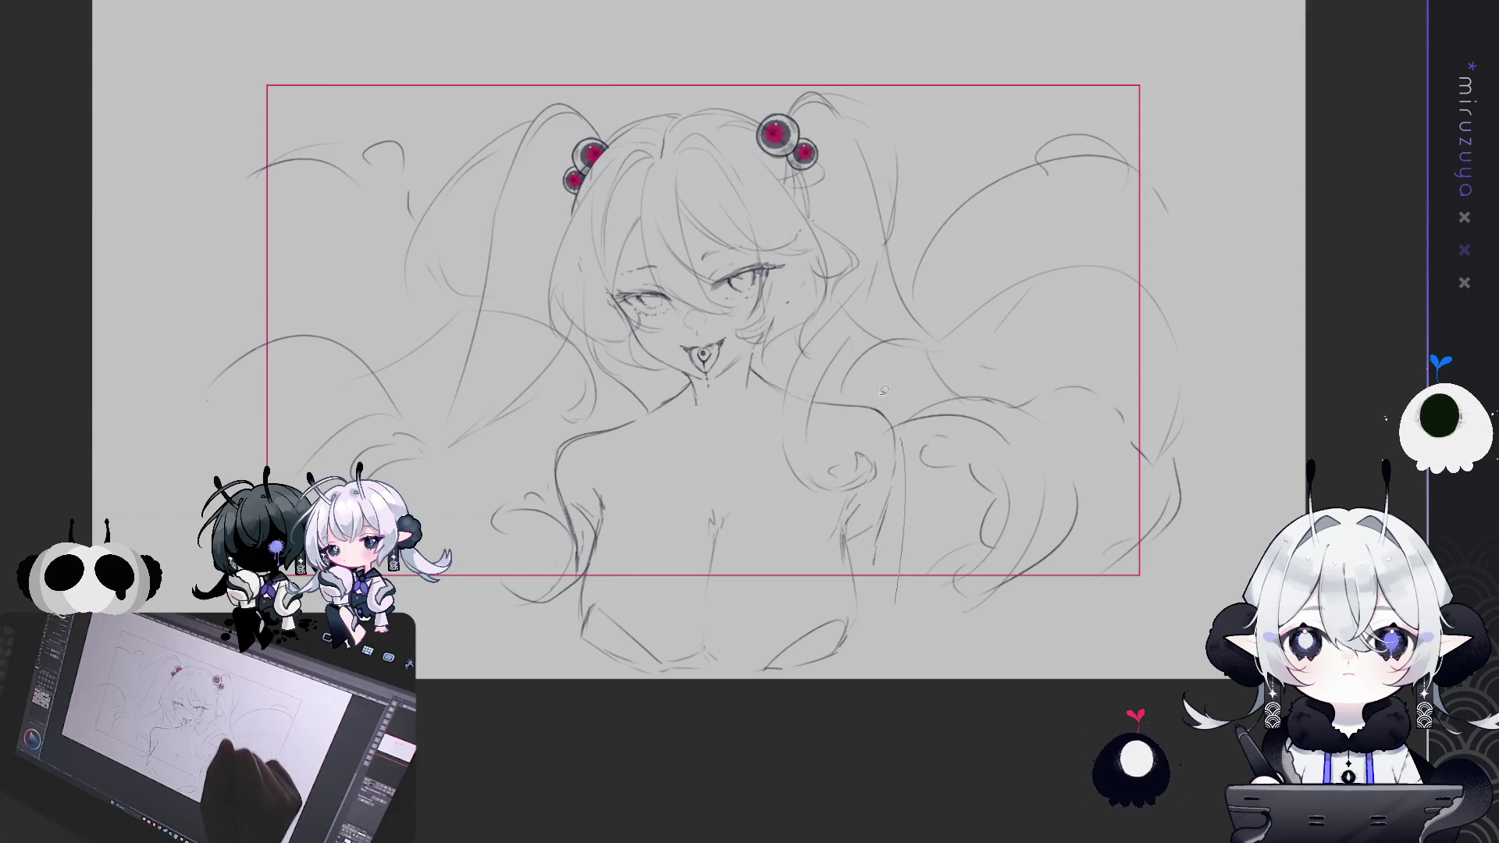
mouse_move(755, 364)
mouse_down()
mouse_move(546, 422)
mouse_move(508, 562)
mouse_move(562, 695)
mouse_move(914, 494)
mouse_move(909, 476)
mouse_up()
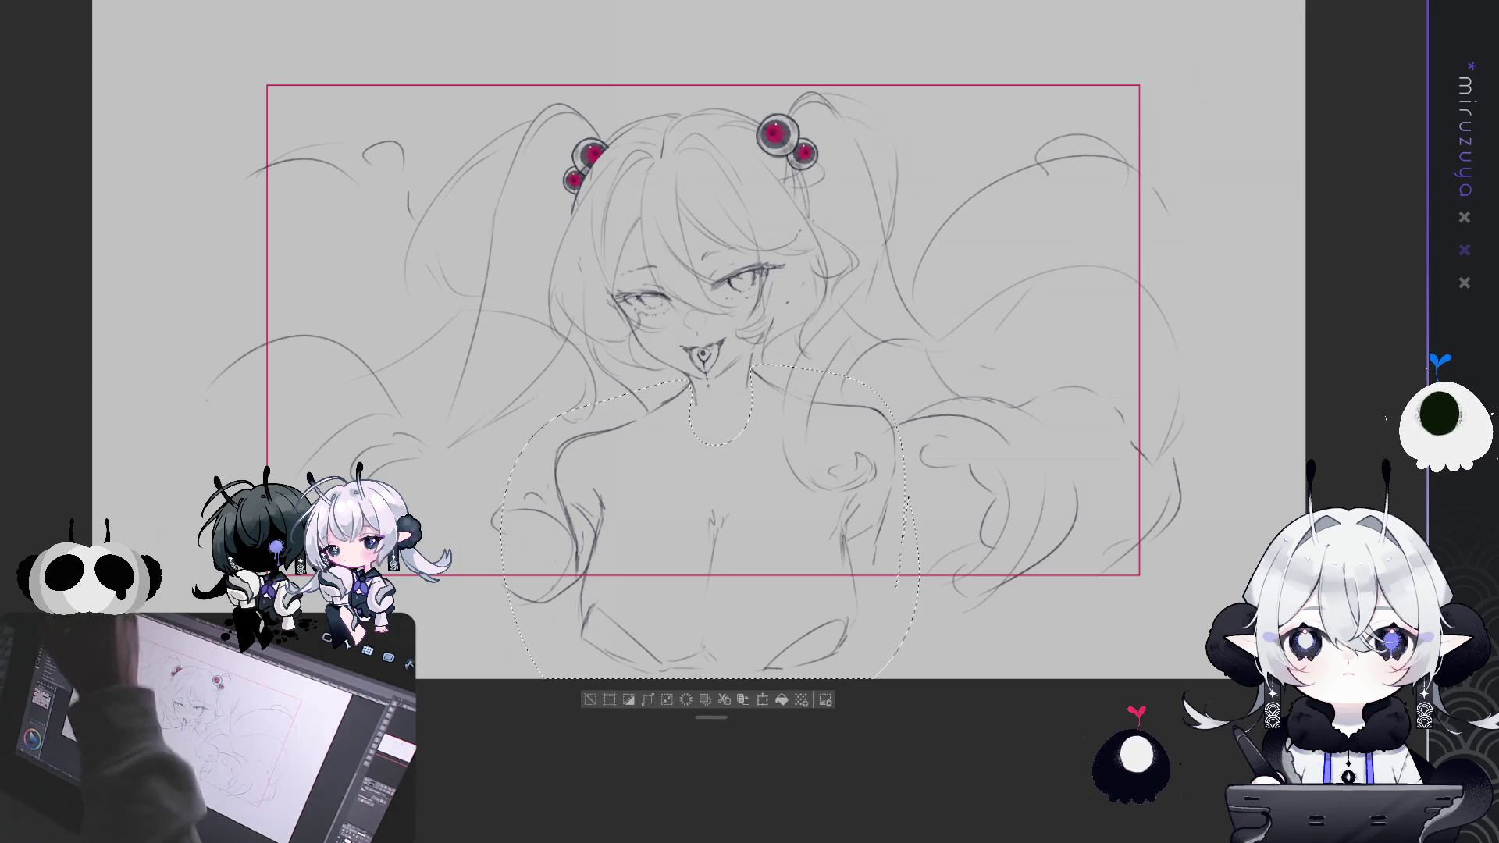
key(ctrl+t)
mouse_move(809, 478)
mouse_down()
mouse_move(834, 486)
mouse_move(853, 466)
mouse_up()
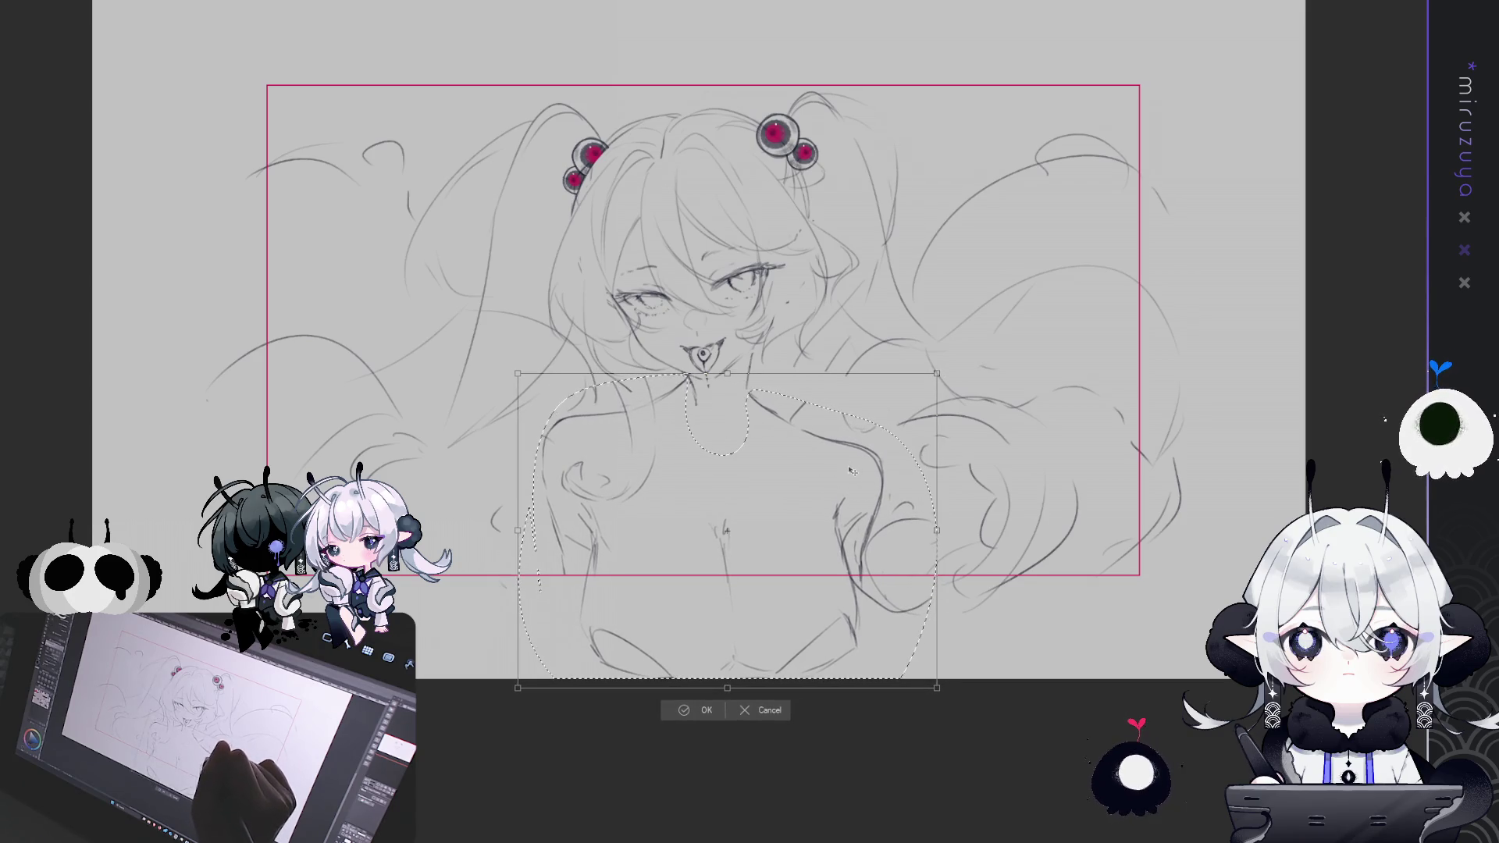
drag(854, 471, 854, 468)
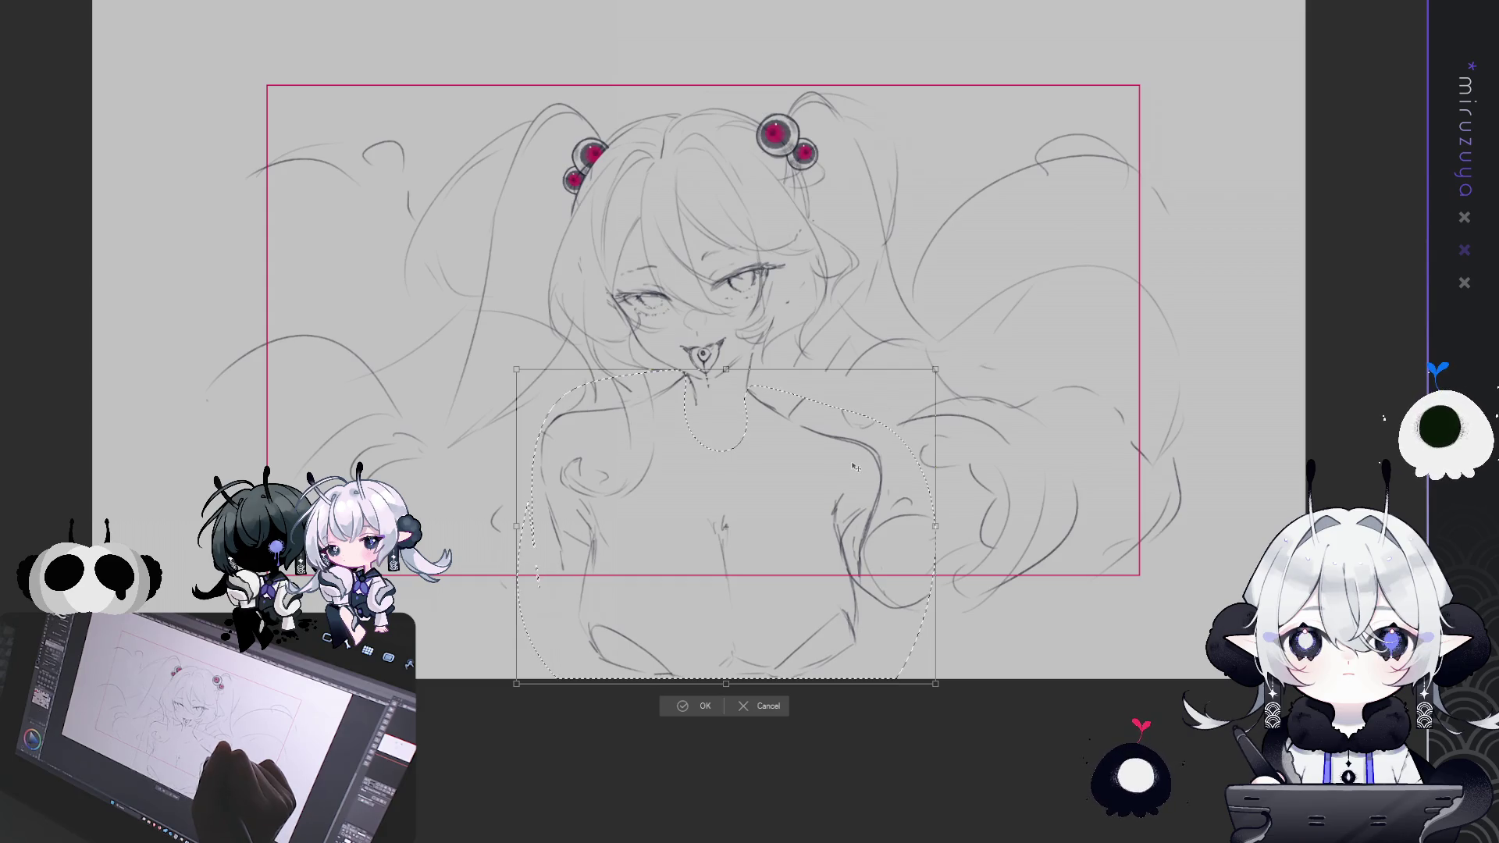
click(694, 706)
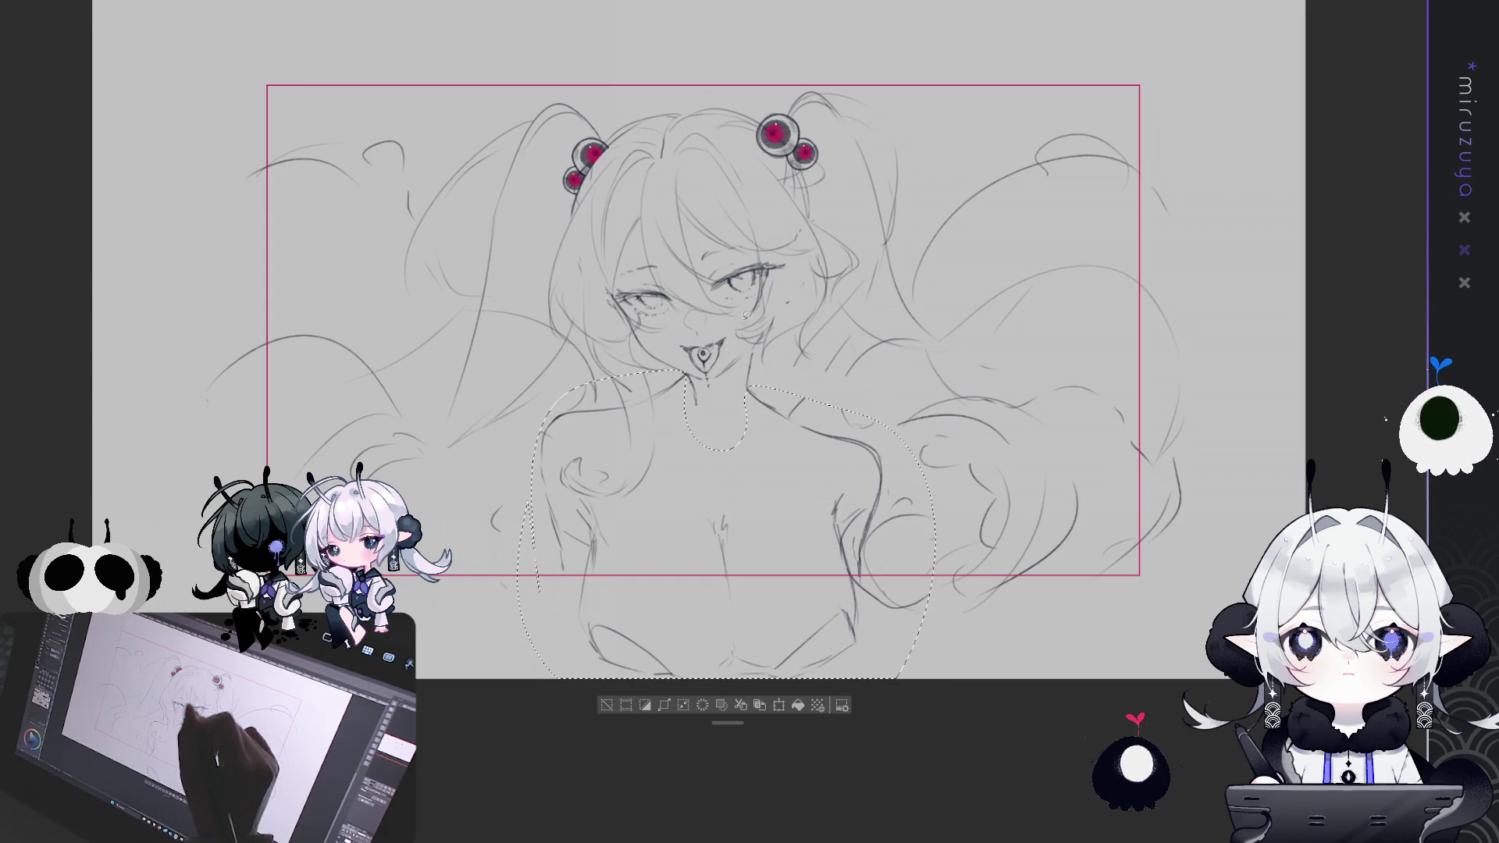
click(607, 707)
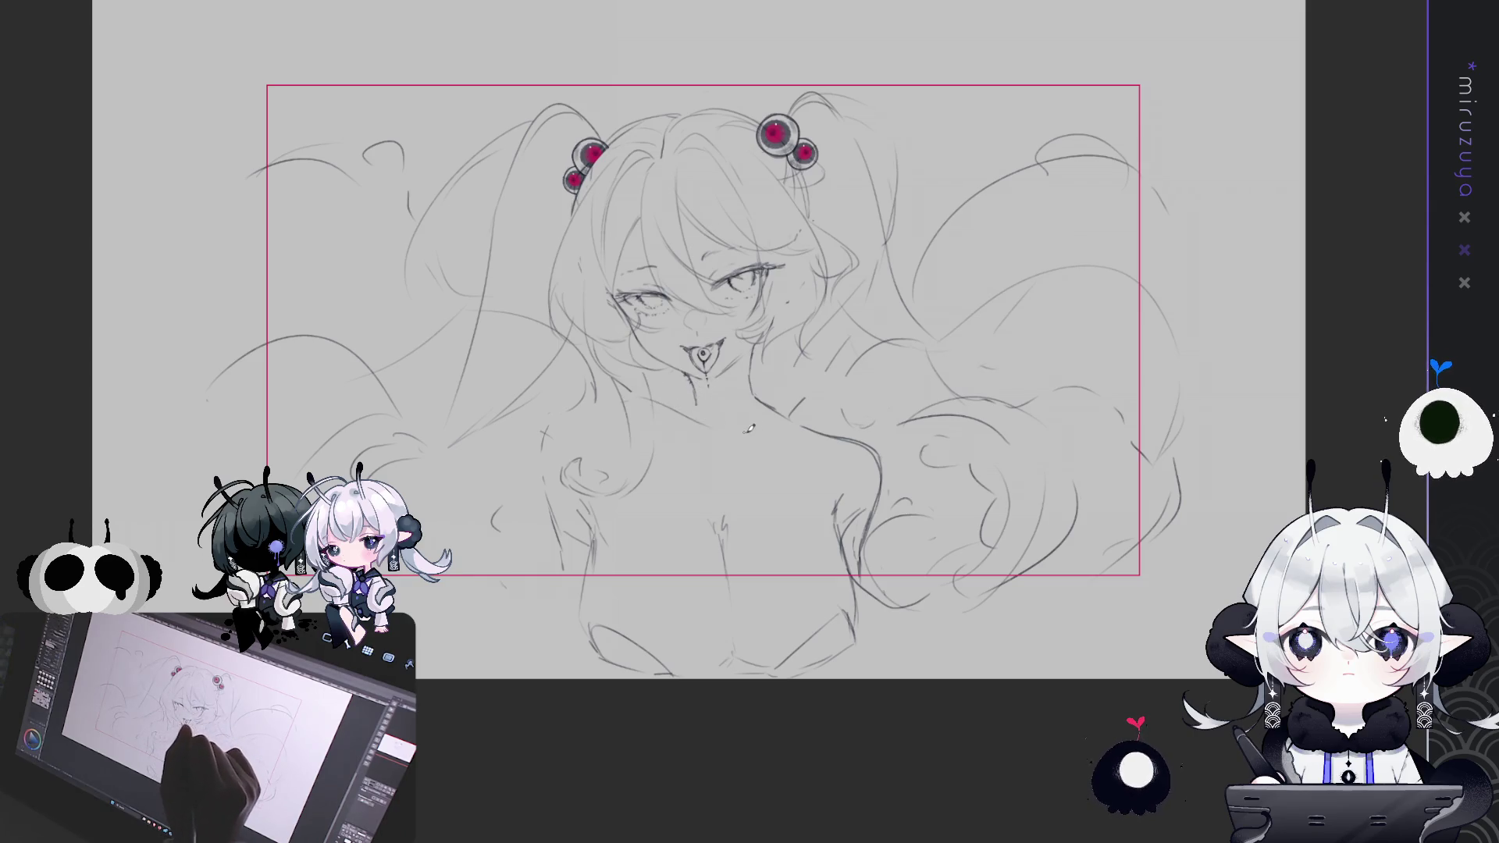
Add a short line right of the neck and refine the left shoulder curve
drag(751, 362, 762, 397)
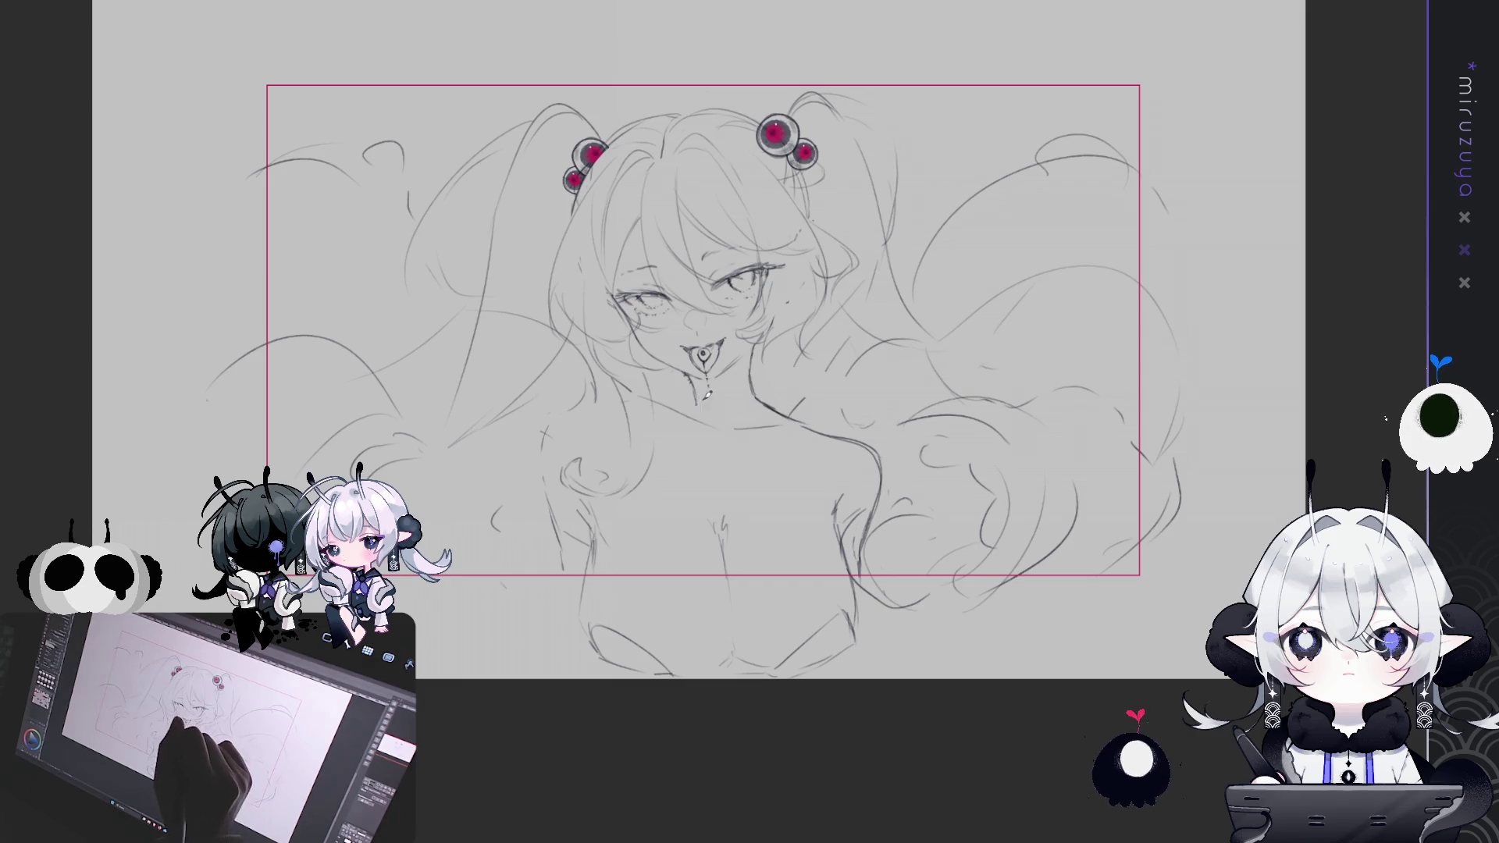
drag(620, 399, 570, 422)
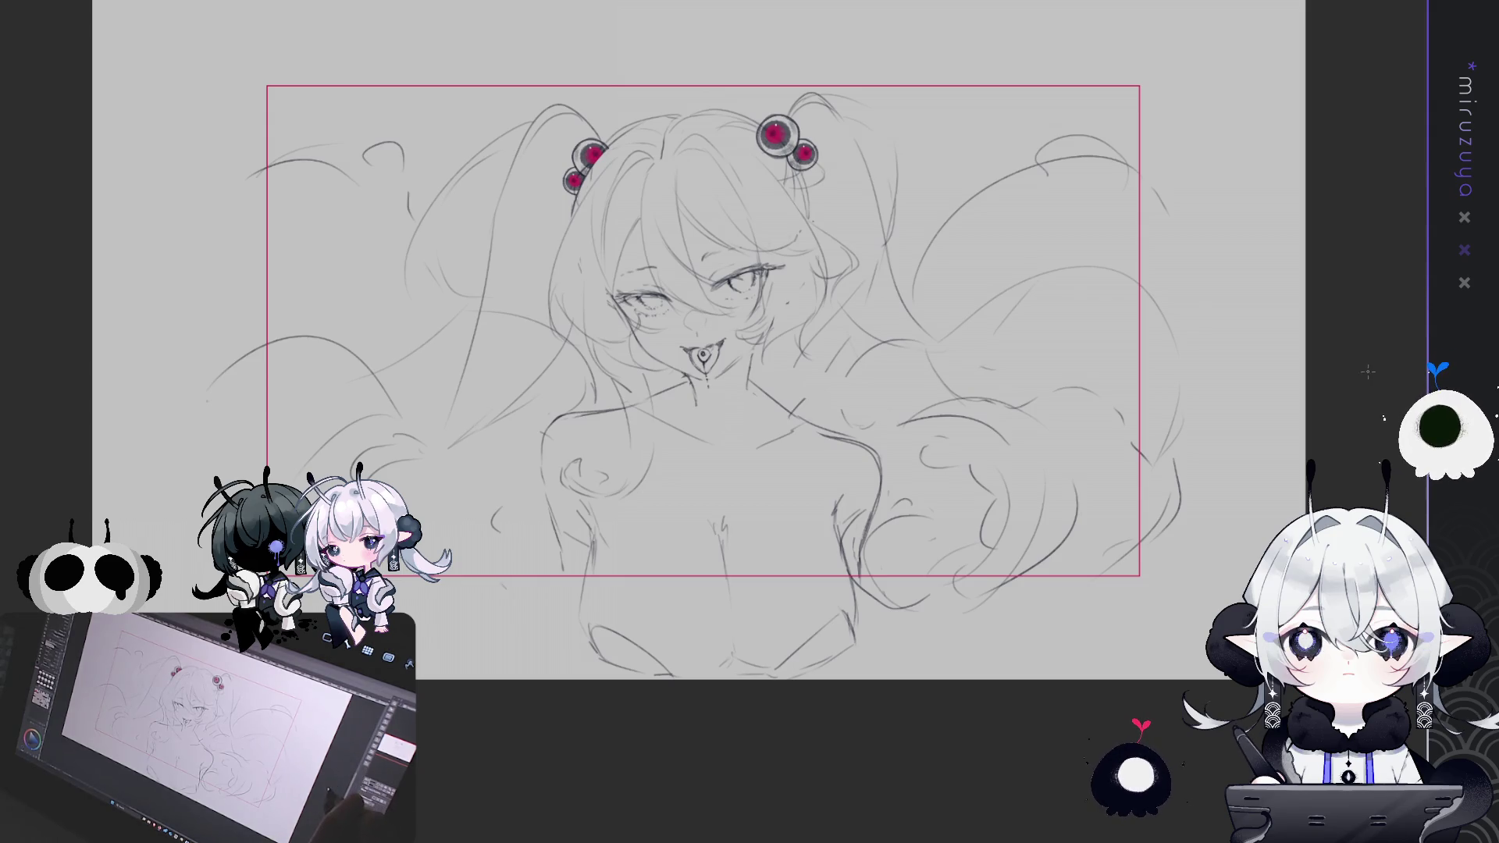
Move the whole sketch up slightly, undo the stray stroke by the right hair, and mark beside the neck
drag(1029, 550, 1007, 593)
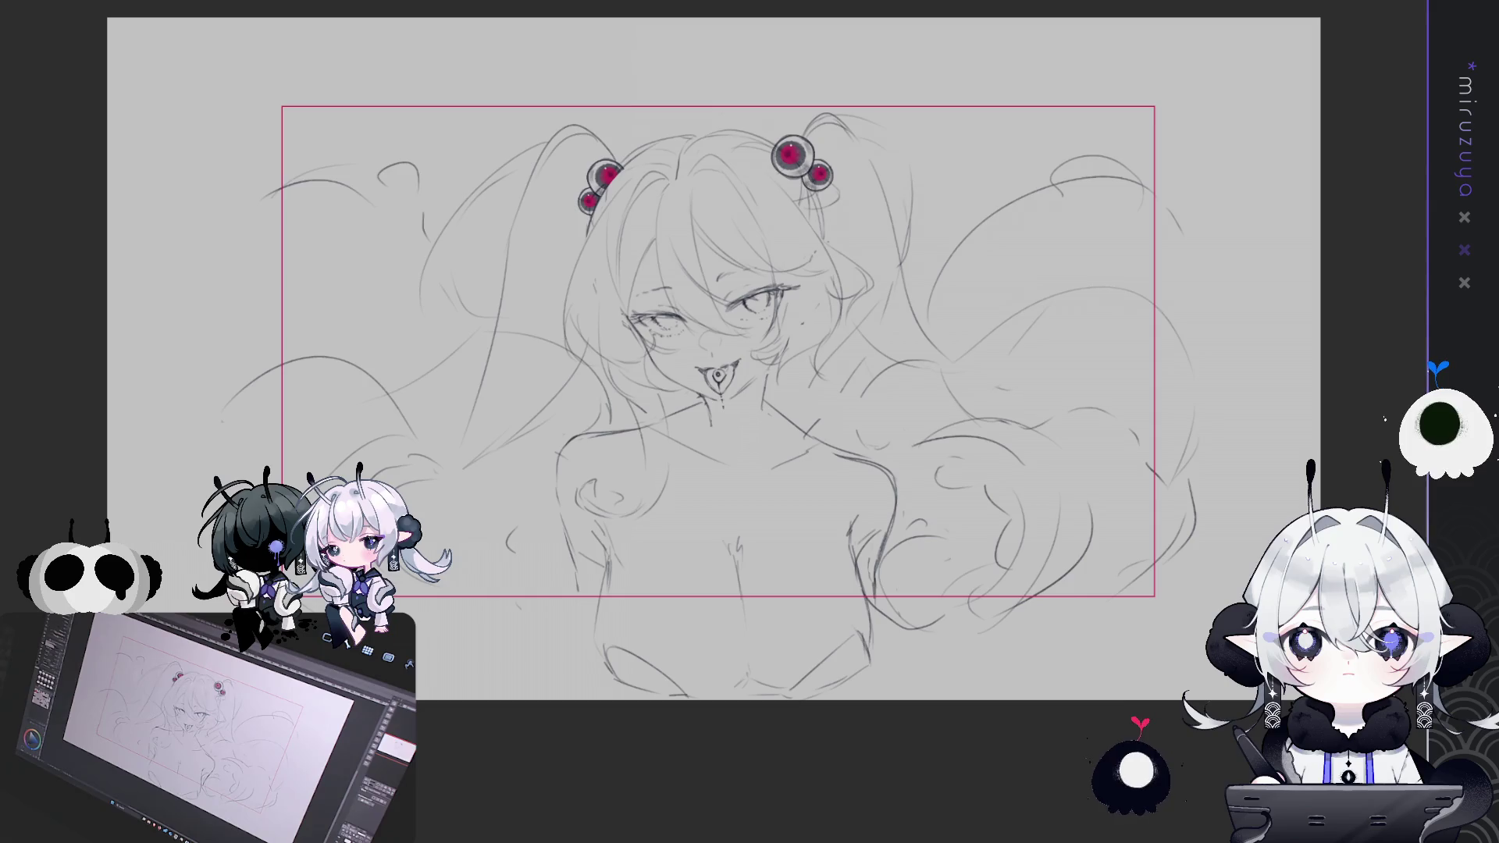
drag(1008, 418, 1011, 399)
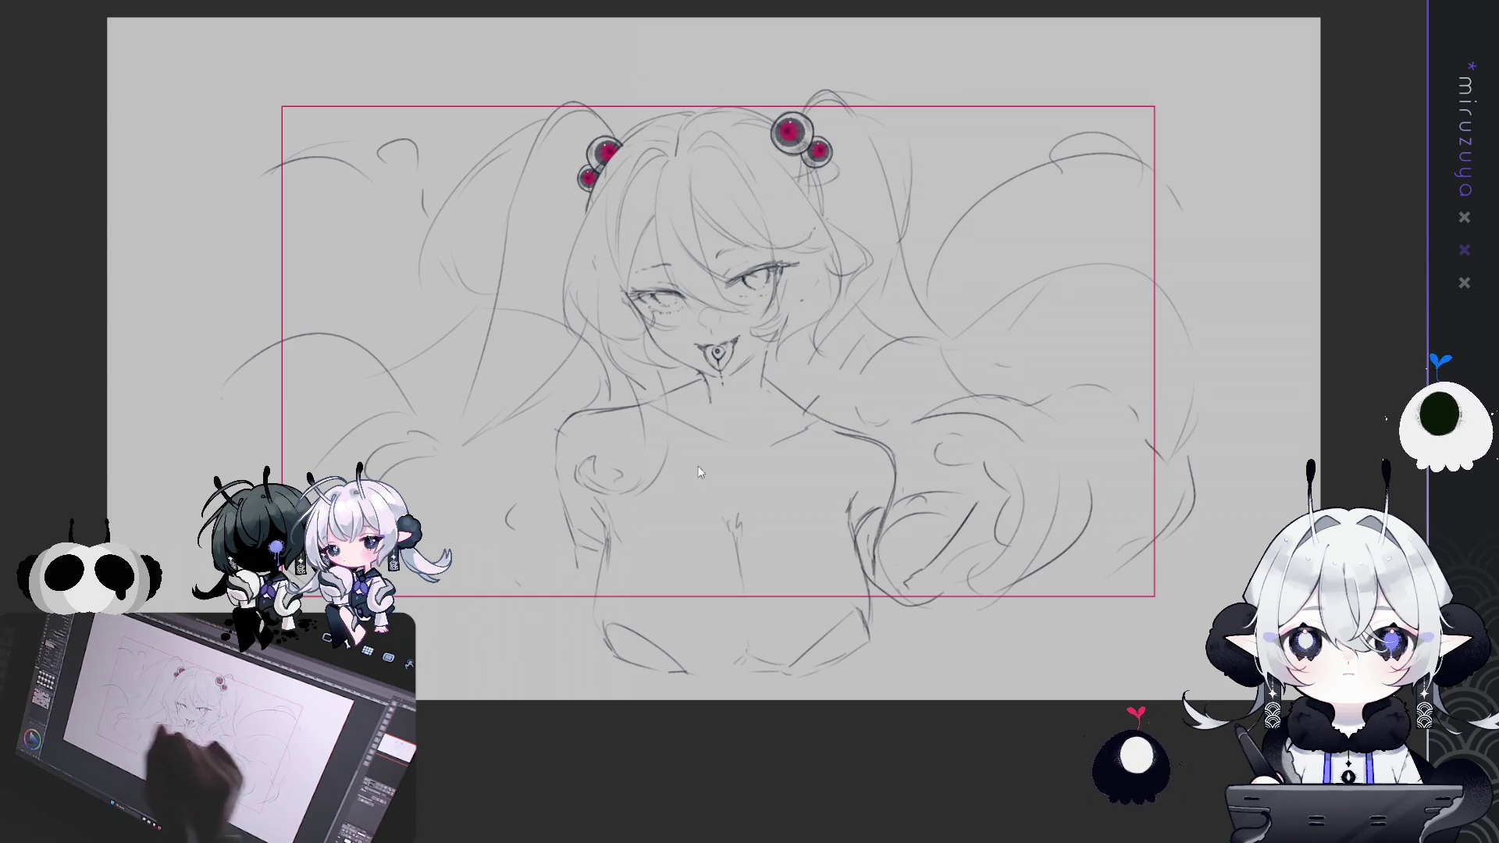
key(ctrl+z)
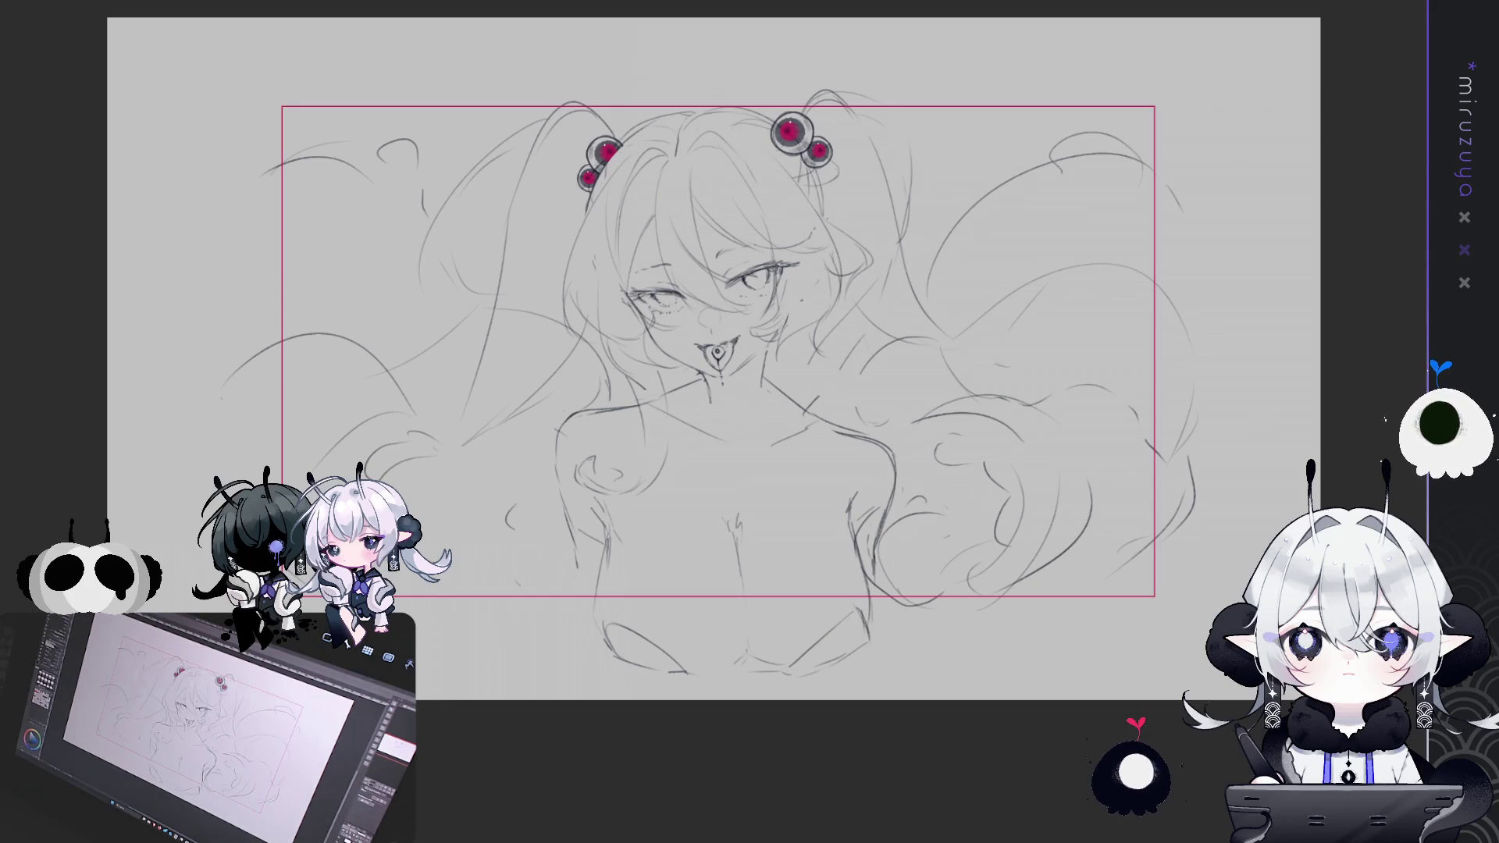
drag(768, 357, 770, 367)
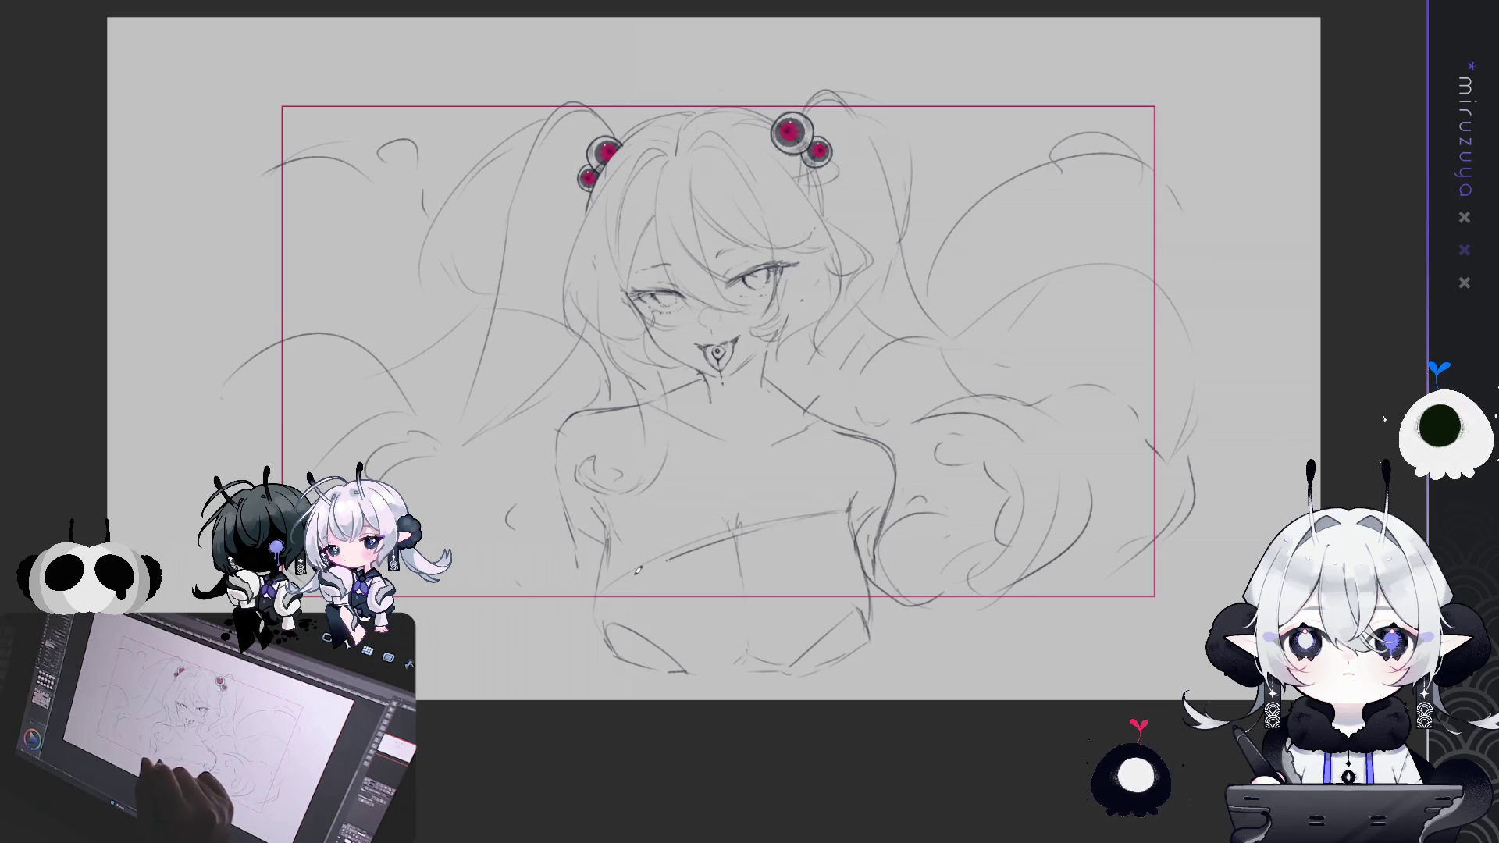
Draw and darken the bodice band's top edge and crossing line, touching up both ends
drag(607, 590, 834, 515)
drag(734, 531, 856, 515)
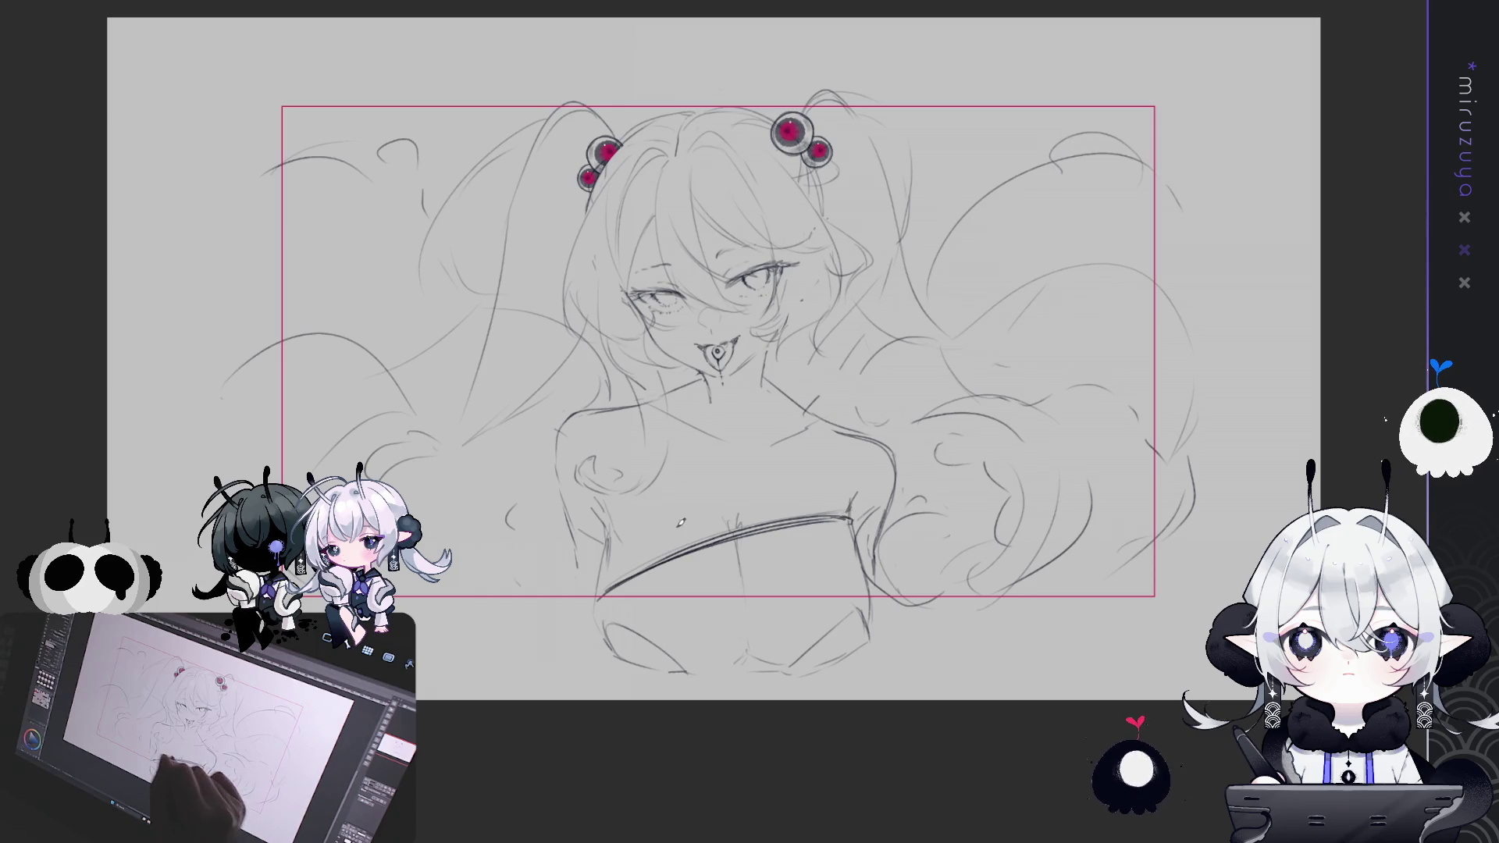
drag(619, 538, 761, 517)
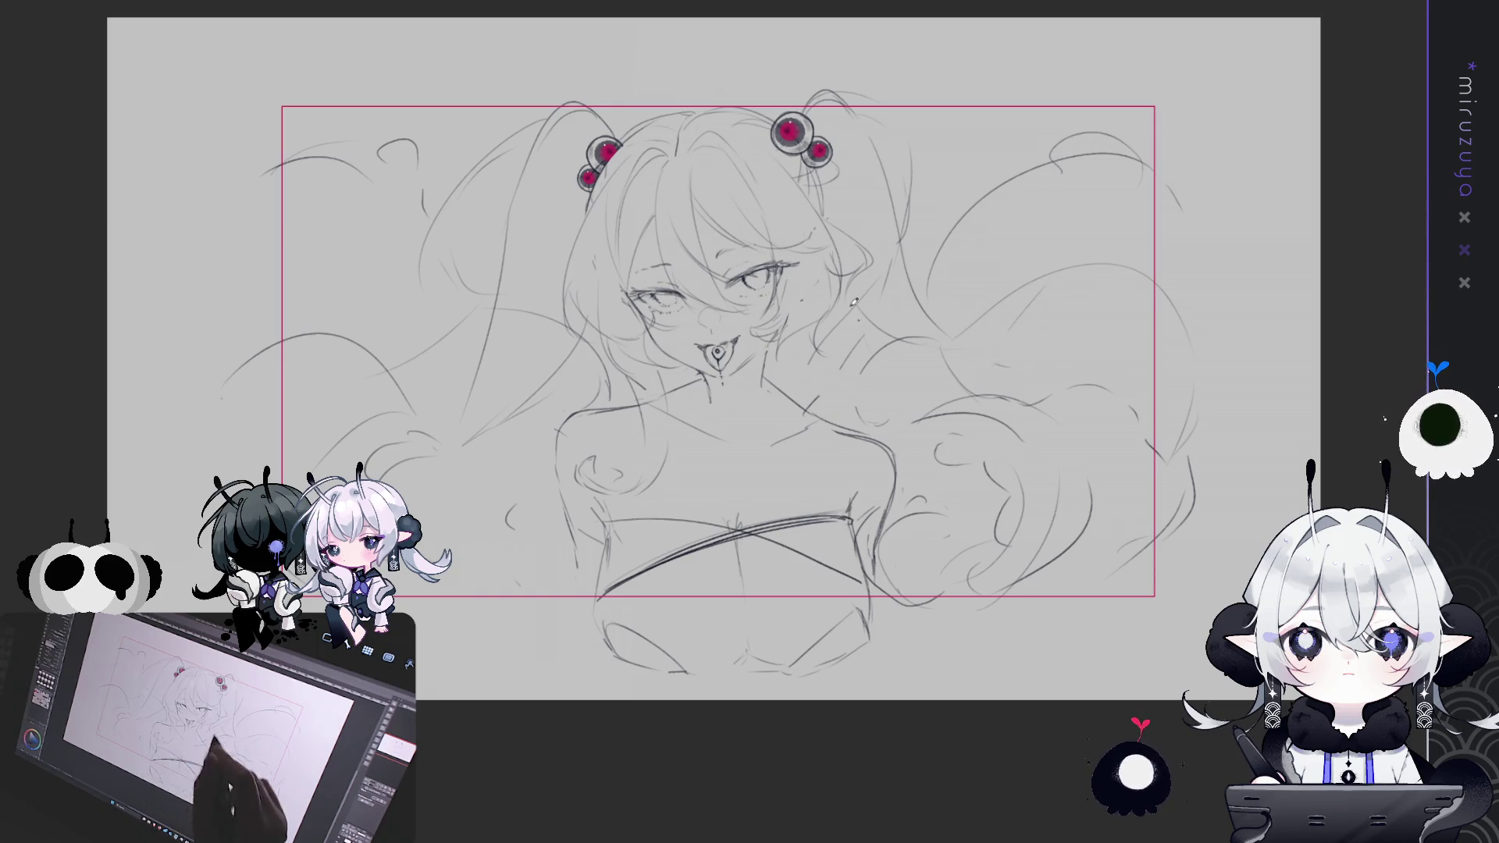
mouse_move(609, 533)
mouse_down()
mouse_move(711, 524)
mouse_move(872, 571)
mouse_up()
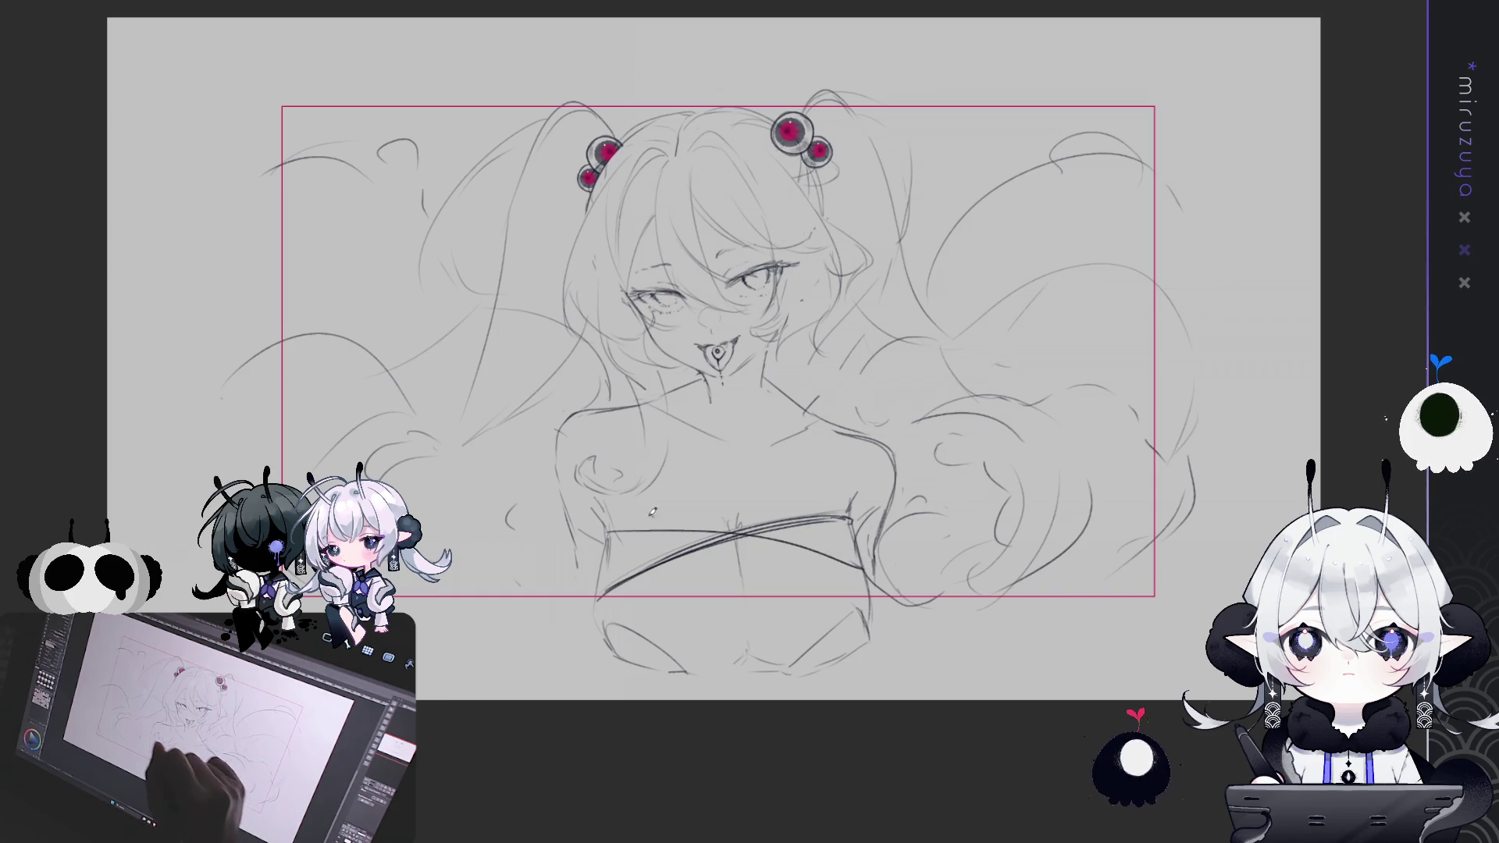
drag(609, 538, 616, 518)
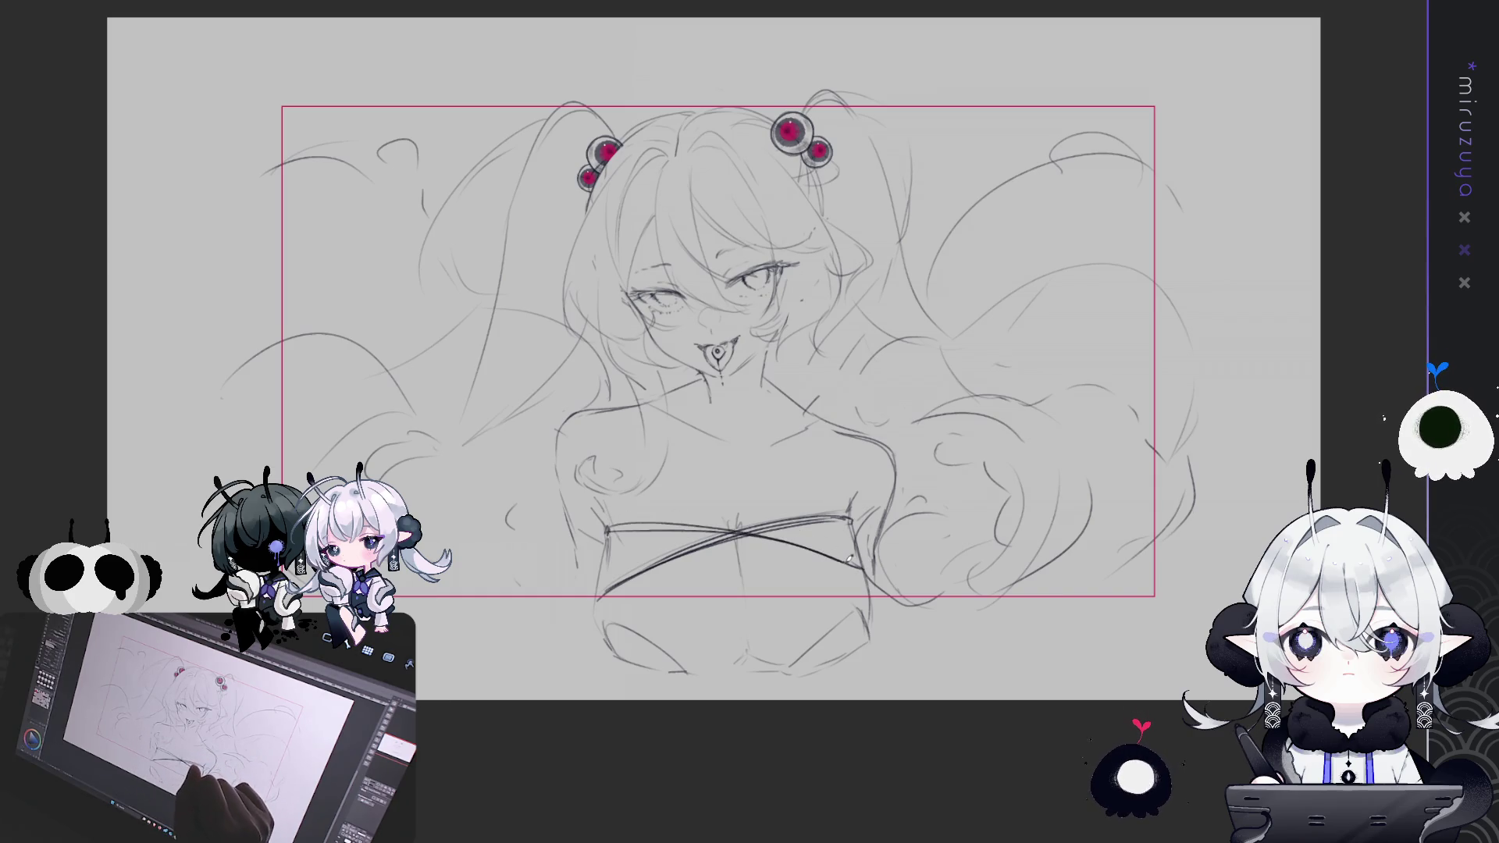
drag(849, 559, 867, 571)
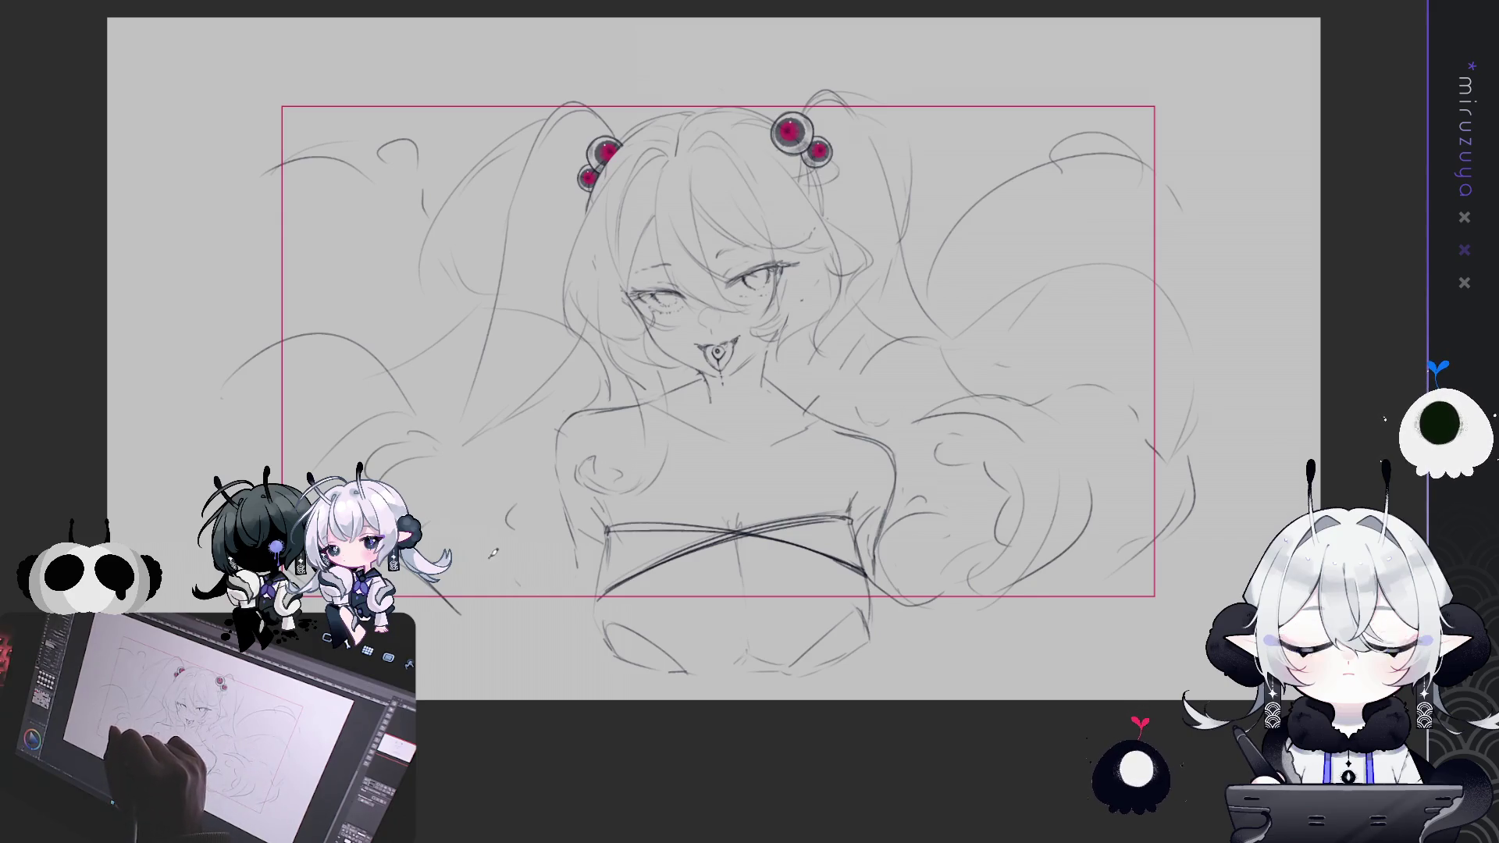
Add short strokes left of the chest and near the sketched hand
mouse_move(455, 538)
mouse_down()
mouse_move(488, 503)
mouse_move(512, 563)
mouse_up()
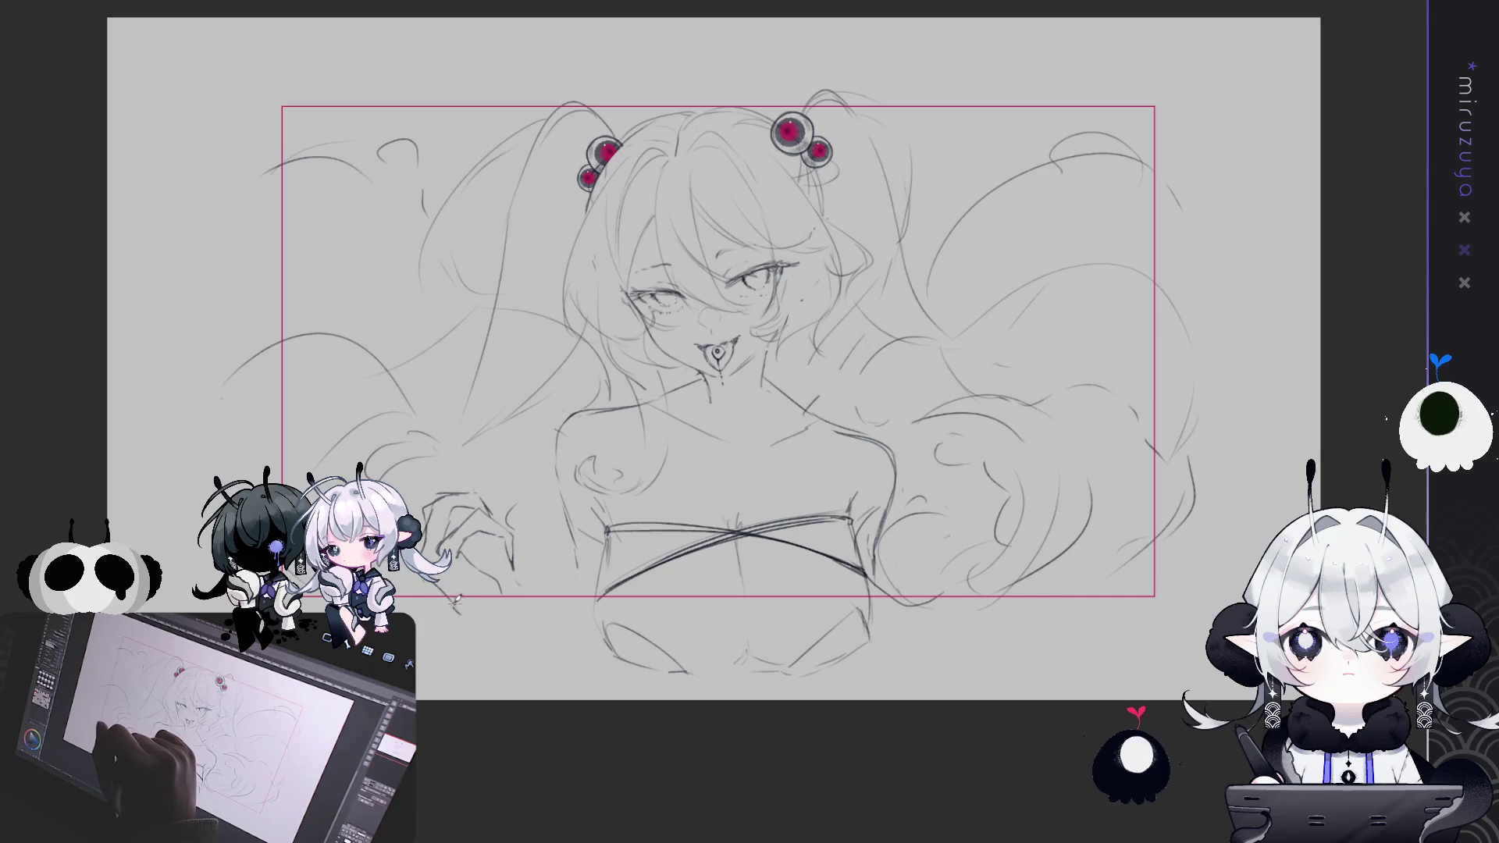
mouse_move(434, 582)
mouse_down()
mouse_move(464, 618)
mouse_move(482, 610)
mouse_up()
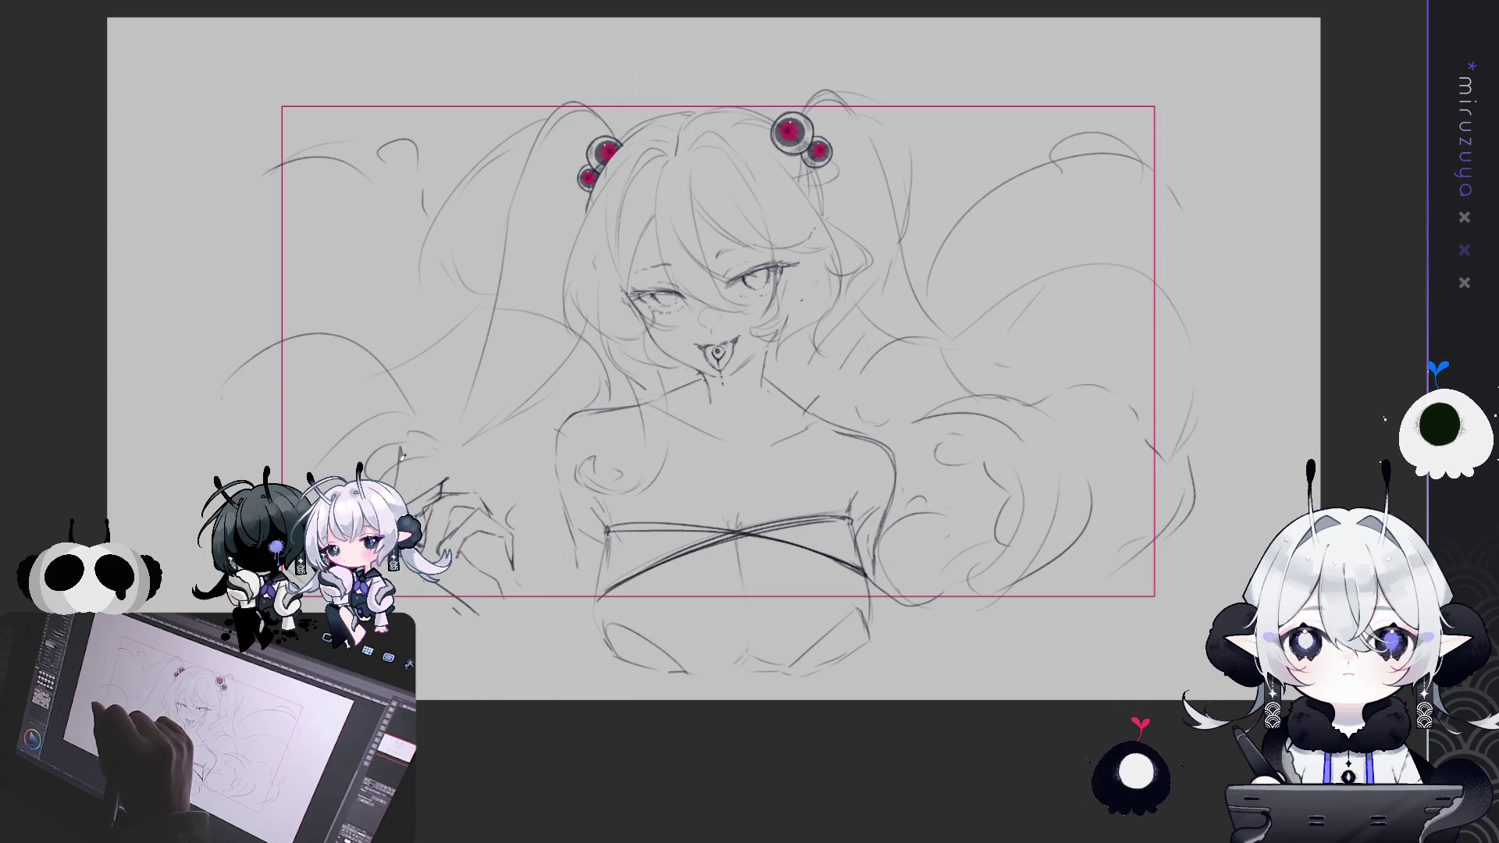
mouse_move(510, 393)
mouse_down()
mouse_move(470, 409)
mouse_move(419, 401)
mouse_up()
key(ctrl+t)
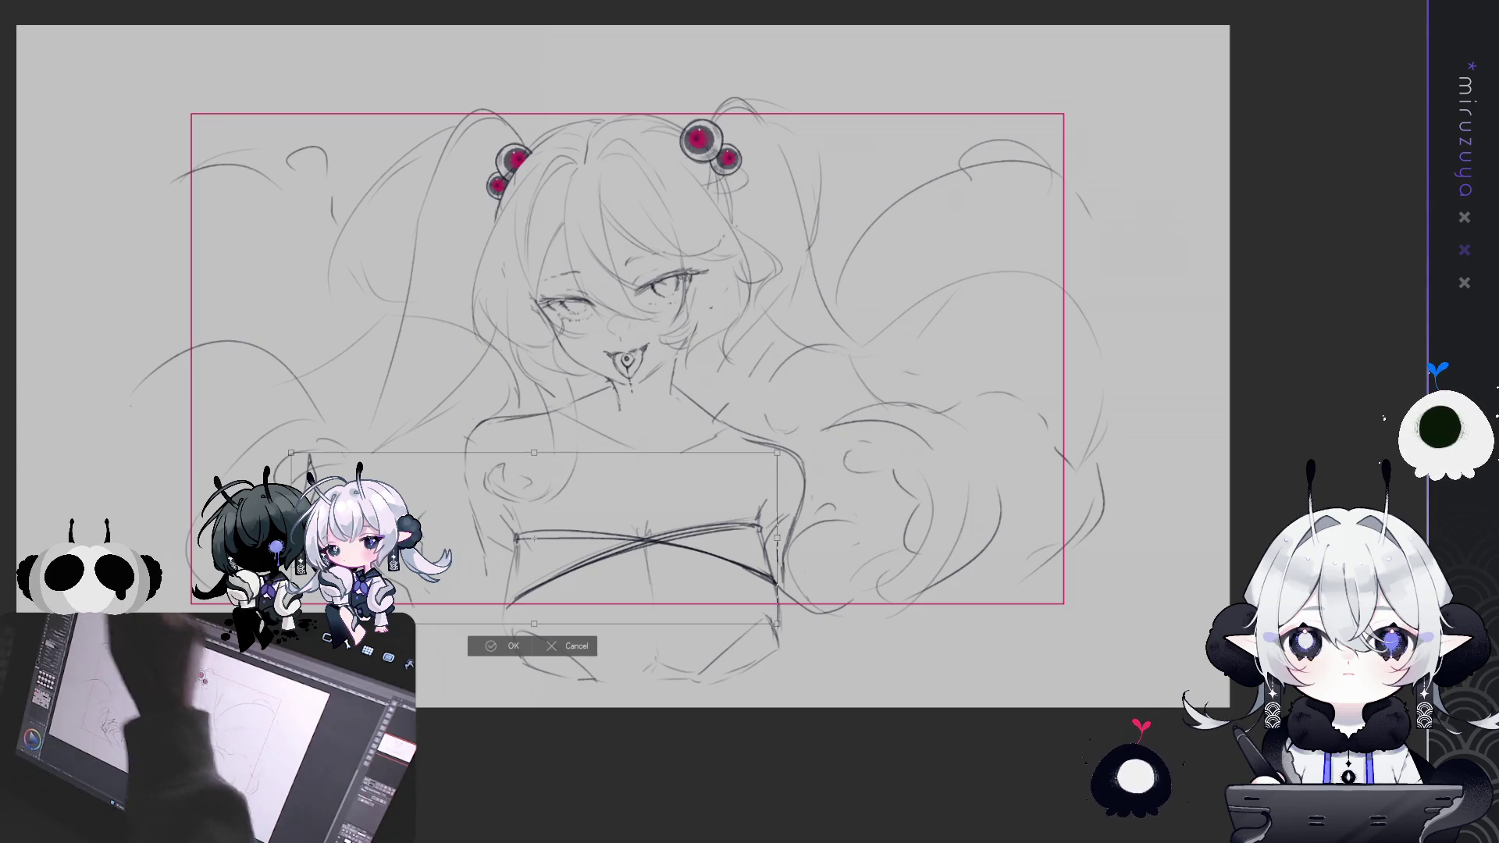
click(572, 646)
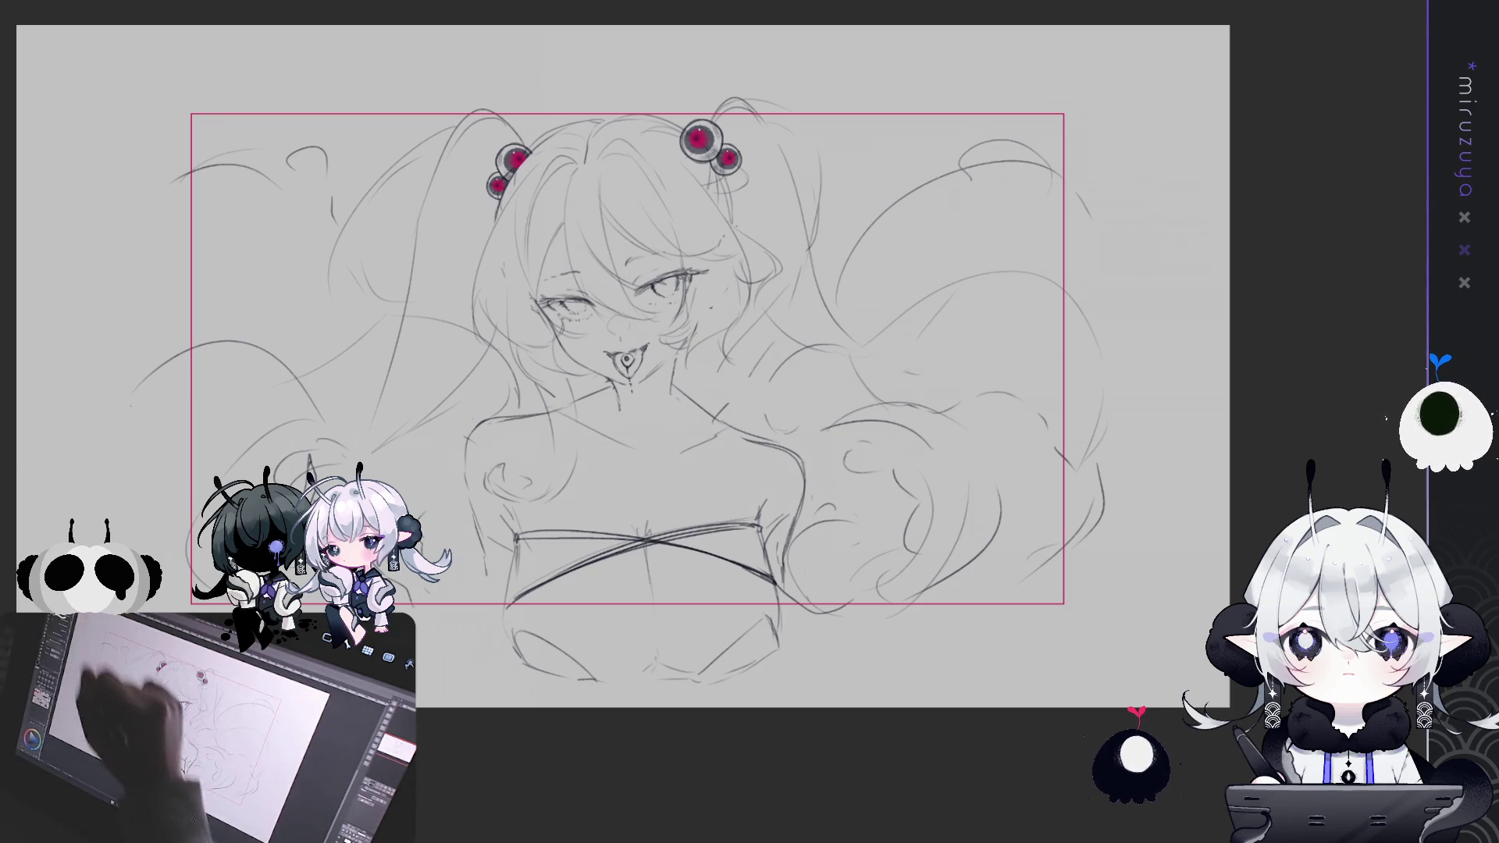
Lasso the lower-left hand strokes and rotate them slightly counter-clockwise
drag(340, 410, 421, 632)
key(ctrl+t)
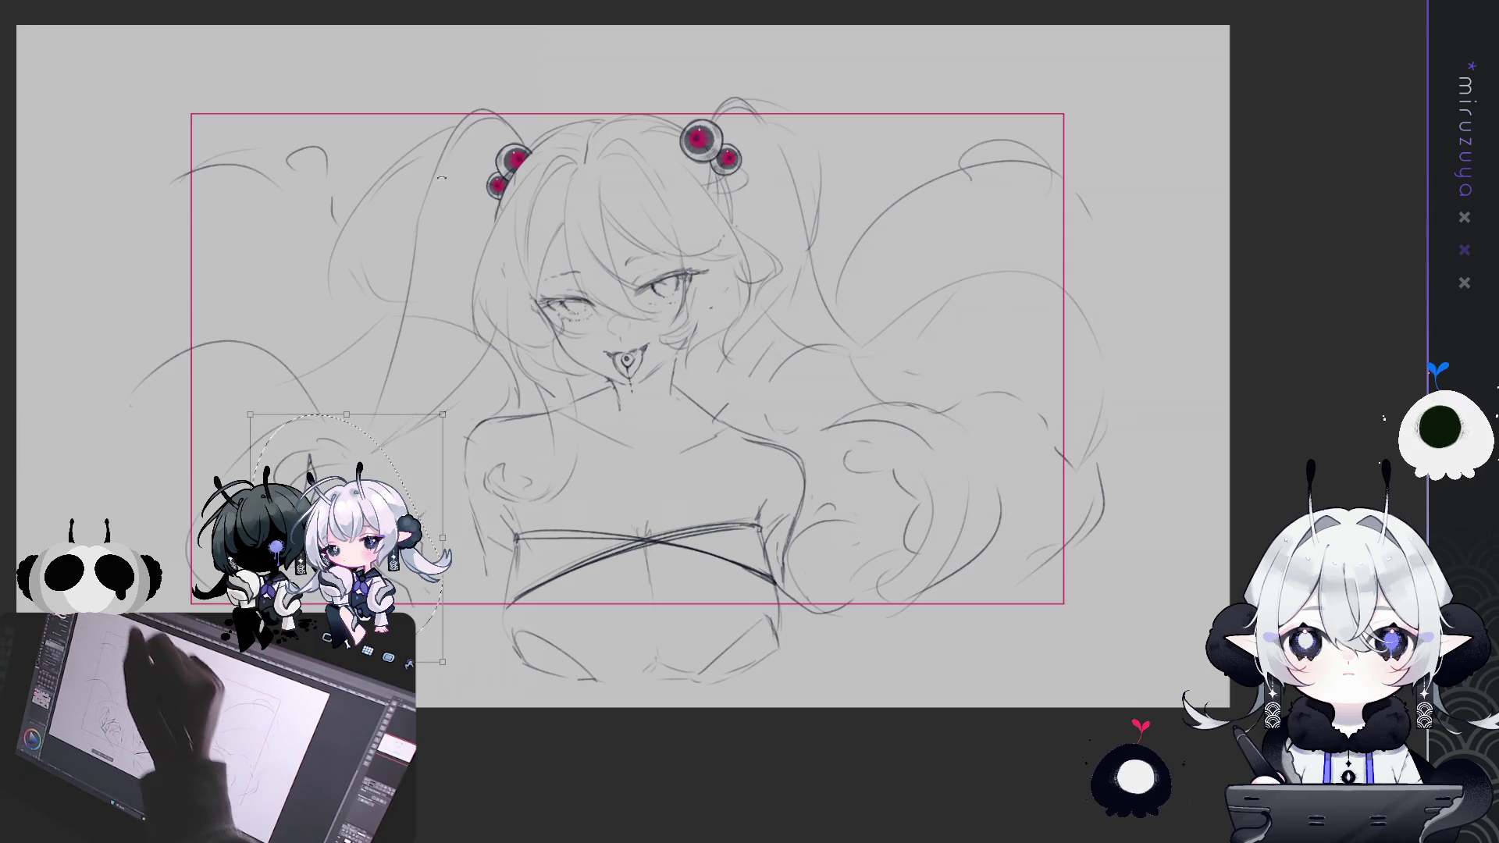
drag(443, 410, 406, 461)
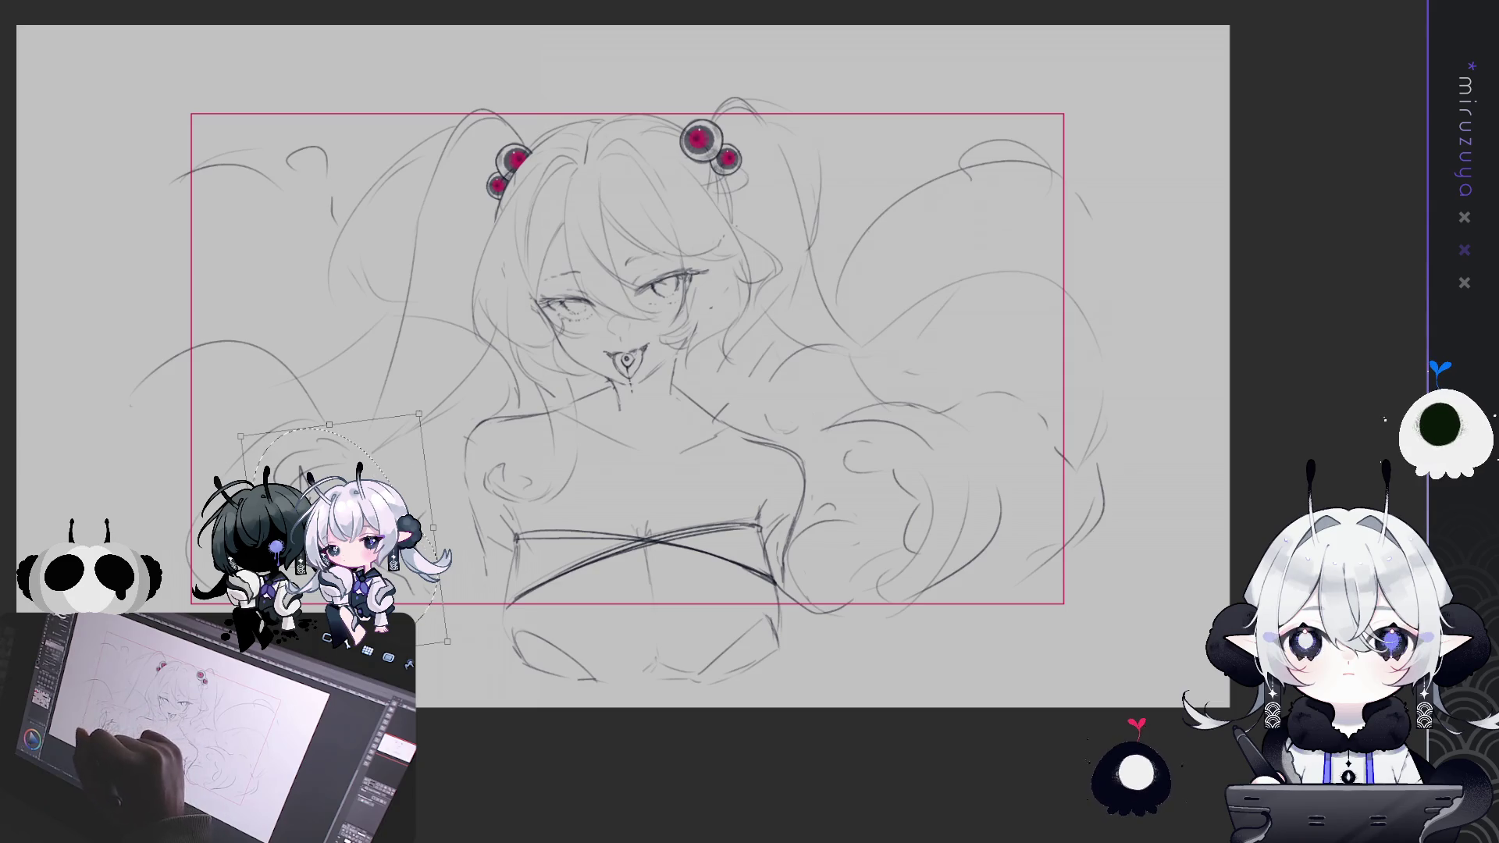
key(Return)
key(ctrl+d)
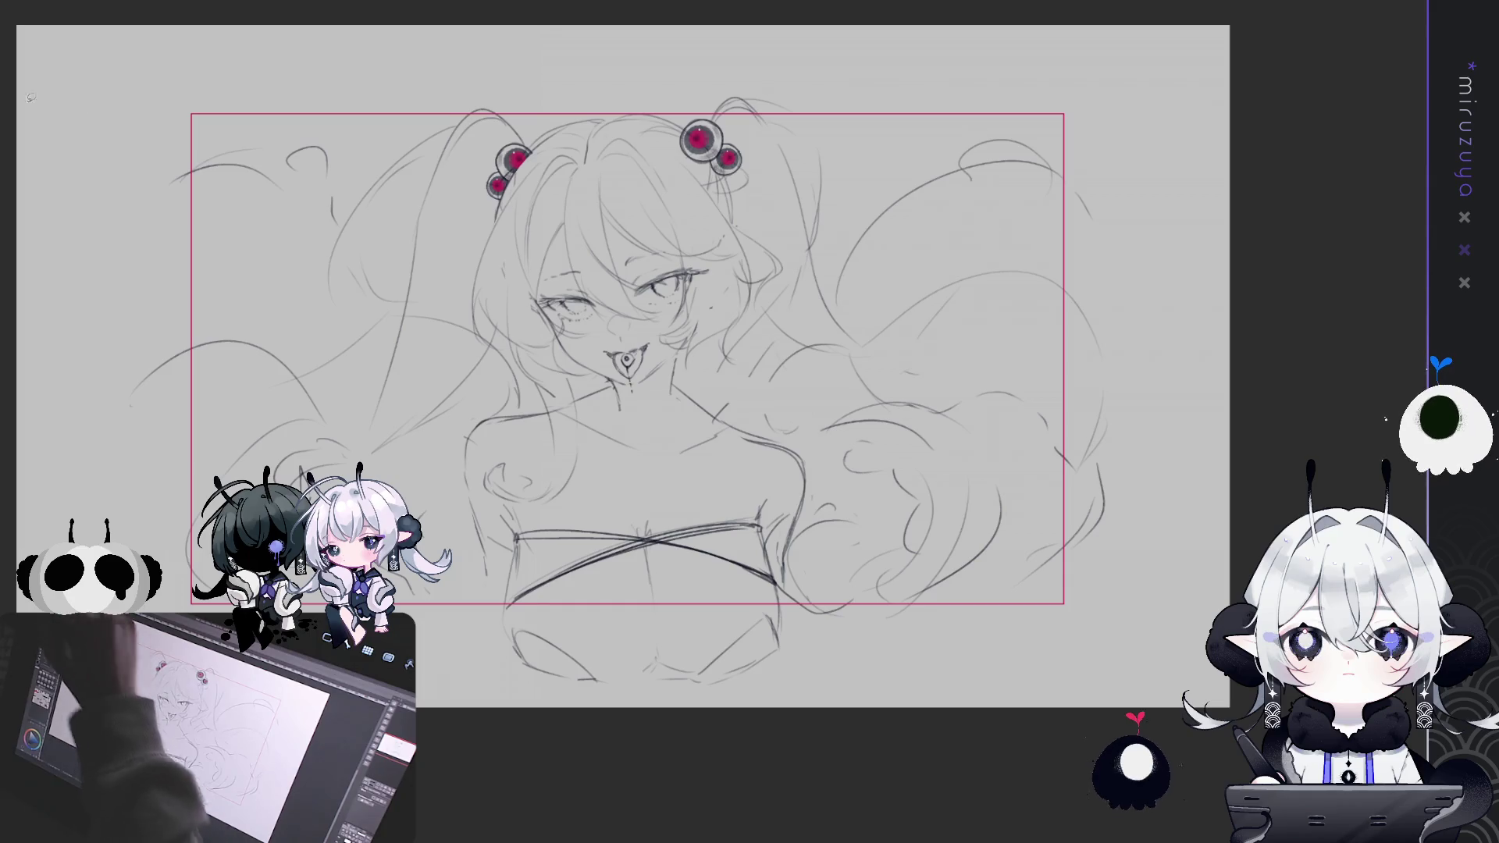
Reselect the hand strokes, end the transform unchanged, and undo the crossed bodice band strokes
mouse_move(249, 477)
mouse_down()
mouse_move(429, 469)
mouse_move(425, 642)
mouse_up()
key(ctrl+t)
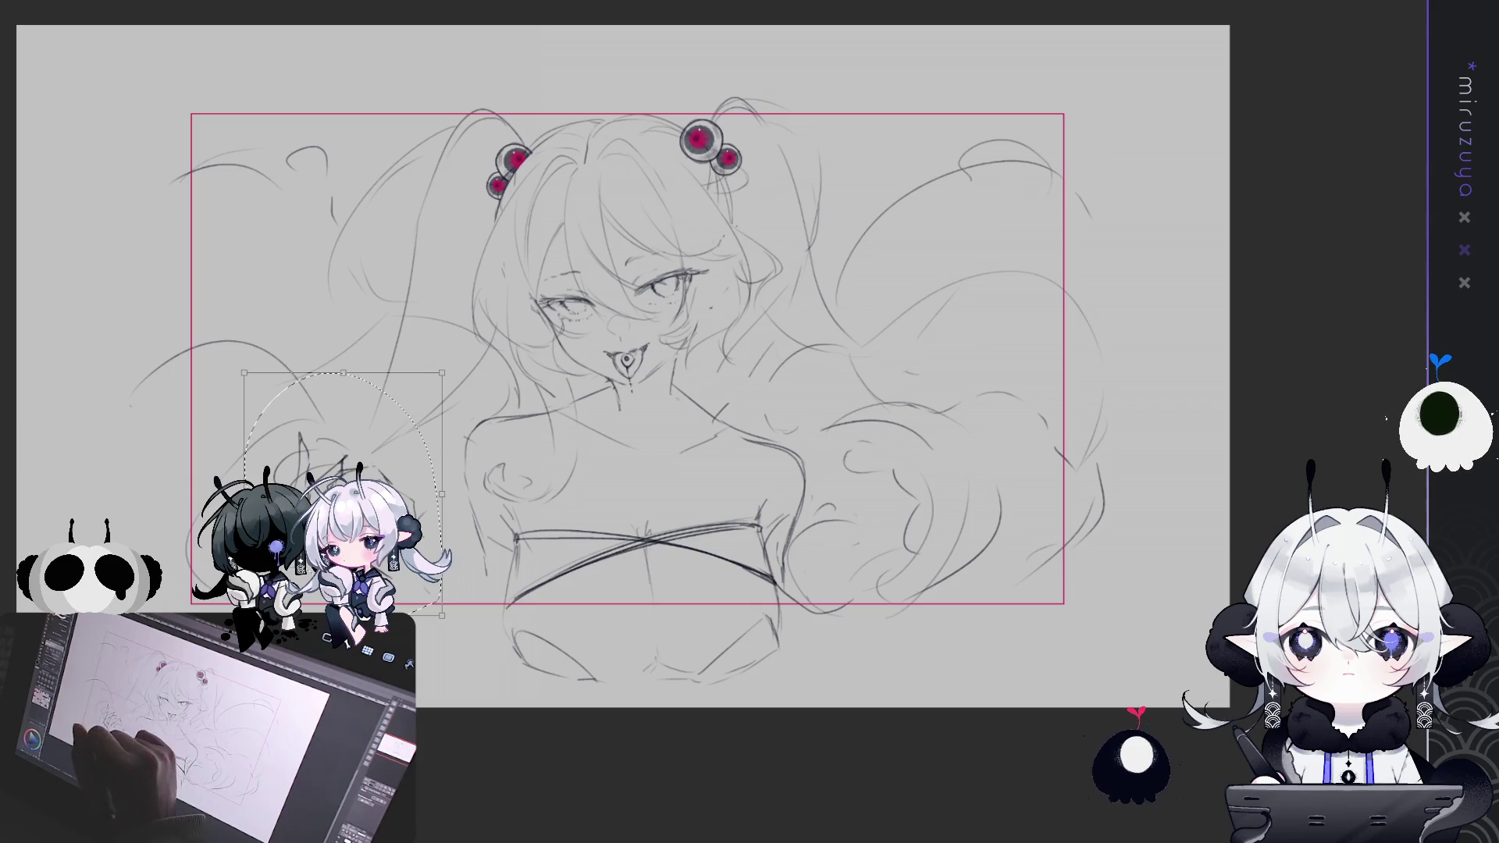
key(Return)
key(ctrl+d)
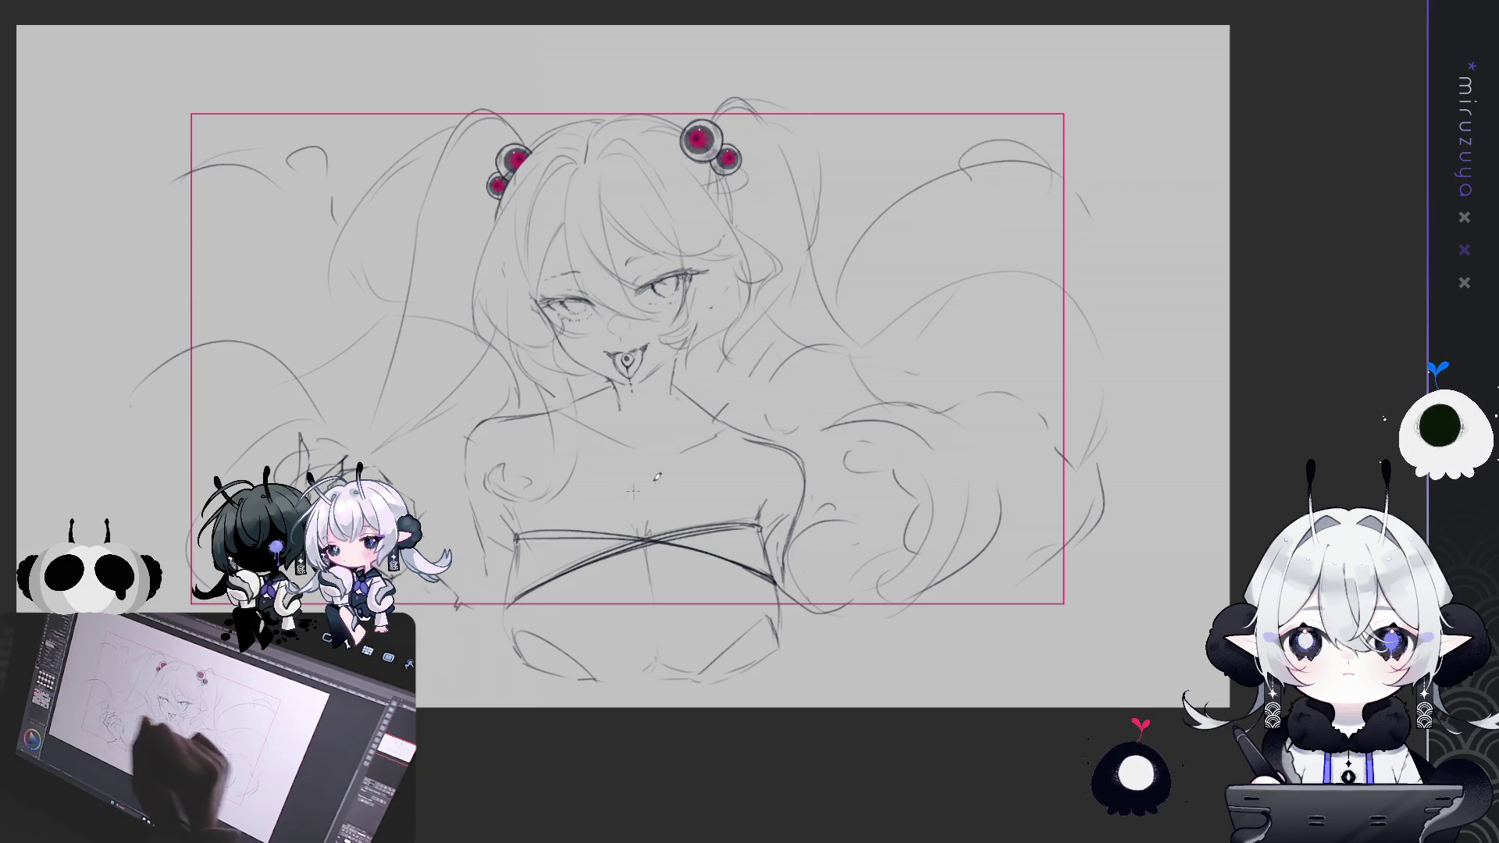
drag(662, 508, 648, 511)
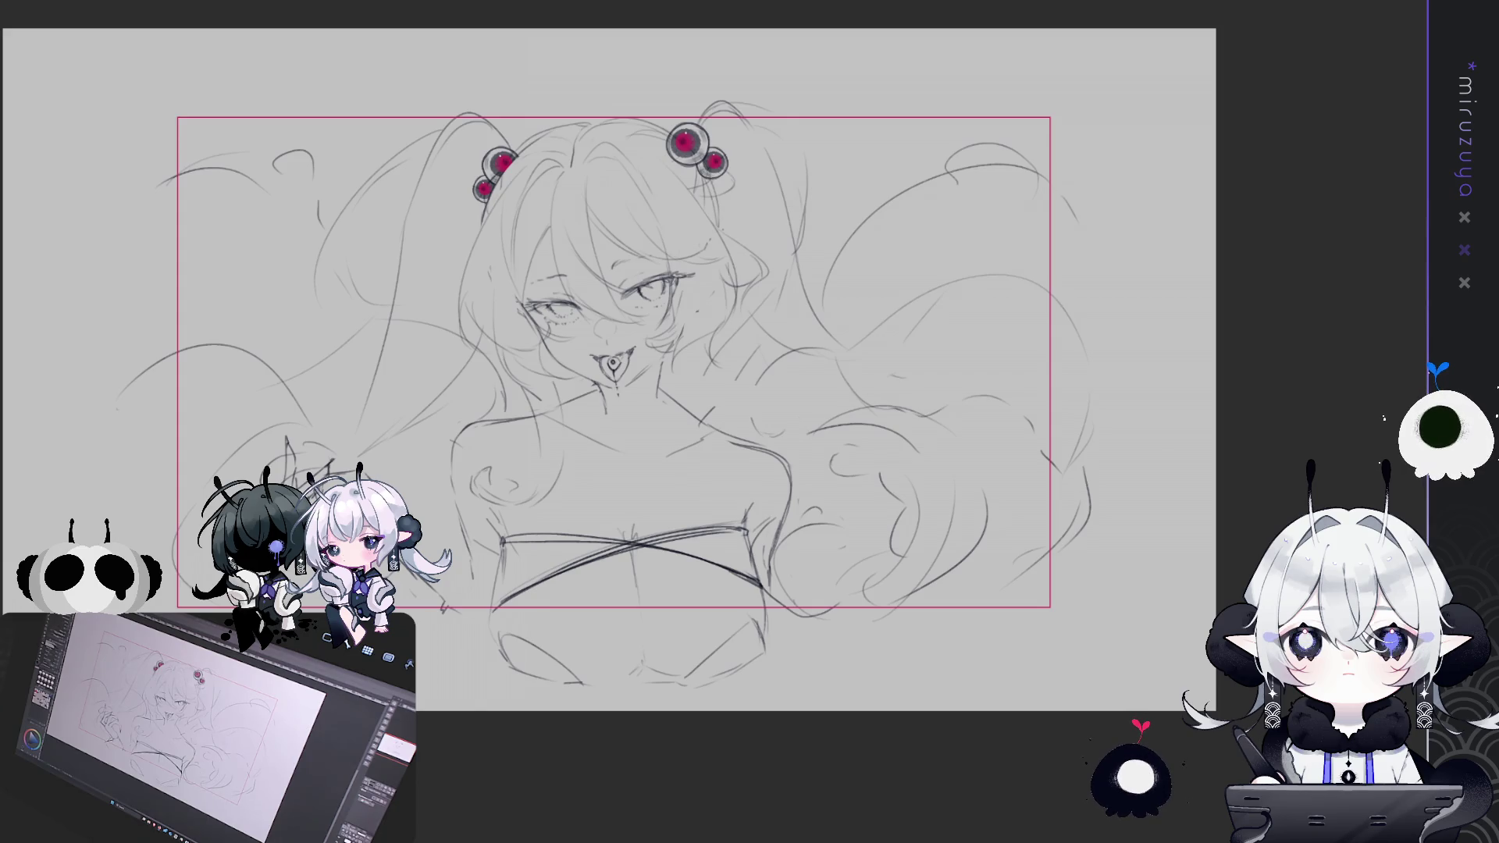
key(ctrl+z)
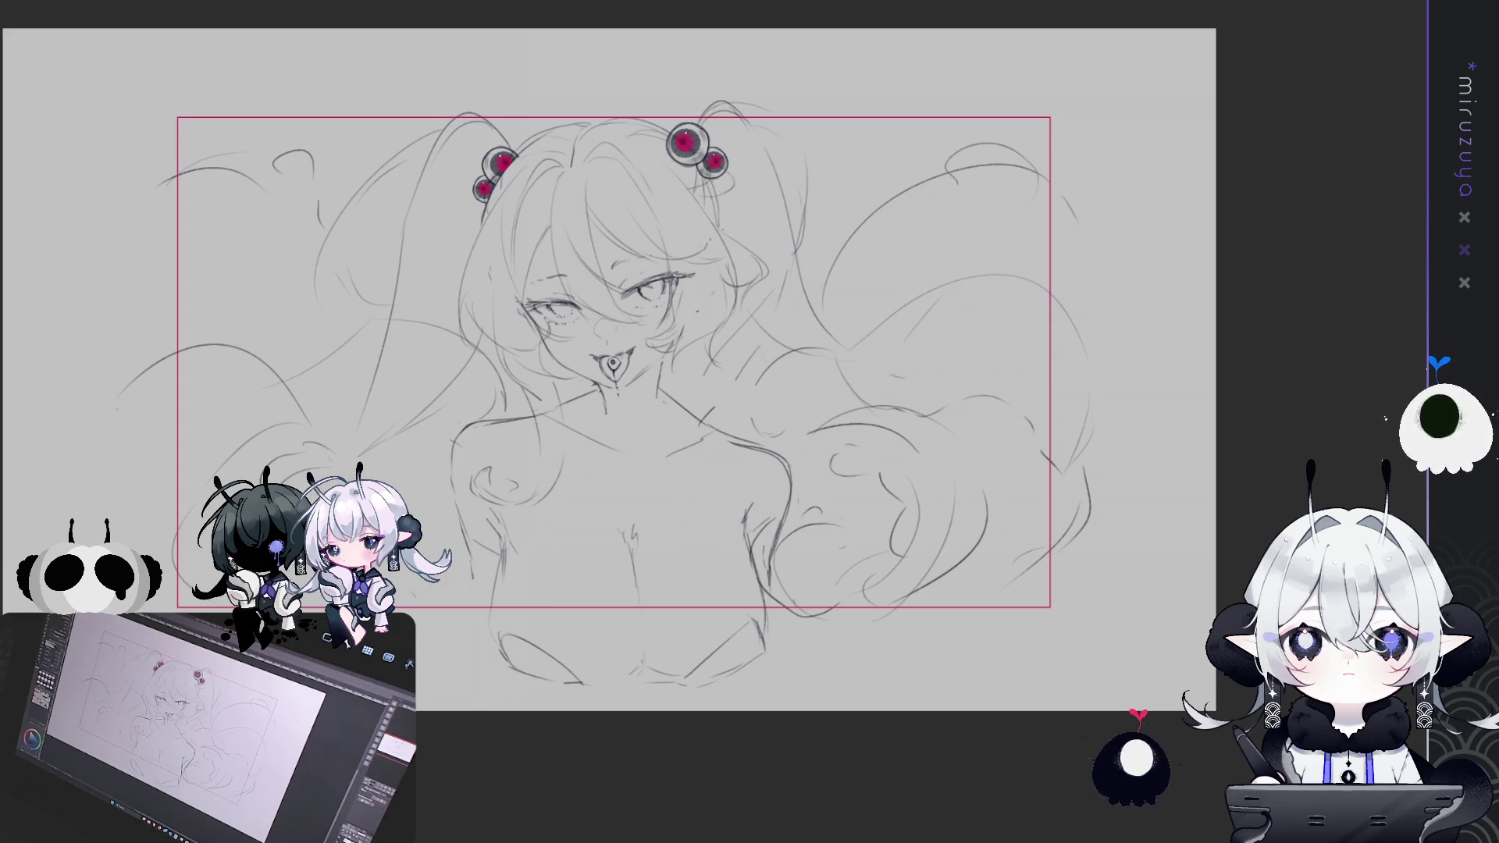
Sketch the chin lines, the left collar line, and two crossing strokes over the chest
drag(774, 421, 786, 434)
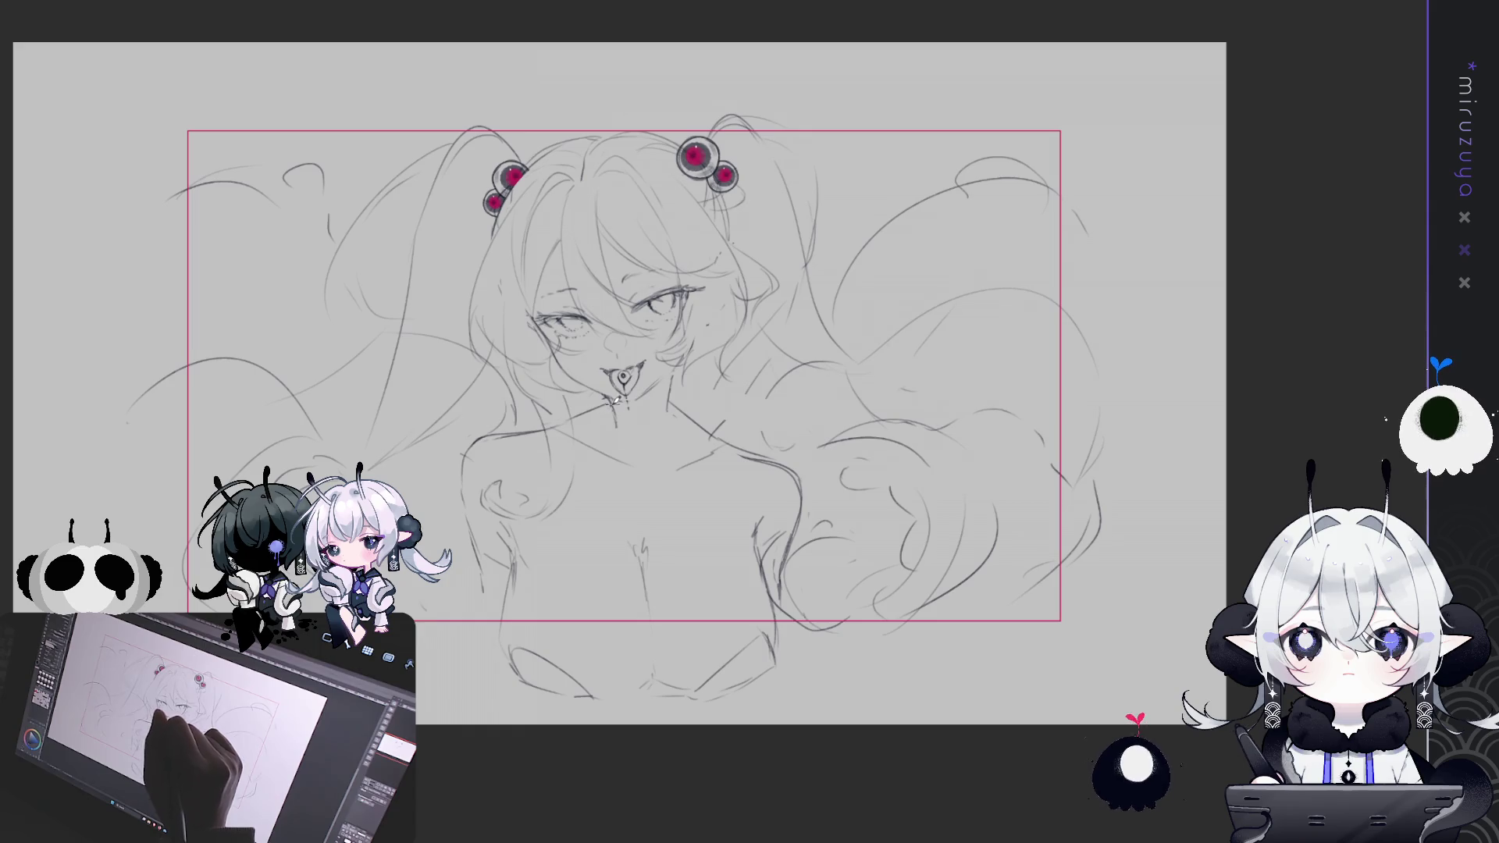
mouse_move(614, 400)
mouse_down()
mouse_move(634, 441)
mouse_move(676, 390)
mouse_up()
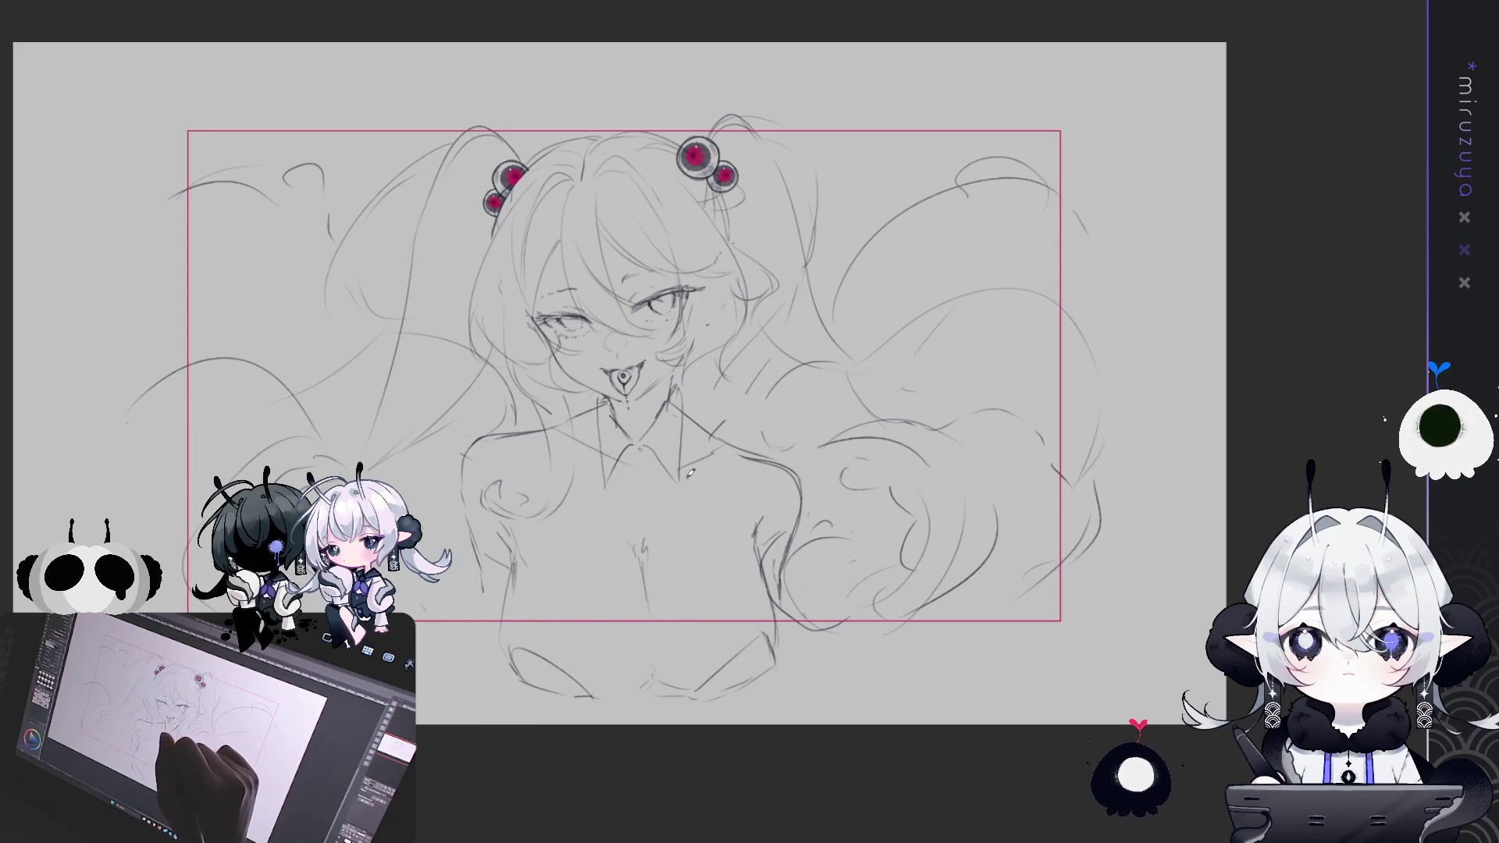
drag(610, 462, 525, 556)
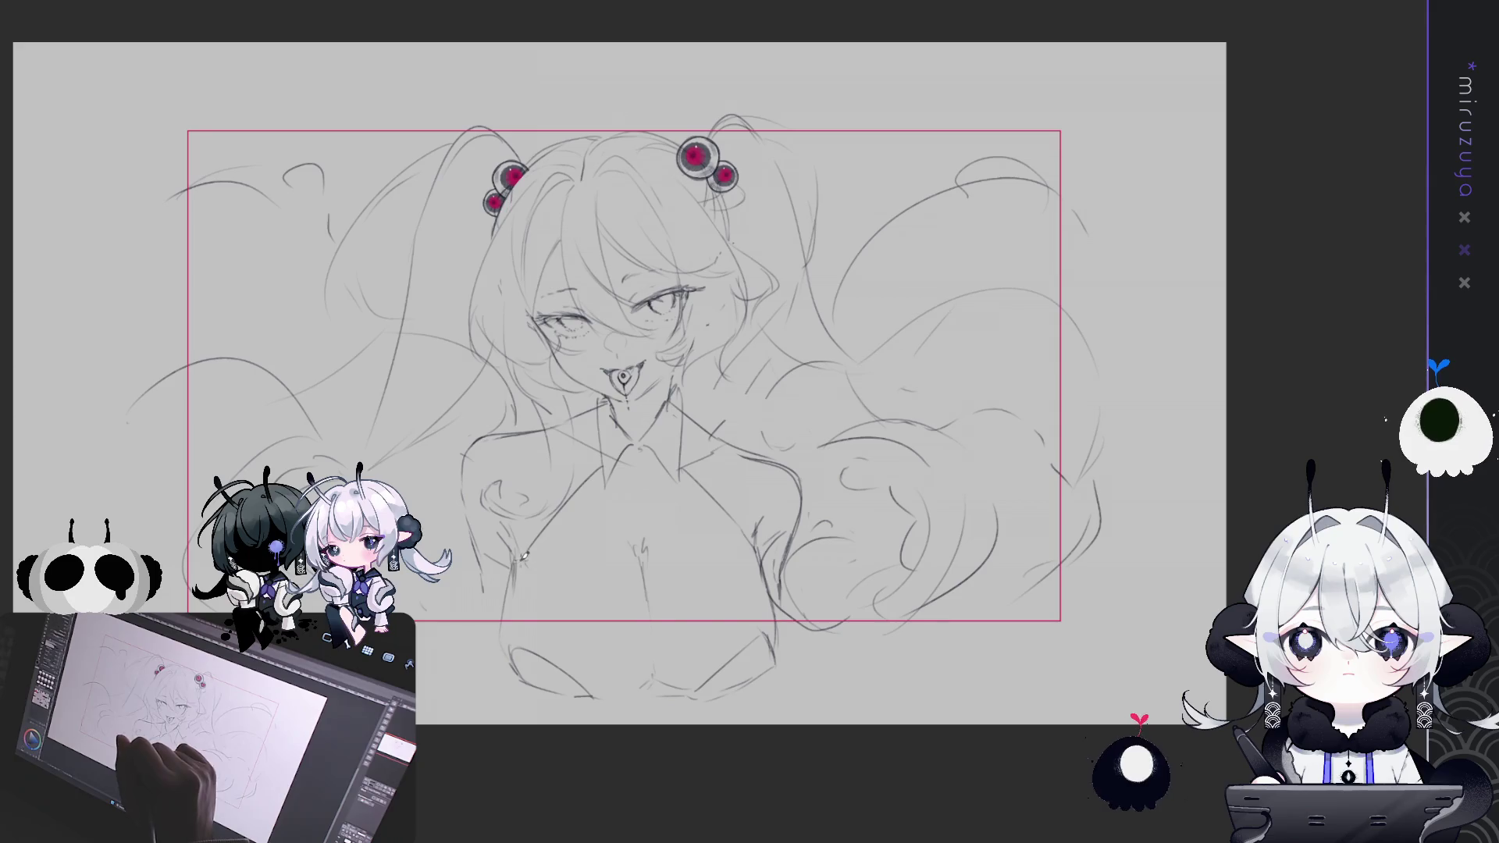
drag(590, 477, 521, 560)
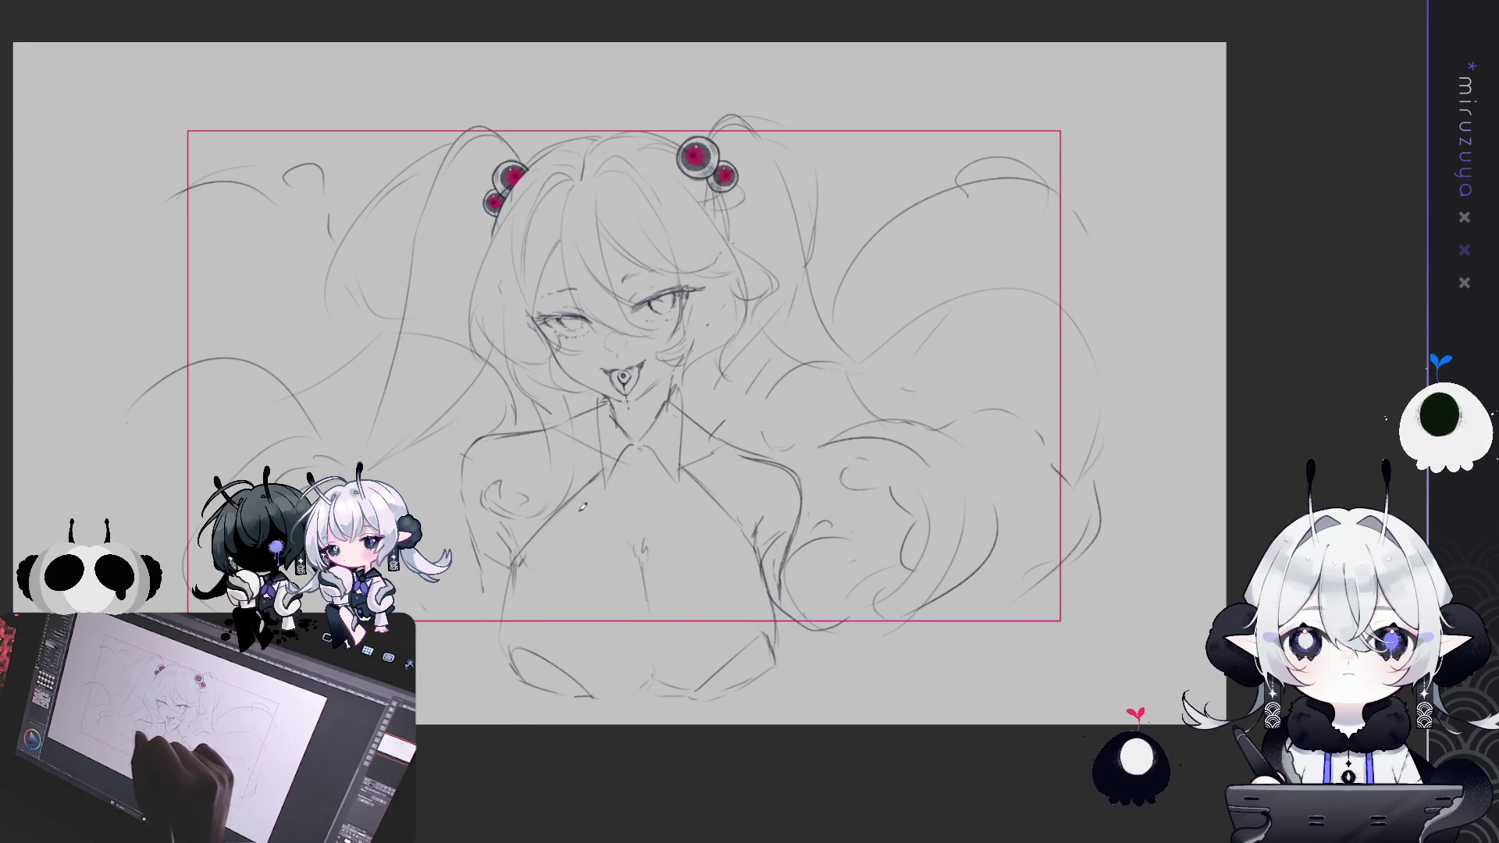
drag(564, 509, 732, 555)
key(ctrl+z)
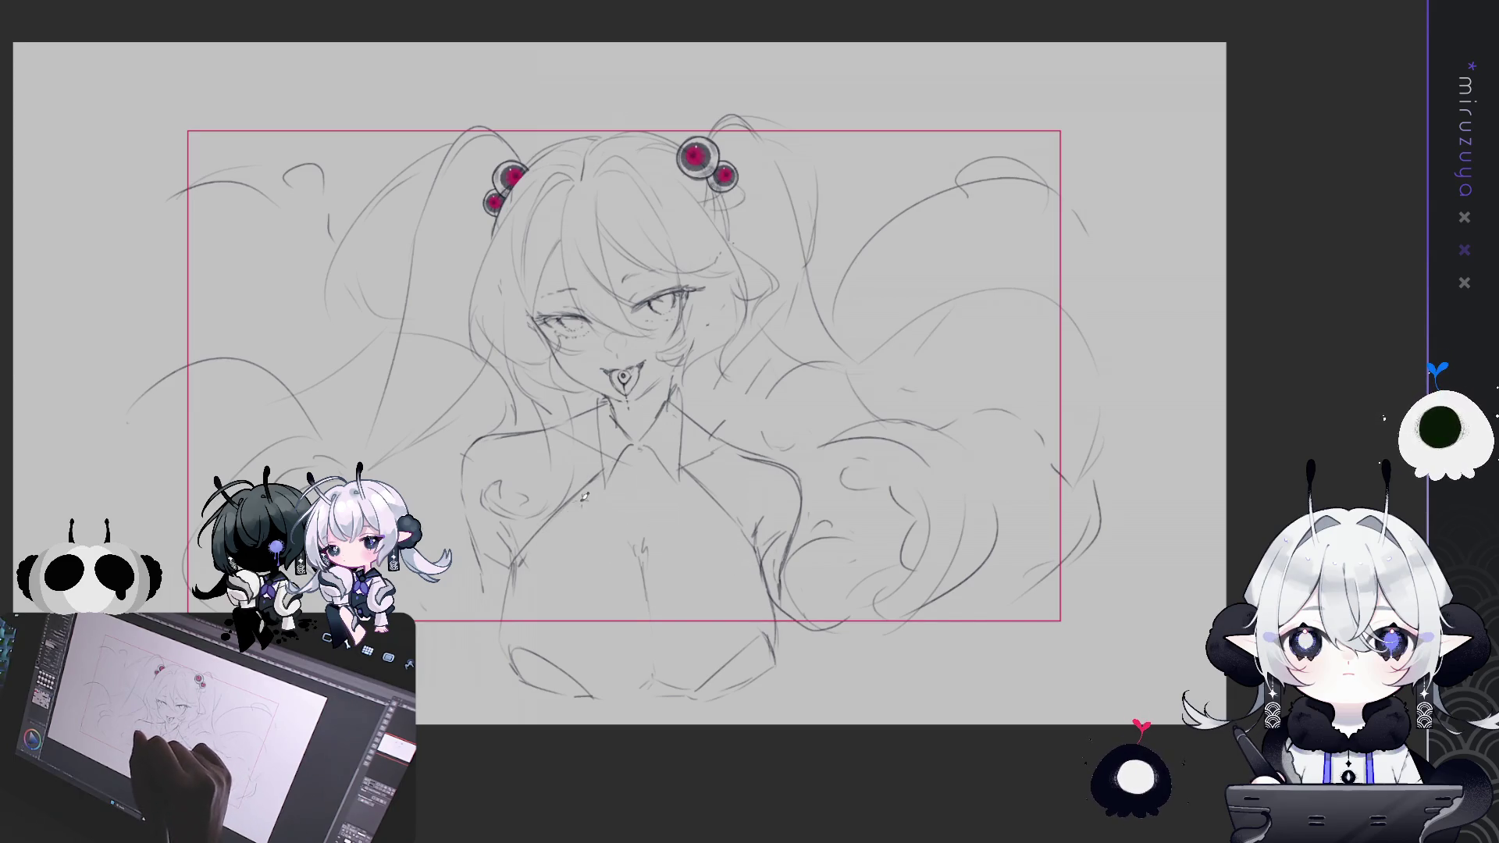
drag(564, 506, 757, 556)
drag(707, 493, 506, 572)
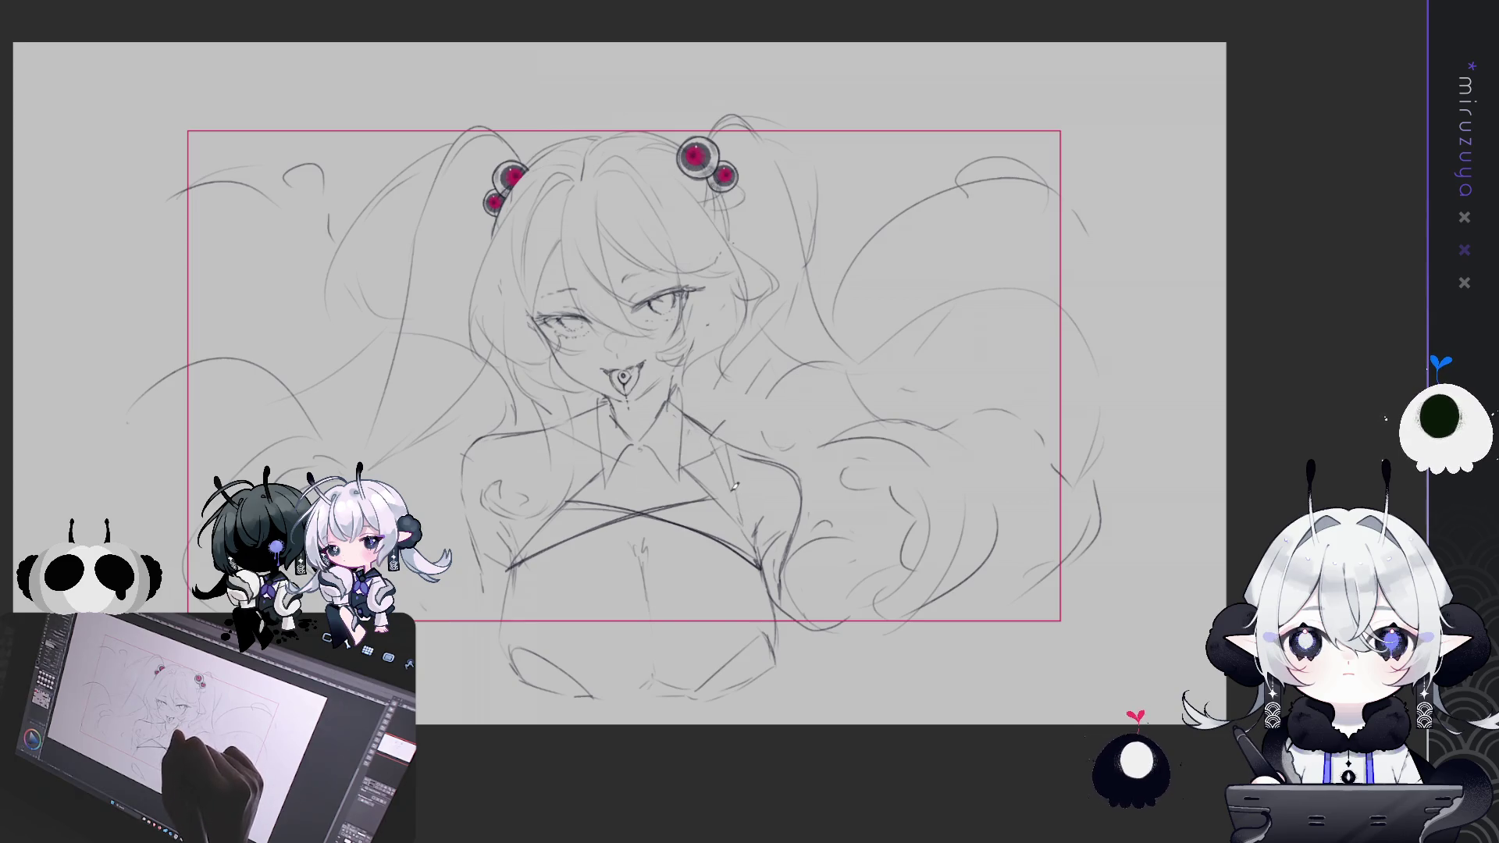
Draw the collar's right edge and the sloping left shoulder line
drag(732, 441, 817, 382)
key(ctrl+z)
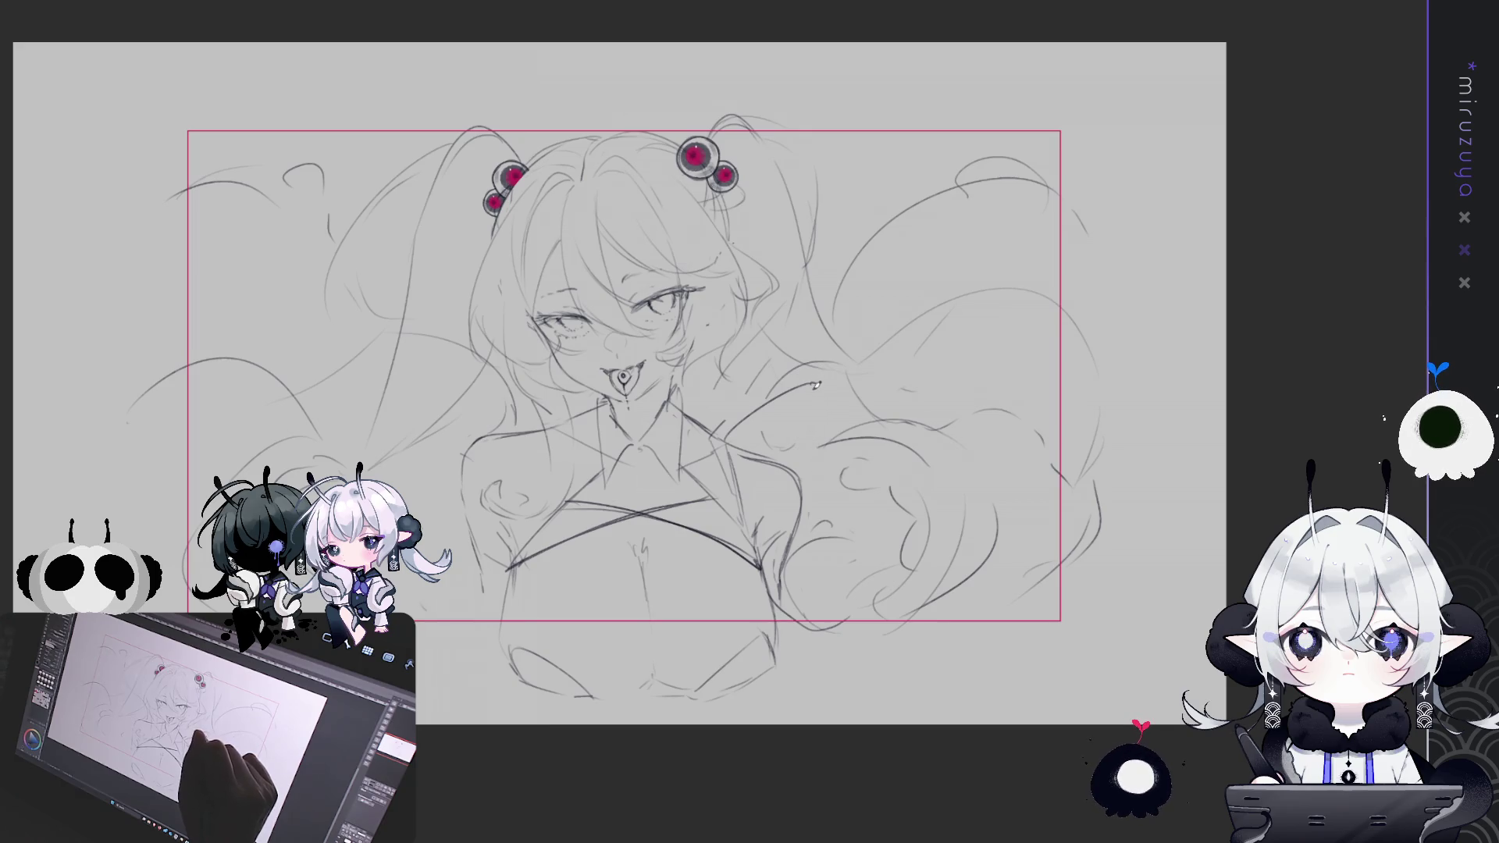
drag(820, 444, 802, 483)
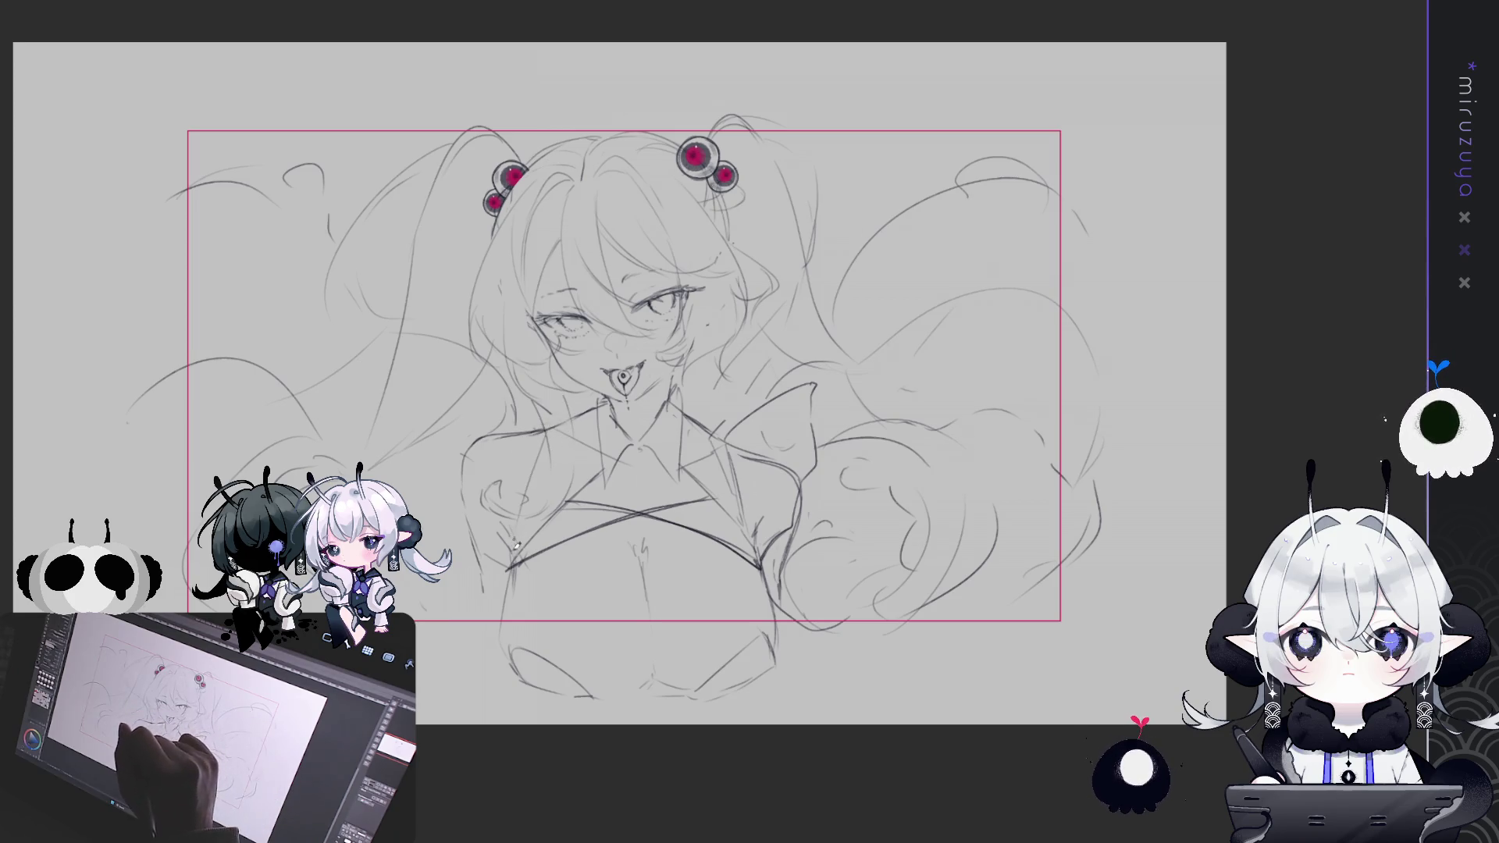
drag(547, 422, 473, 396)
drag(456, 447, 459, 479)
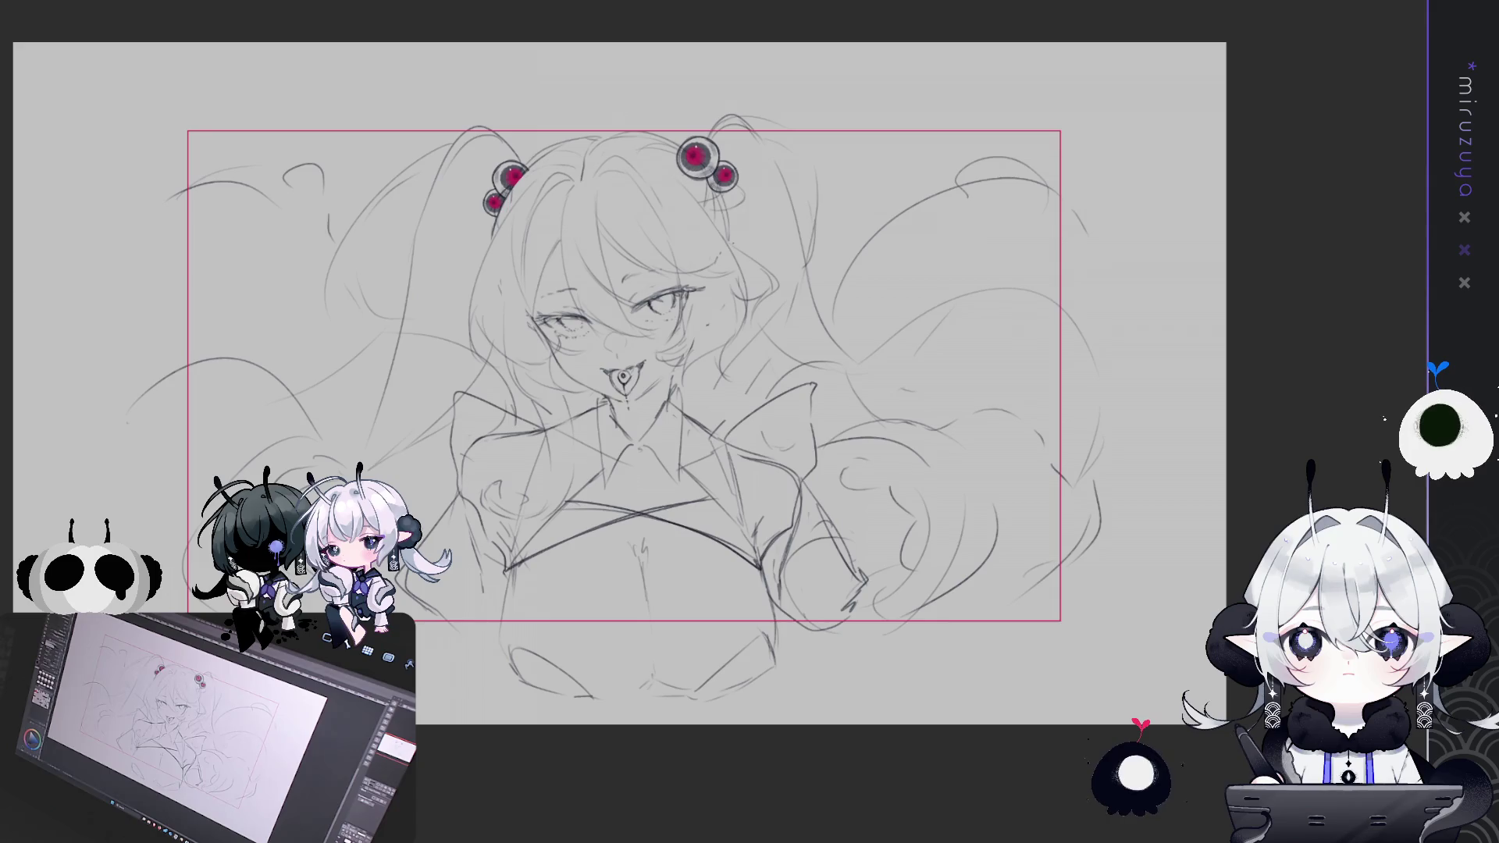
Draw crossing chest lines, then lasso and delete the unwanted crossing strokes
drag(511, 564, 758, 551)
drag(513, 621, 762, 546)
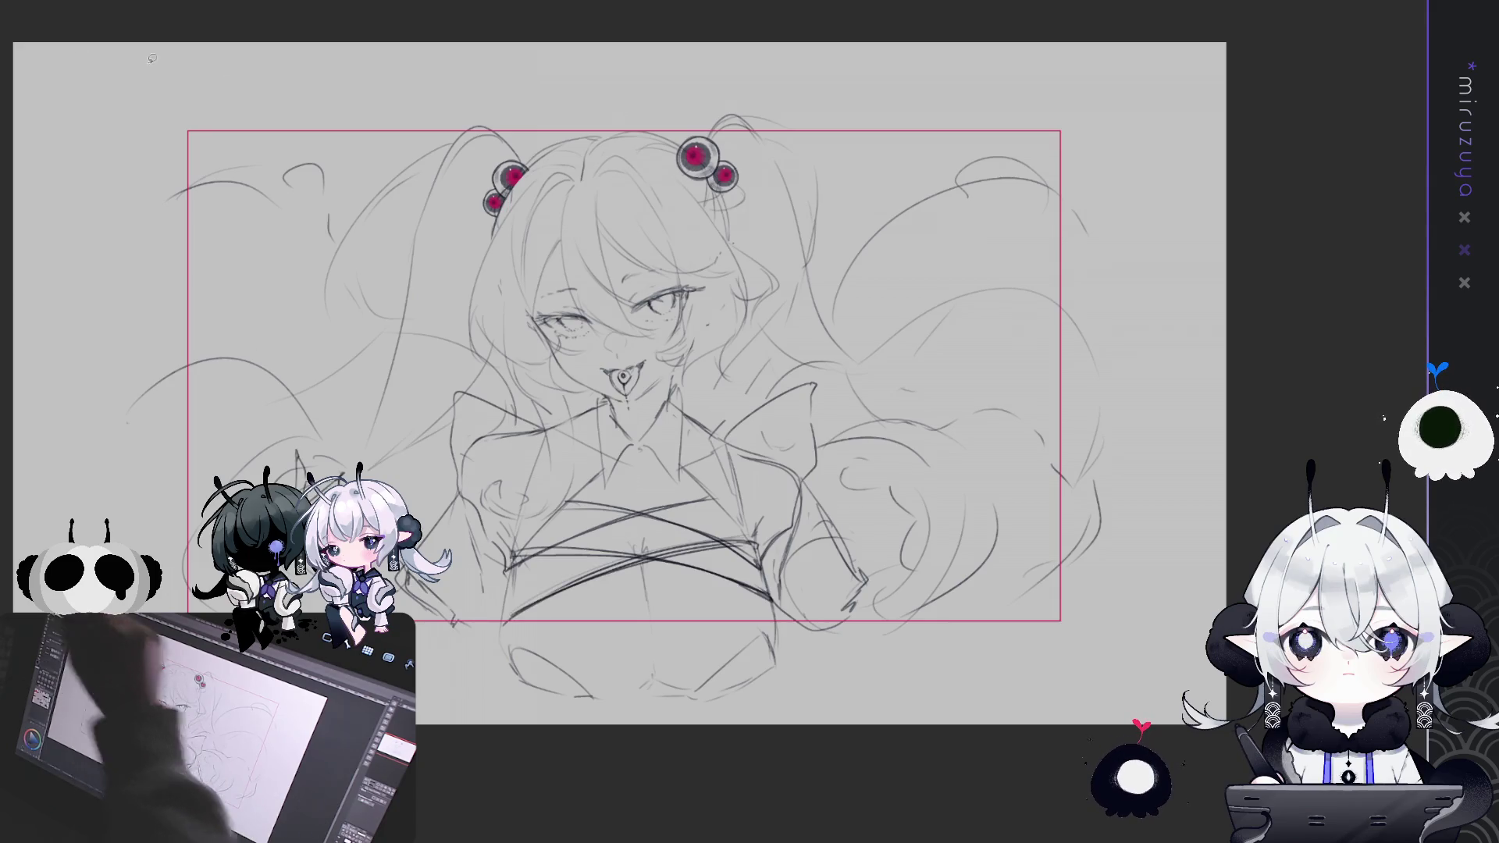
drag(796, 597, 792, 601)
key(Delete)
key(ctrl+d)
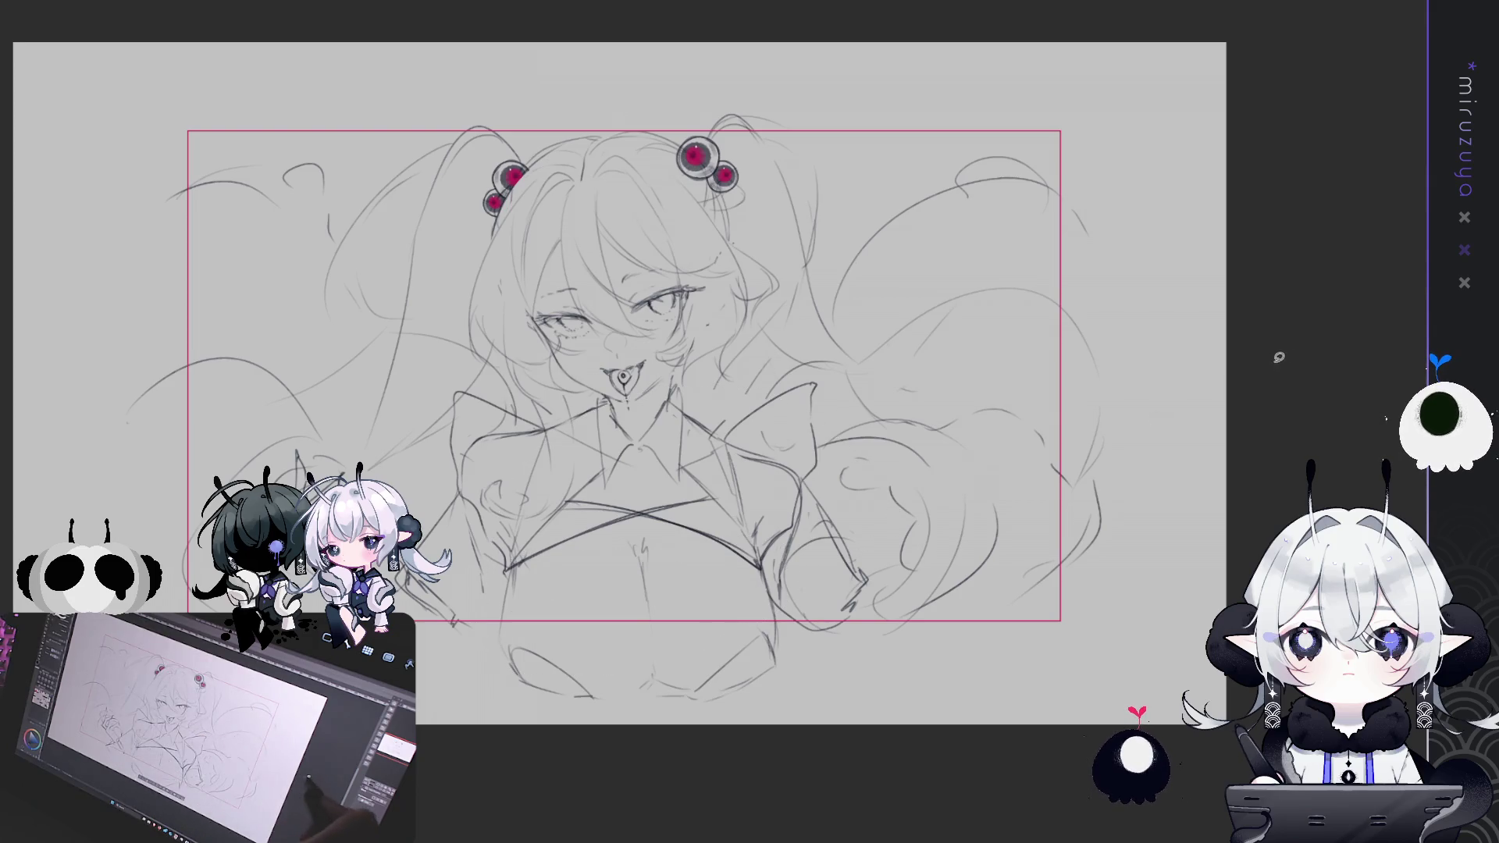
drag(1100, 467, 1115, 429)
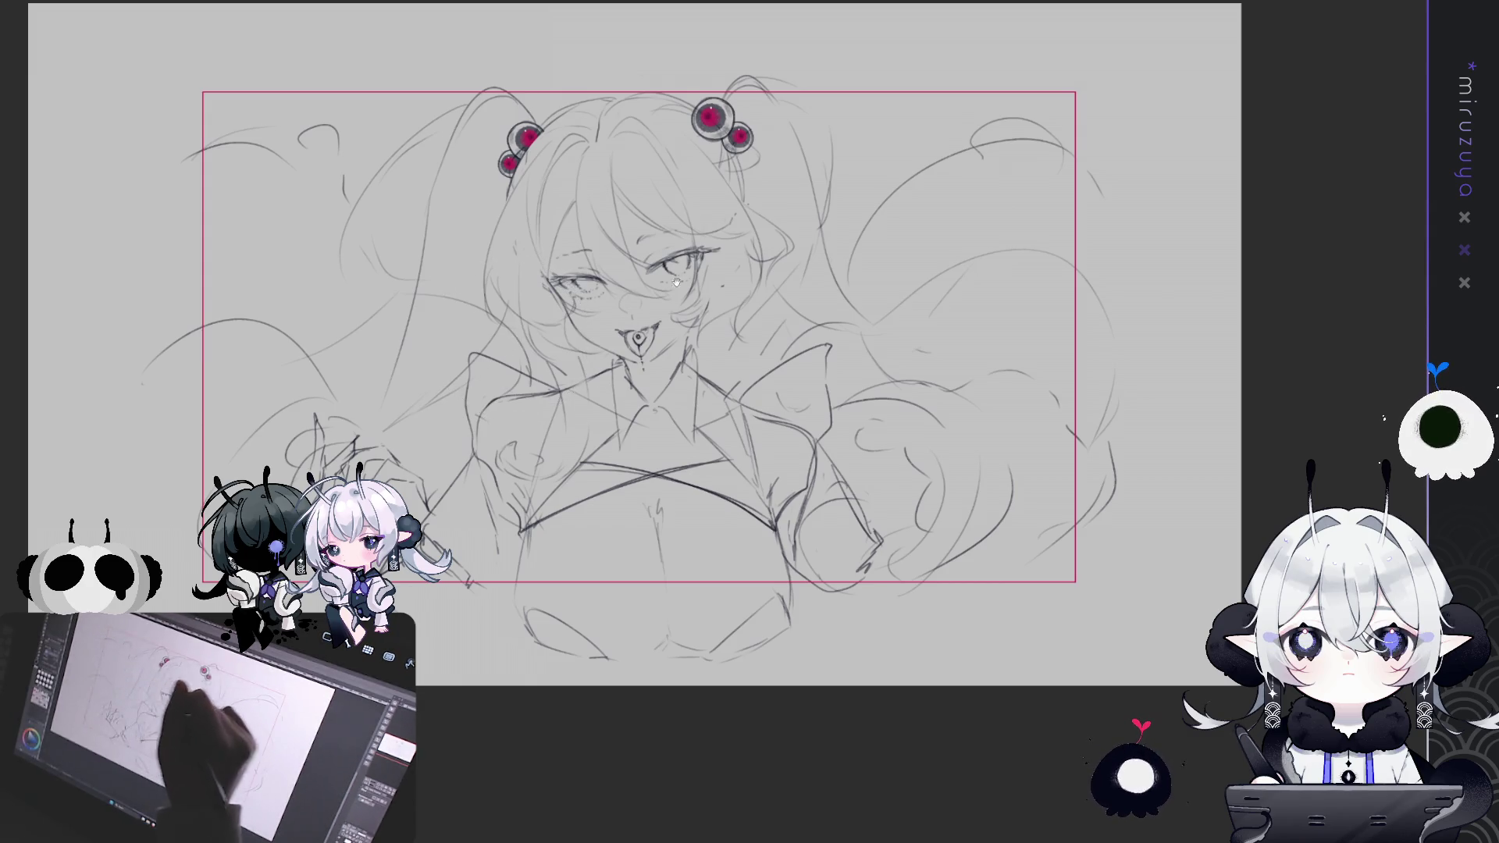
Sketch a hand with fingers at the lower left of the figure
drag(676, 282, 699, 254)
drag(336, 386, 359, 468)
drag(374, 406, 487, 554)
drag(327, 453, 344, 476)
mouse_move(336, 386)
mouse_down()
mouse_move(390, 469)
mouse_move(336, 476)
mouse_up()
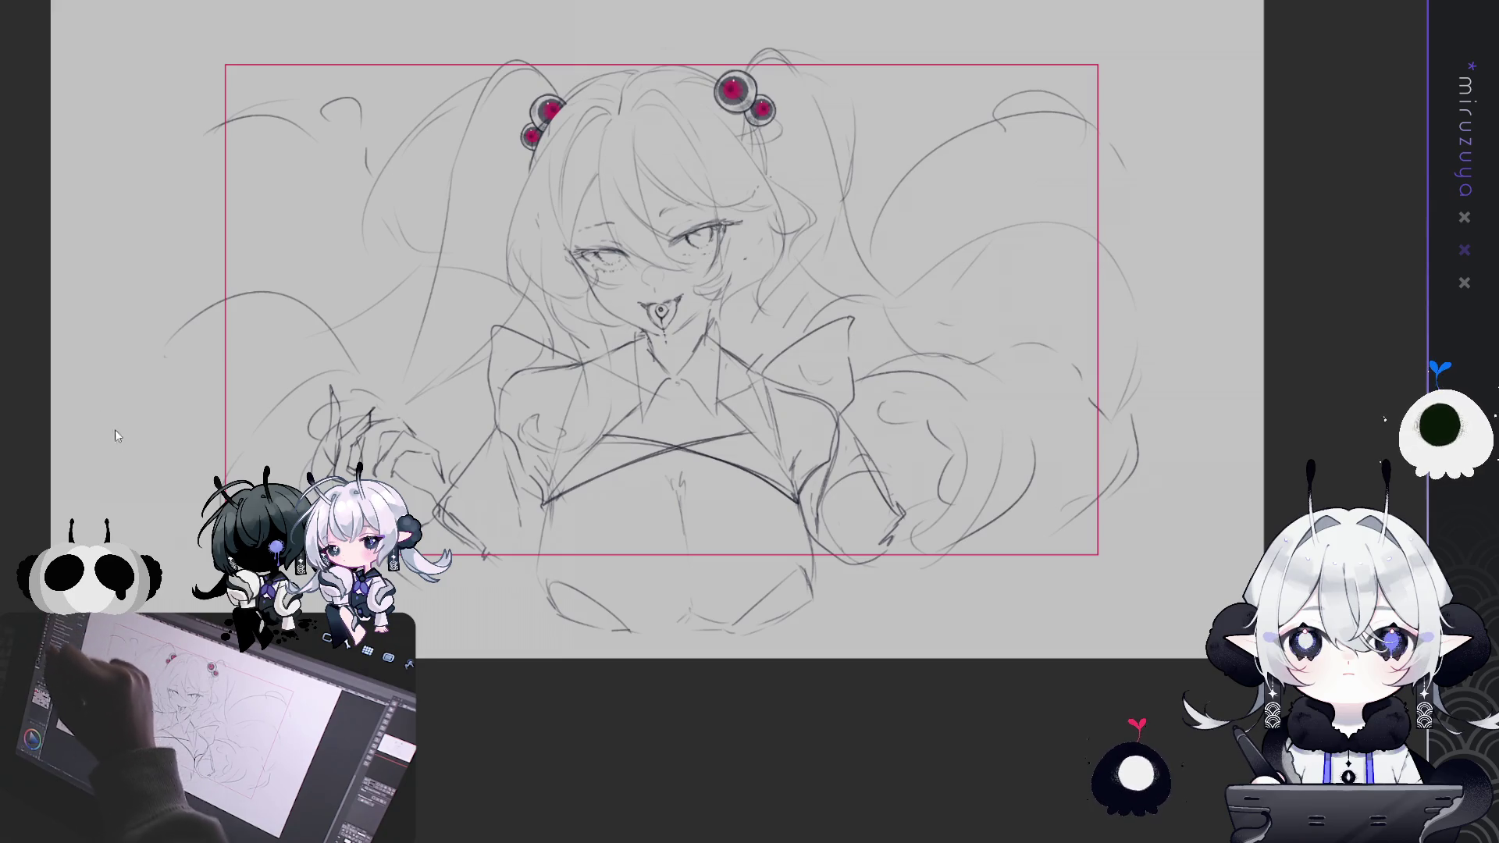
Try moving the hand sketch to the right side, then undo and cancel the transform
drag(317, 382, 312, 390)
key(ctrl+t)
mouse_move(447, 492)
mouse_down()
mouse_move(976, 562)
mouse_move(961, 523)
mouse_move(995, 531)
mouse_up()
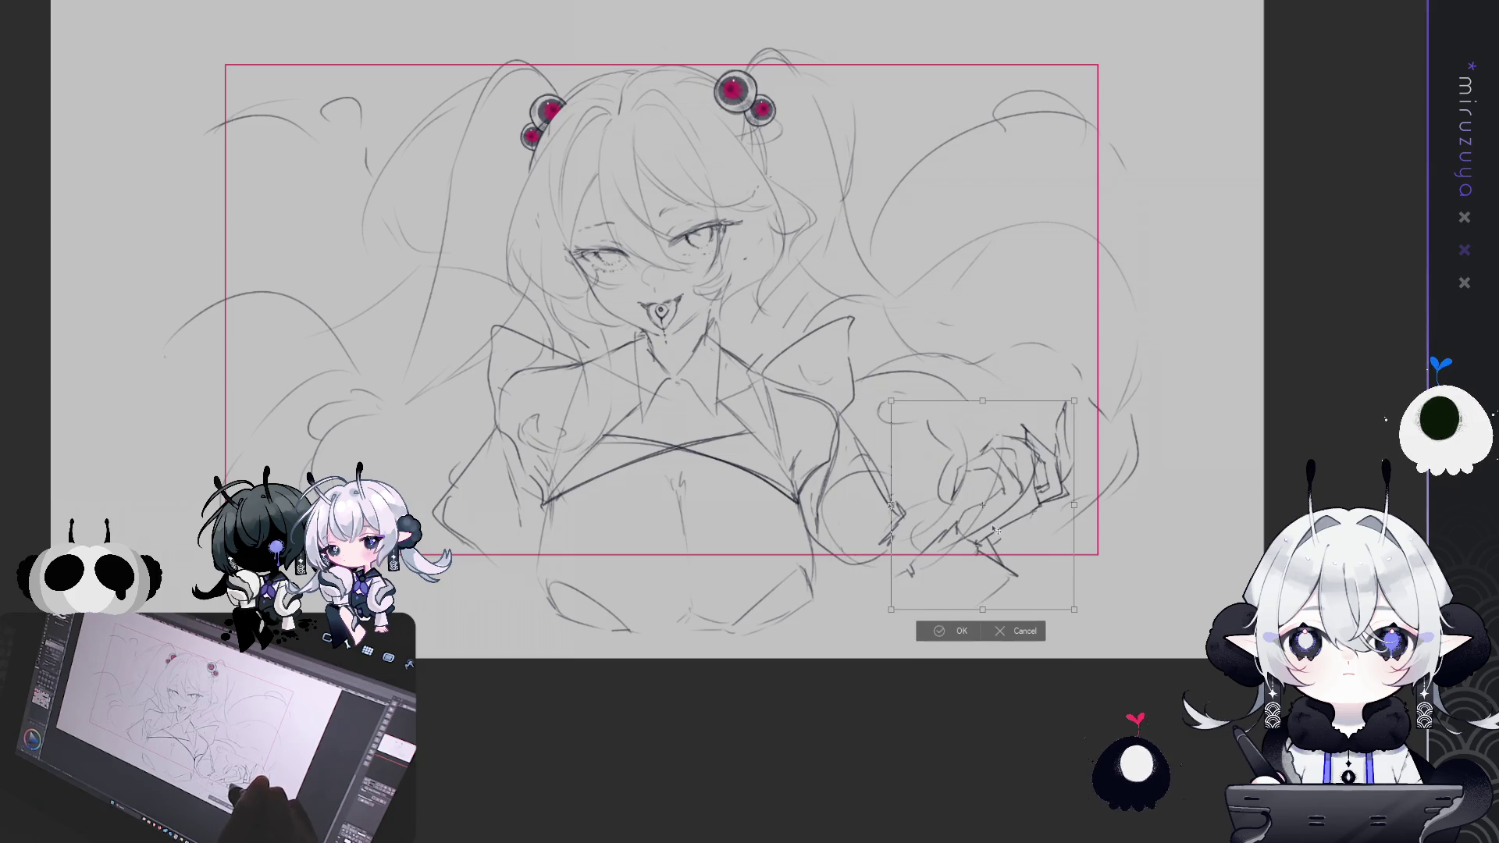
key(ctrl+z)
key(ctrl+z)
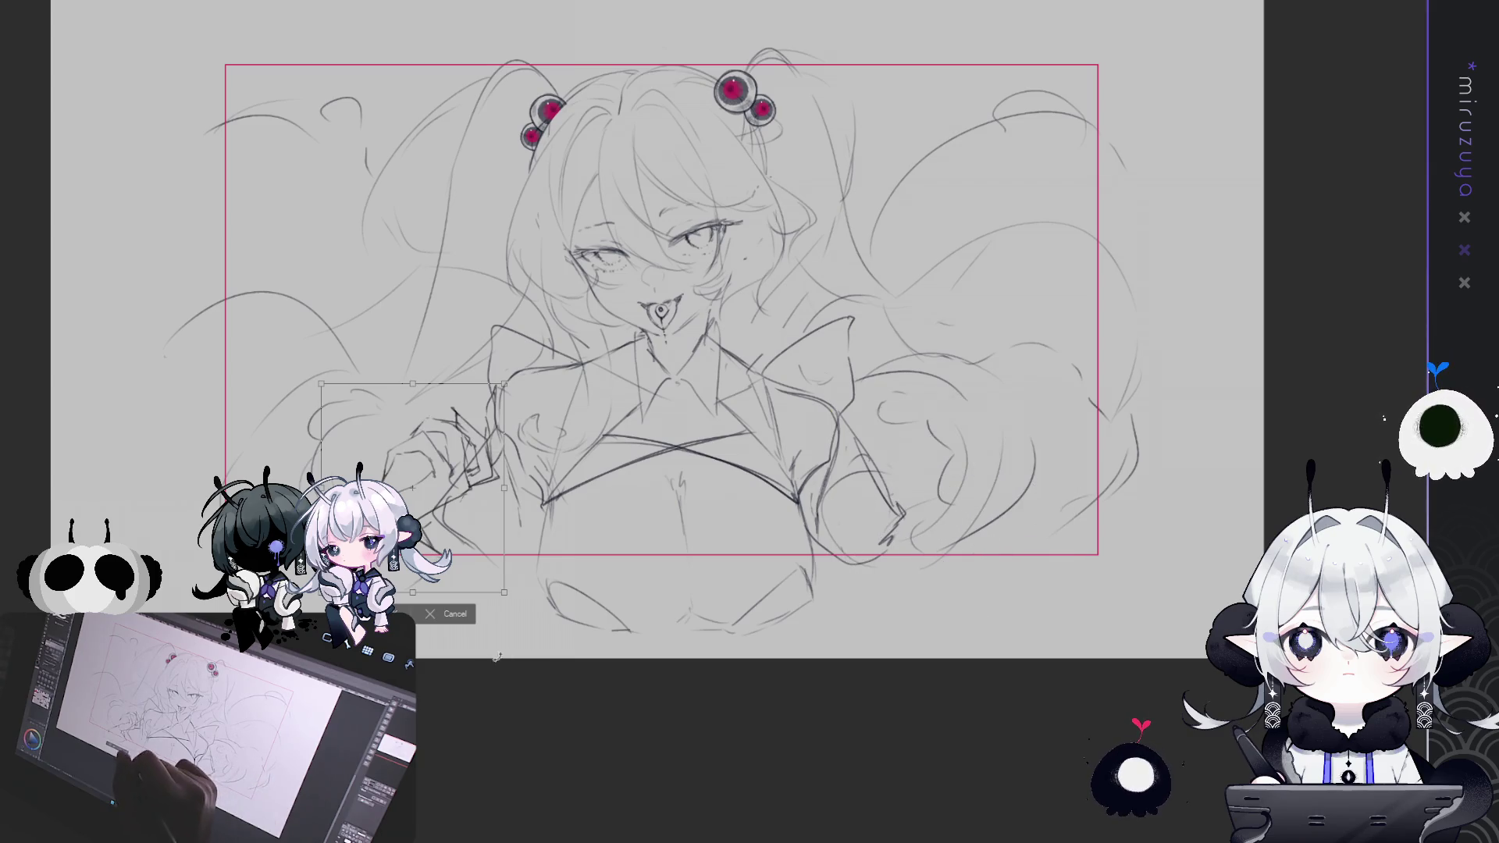
key(Escape)
Restore the hidden clothing and collar lines and redraw the stroke at the lower right
mouse_move(1105, 472)
mouse_down()
mouse_move(1054, 518)
mouse_move(1100, 521)
mouse_up()
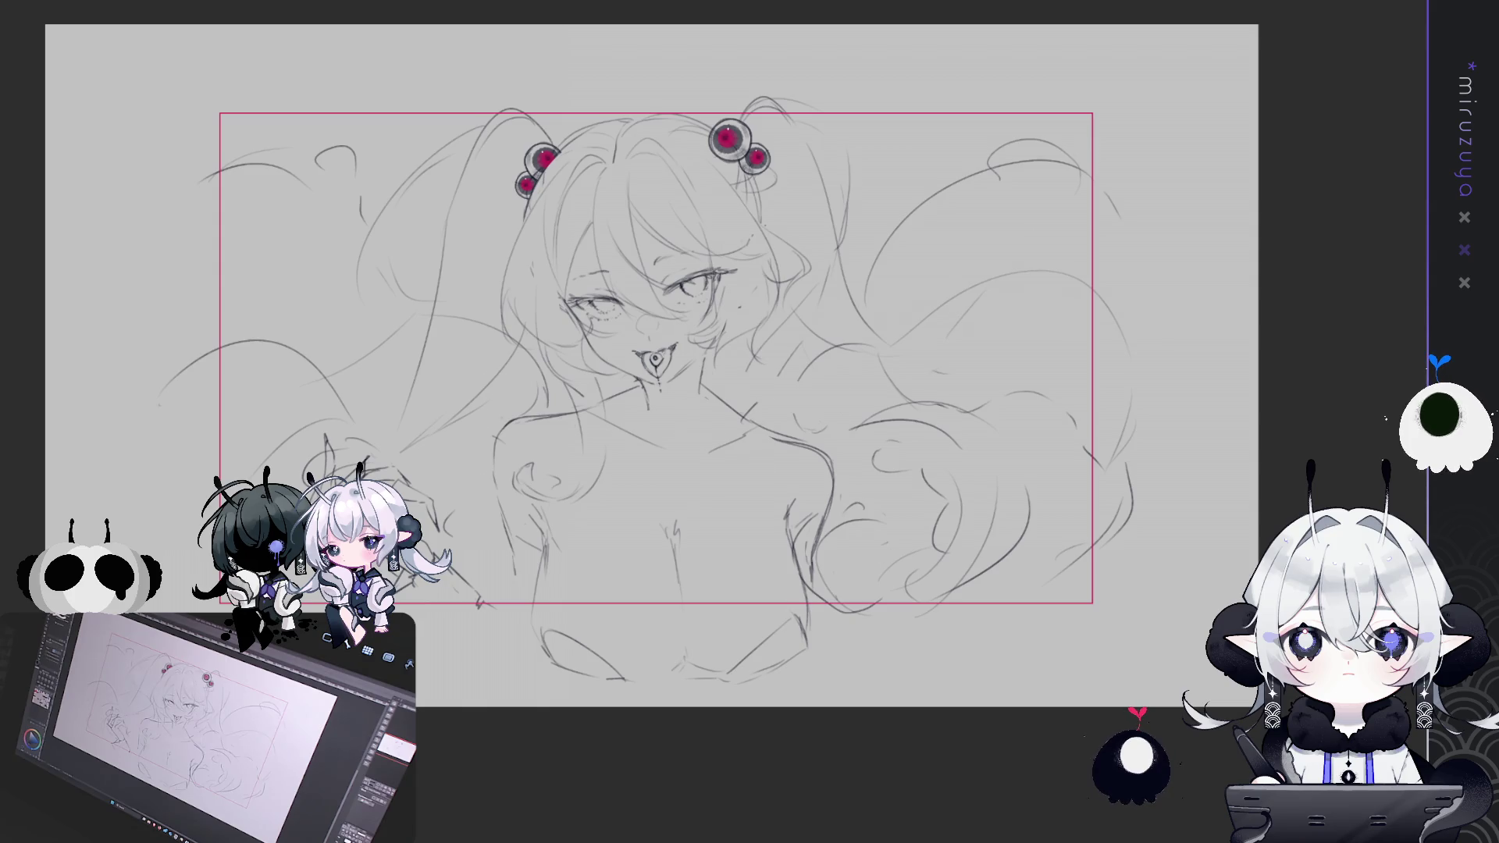
key(ctrl+z)
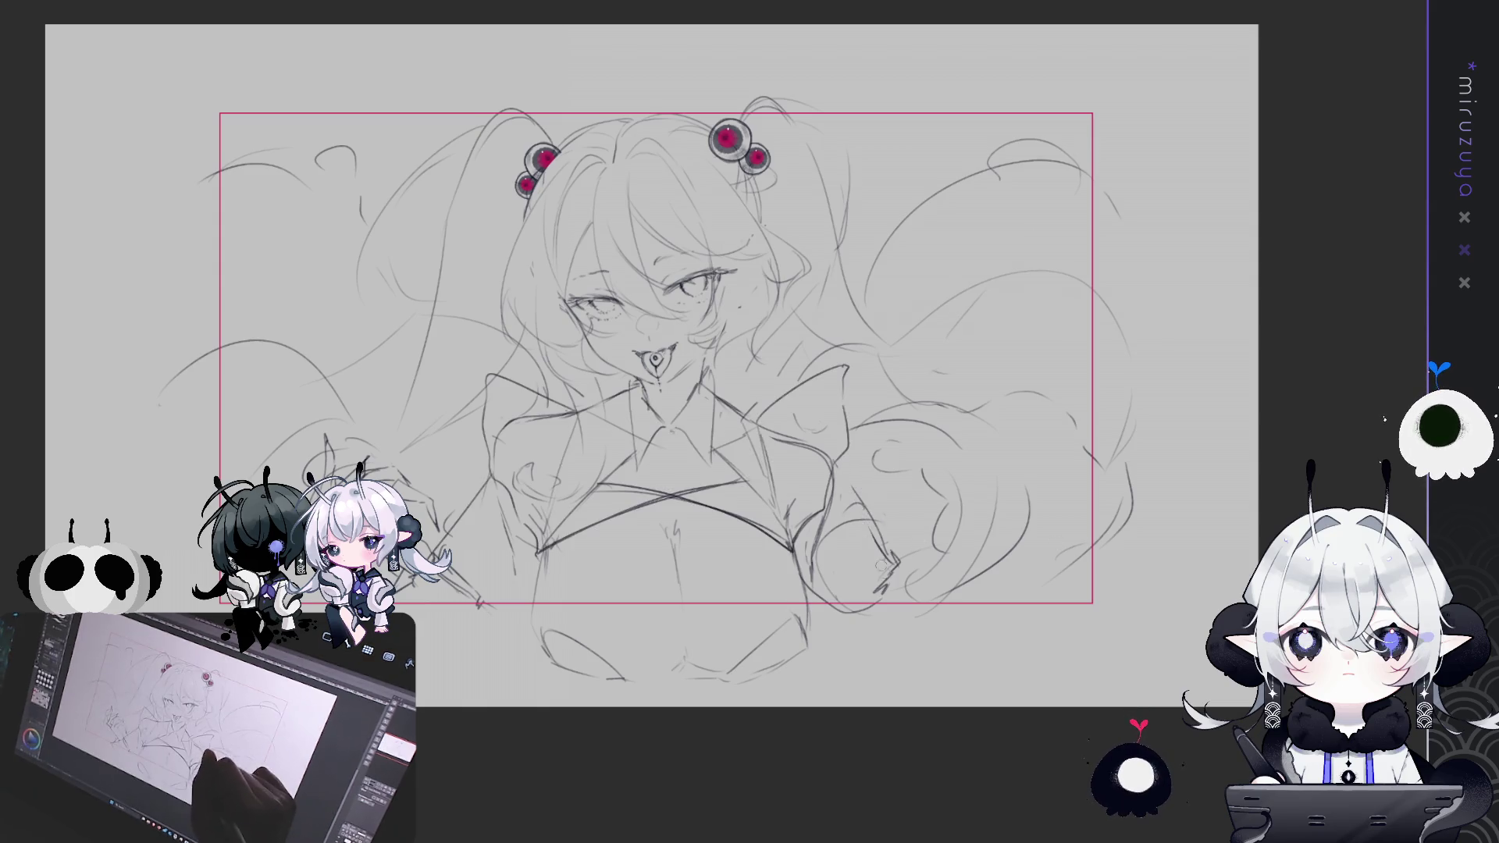
drag(882, 563, 894, 601)
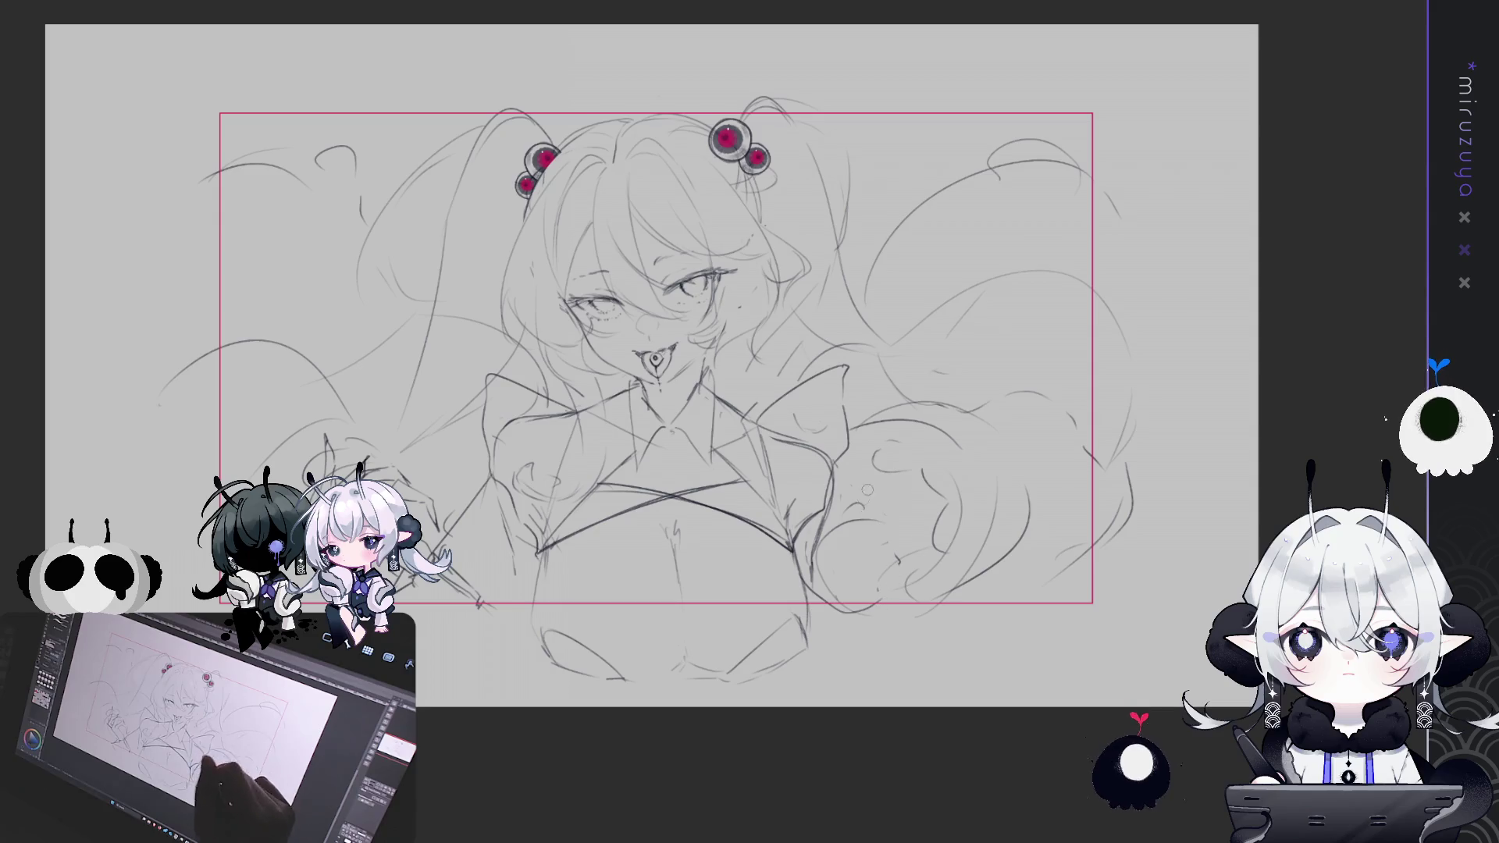
key(ctrl+z)
mouse_move(850, 478)
mouse_down()
mouse_move(856, 544)
mouse_move(816, 575)
mouse_move(868, 591)
mouse_move(829, 613)
mouse_up()
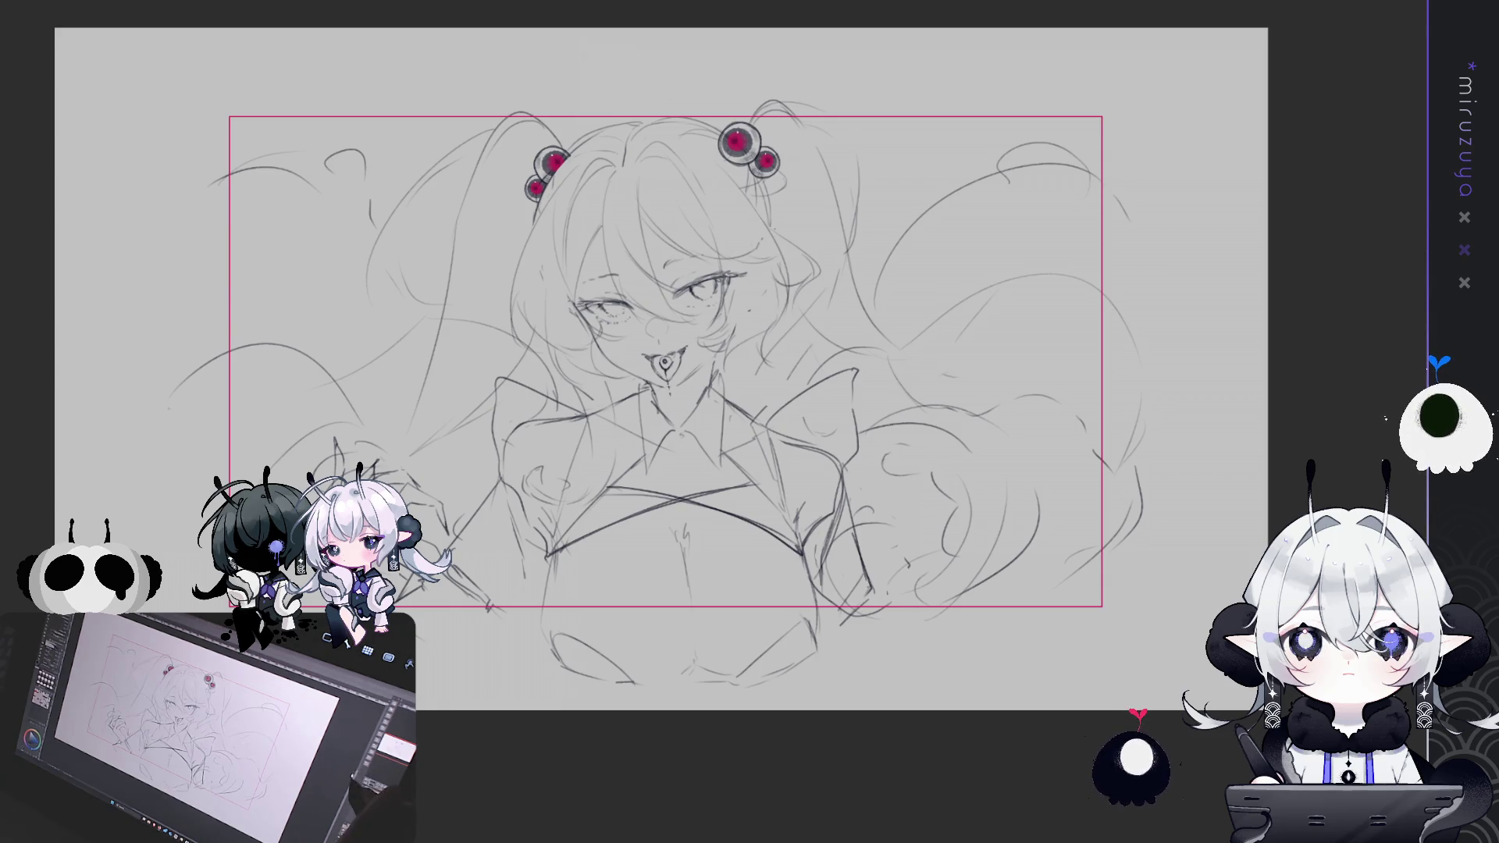
Toggle the jacket and collar lines off and on, then draw a tie down from the collar knot
mouse_move(1179, 571)
mouse_down()
mouse_move(1284, 548)
mouse_move(1250, 523)
mouse_up()
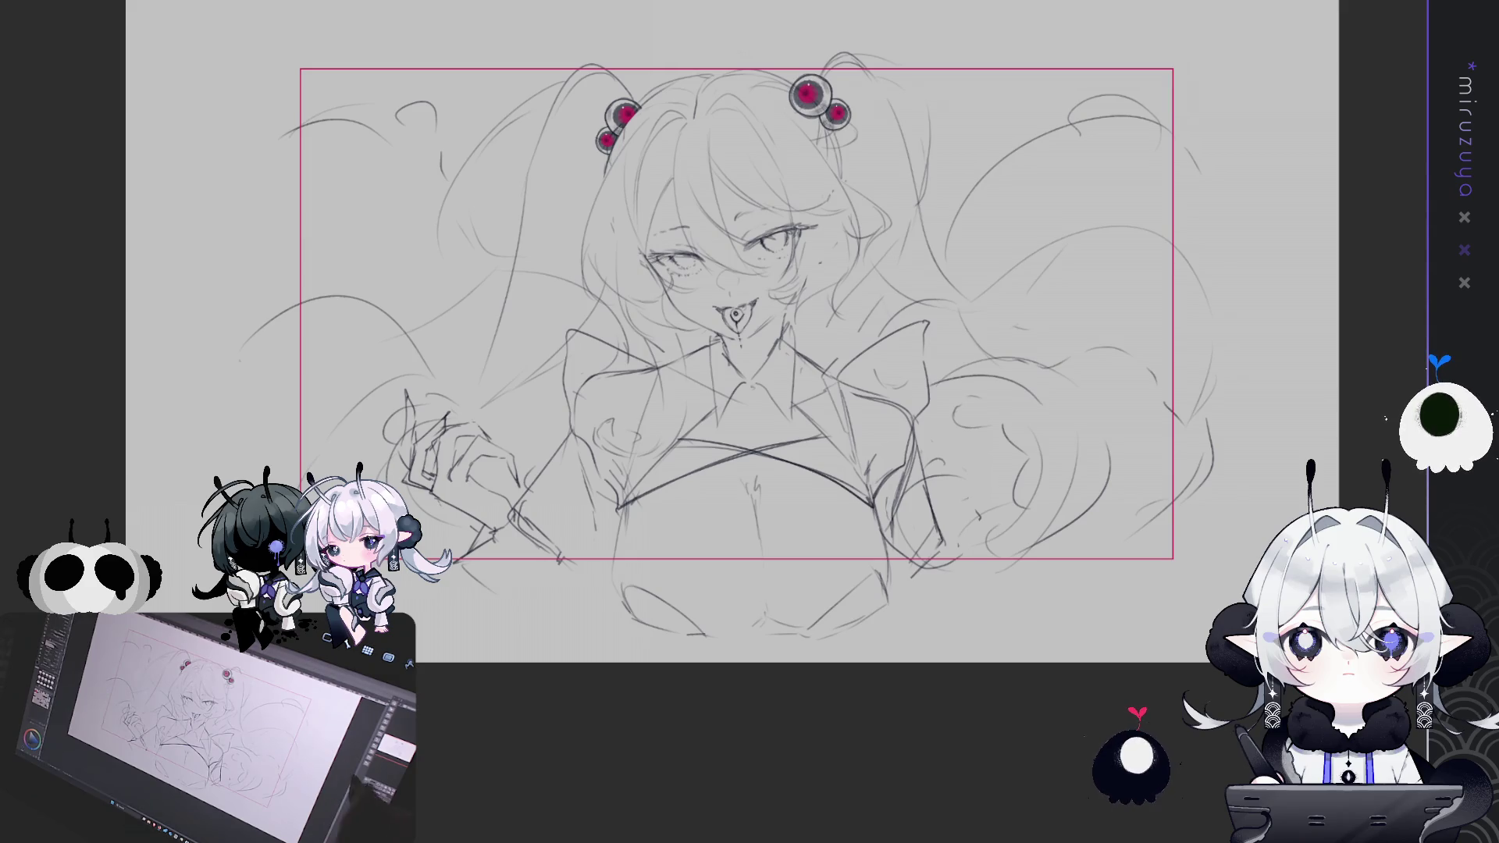
key(Delete)
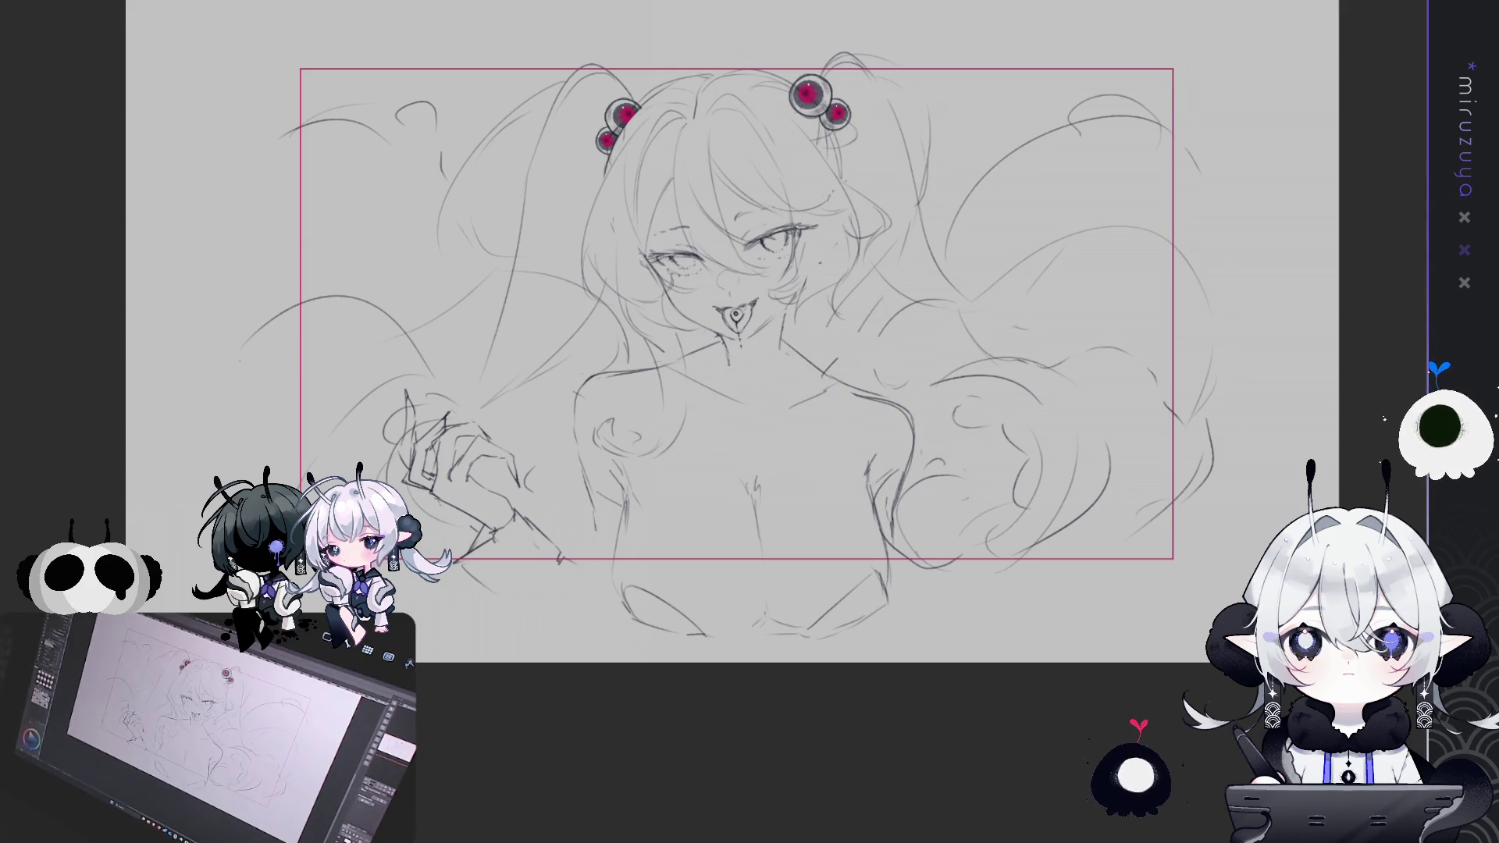
key(ctrl+z)
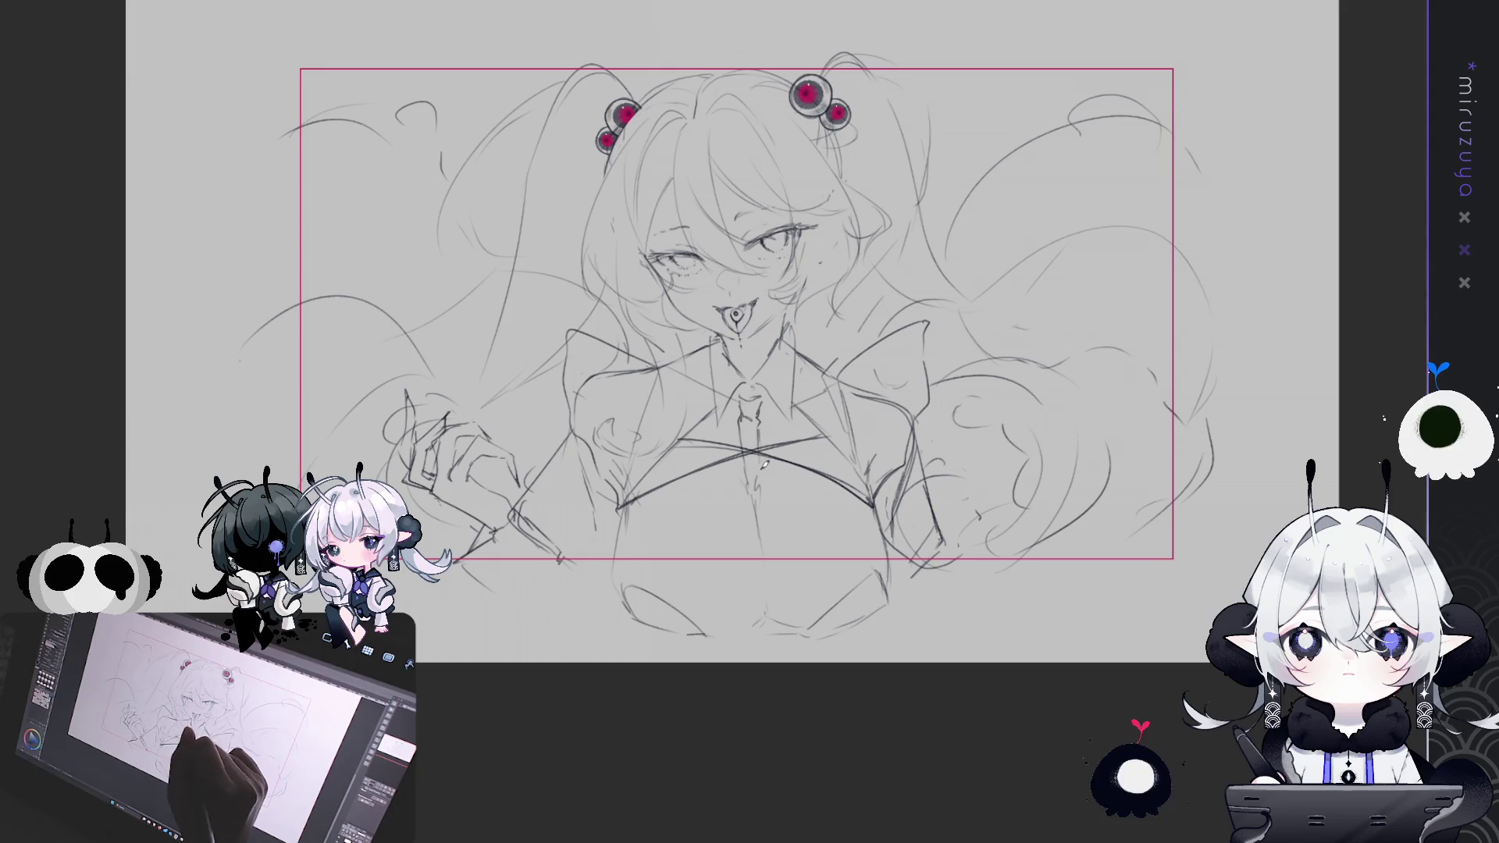
key(ctrl+z)
key(ctrl+z)
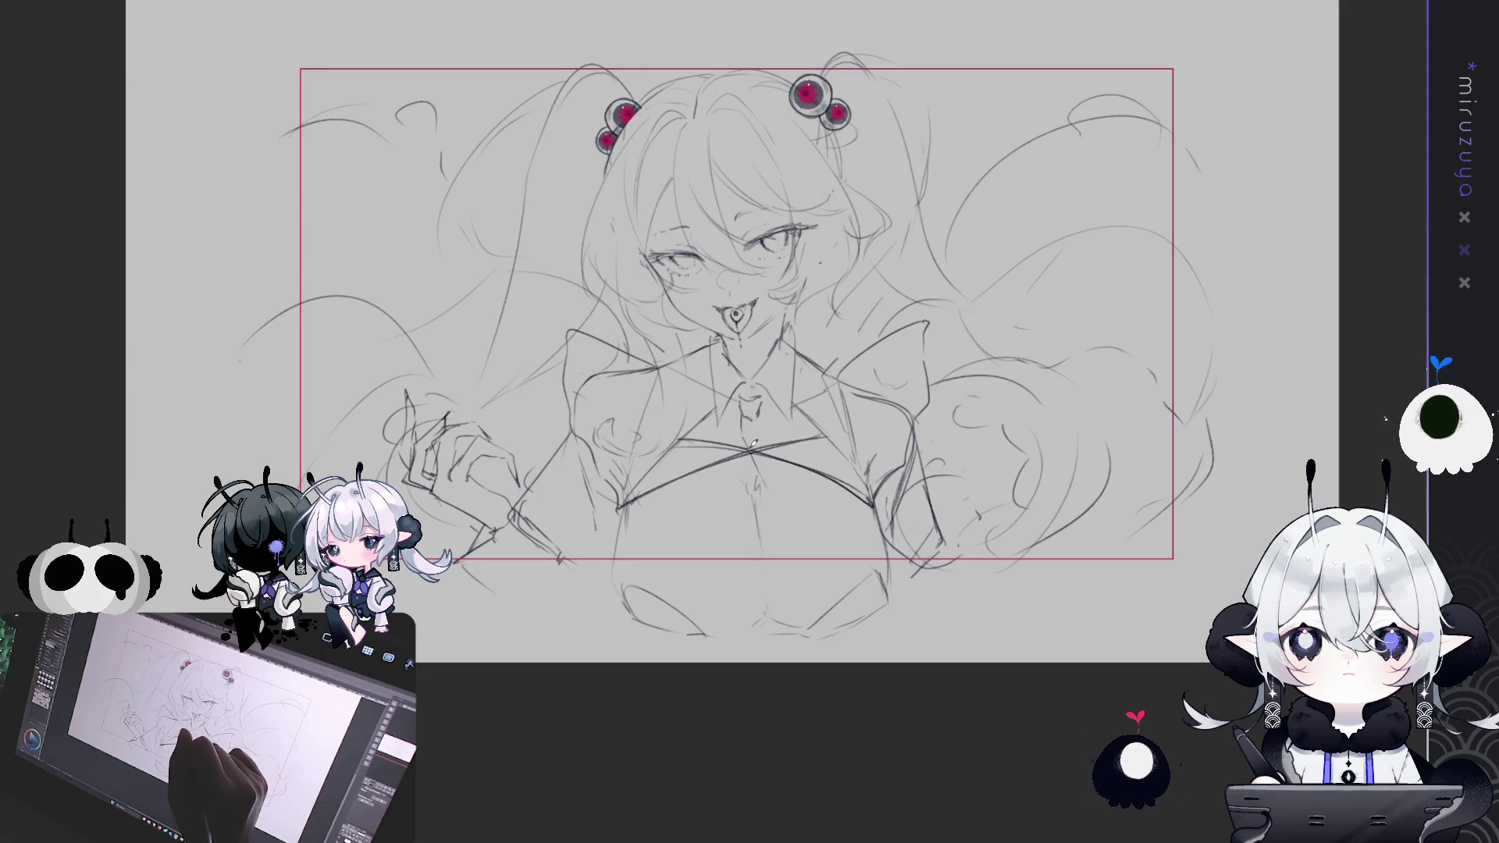
drag(759, 409, 780, 483)
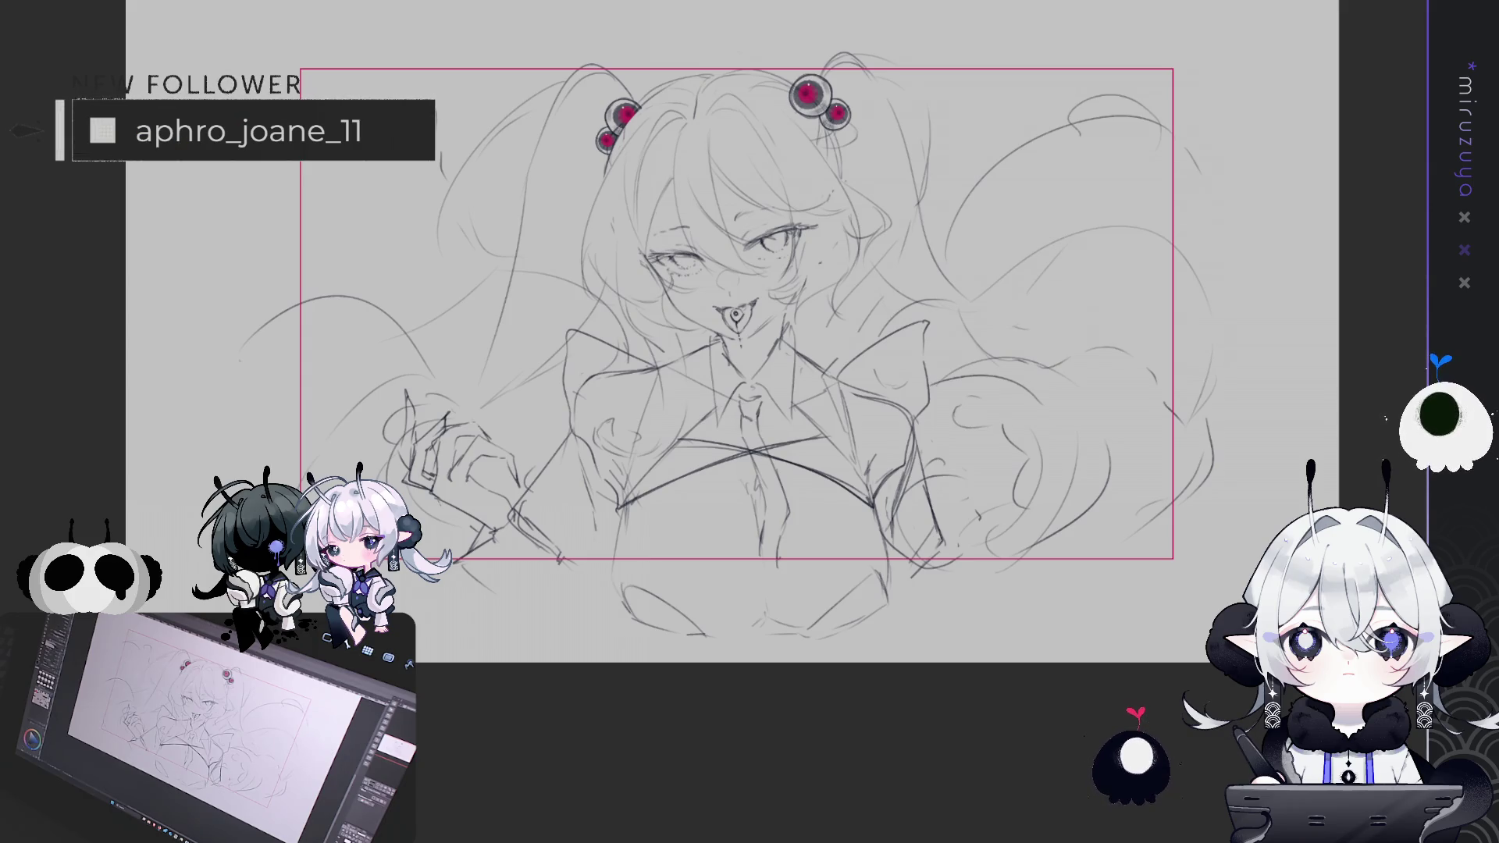
key(ctrl+minus)
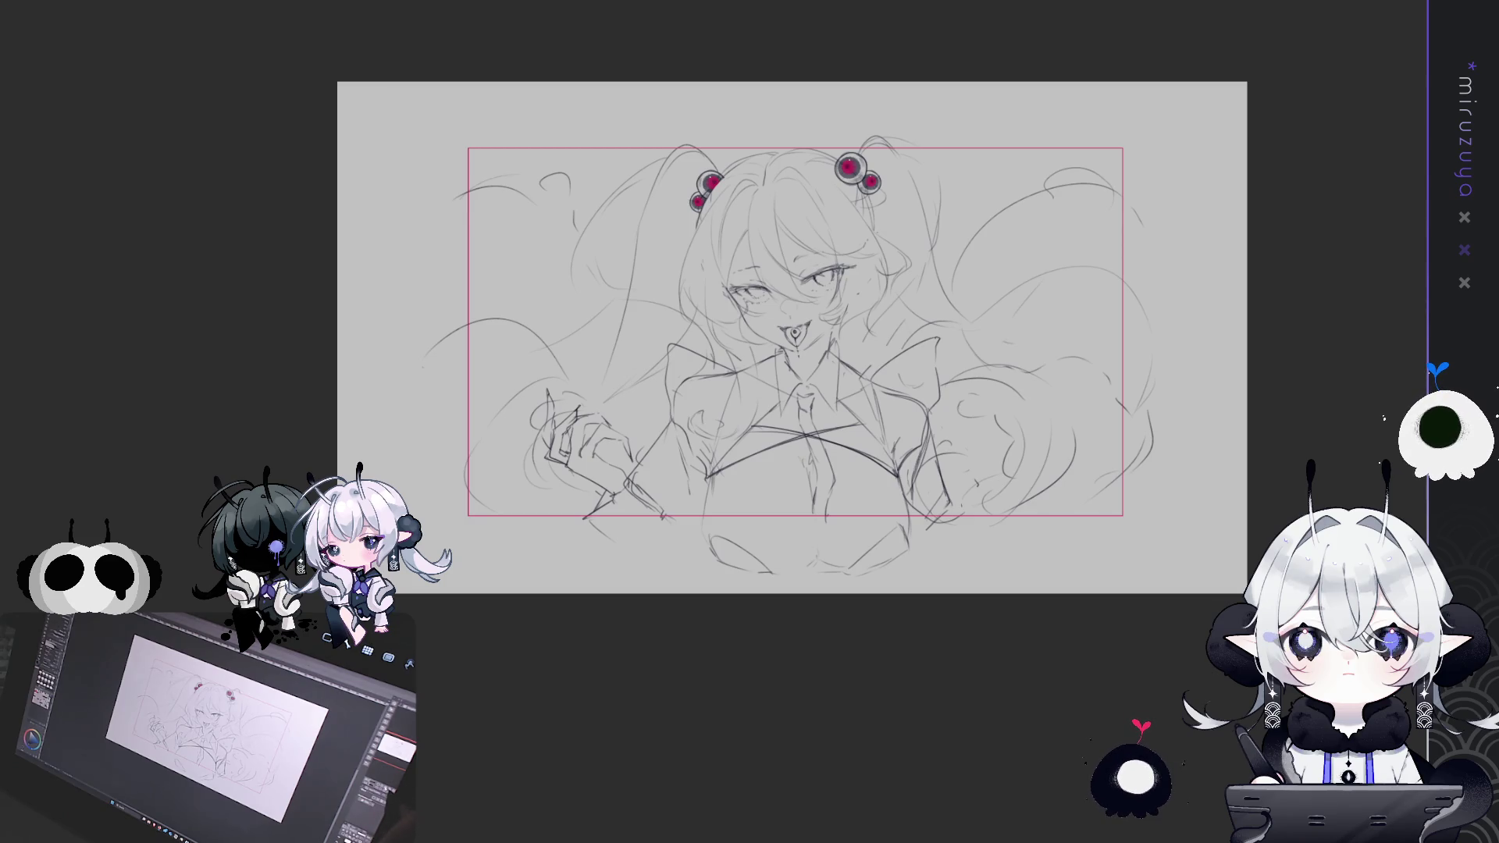
Mirror the canvas, briefly toggle the torso linework, and hide the hair sketch
key(h)
key(ctrl+z)
key(ctrl+y)
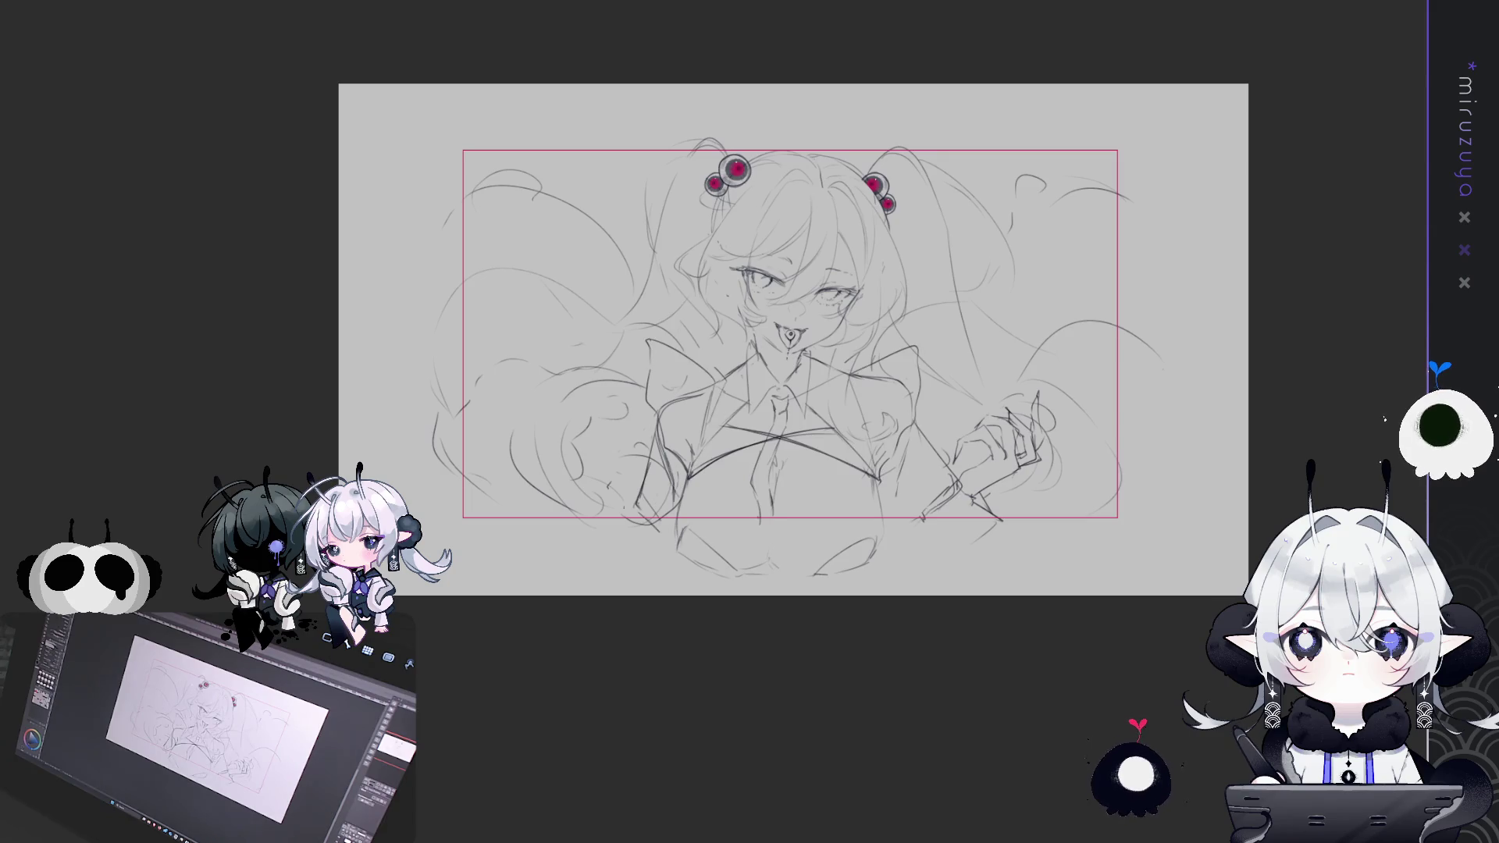
key(Delete)
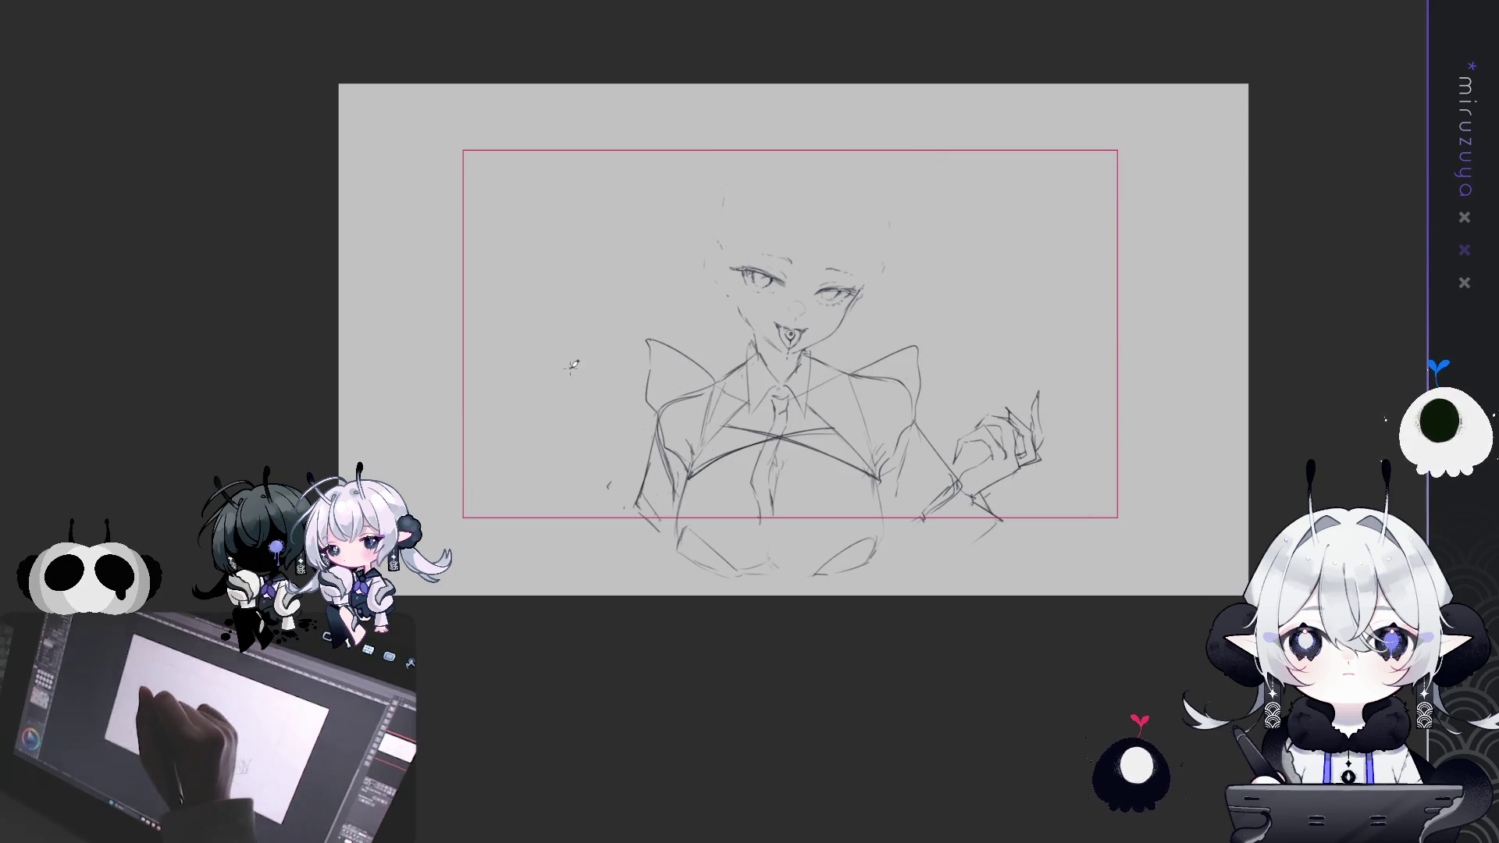
Sketch a clenched fist with claw-like fingertips beside the figure
mouse_move(570, 383)
mouse_down()
mouse_move(591, 407)
mouse_move(548, 373)
mouse_up()
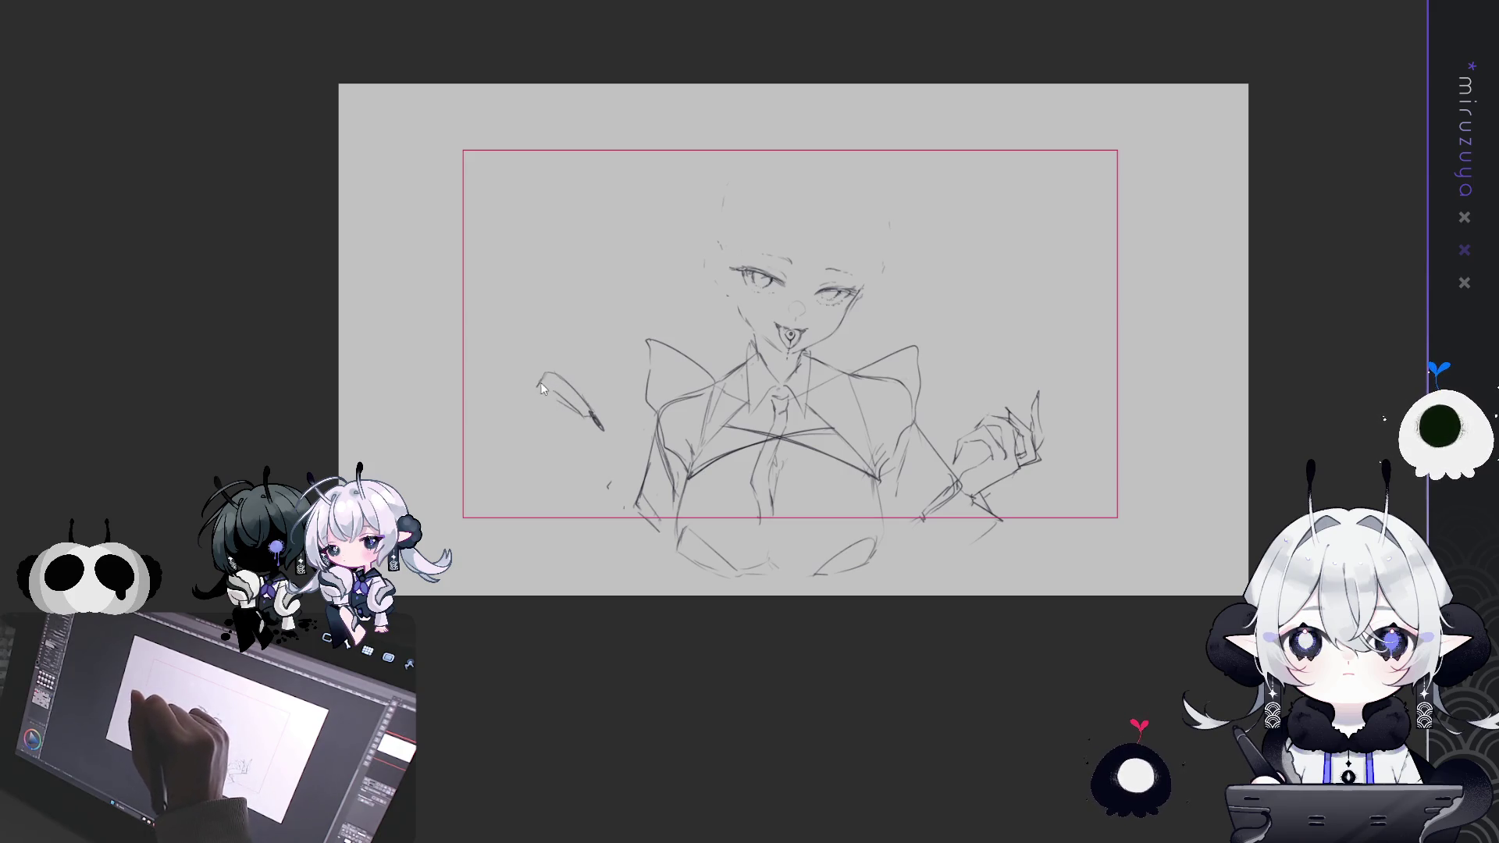
mouse_move(519, 418)
mouse_down()
mouse_move(507, 443)
mouse_move(537, 462)
mouse_up()
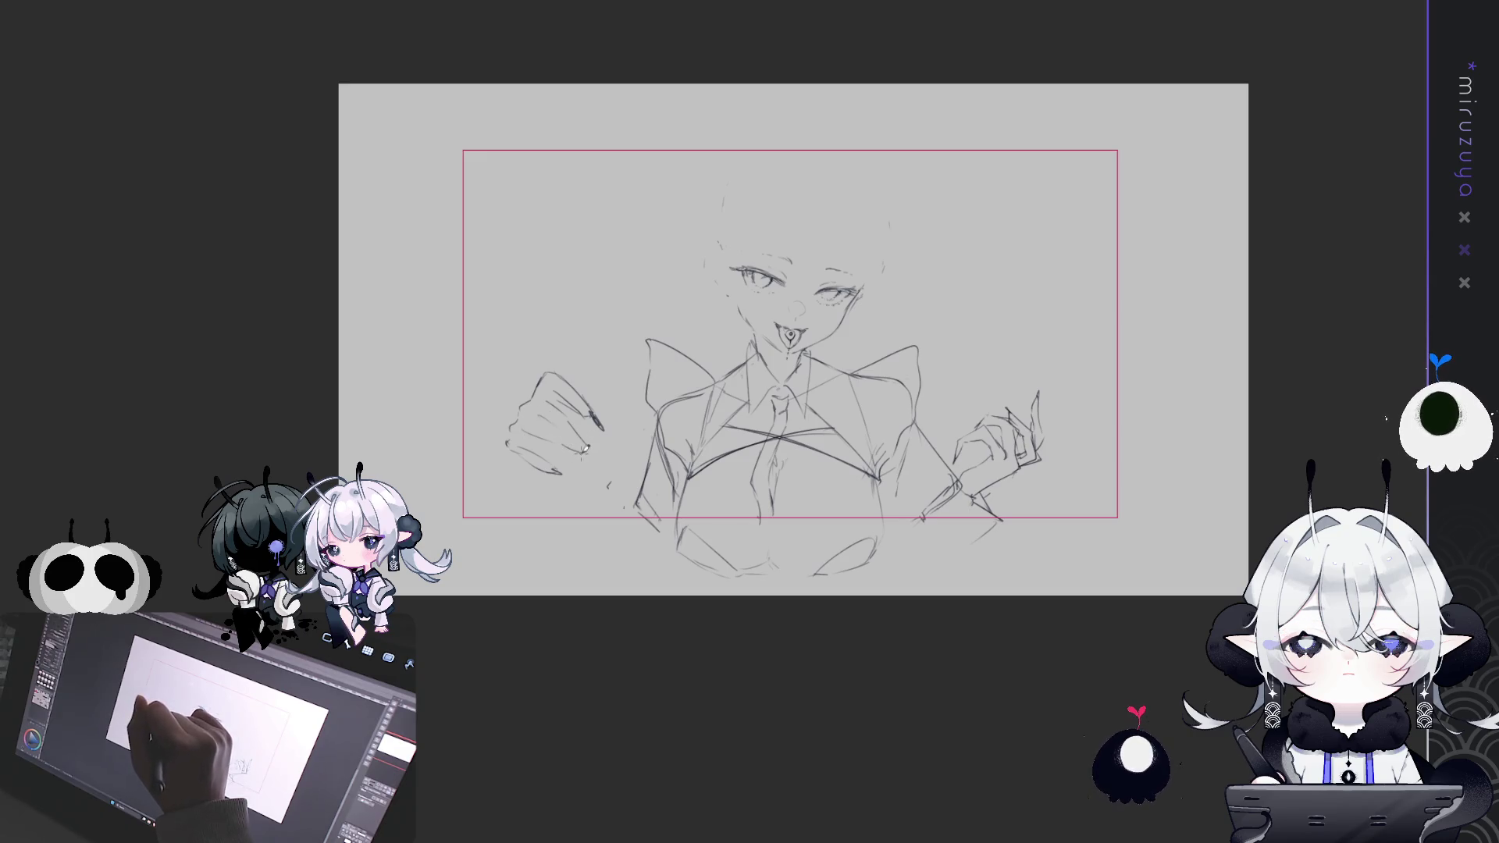
drag(591, 445, 587, 447)
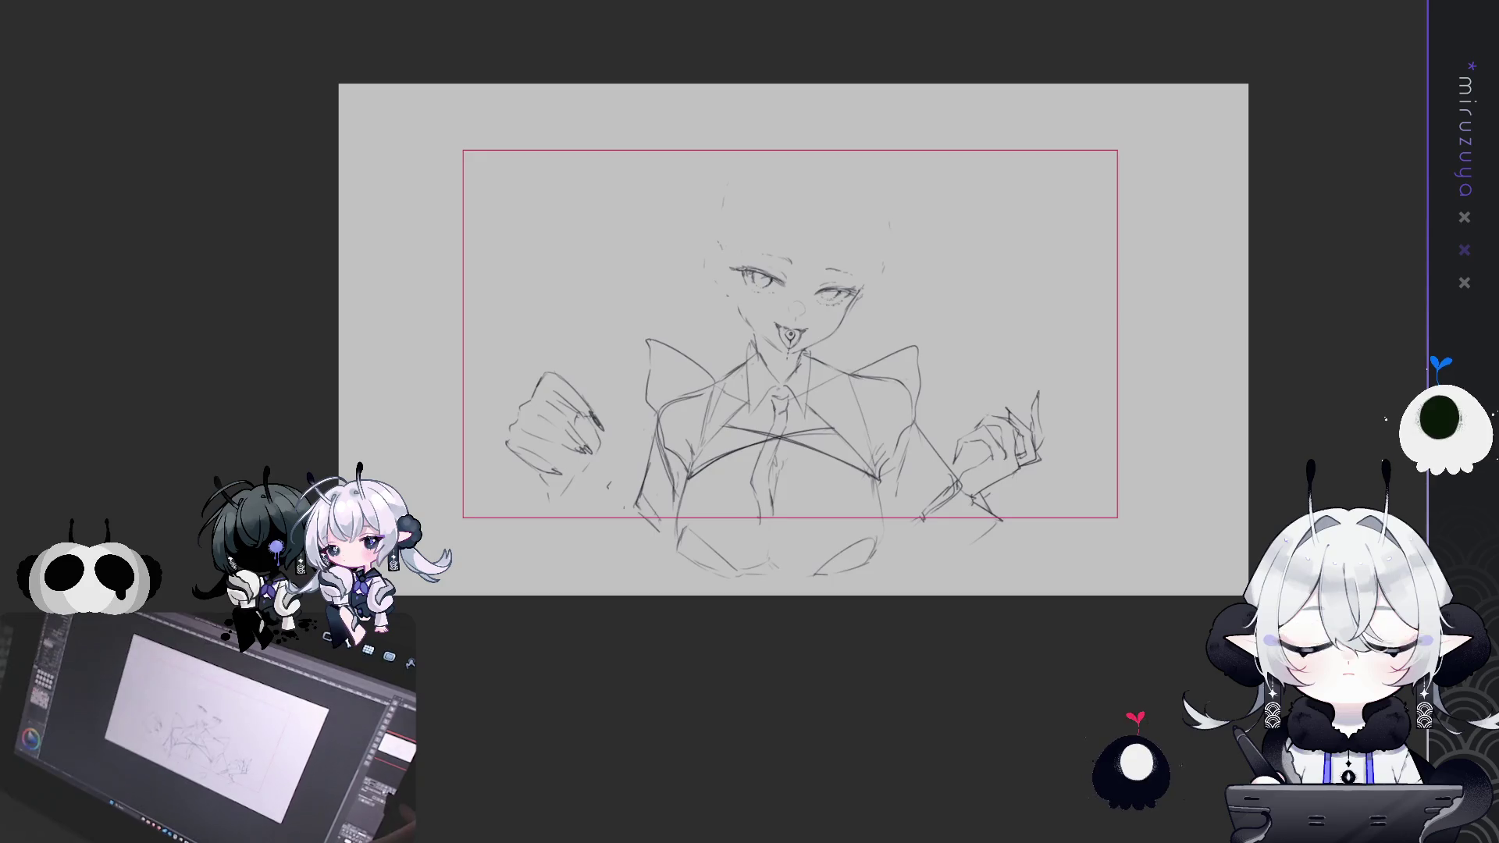
Unflip the view, then lasso the right fist and erase it
key(h)
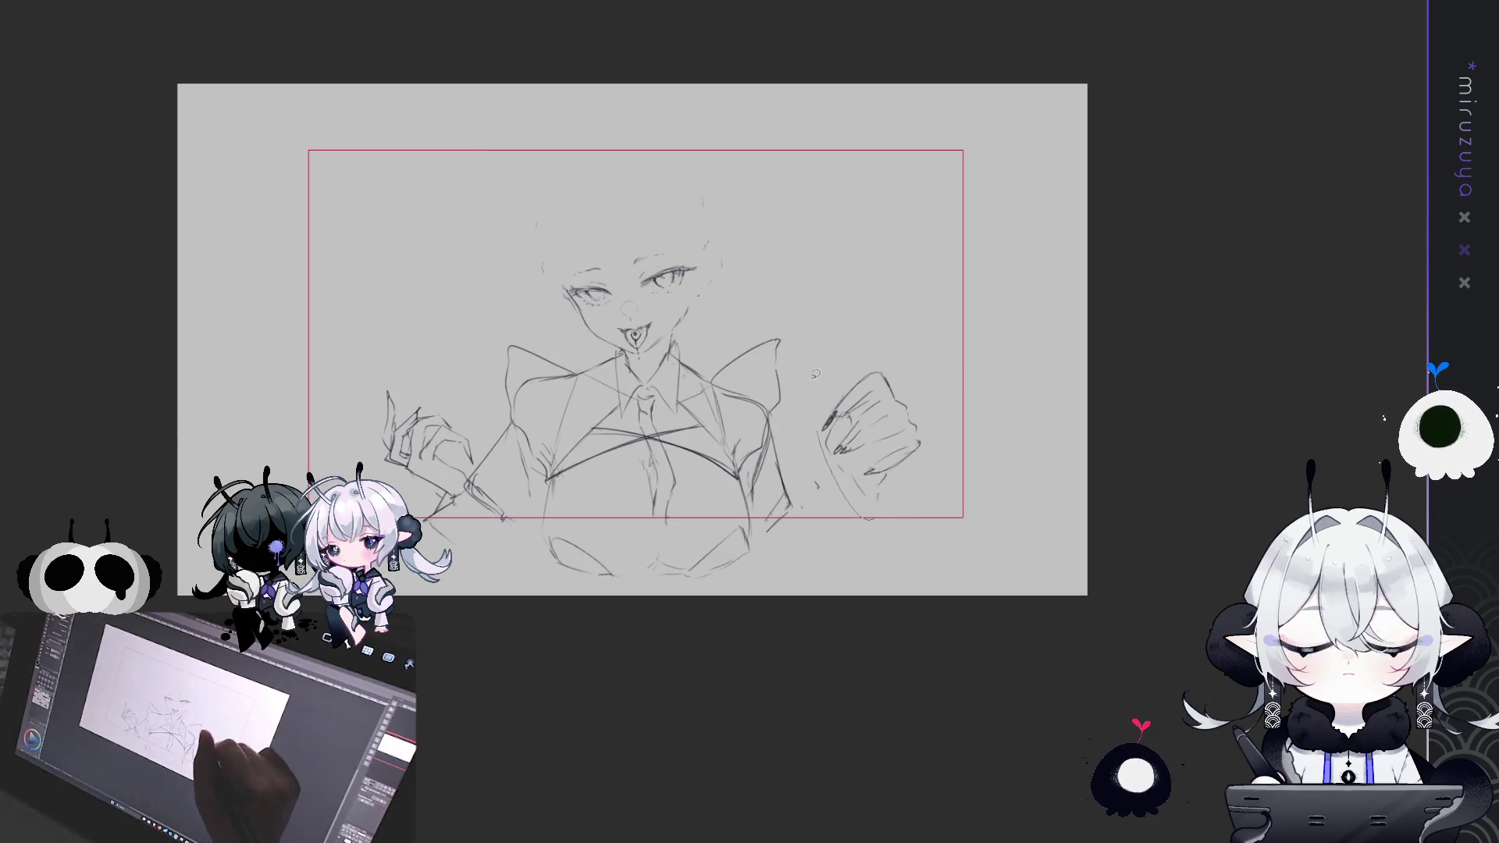
drag(863, 512, 871, 516)
key(ctrl+t)
drag(866, 390, 803, 360)
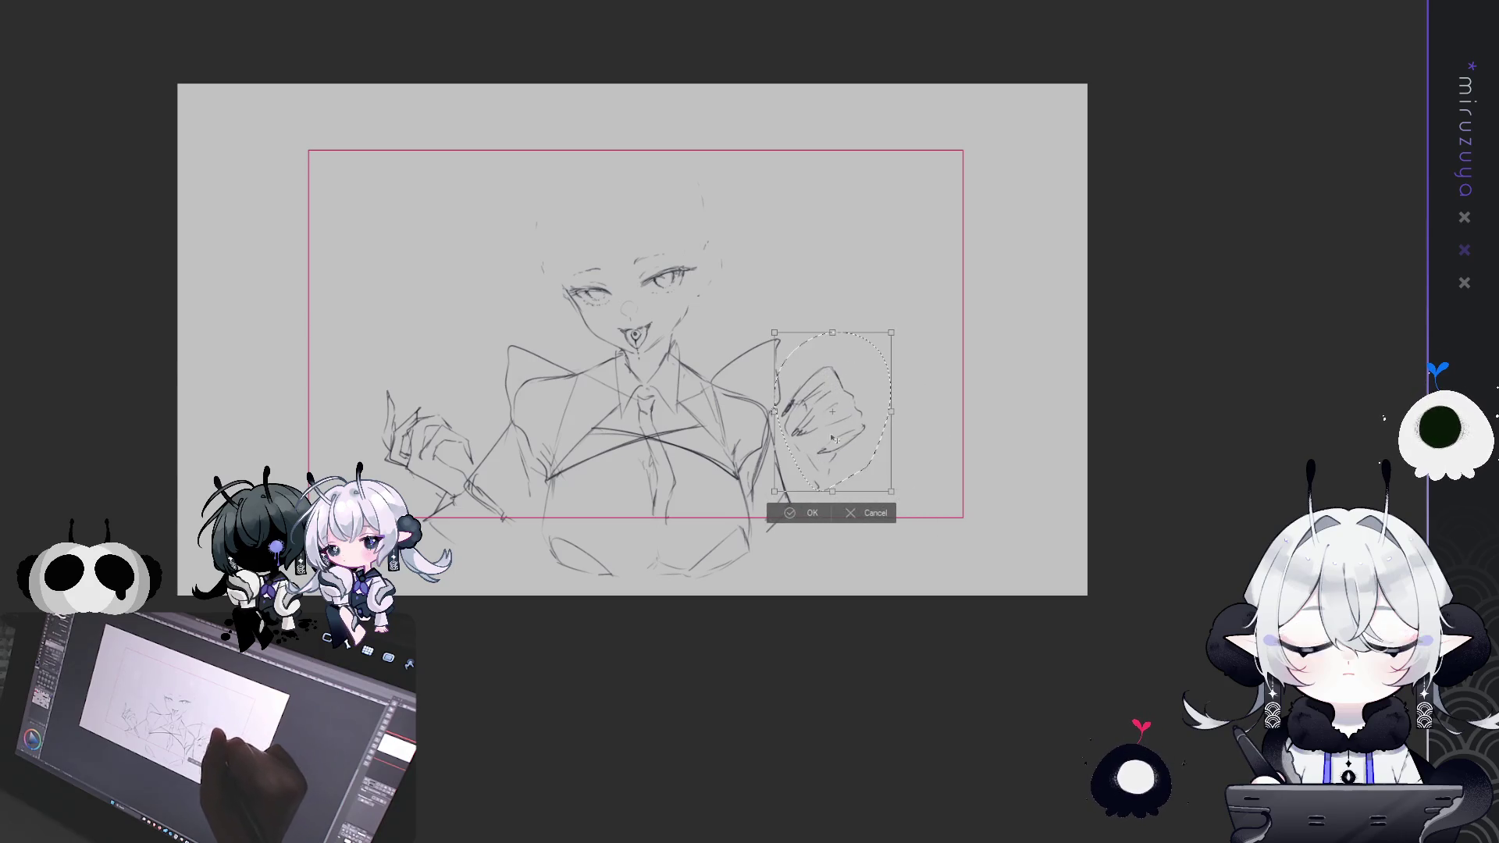
key(Return)
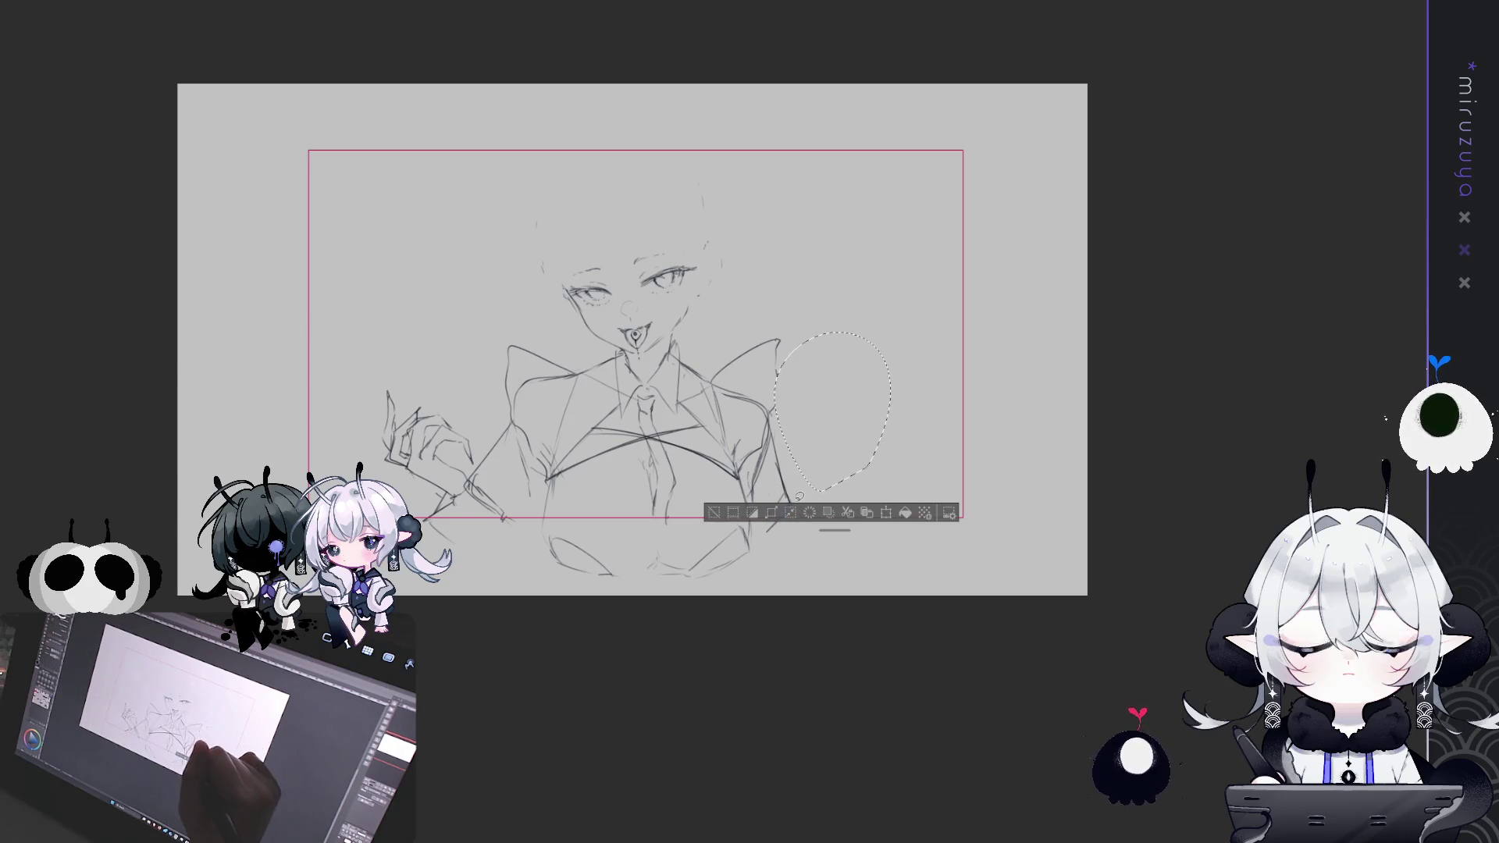
key(ctrl+z)
key(Delete)
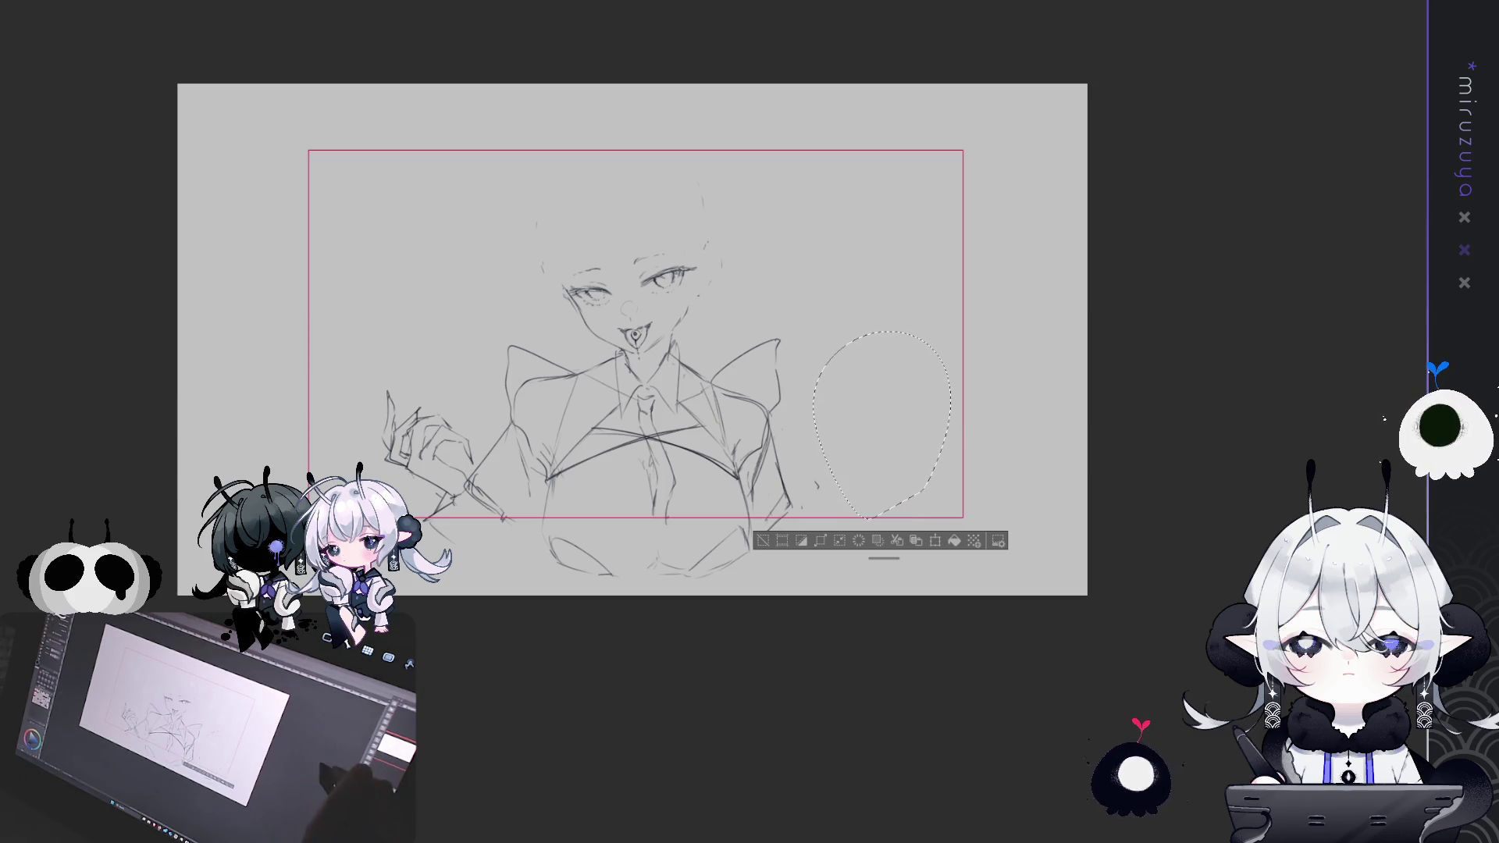
key(ctrl+d)
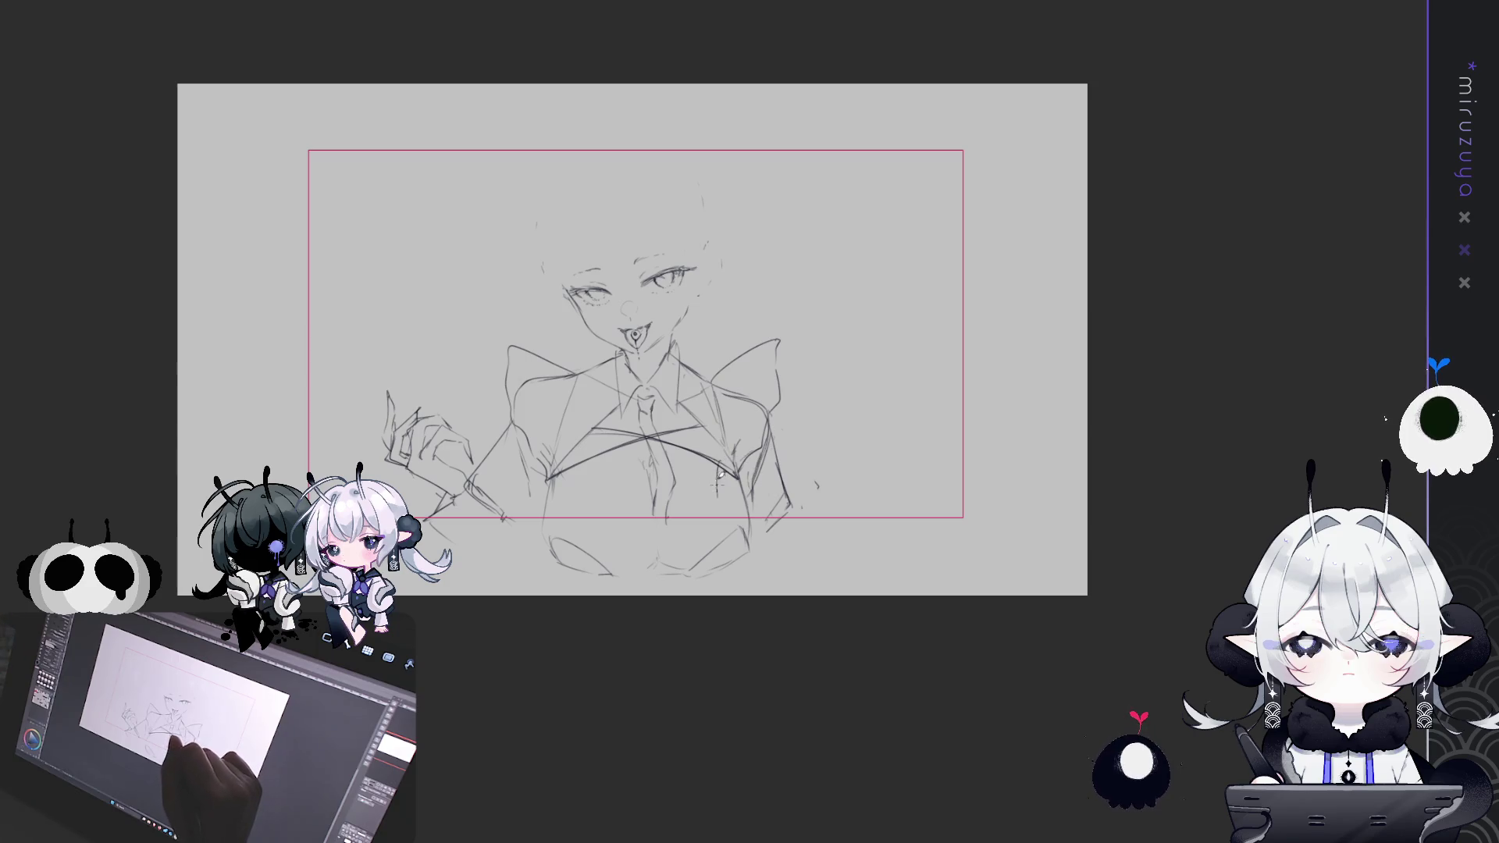
Rough out the right shoulder line and chest strokes, undoing one stray sweep
drag(728, 450, 809, 476)
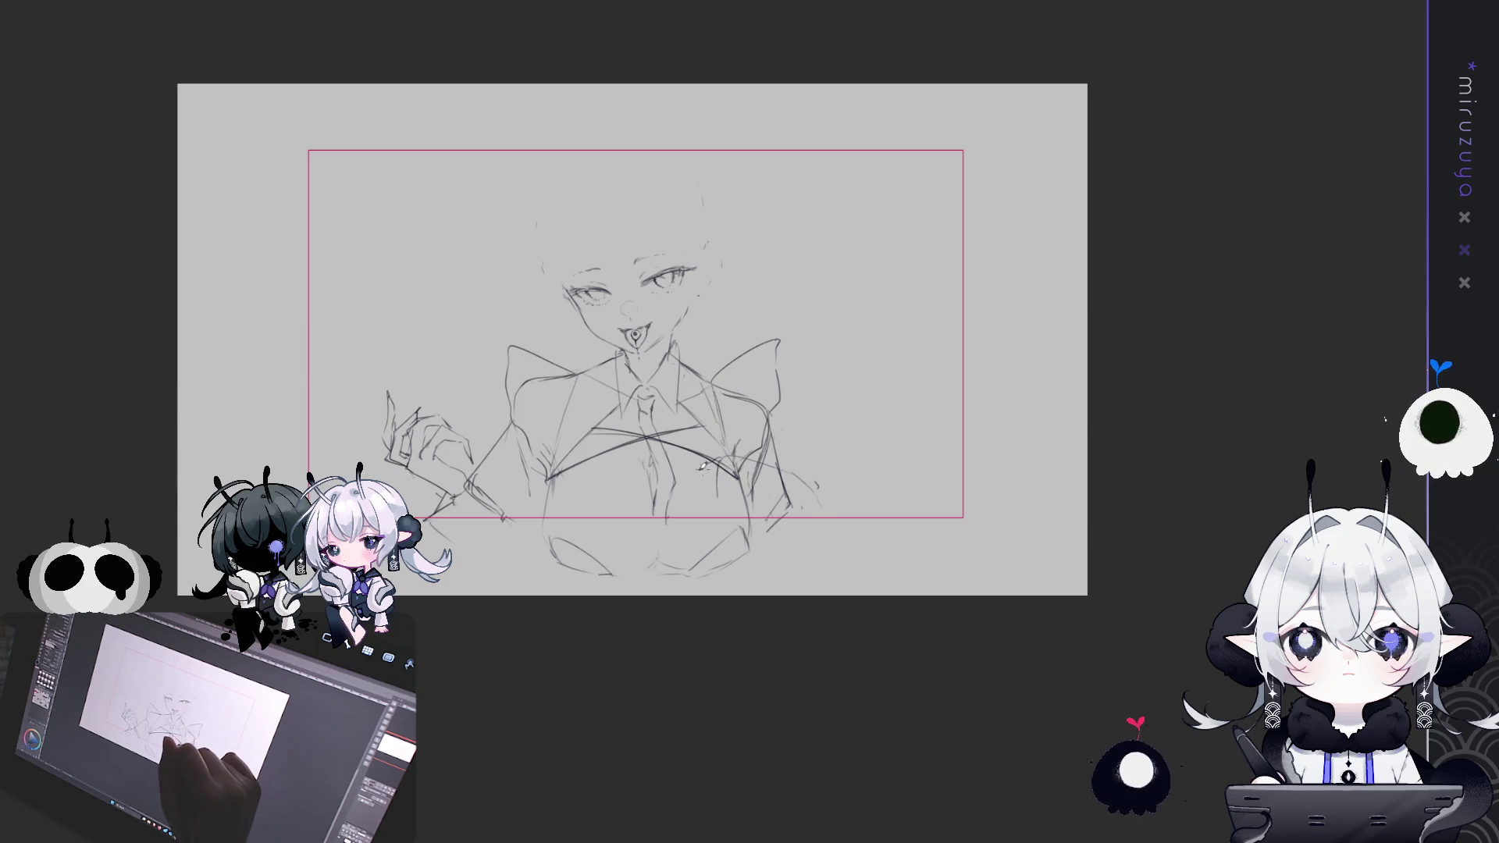
drag(706, 479, 741, 458)
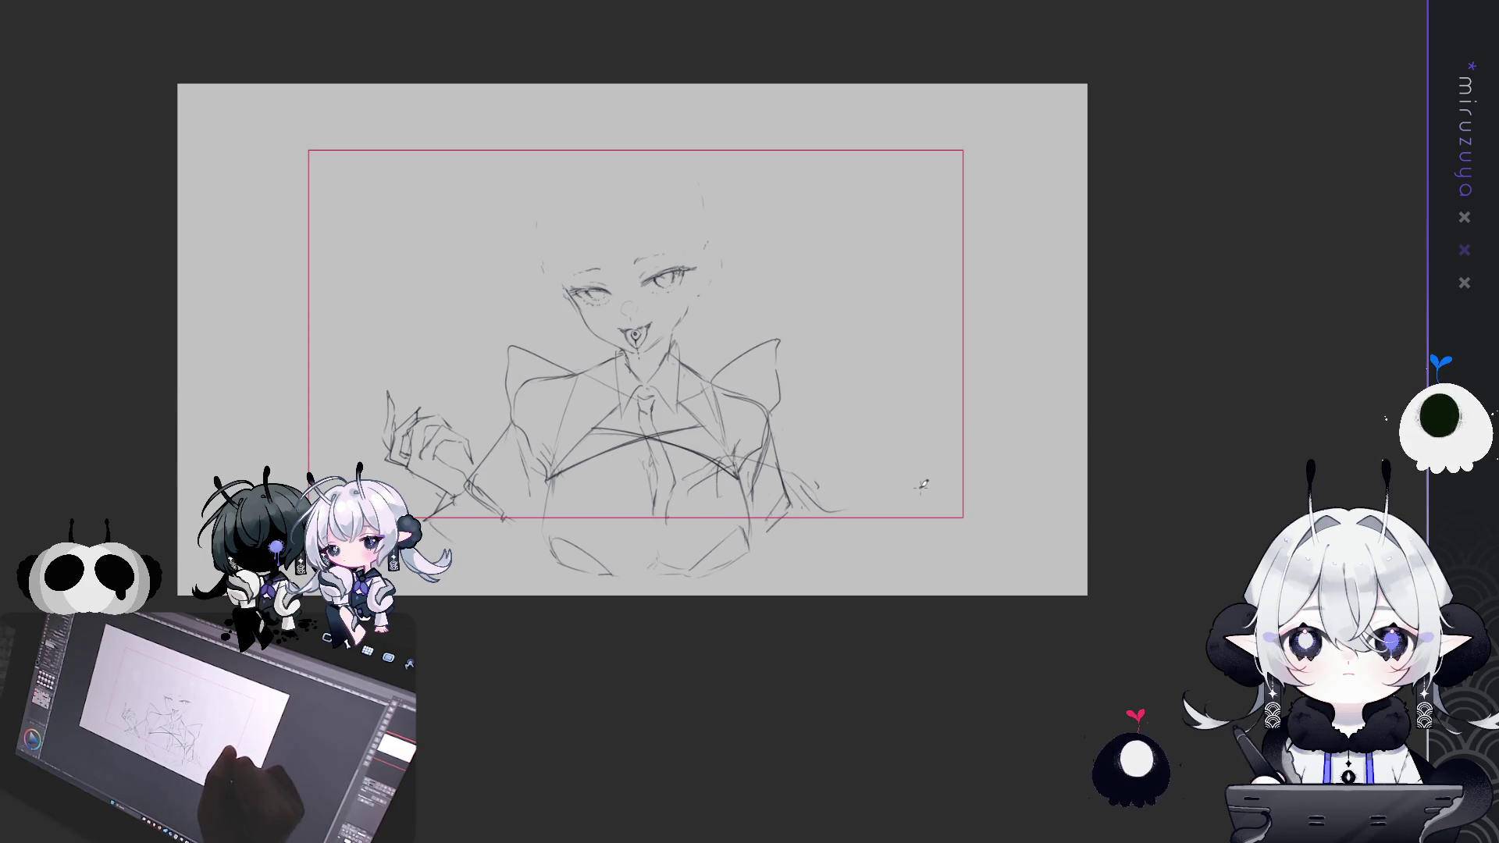
key(ctrl+z)
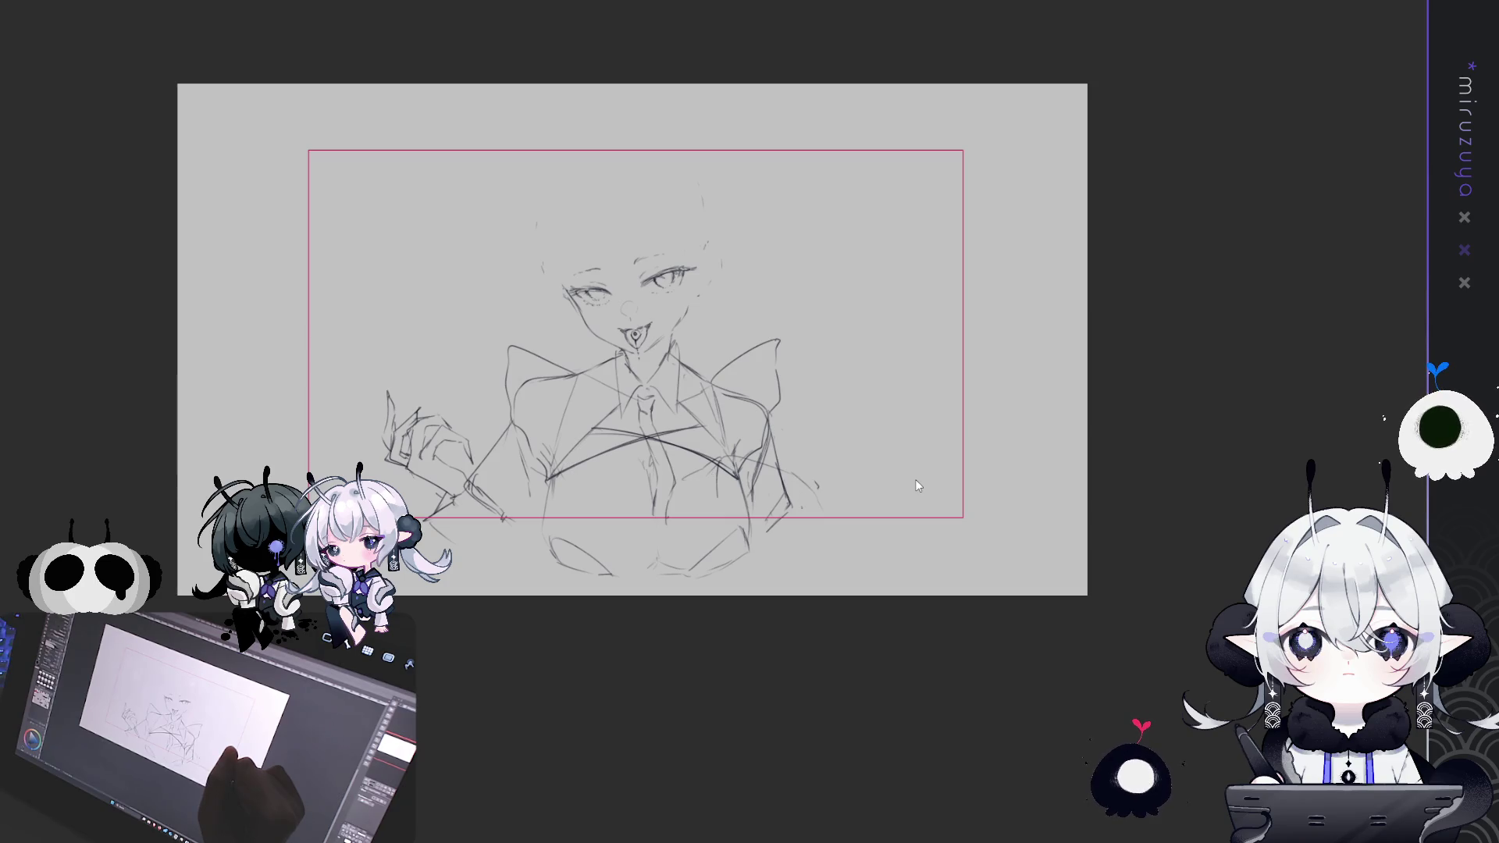
drag(866, 517, 918, 479)
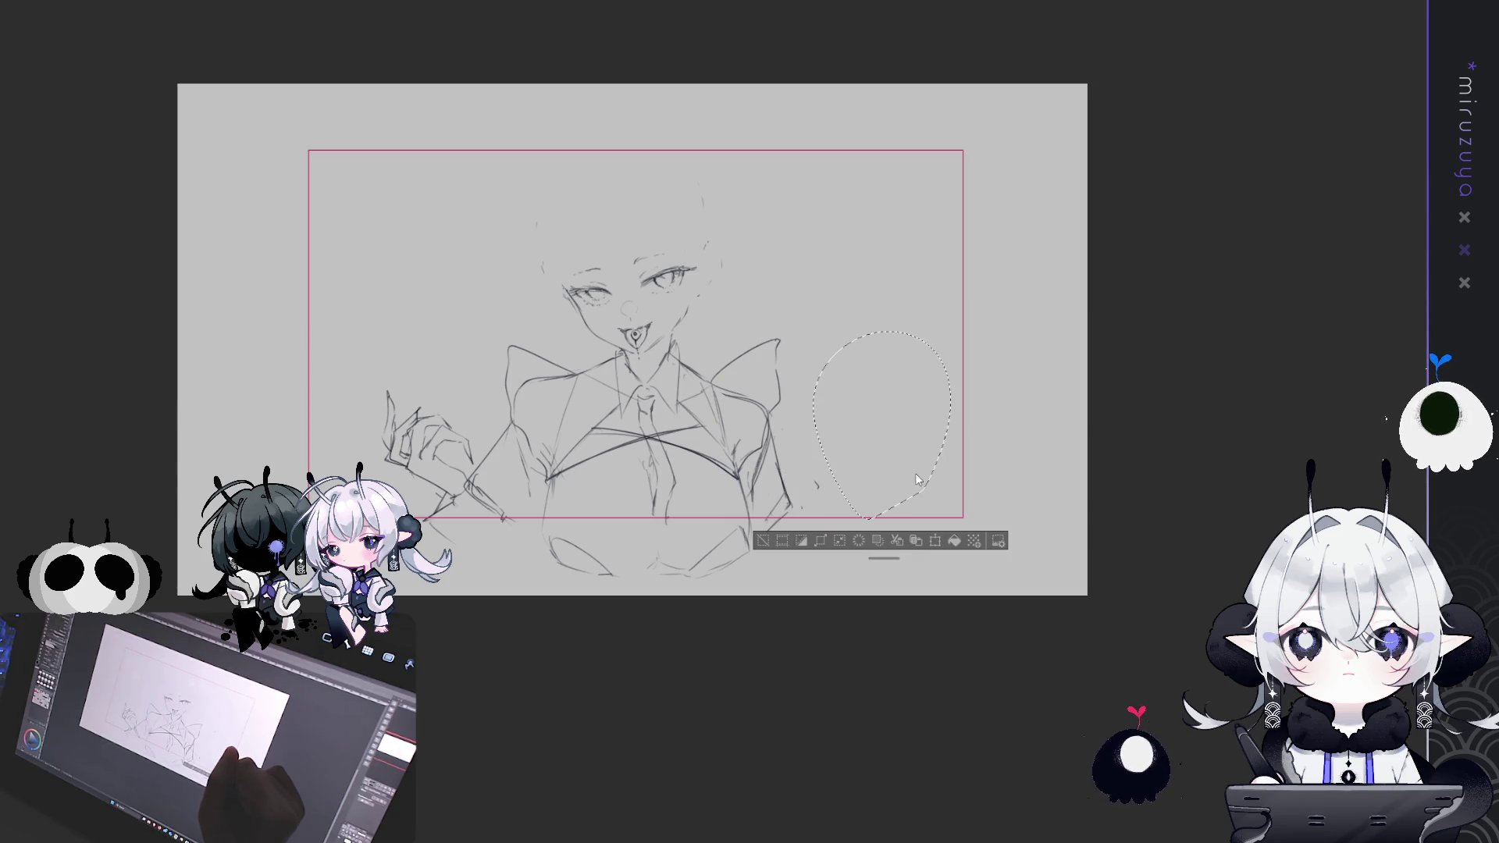
key(ctrl+d)
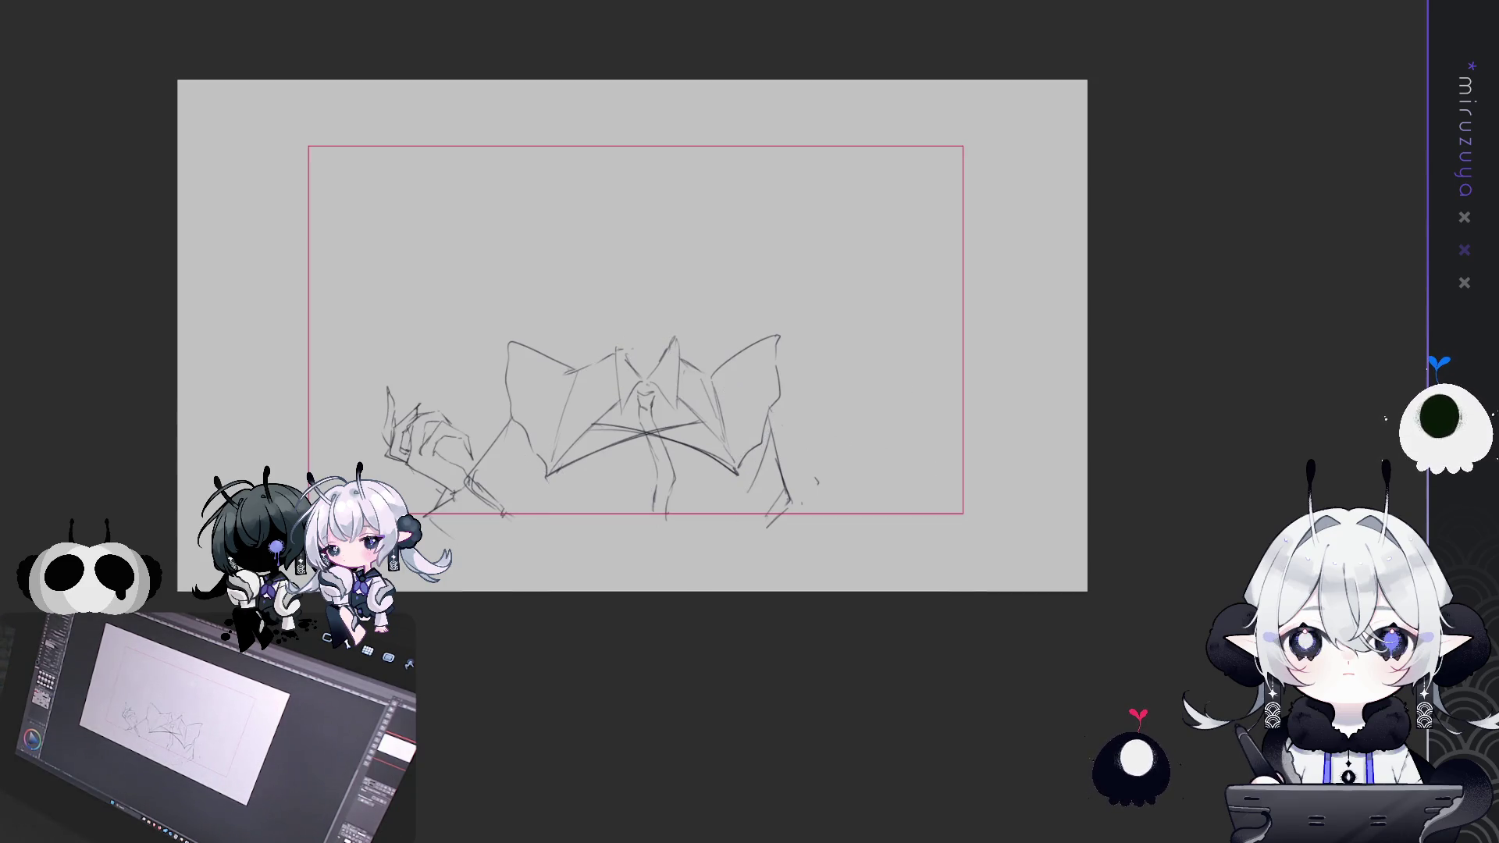
Undo and redo to compare the face, jacket, tie and left-hand finger strokes
key(ctrl+z)
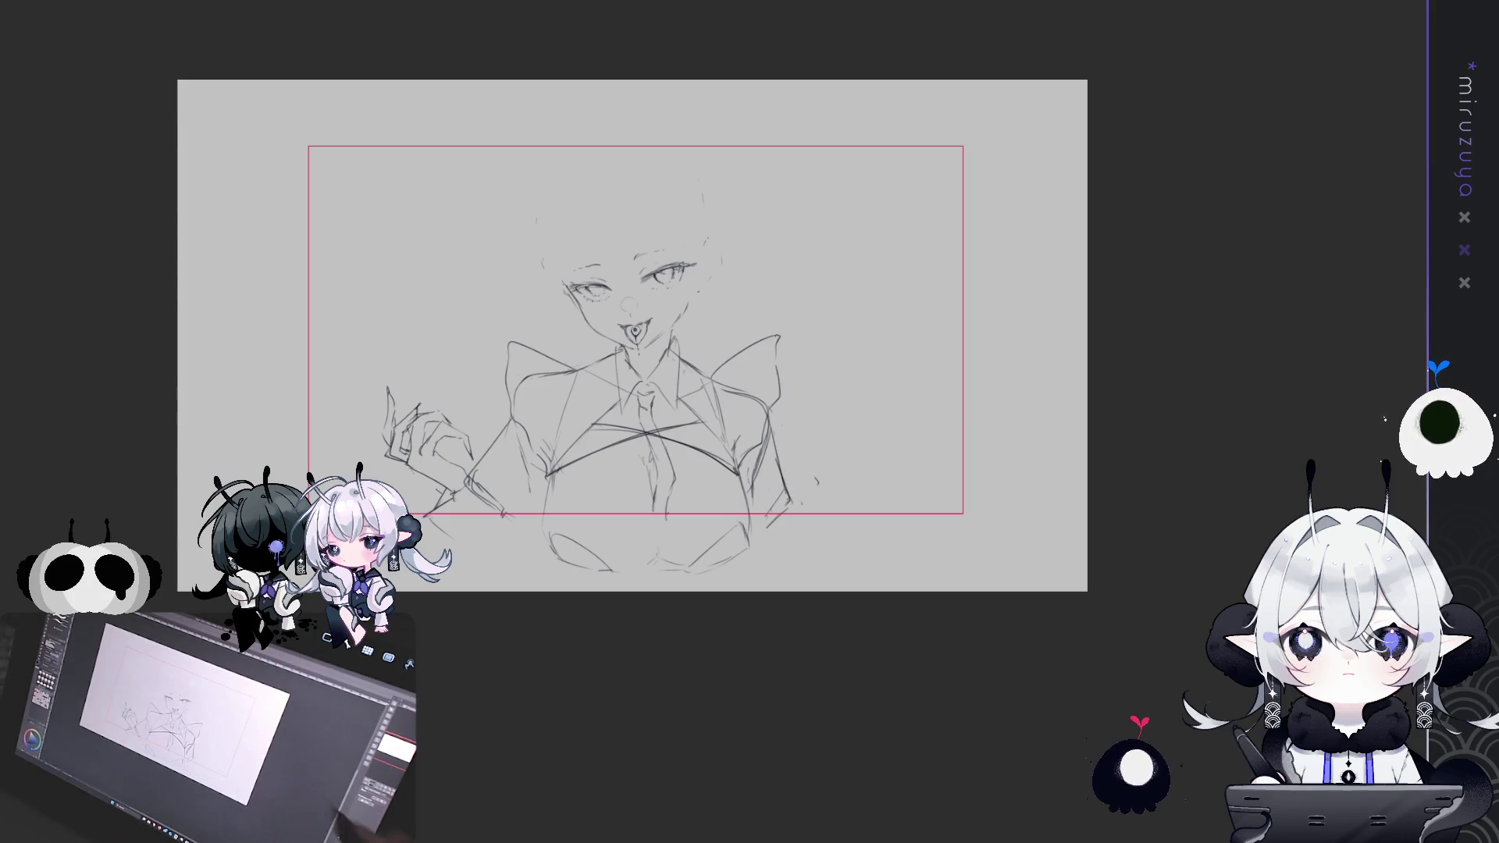
key(ctrl+y)
key(ctrl+z)
key(ctrl+z)
key(ctrl+y)
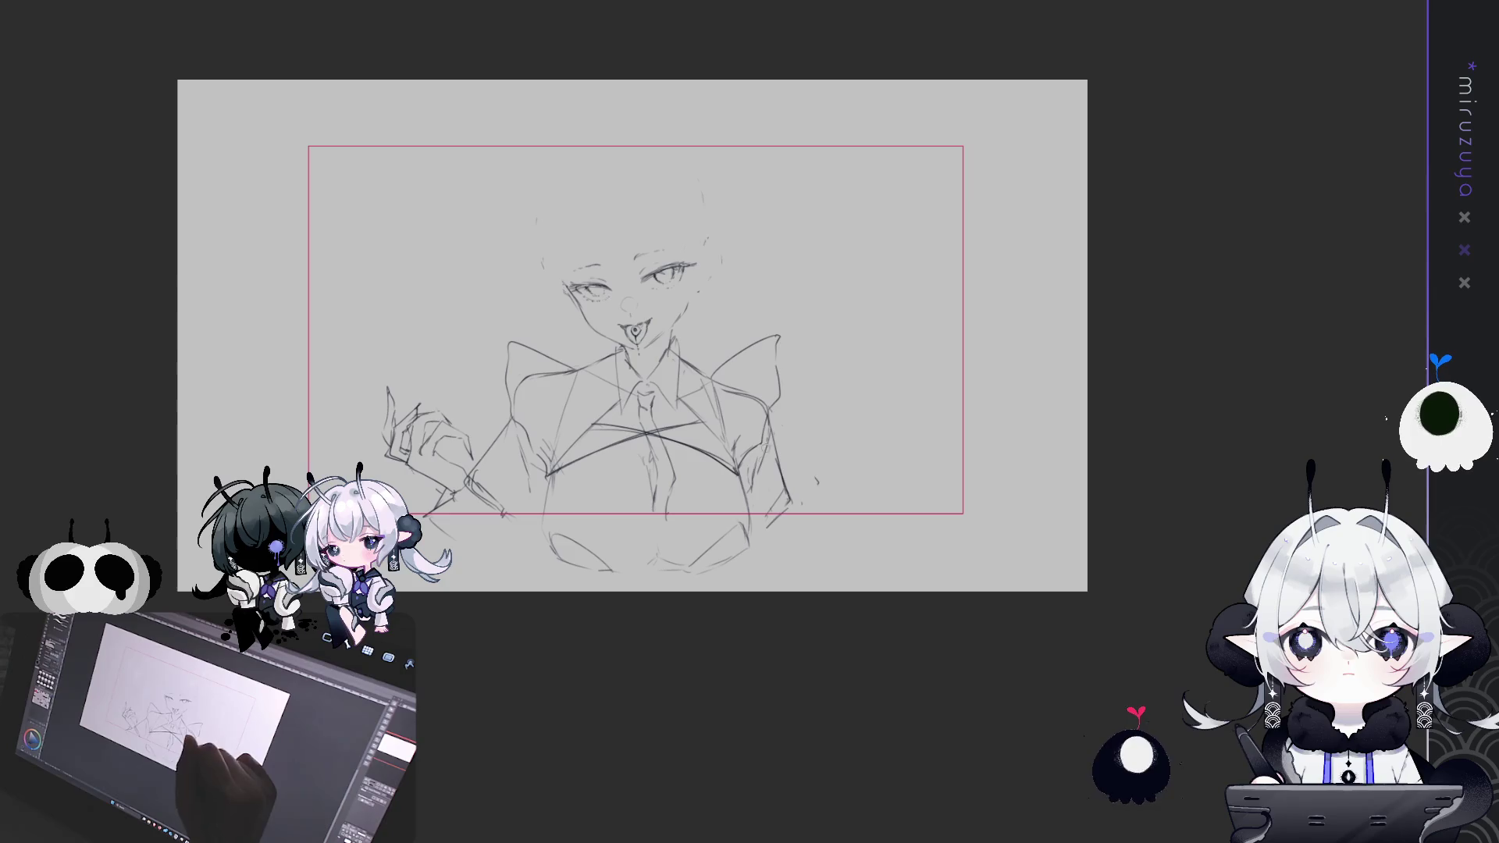
key(ctrl+z)
key(ctrl+y)
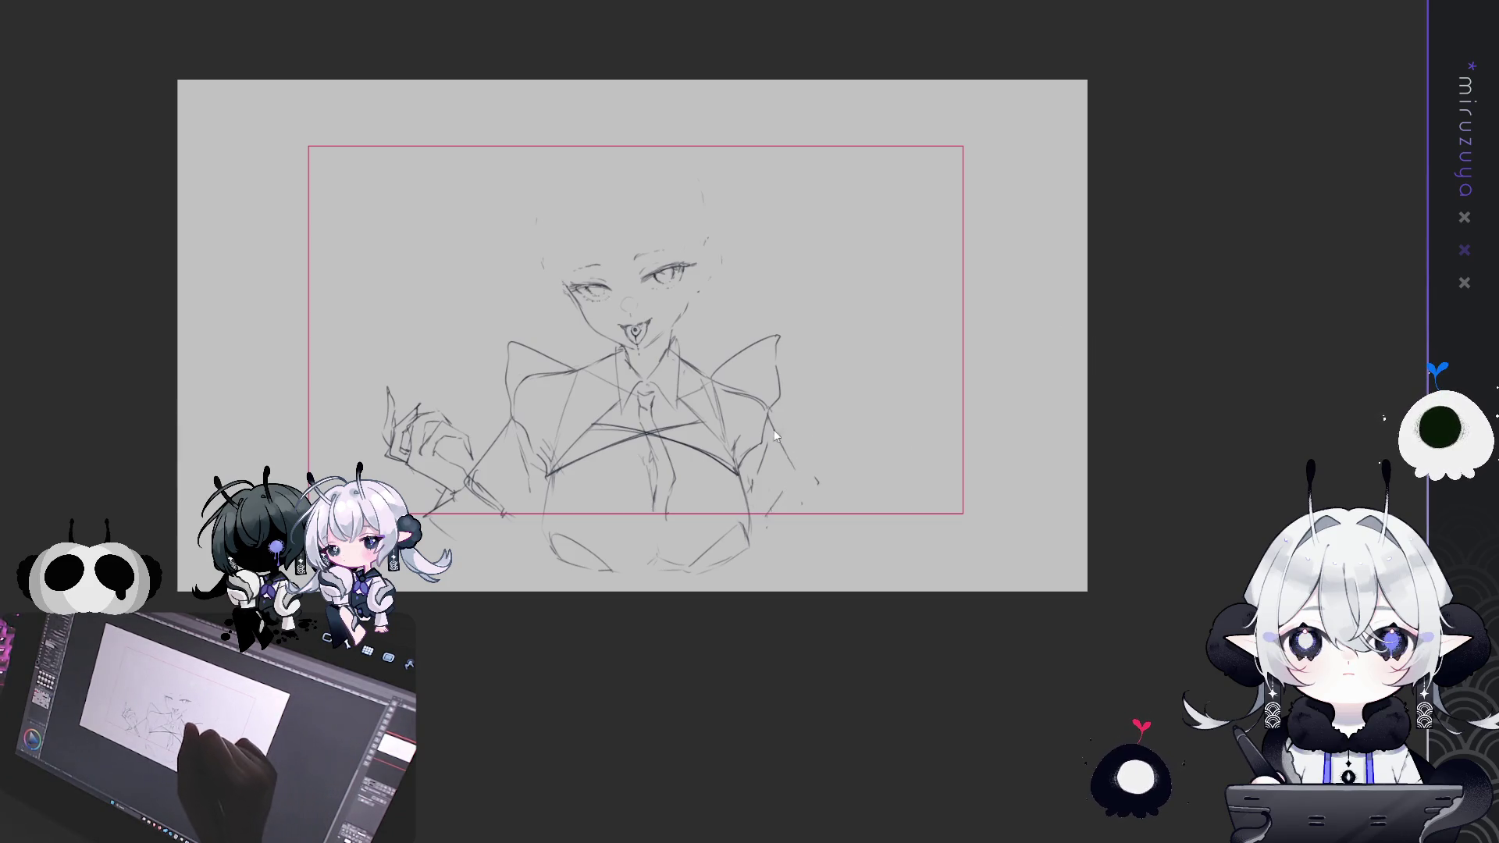
Try a right-sleeve stroke, then undo it and the last two left-arm strokes
drag(771, 412, 802, 481)
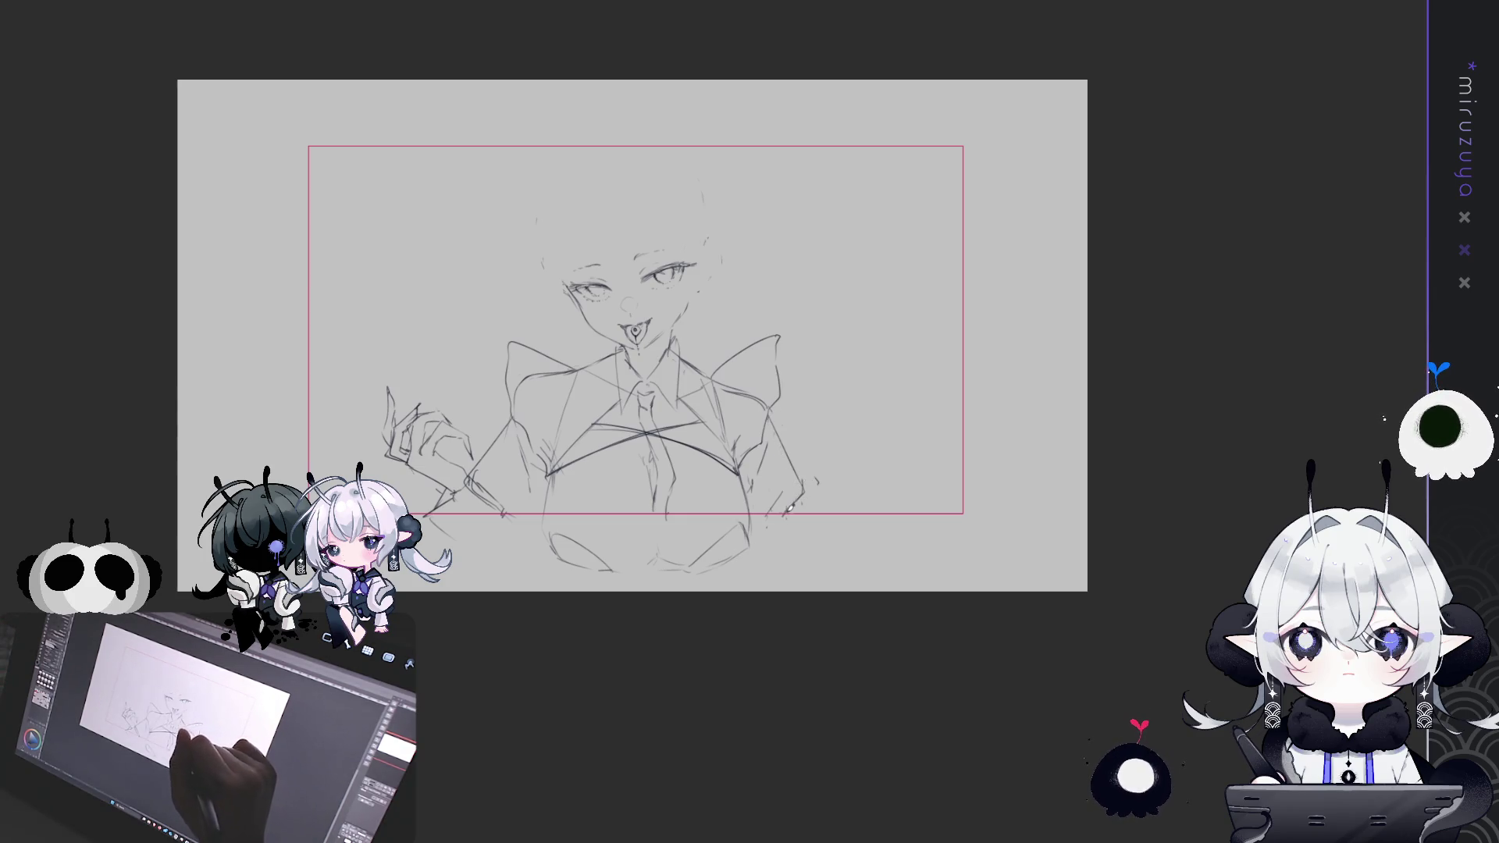
key(ctrl+z)
key(ctrl+z)
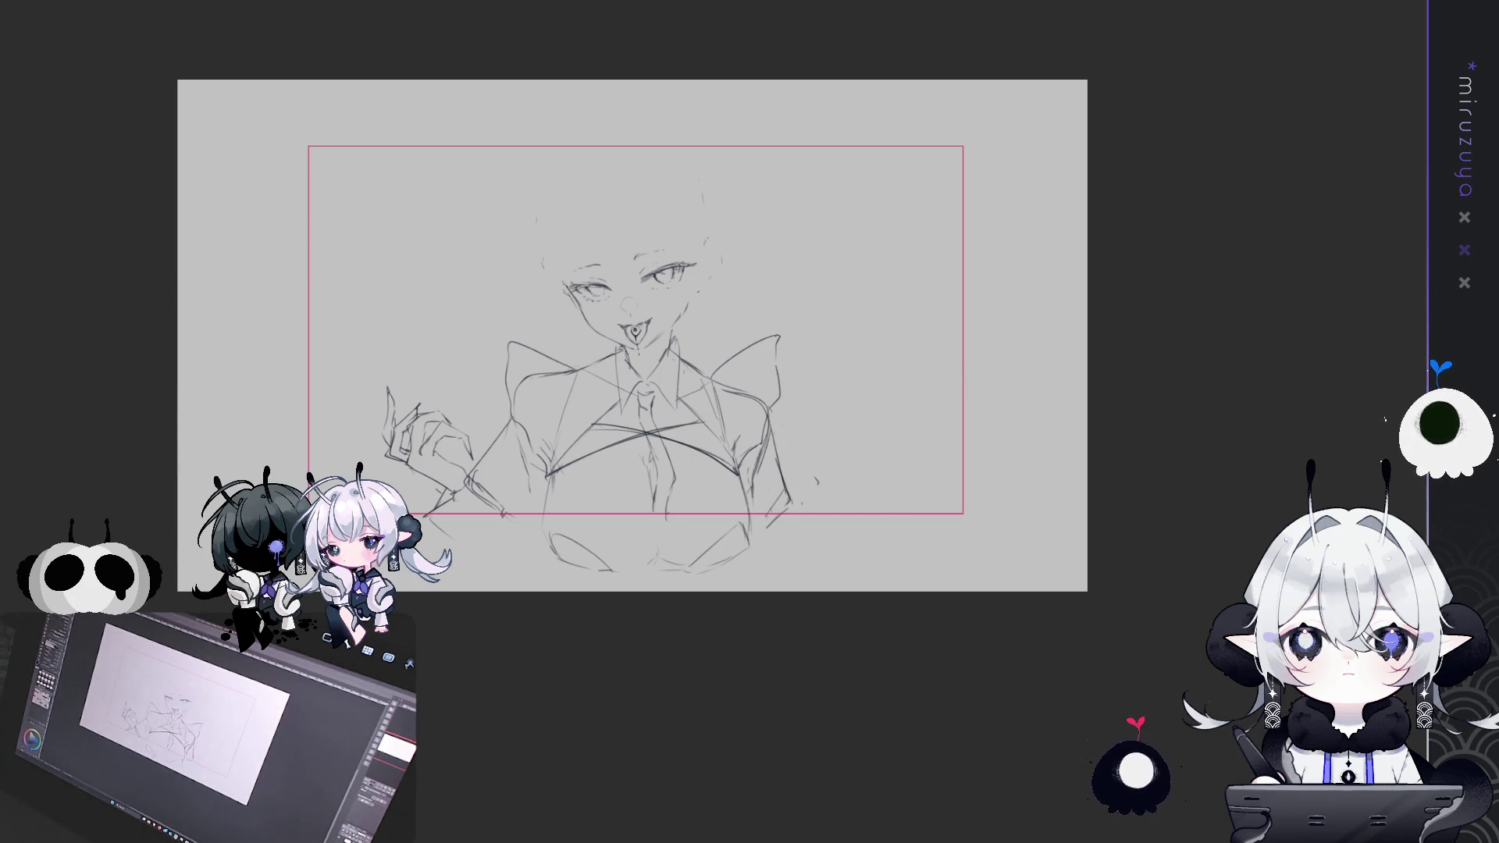
key(Delete)
key(ctrl+z)
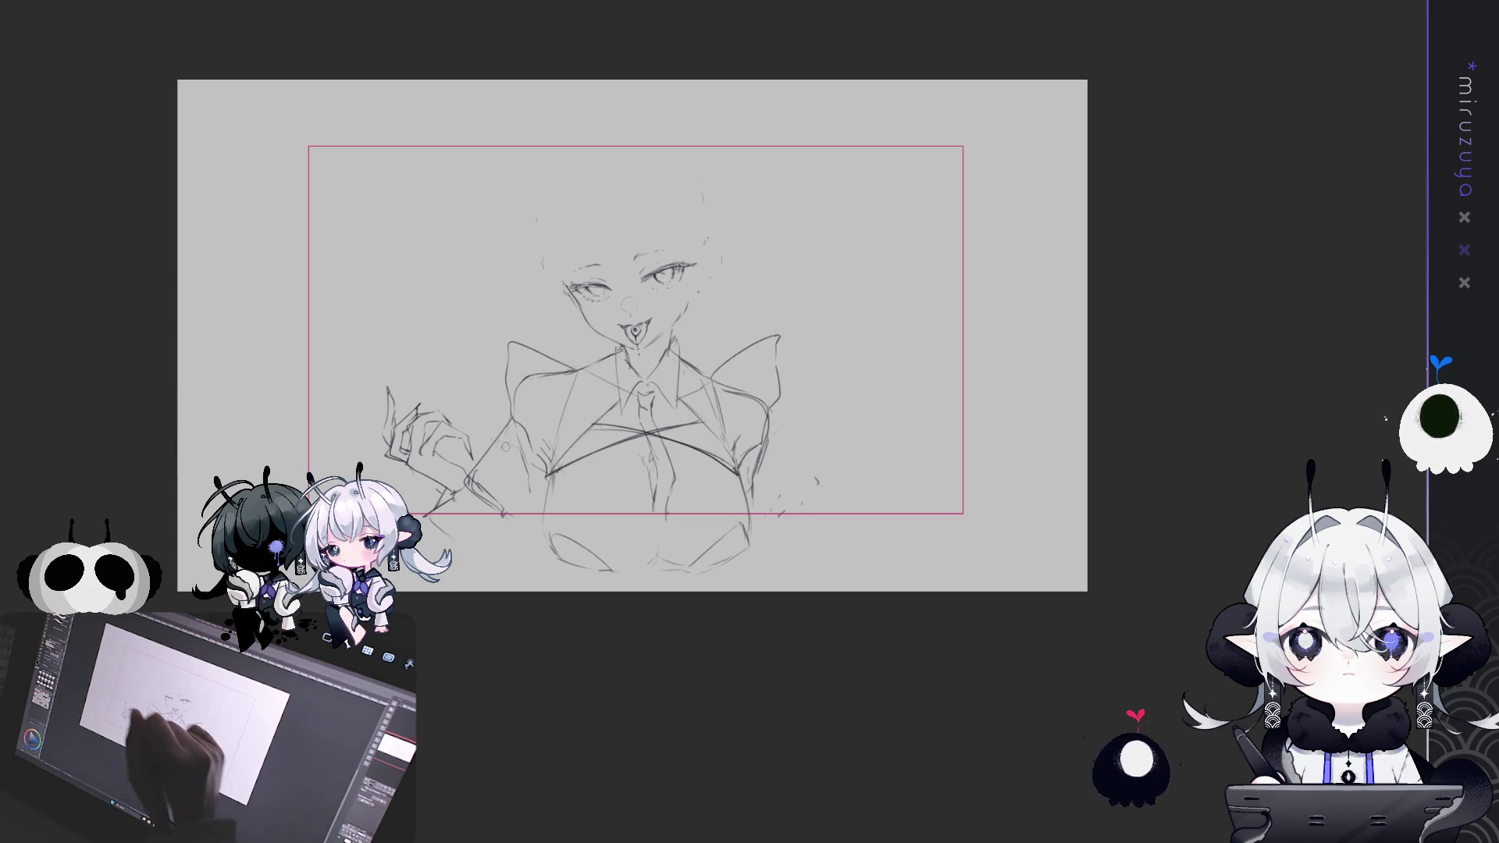
key(ctrl+z)
key(ctrl+z)
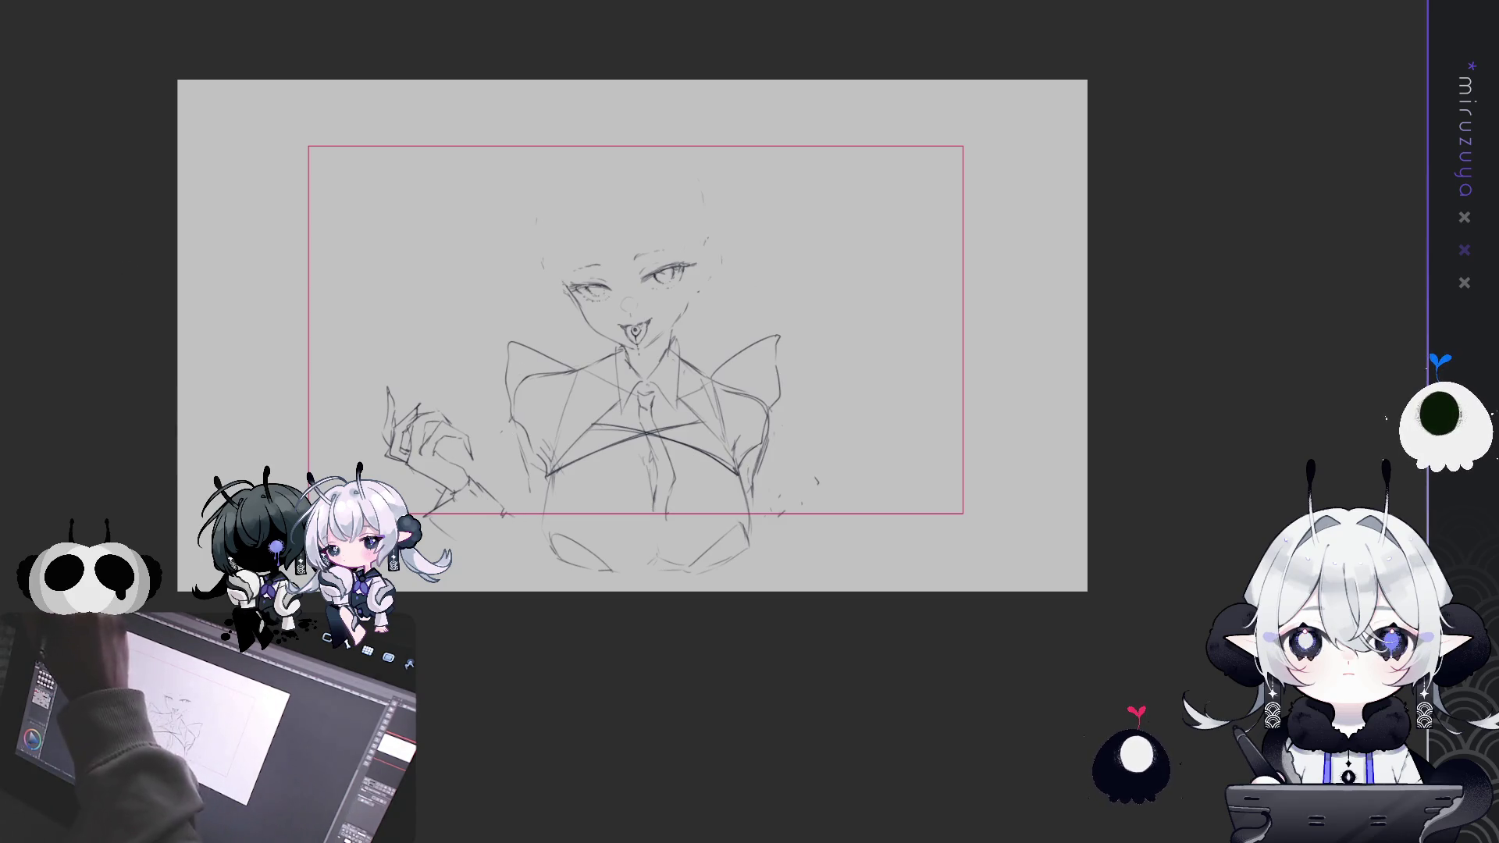
Redraw the right sleeve edge and the left torso line down to the hand
drag(773, 421, 759, 472)
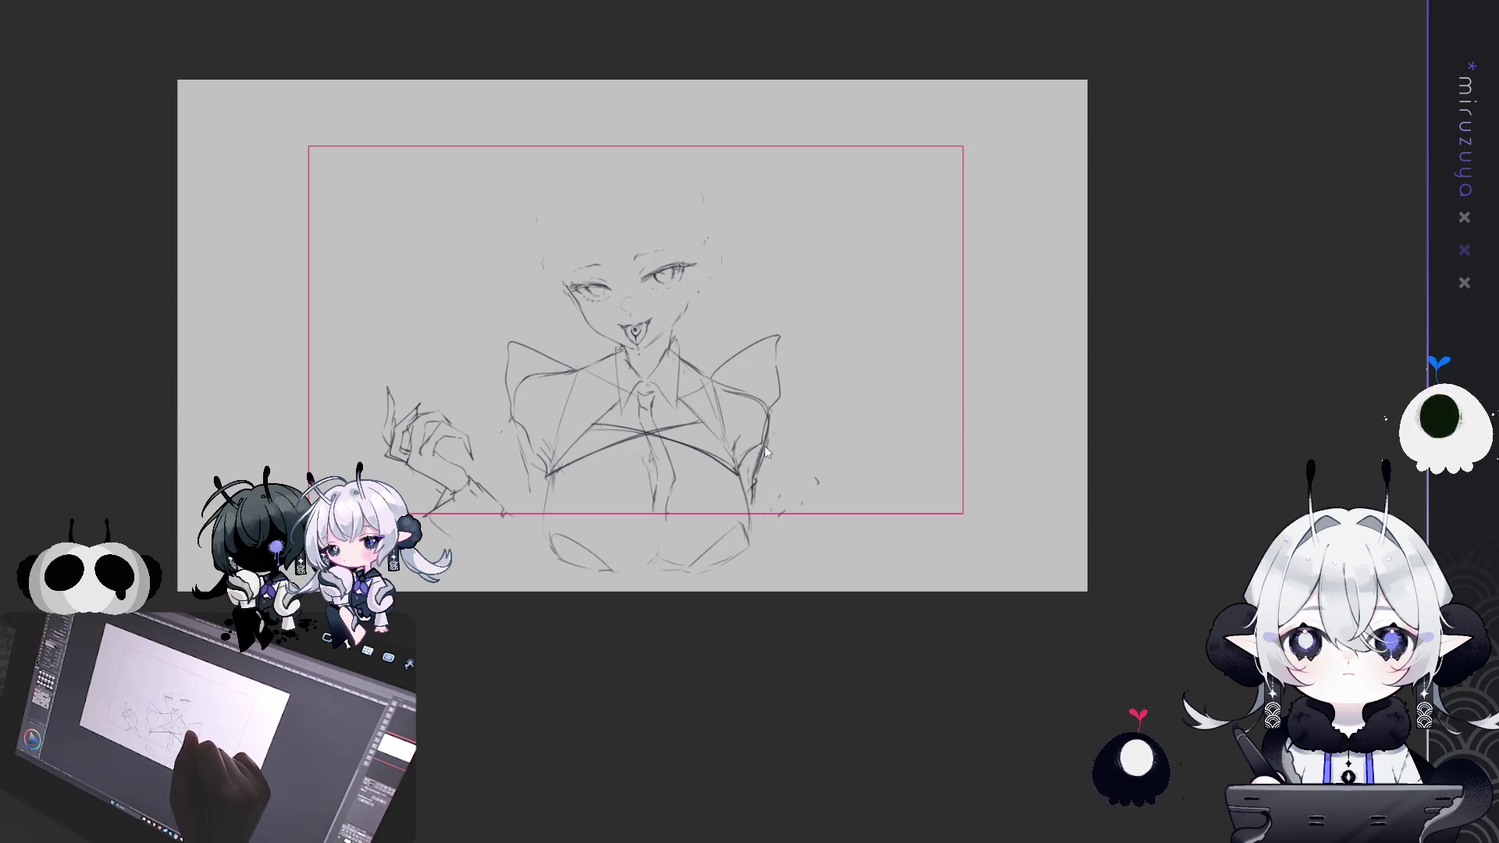
drag(509, 426, 531, 468)
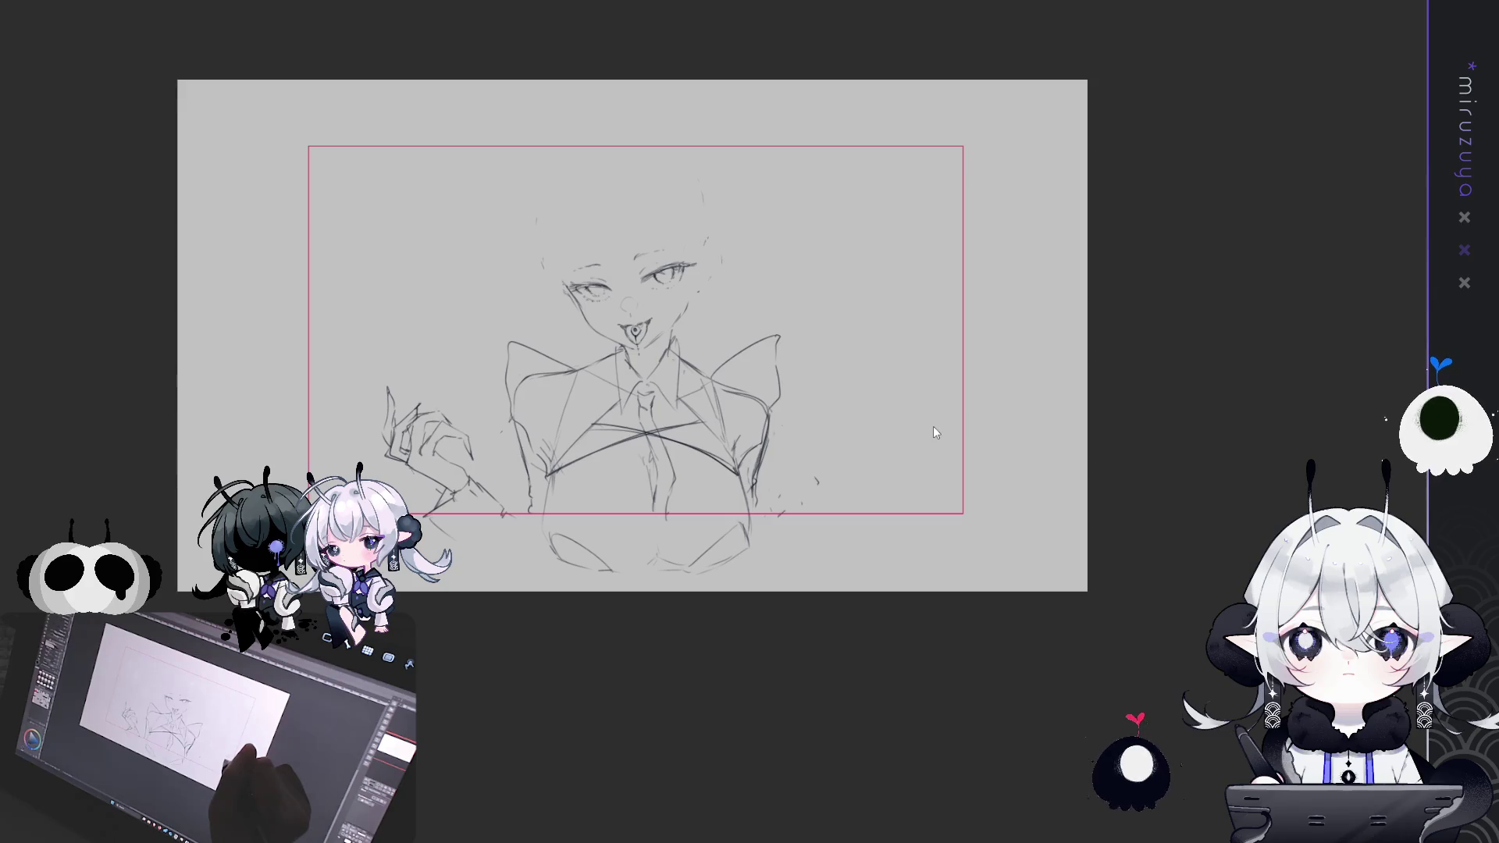
key(ctrl+z)
key(ctrl+z)
key(ctrl+z)
drag(510, 423, 466, 484)
key(ctrl+y)
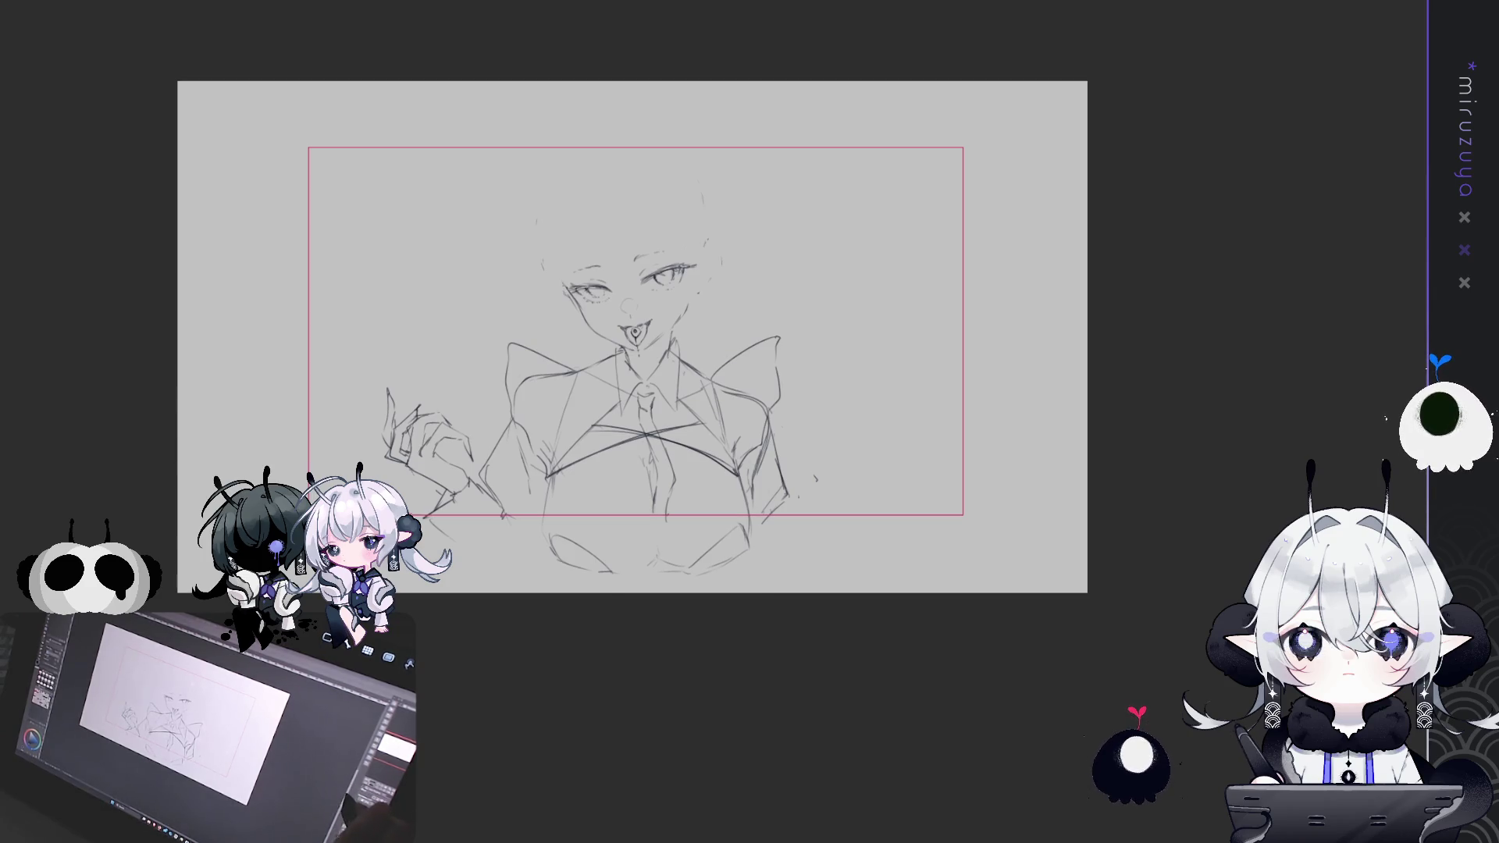
scroll(633, 336, left, 1)
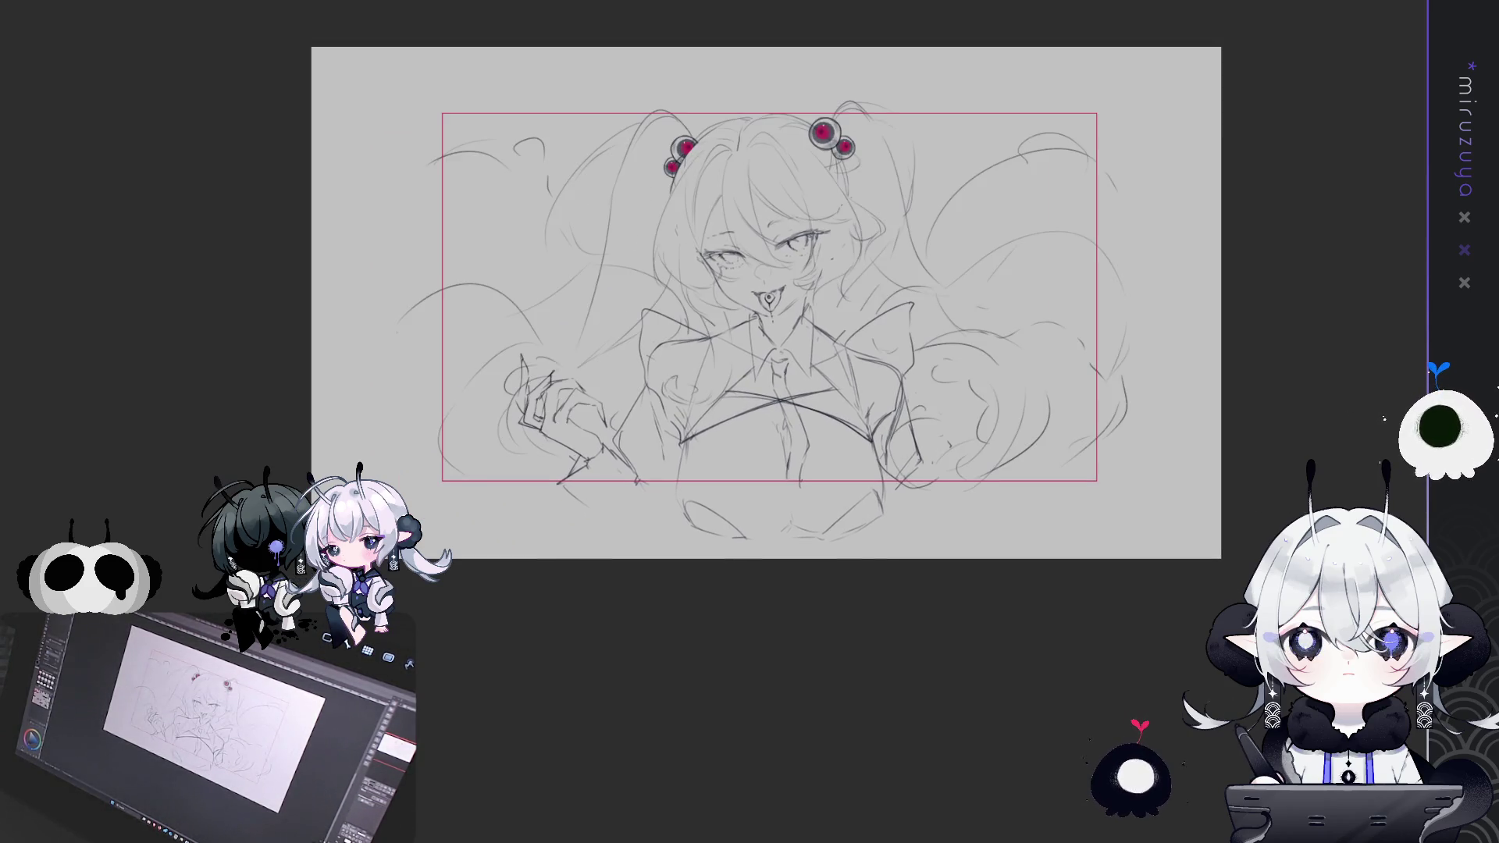
Zoom and pan to frame the figure, mirror the view to check proportions, then zoom in
scroll(759, 328, up, 1)
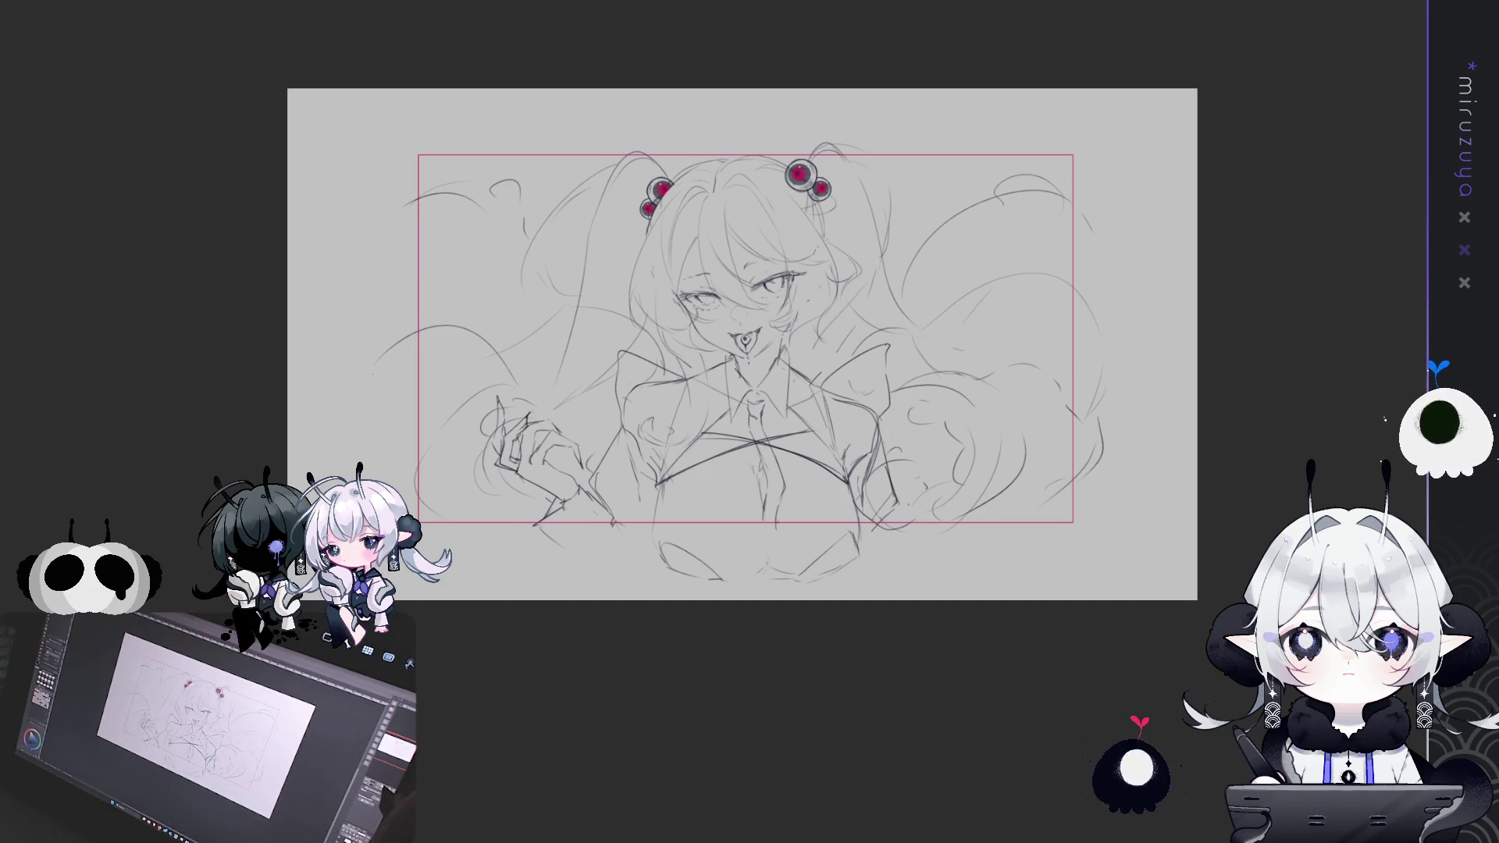
key(ctrl+plus)
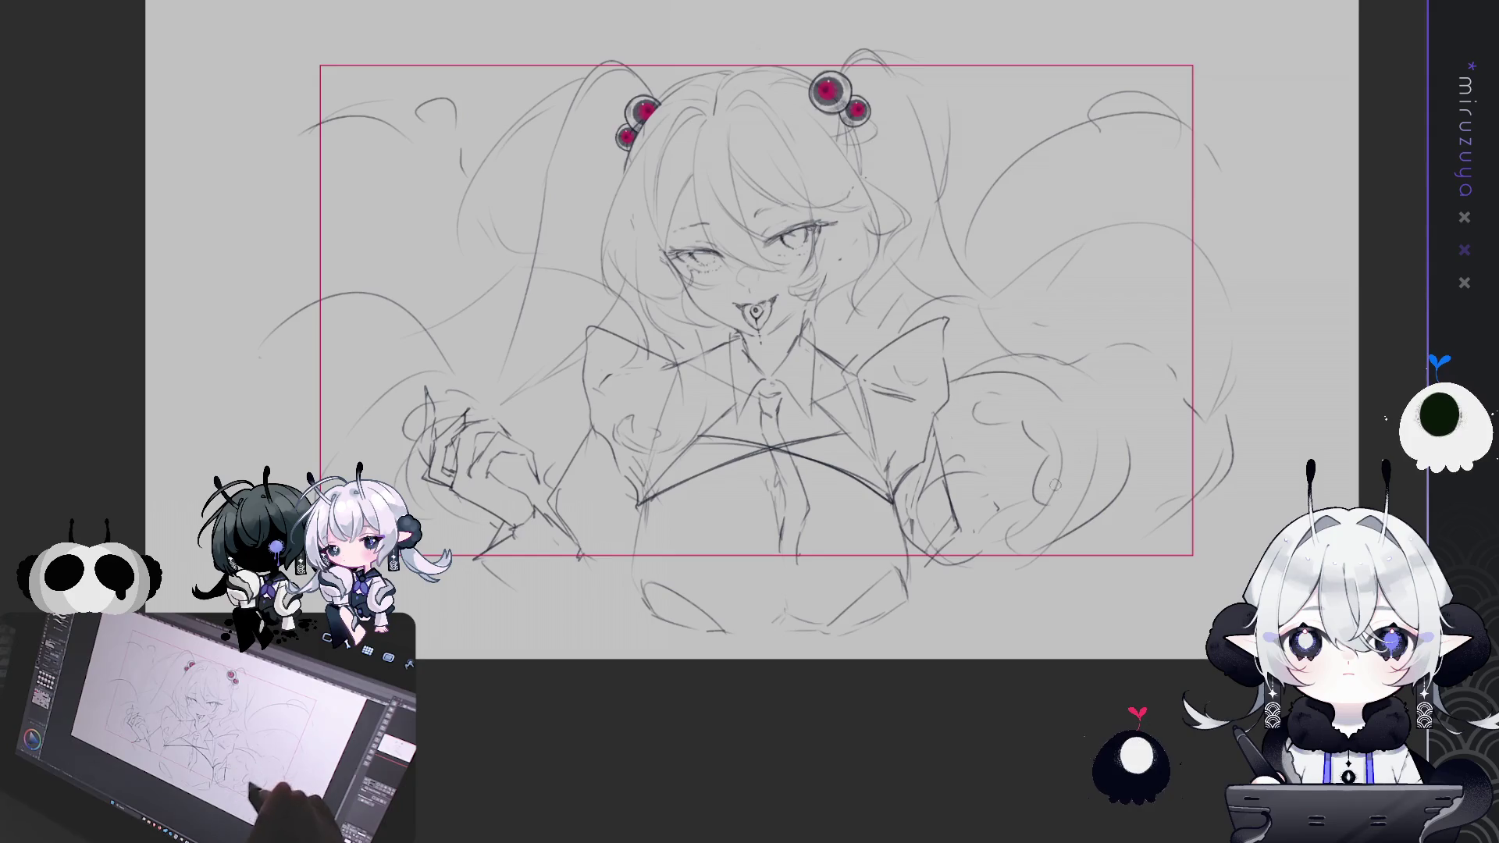
drag(1011, 570, 985, 591)
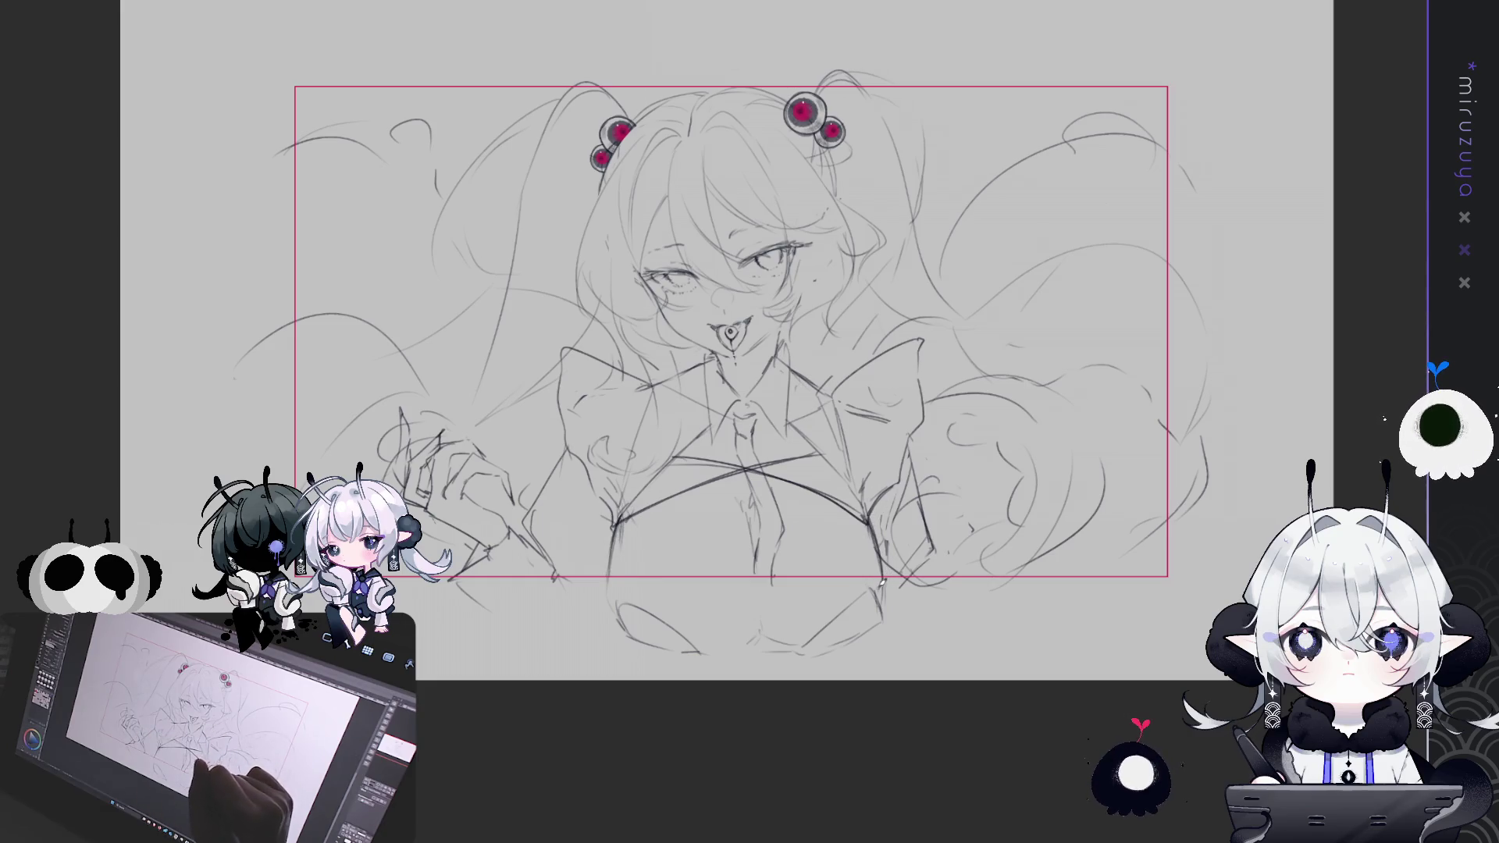
mouse_move(1205, 449)
mouse_down()
mouse_move(1144, 676)
mouse_move(1172, 726)
mouse_move(1181, 522)
mouse_up()
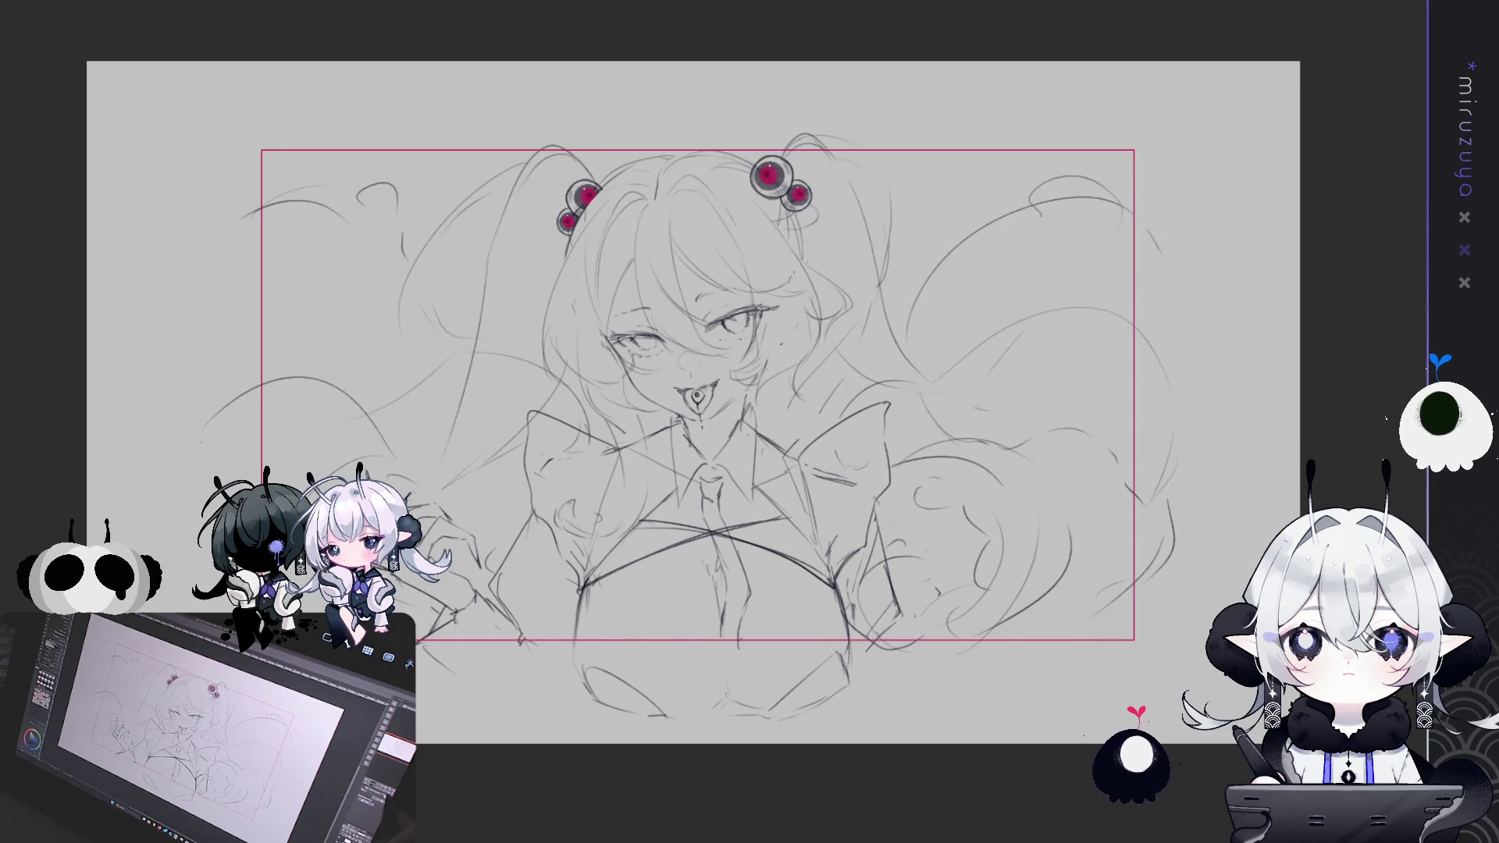
key(h)
key(h)
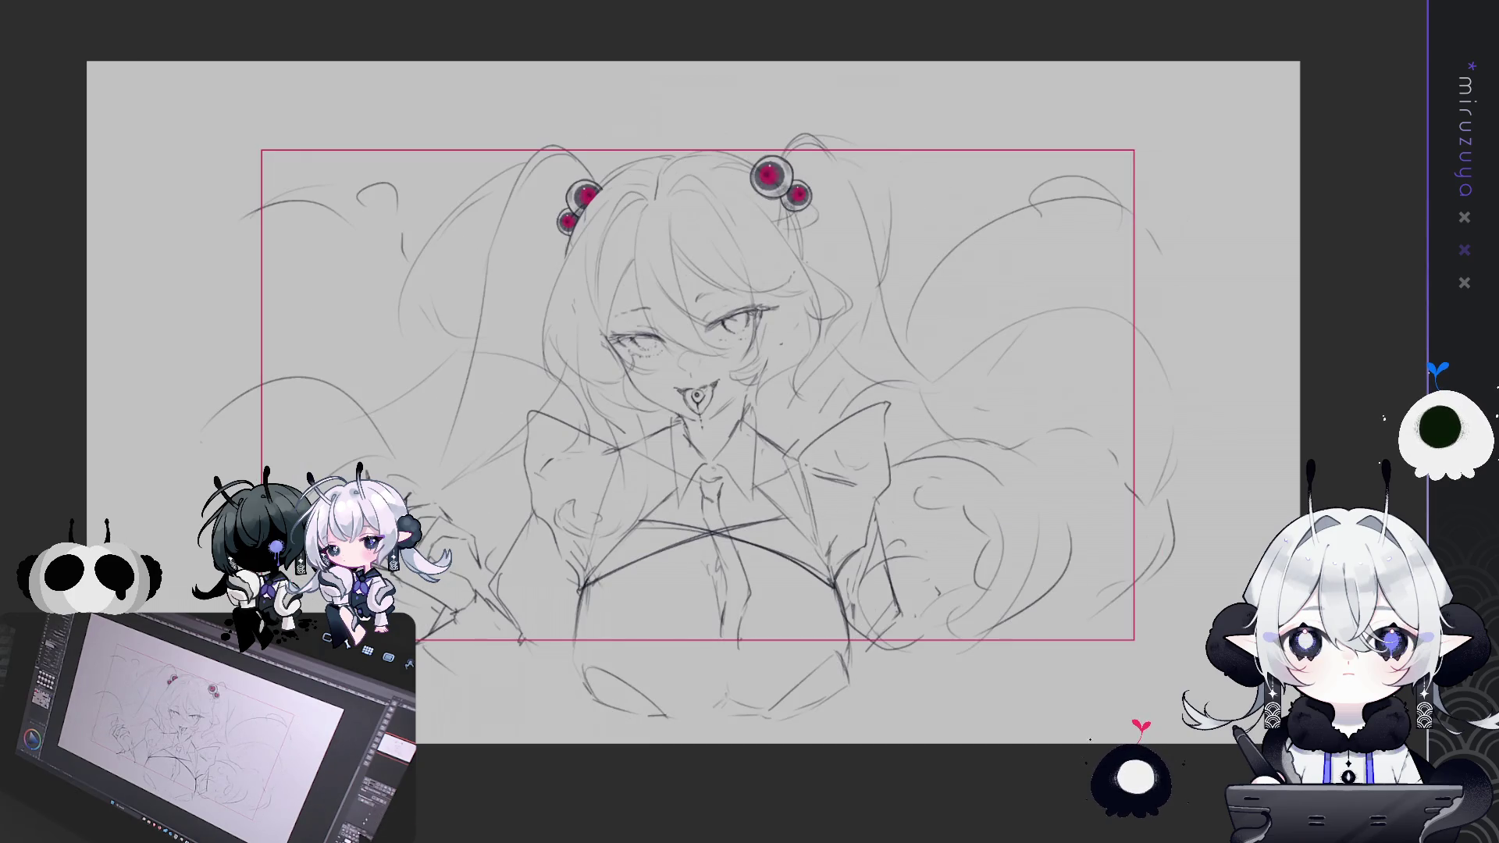
key(h)
key(h)
key(h)
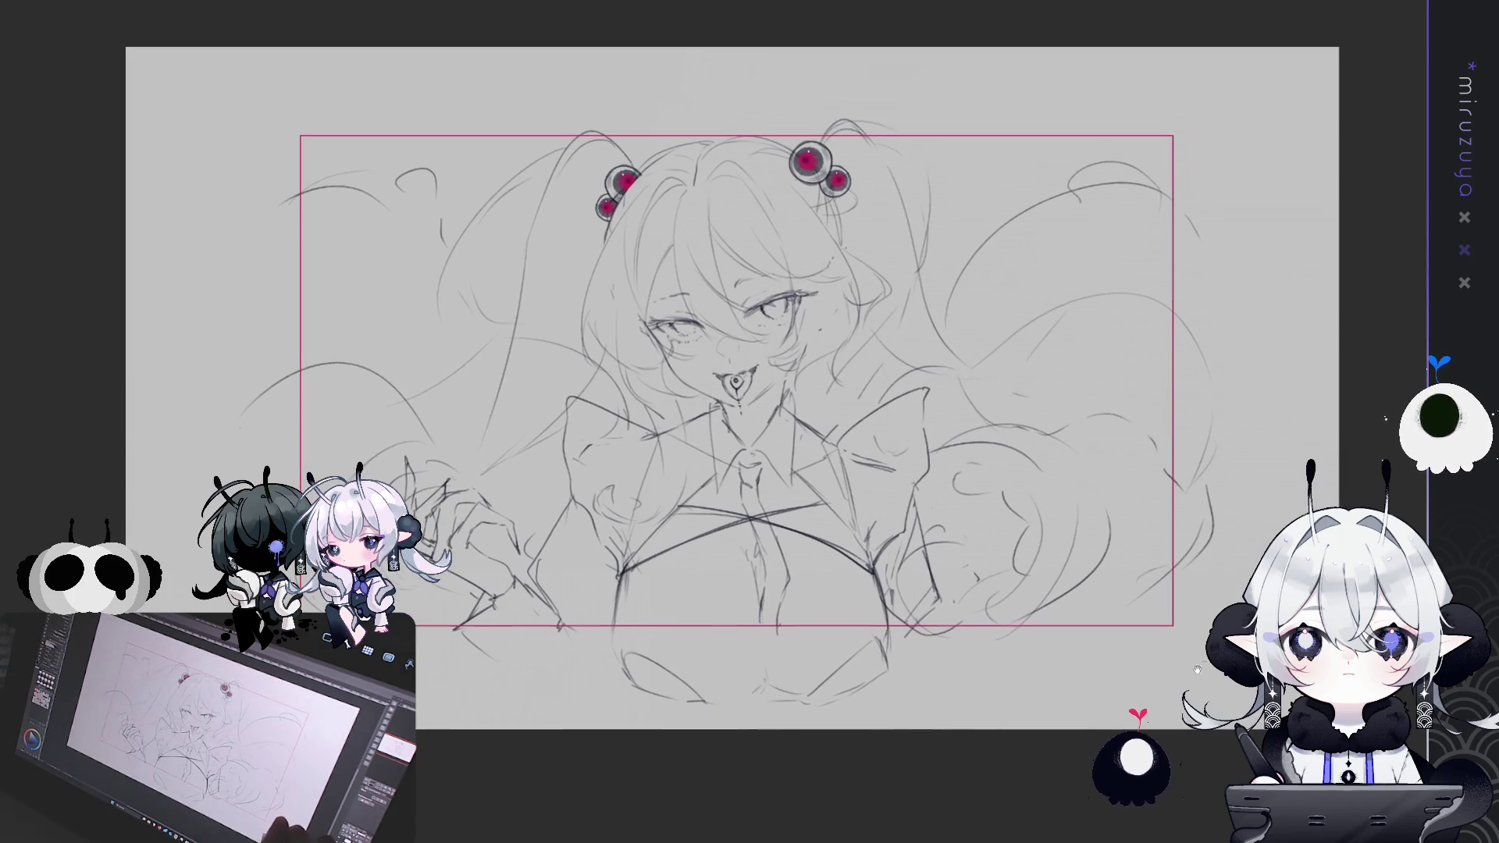
key(h)
key(ctrl+plus)
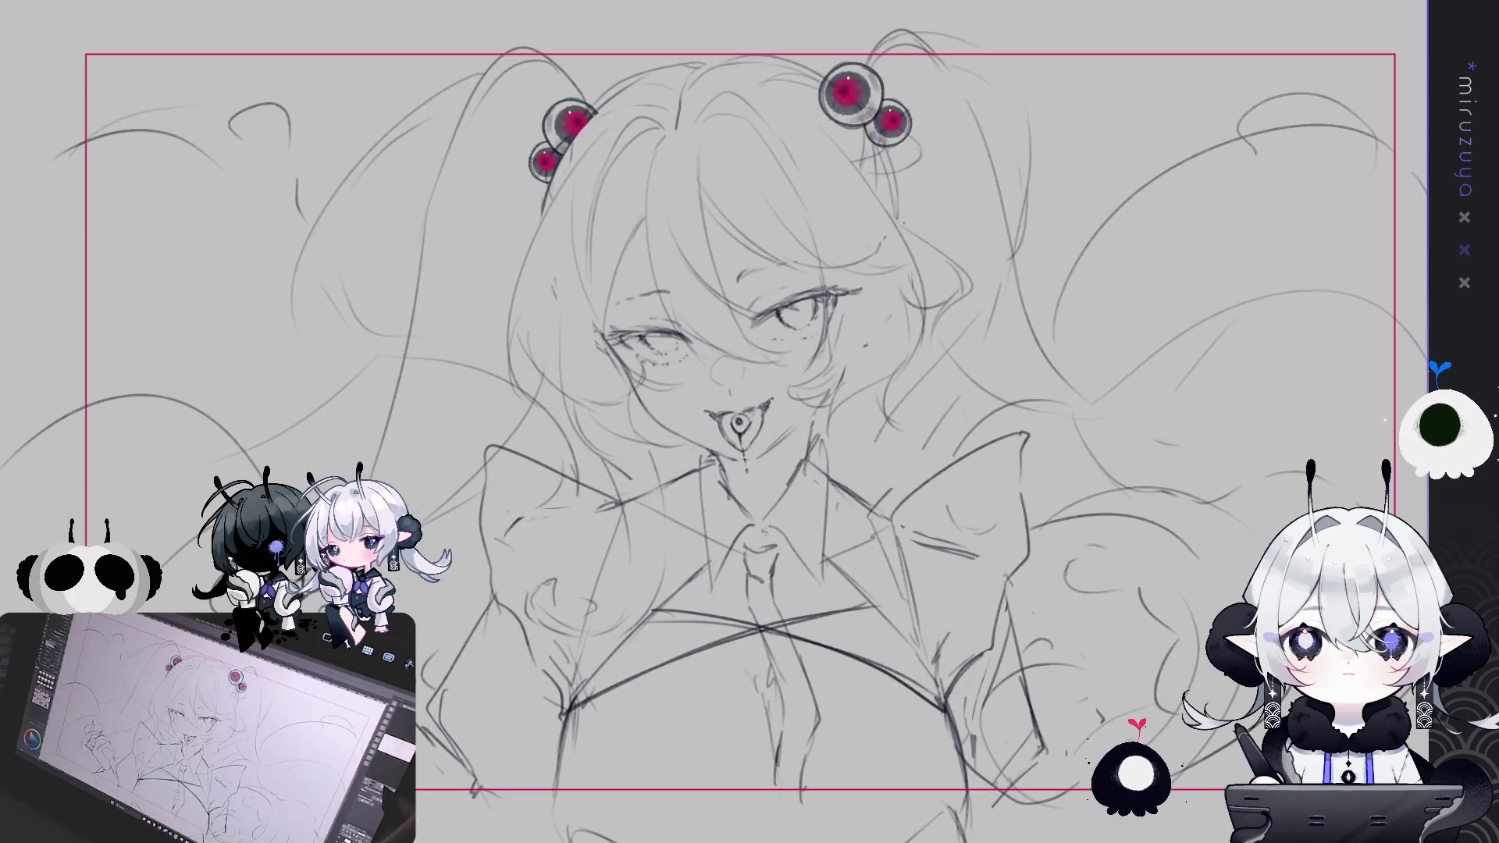
Pan across the enlarged sketch, then zoom out to the whole canvas
drag(749, 421, 655, 428)
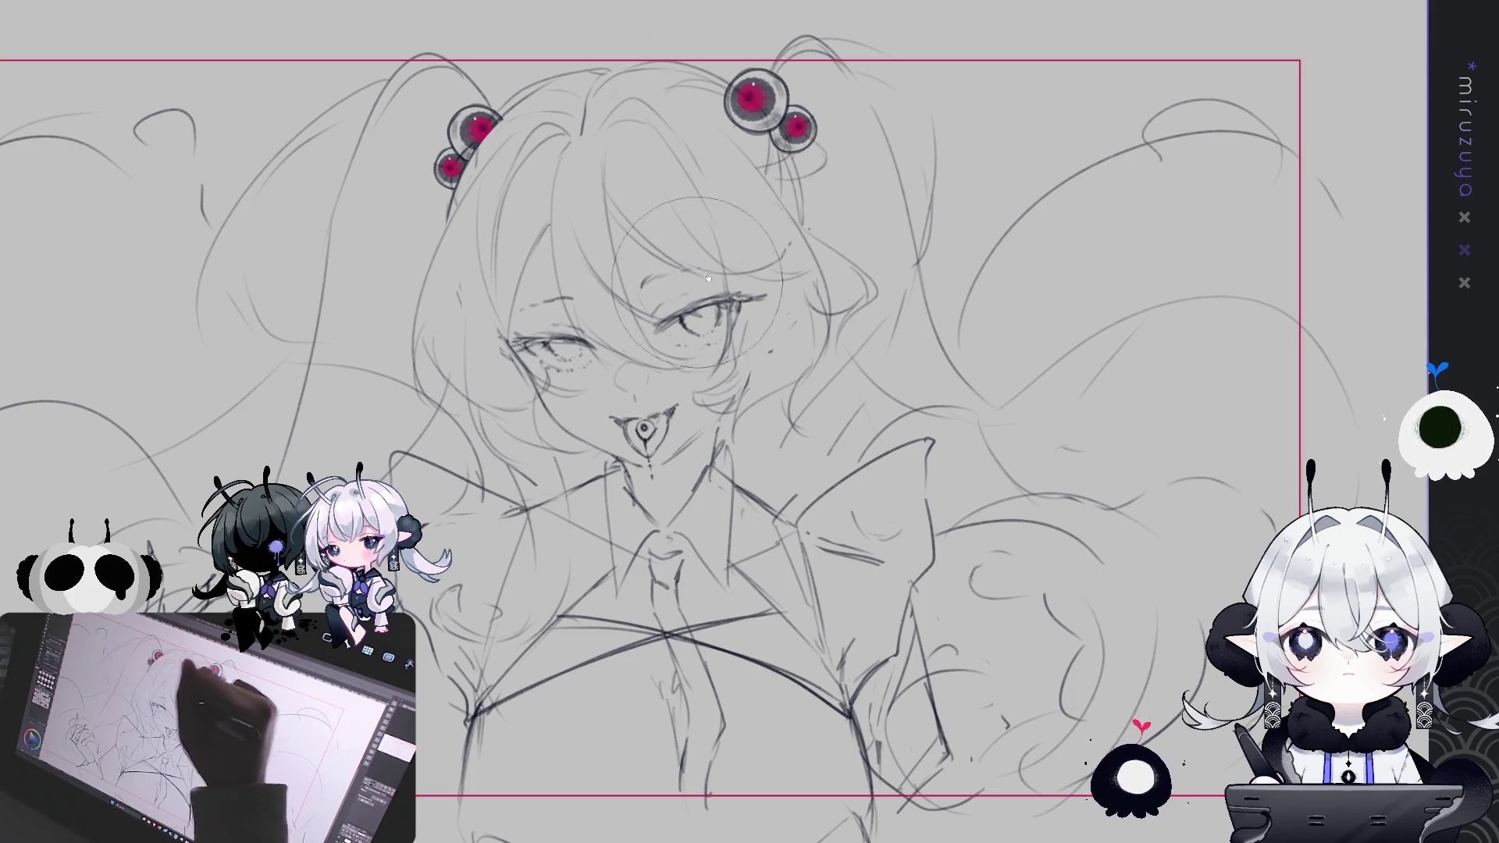
drag(1163, 560, 1245, 497)
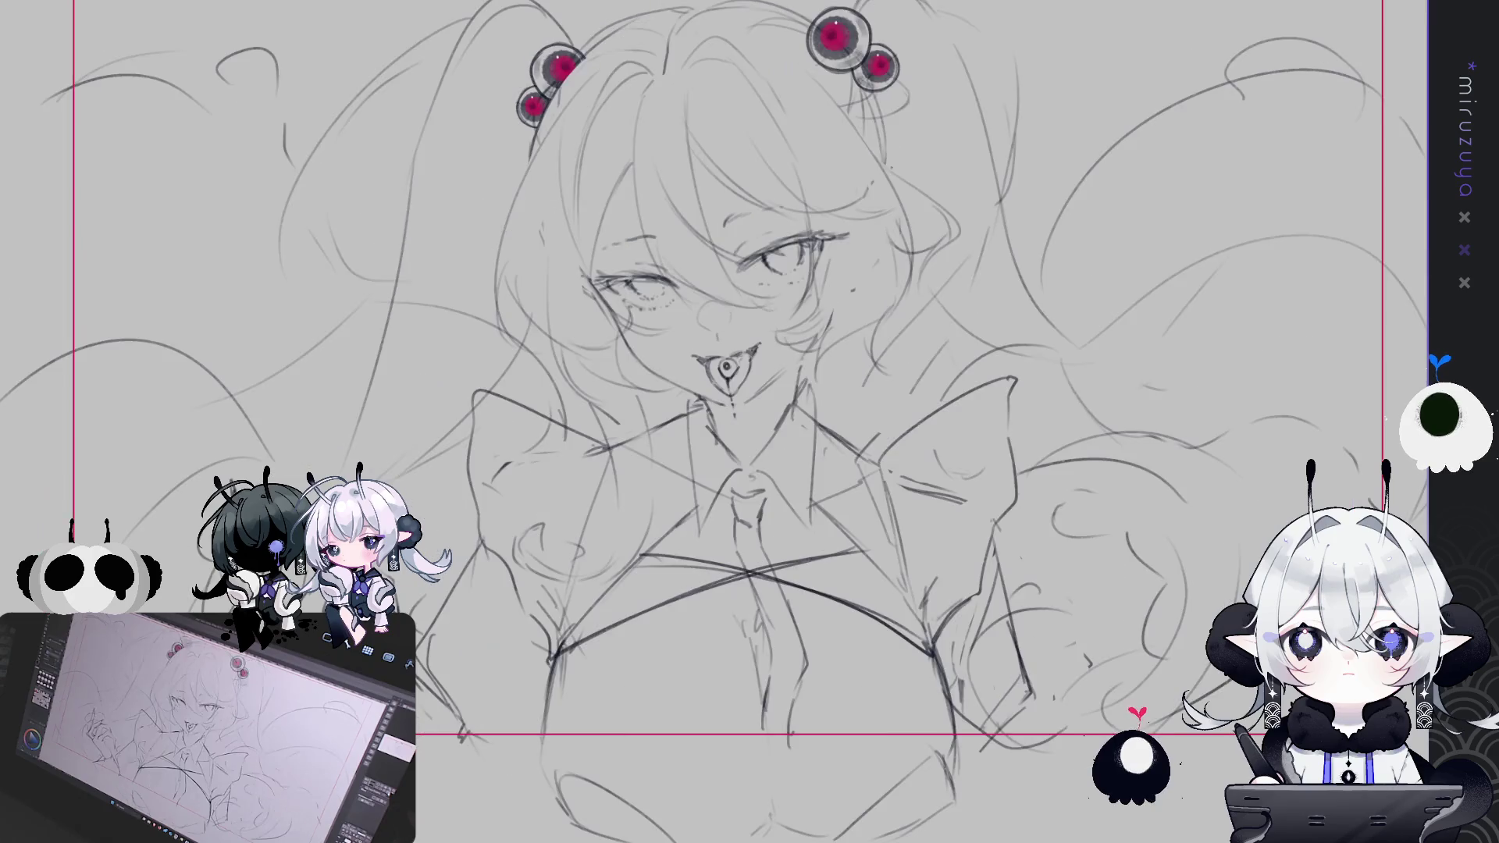
drag(860, 306, 771, 352)
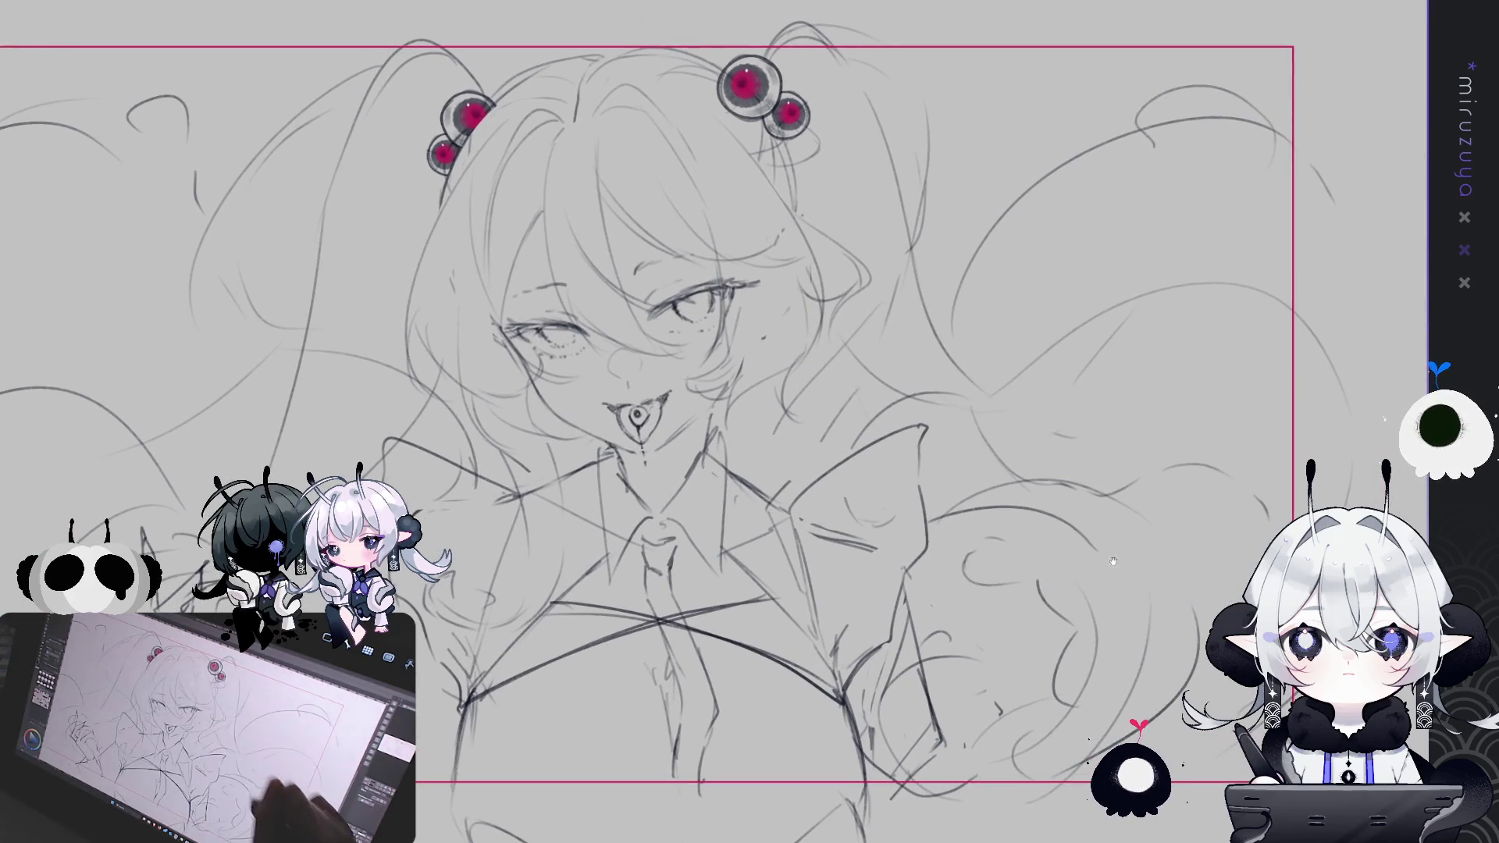
key(ctrl+minus)
key(ctrl+minus)
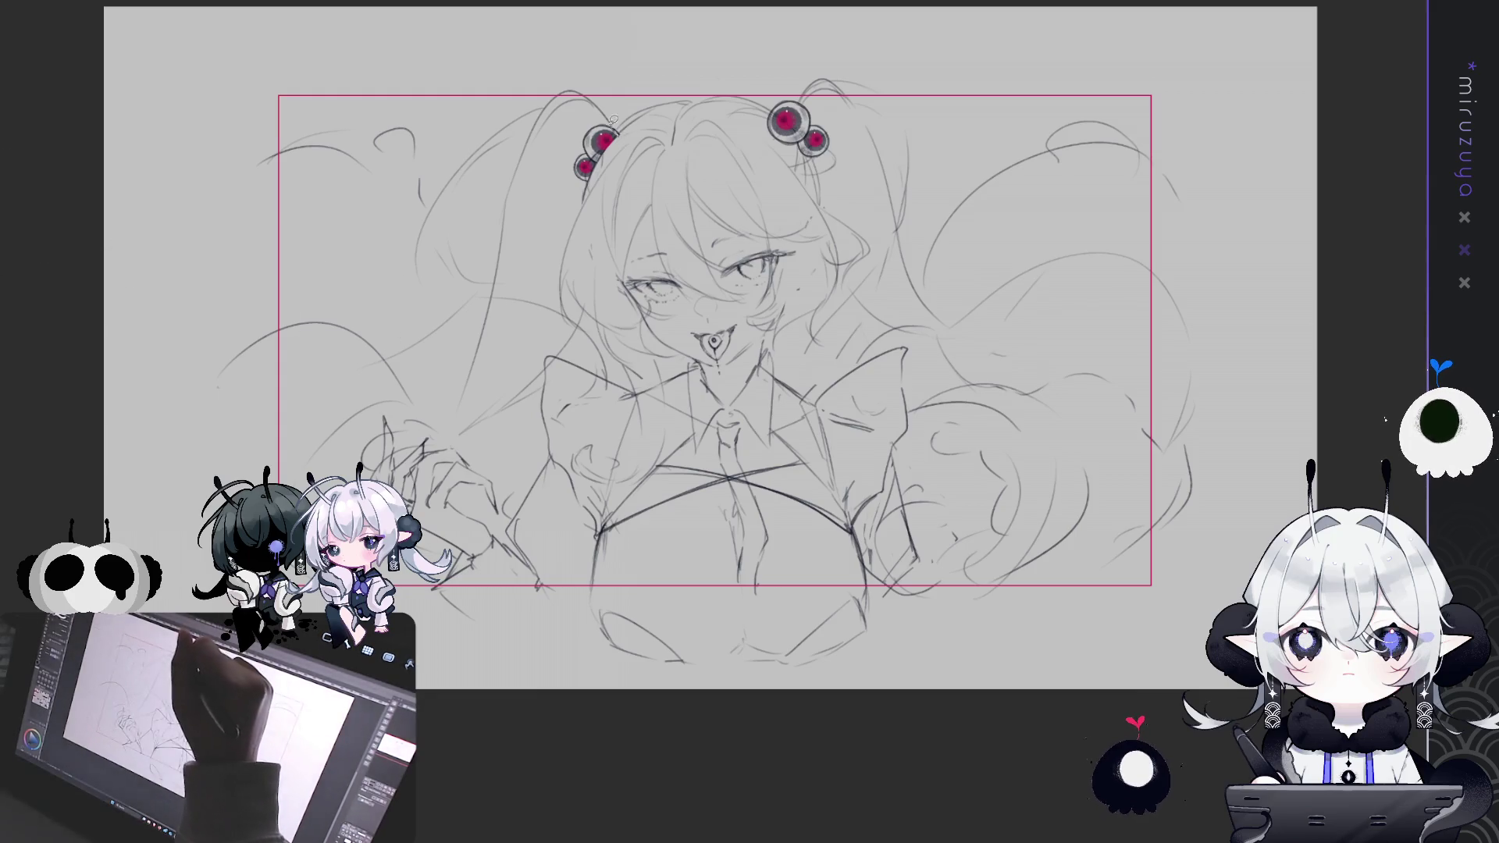
Sketch strokes on the left hair strand, face edge, cheek and long right twin tail
mouse_move(560, 93)
mouse_down()
mouse_move(469, 340)
mouse_move(312, 363)
mouse_move(219, 472)
mouse_up()
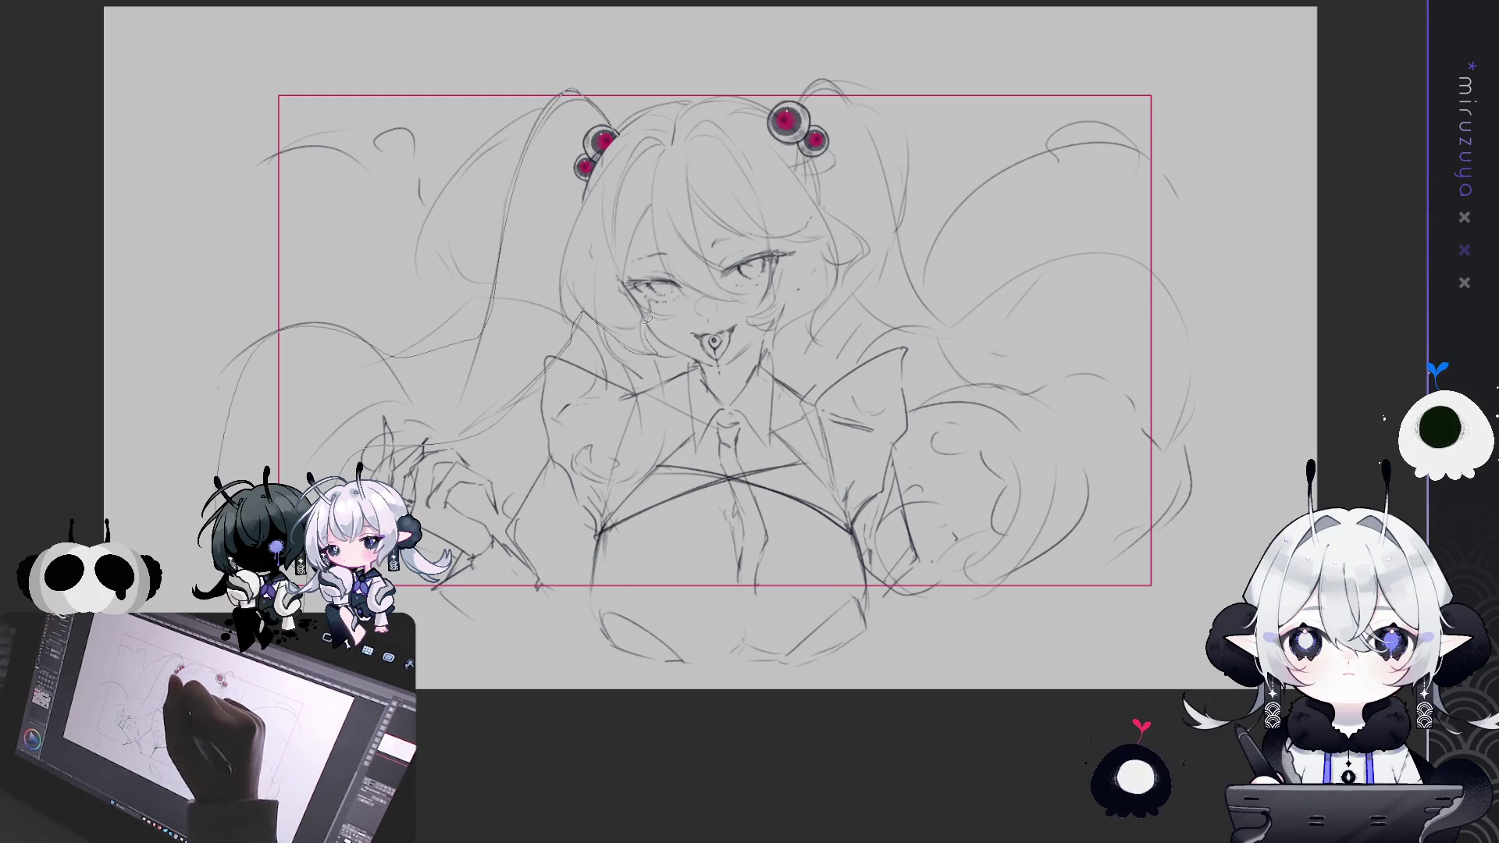
drag(629, 292, 627, 251)
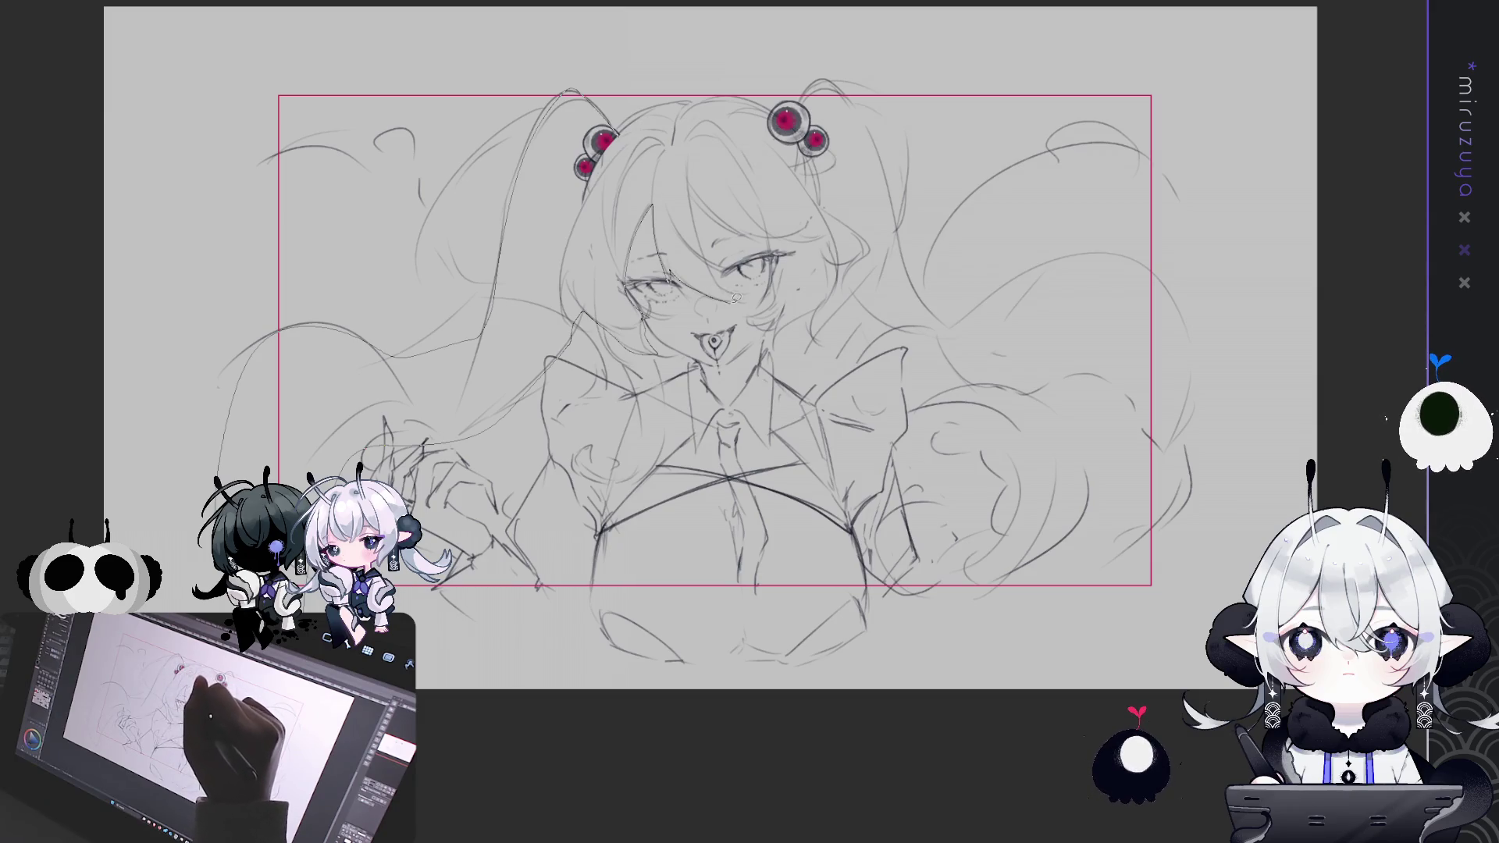
drag(691, 195, 698, 217)
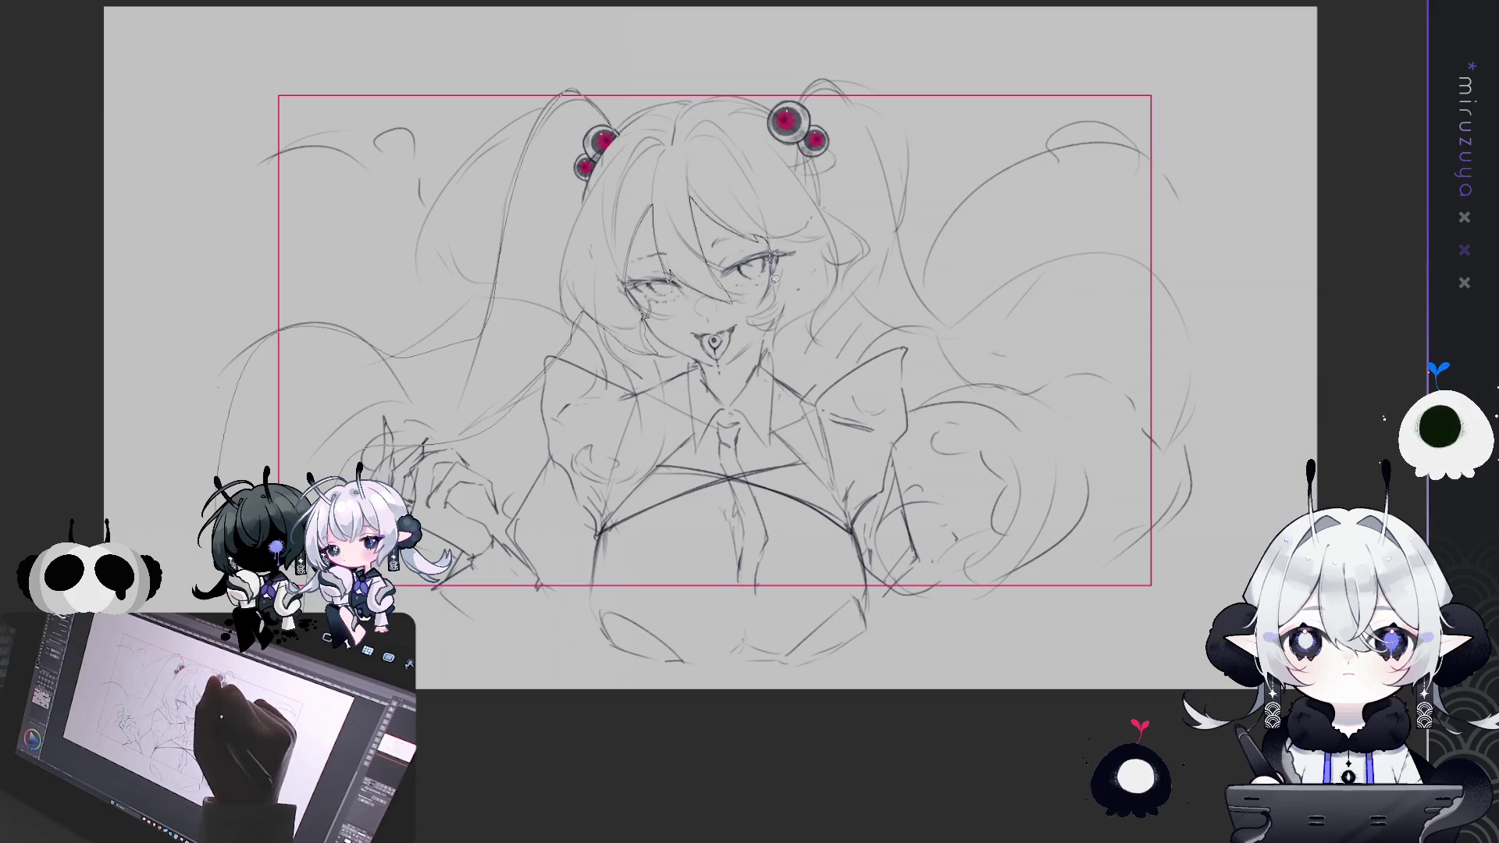
drag(757, 321, 783, 313)
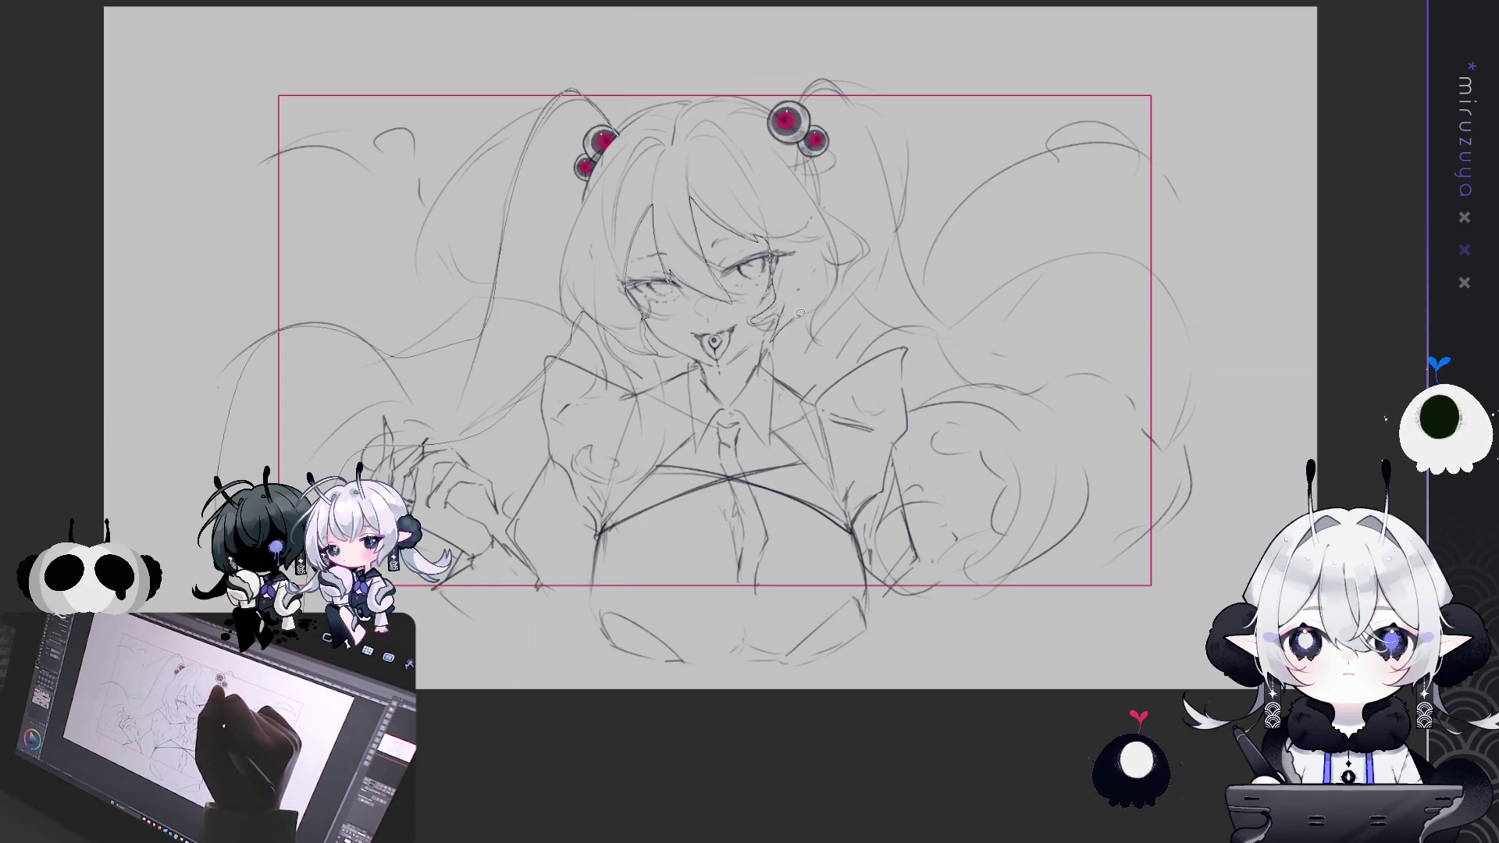
drag(839, 270, 890, 316)
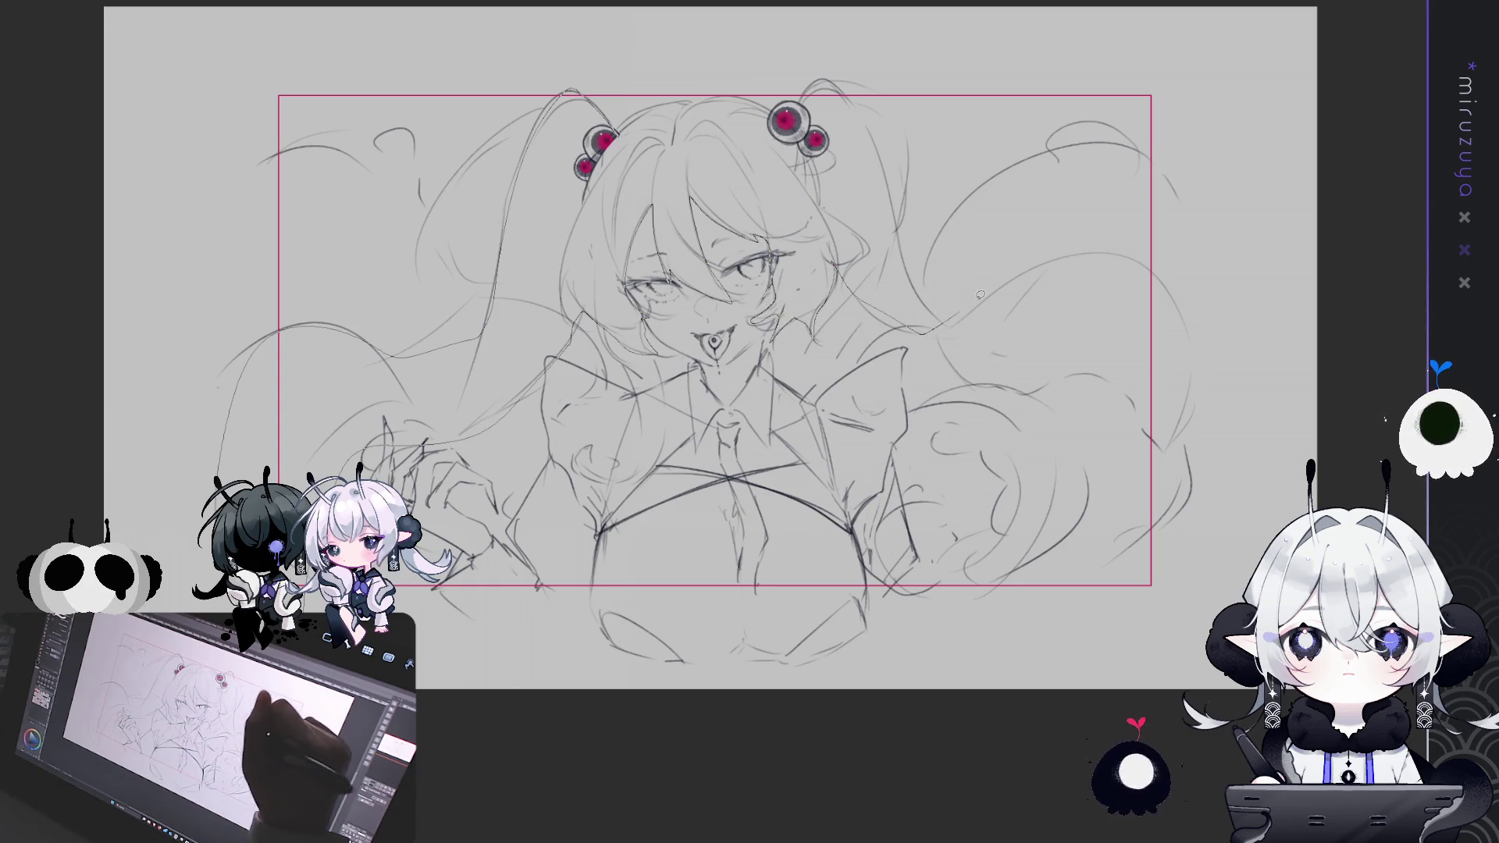
drag(980, 294, 1107, 246)
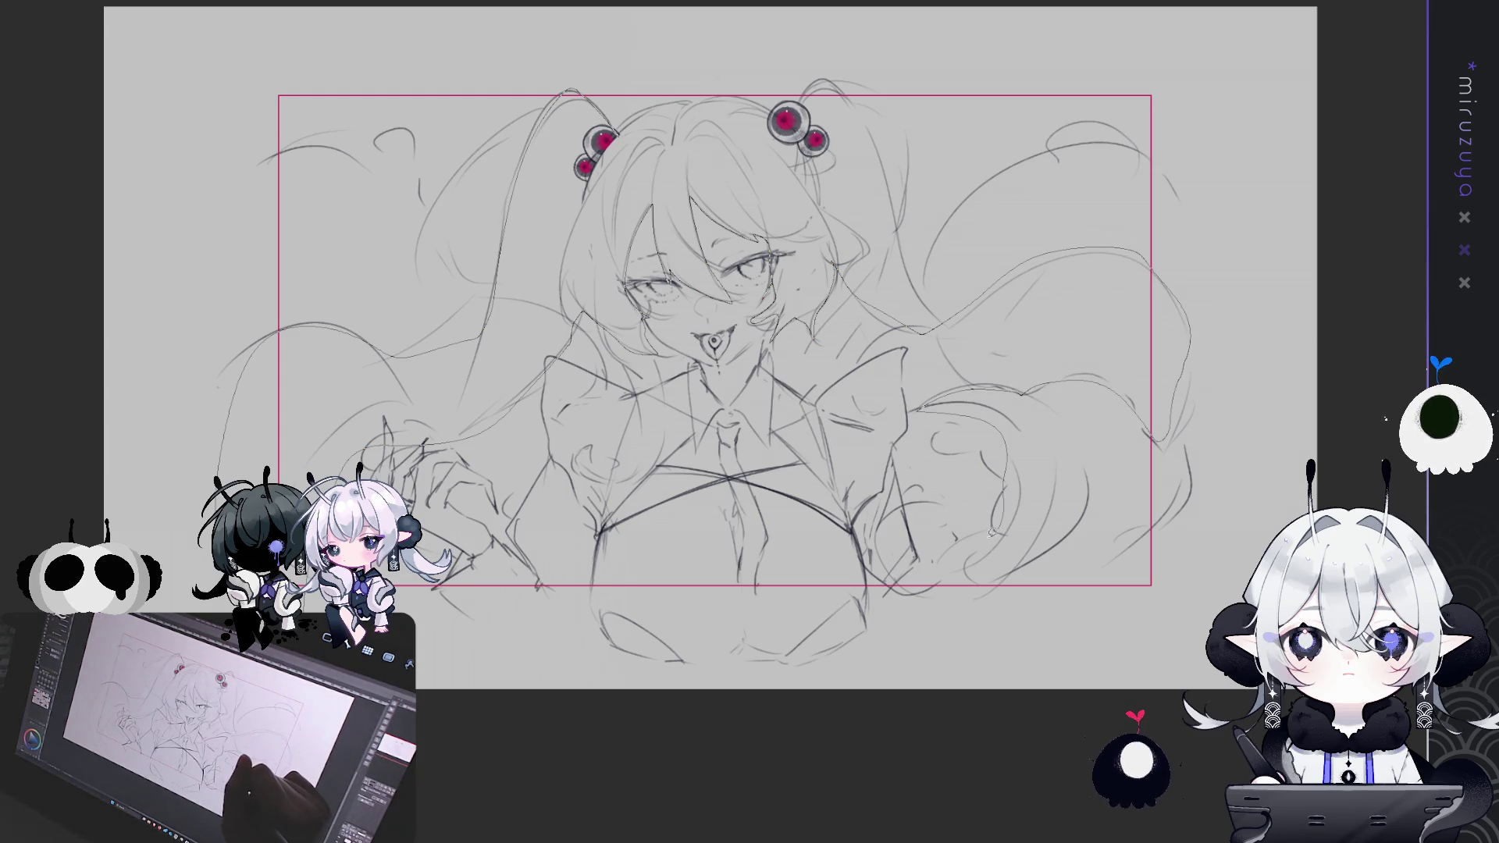
drag(1220, 547, 1212, 320)
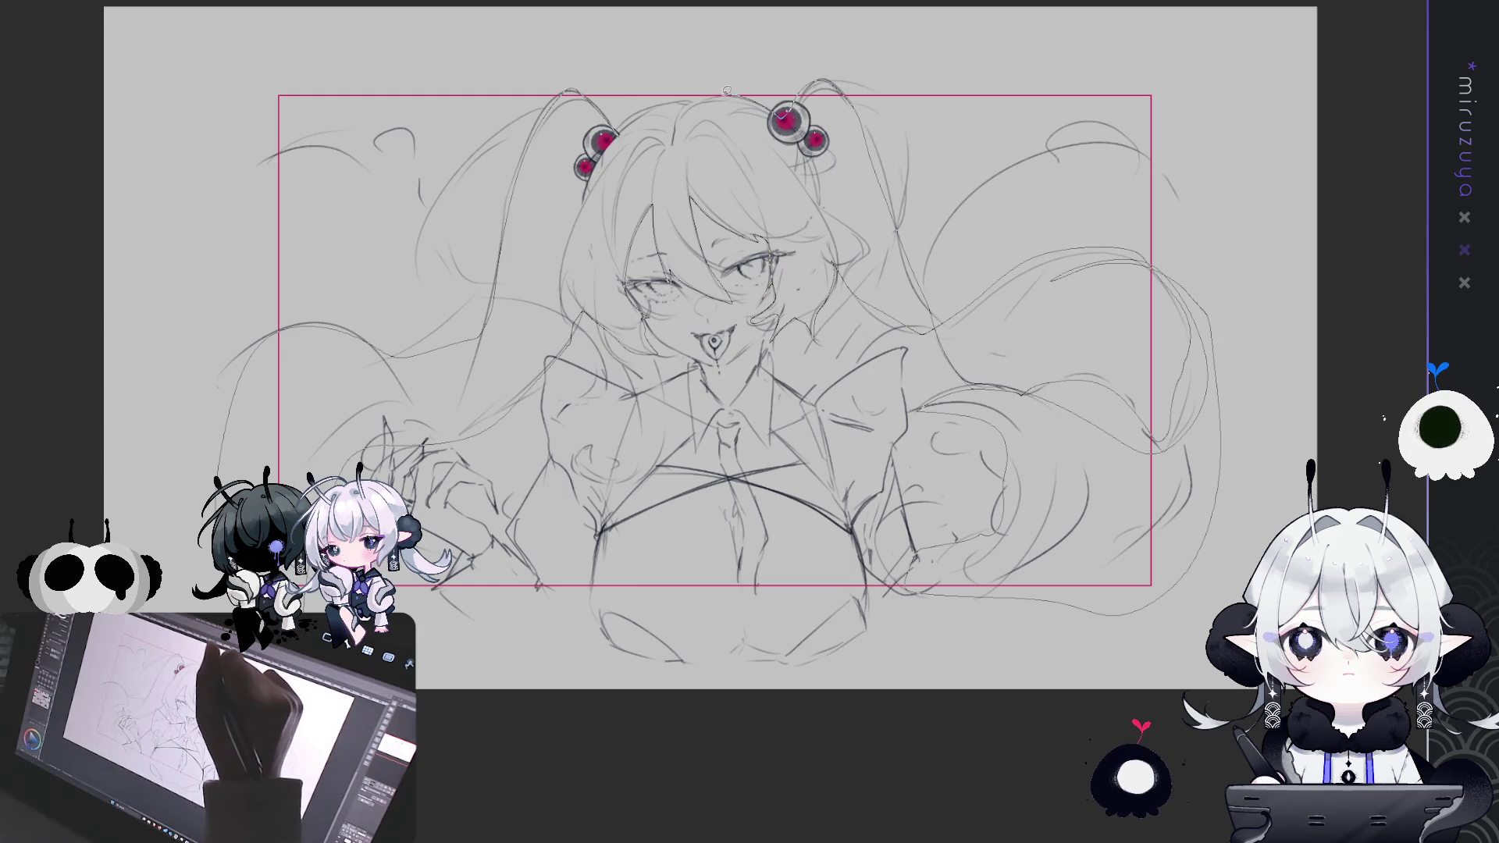
Lasso the whole twin-tailed hair silhouette and fill it with flat teal
click(703, 99)
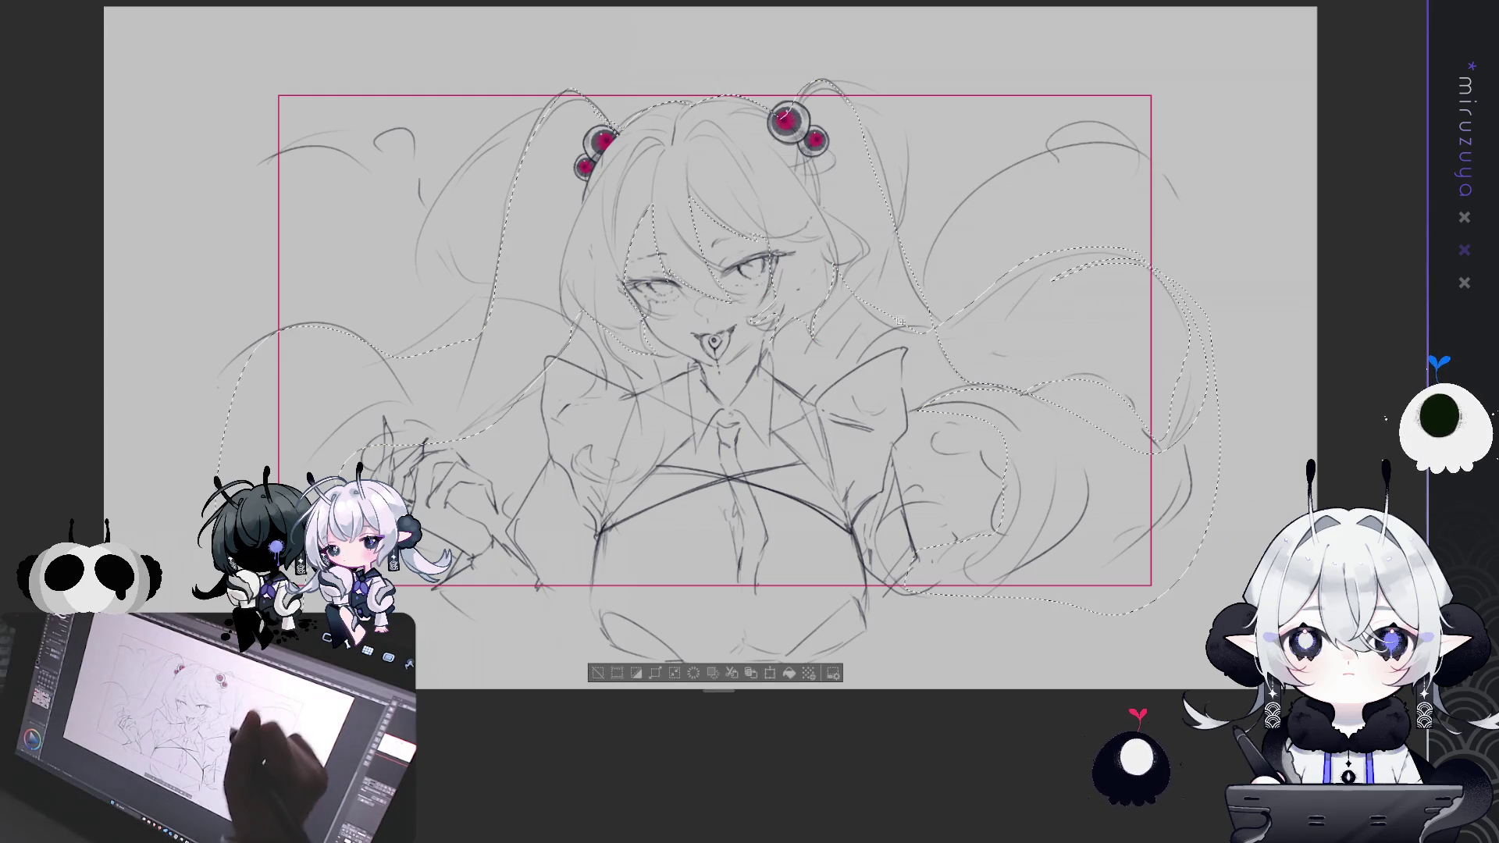
drag(453, 172, 434, 281)
mouse_move(506, 315)
mouse_down()
mouse_move(437, 195)
mouse_move(581, 318)
mouse_move(576, 469)
mouse_up()
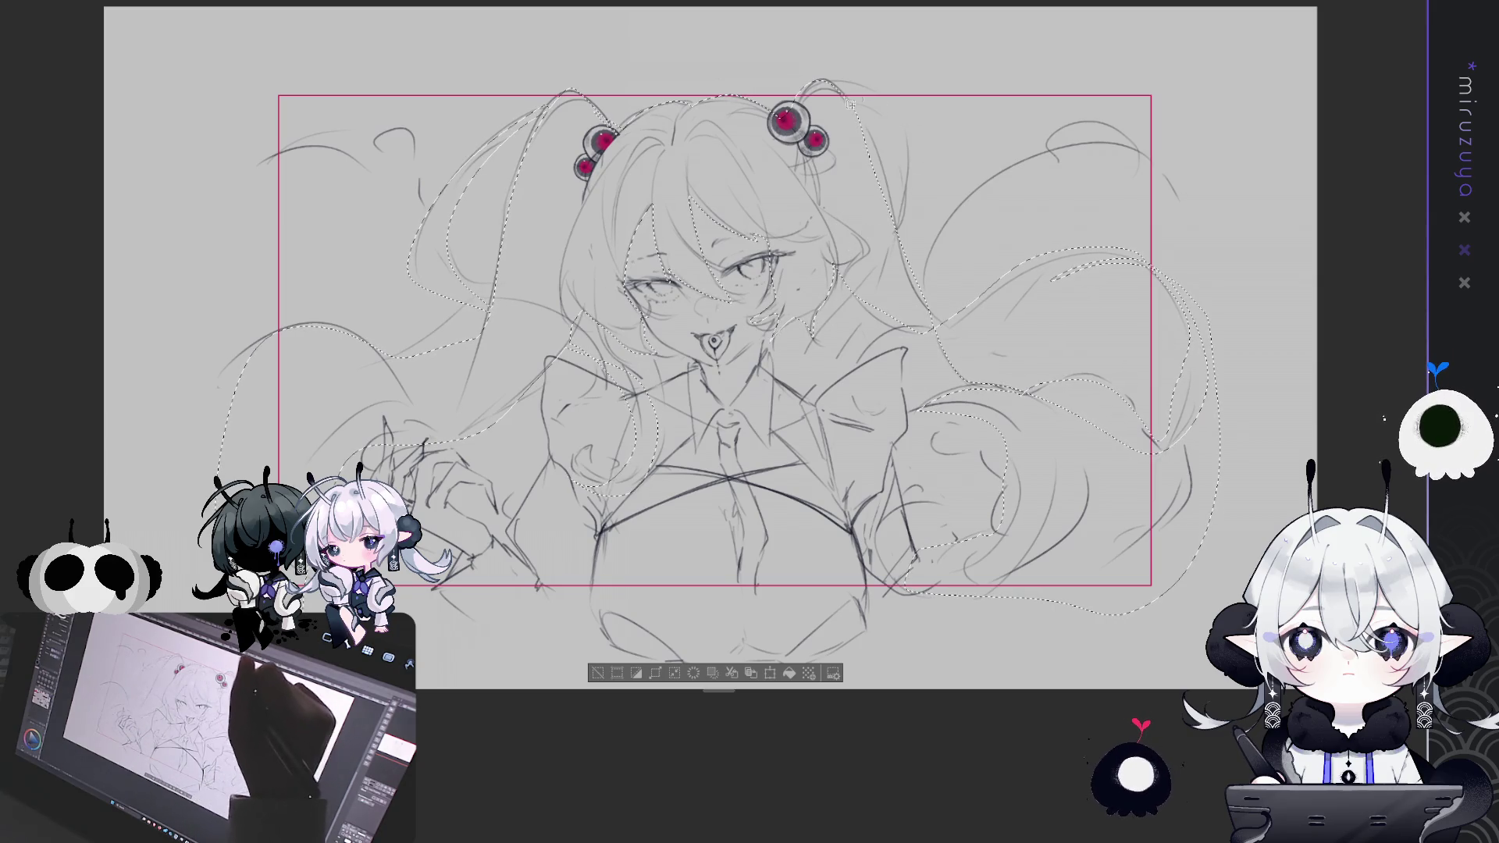
drag(845, 79, 927, 159)
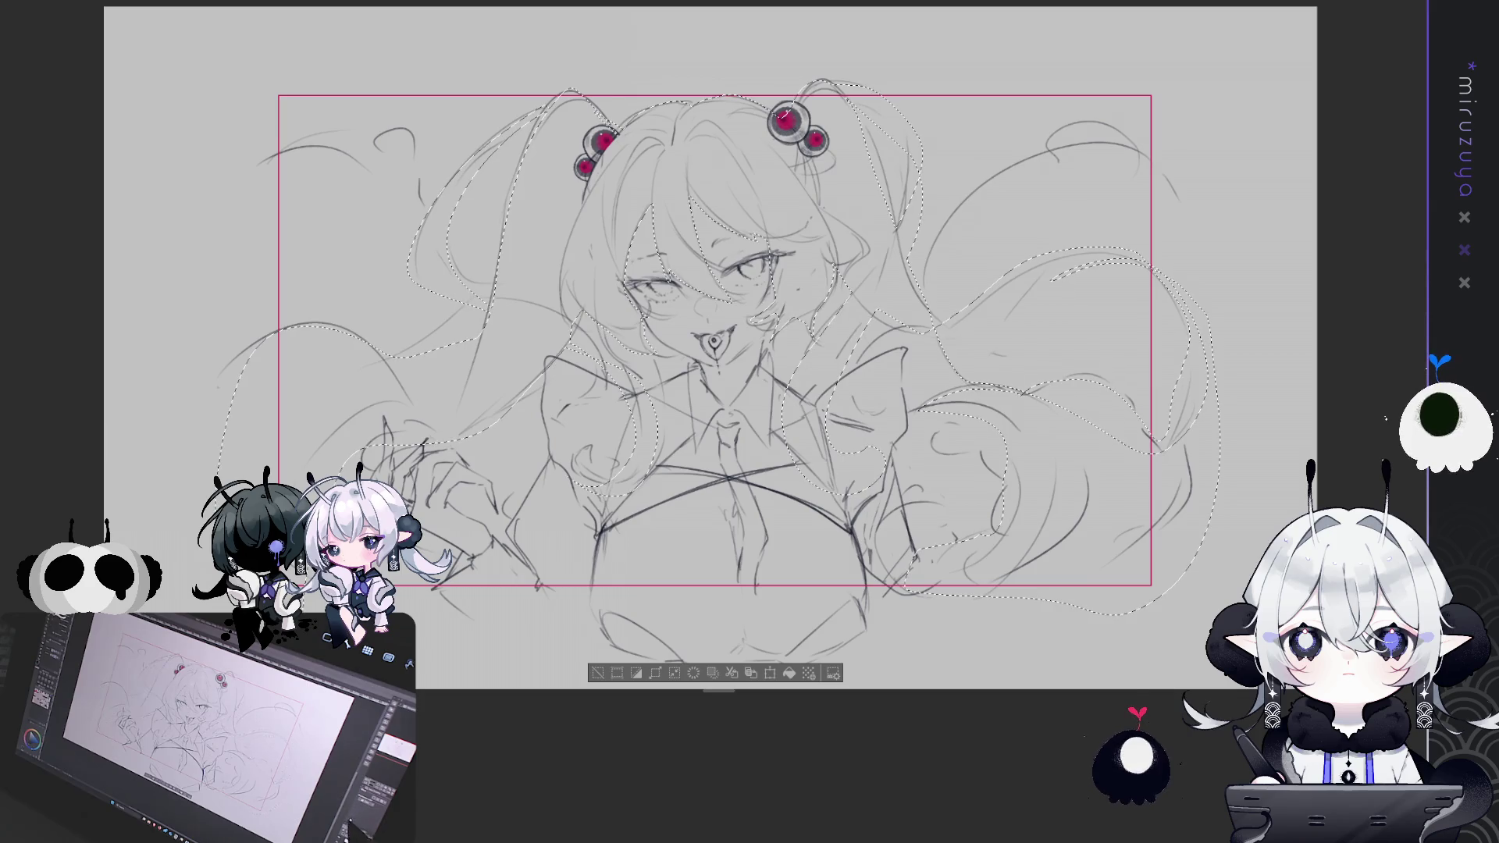
drag(1124, 525, 1100, 495)
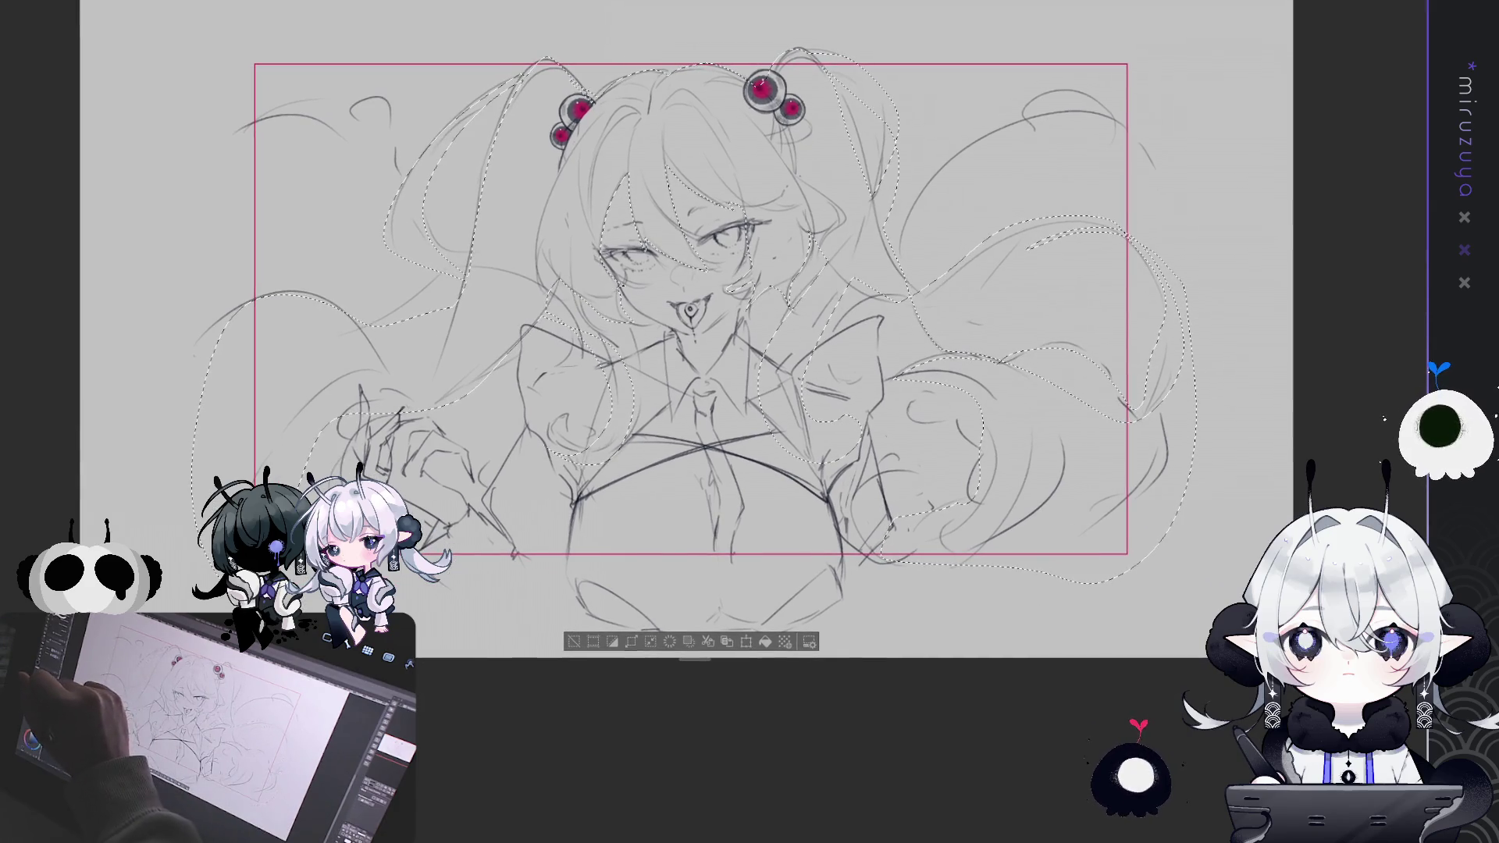
click(765, 641)
key(ctrl+d)
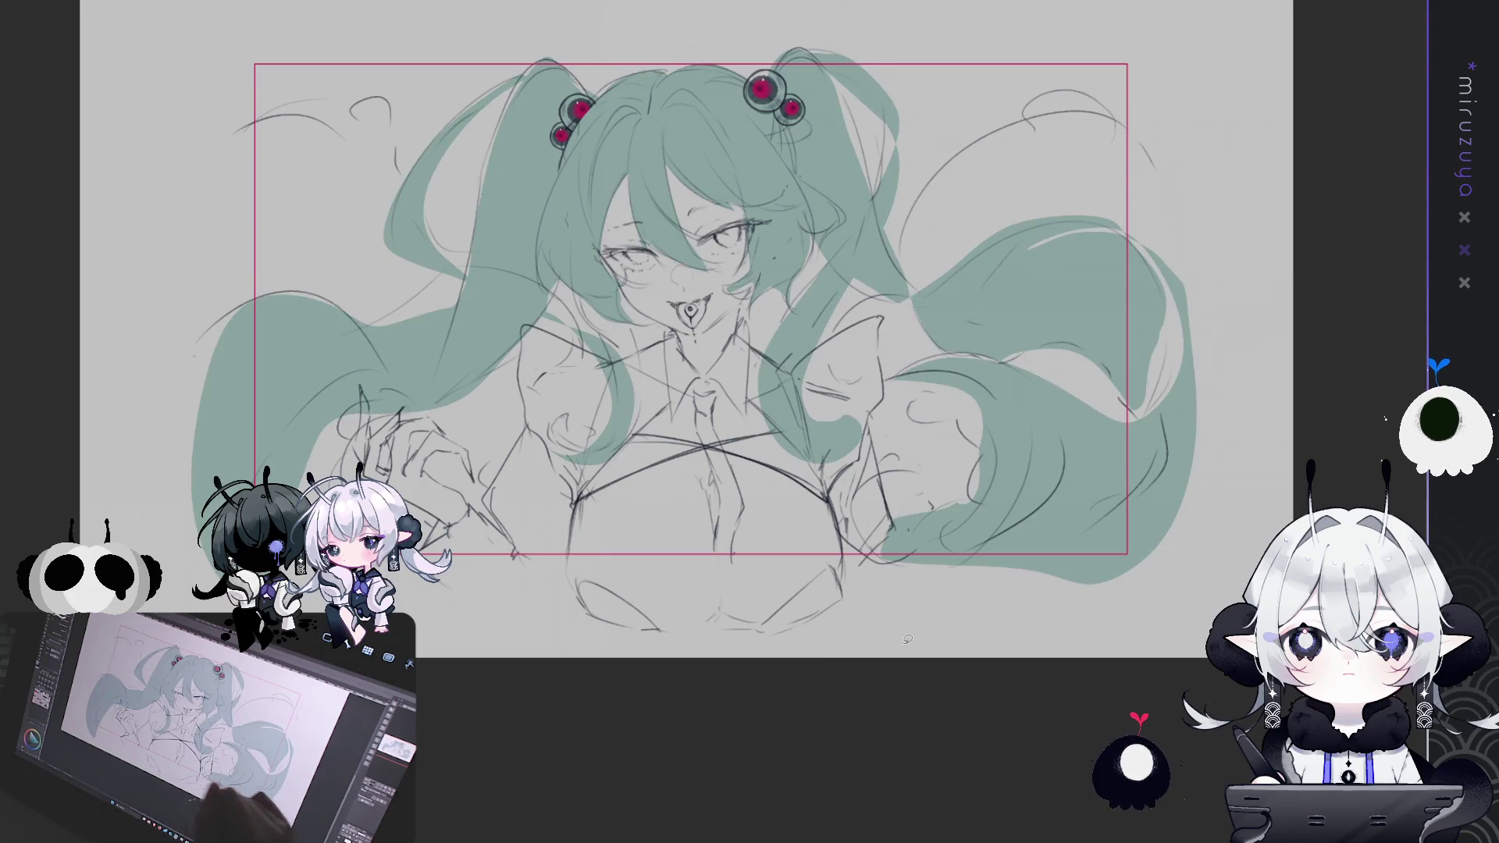
Select the left and right hair ornaments, then clear the selection
mouse_move(1215, 457)
mouse_down()
mouse_move(1236, 492)
mouse_move(1222, 499)
mouse_up()
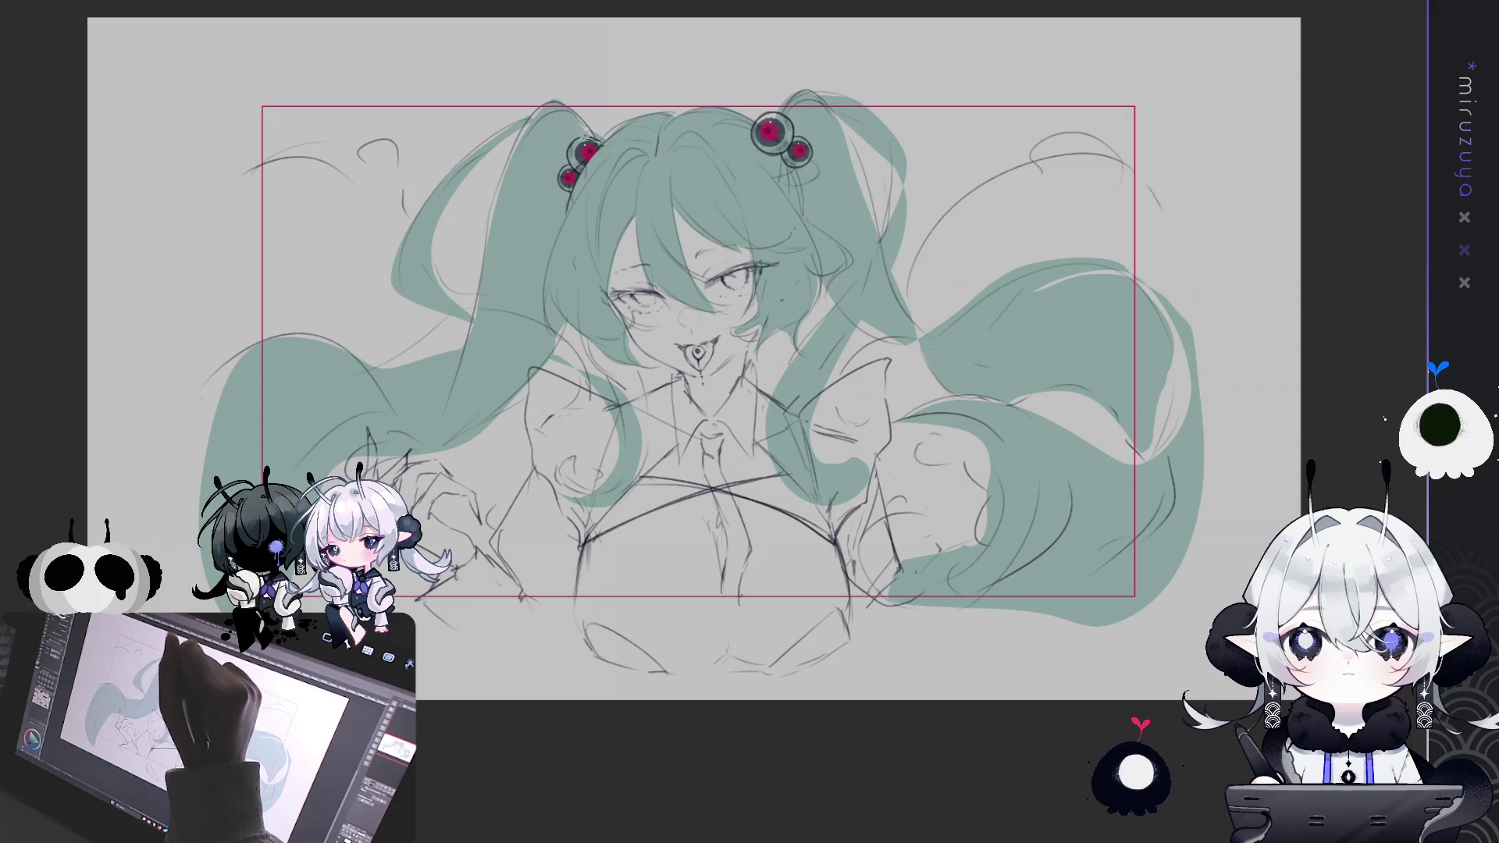
mouse_move(577, 160)
mouse_down()
mouse_move(595, 147)
mouse_move(576, 194)
mouse_up()
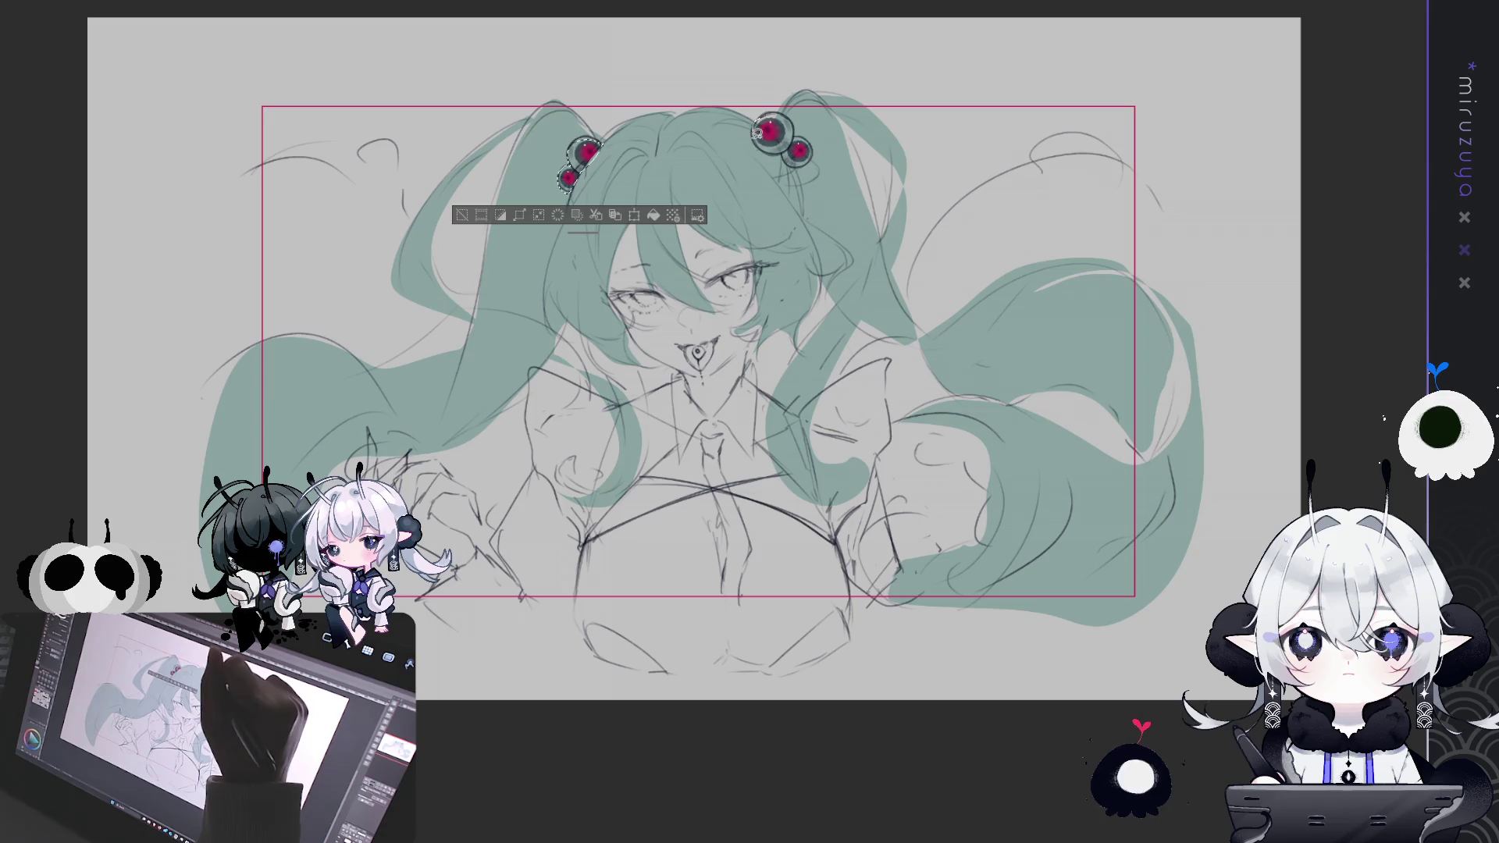
drag(769, 110, 761, 113)
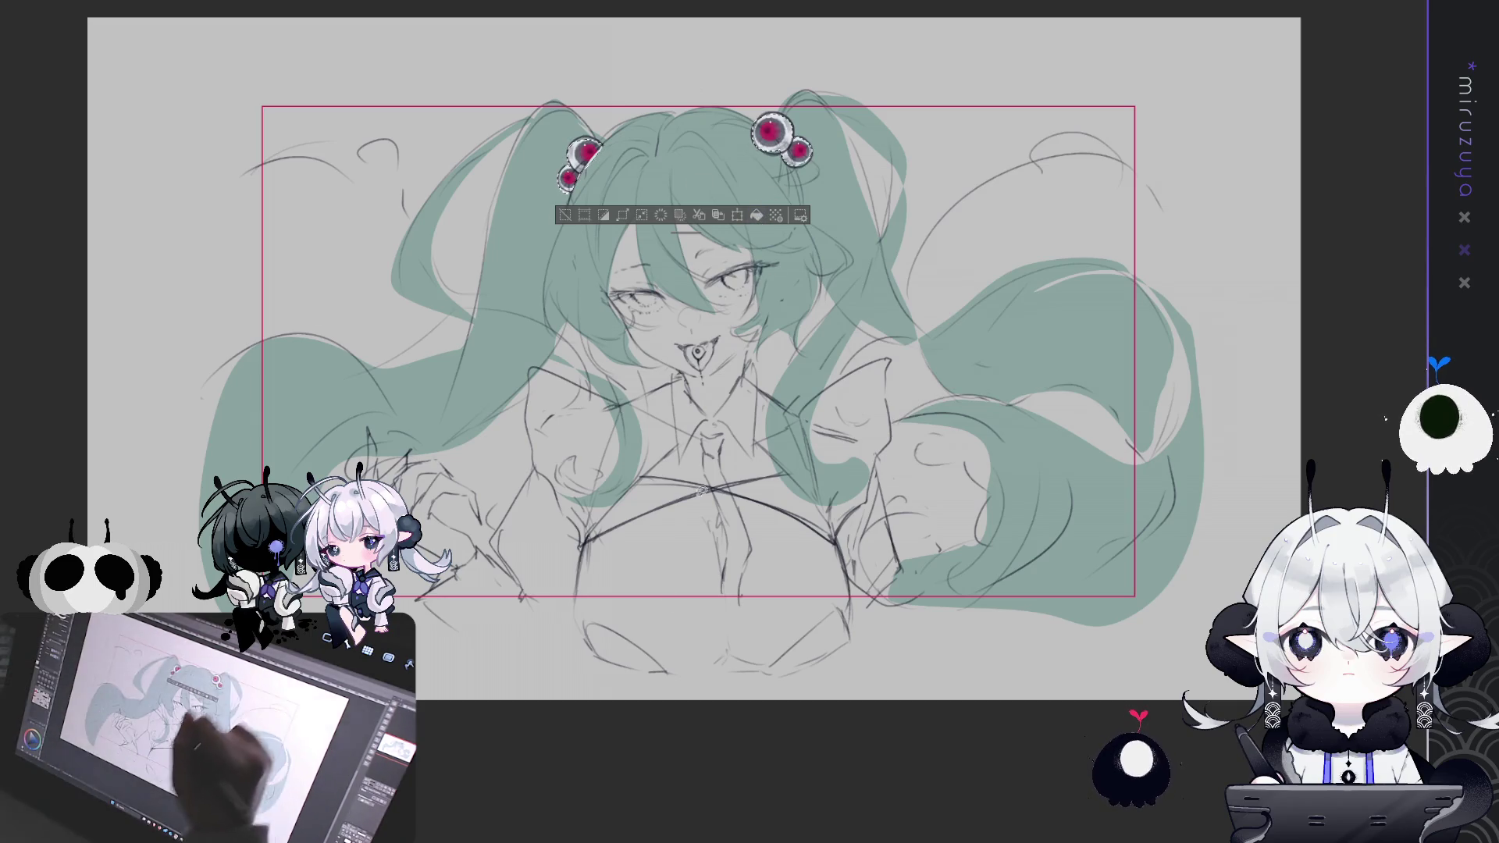
click(705, 601)
Darken the upper chest curve and nudge the chest and collar lines slightly down
drag(1006, 477, 1004, 469)
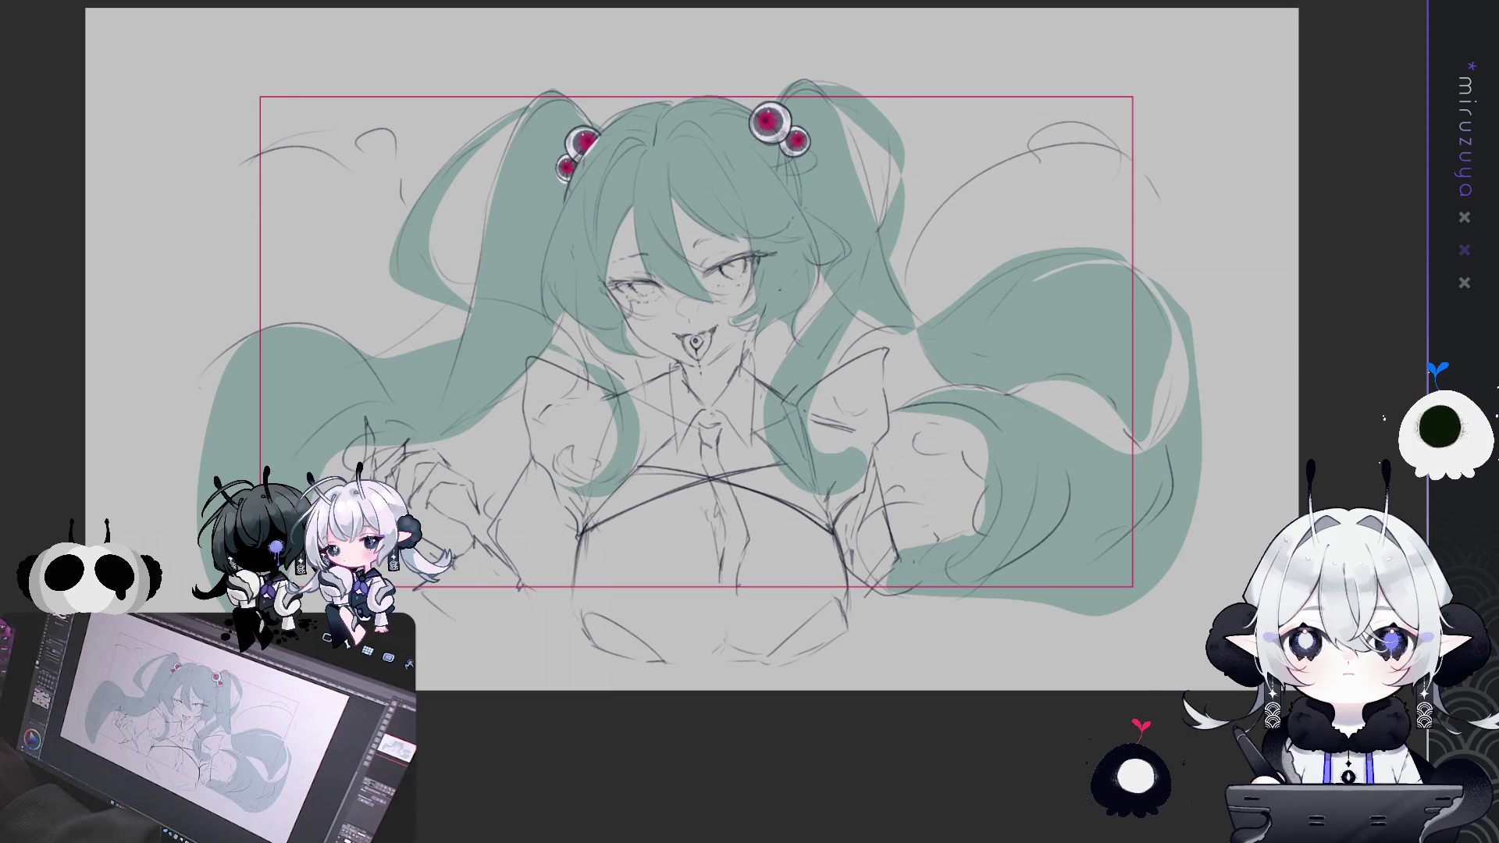
drag(656, 468, 833, 531)
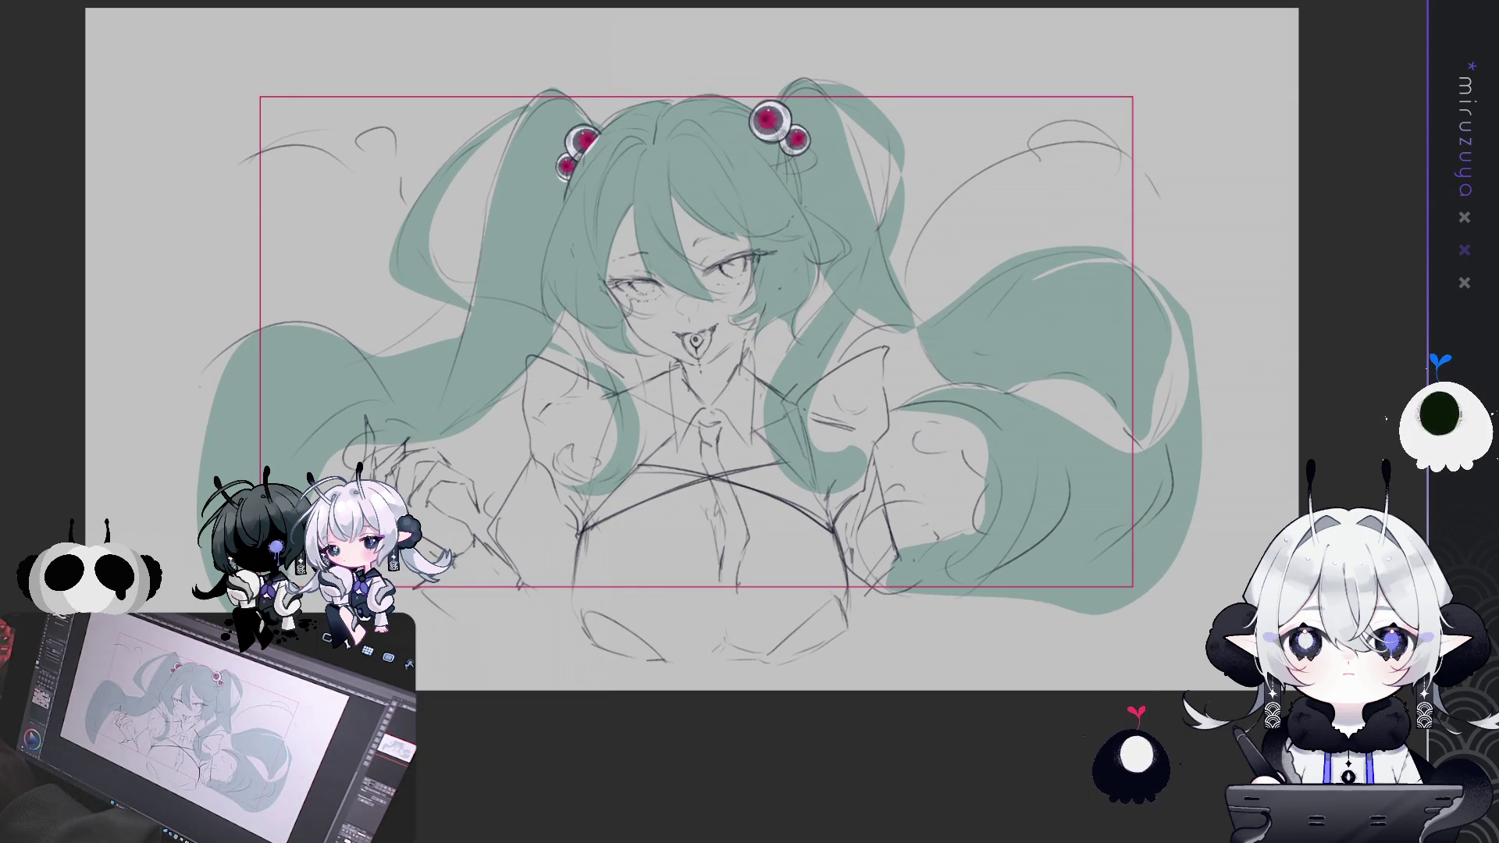
drag(702, 352, 703, 346)
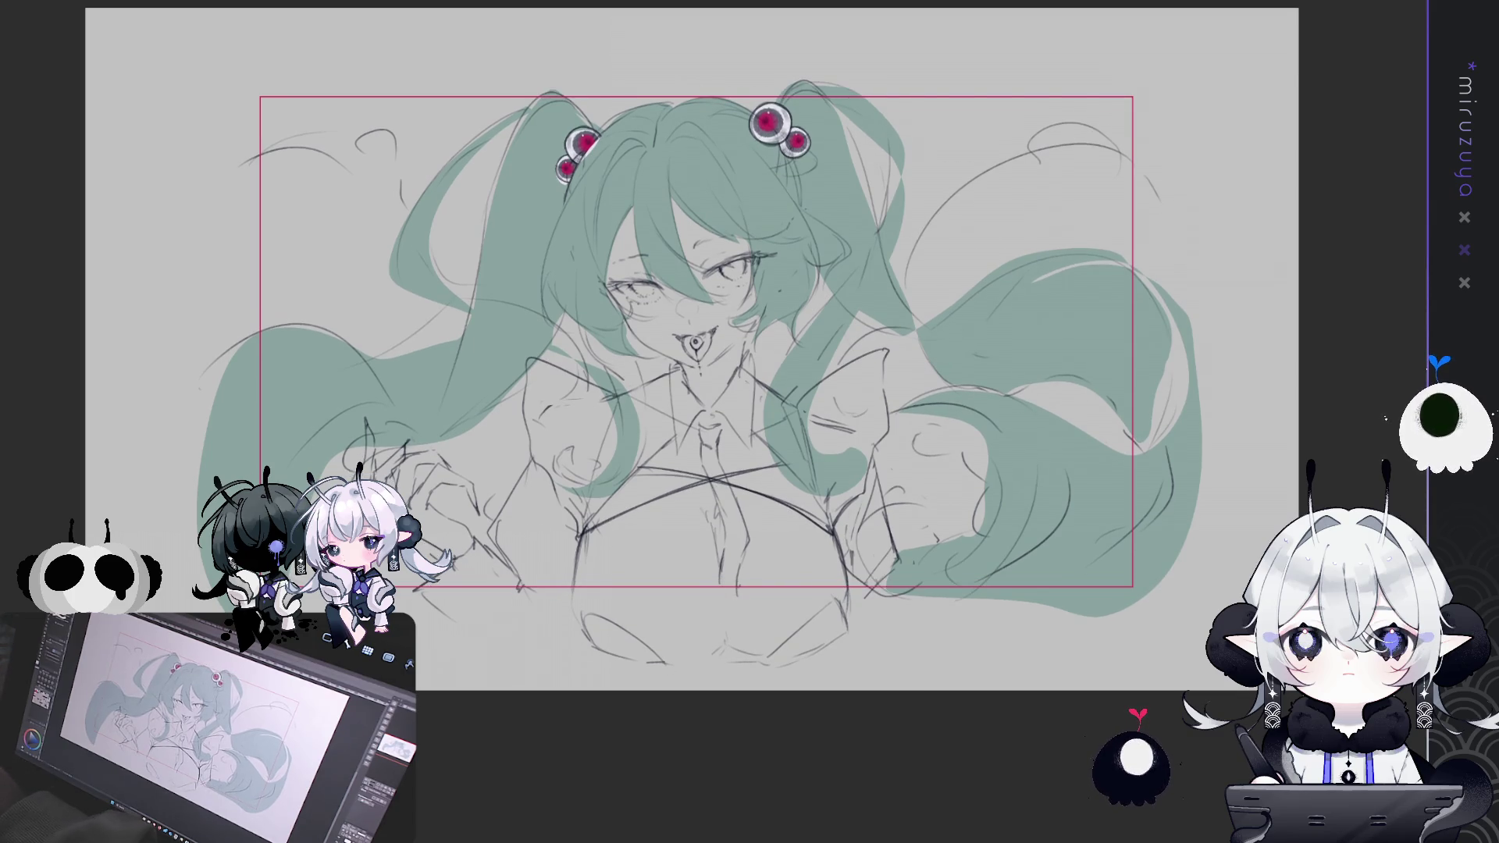
drag(702, 484, 703, 487)
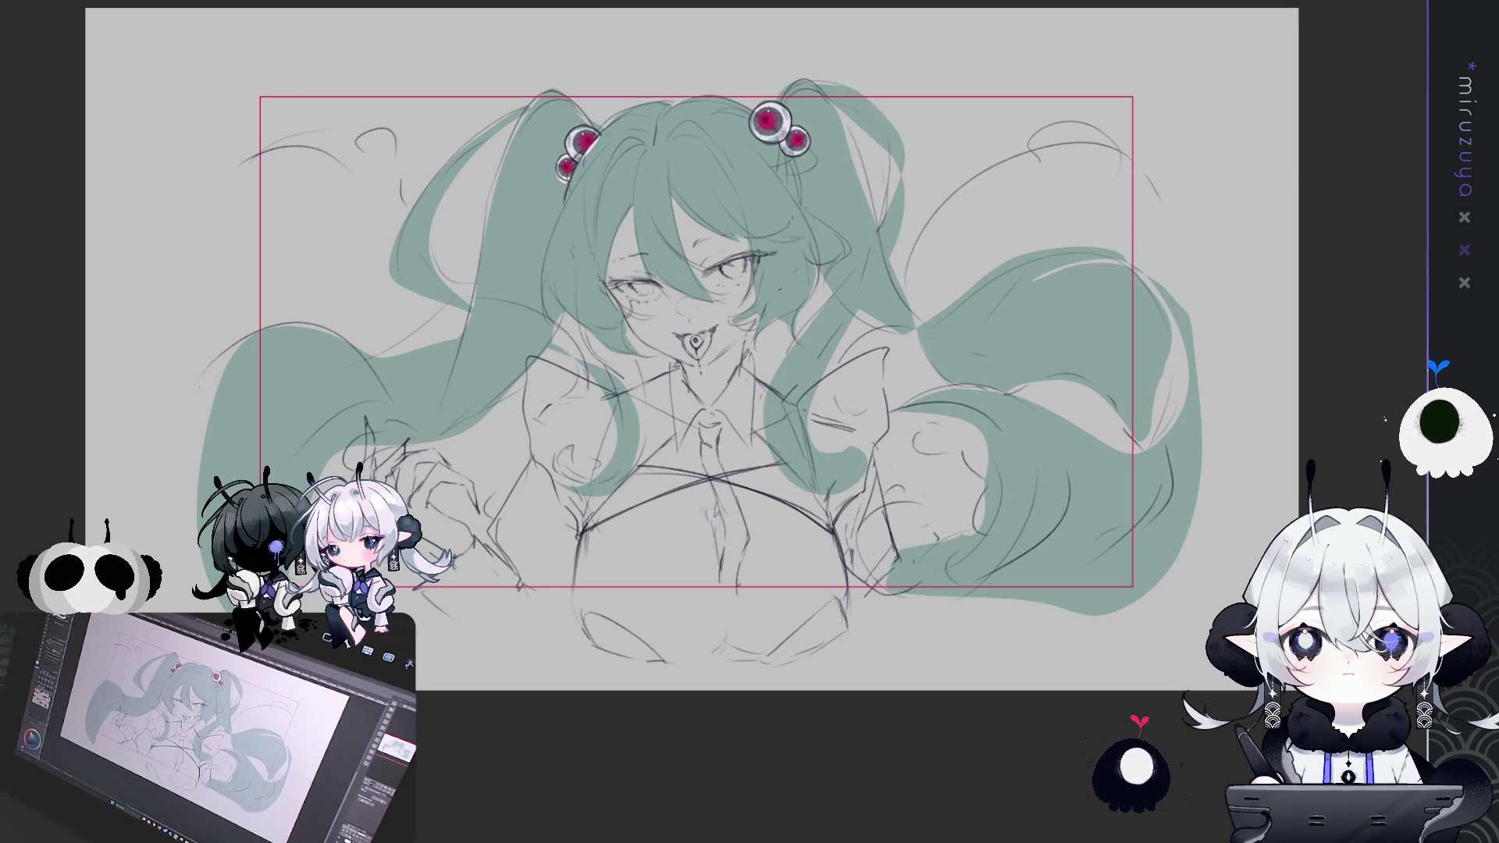
key(ctrl+a)
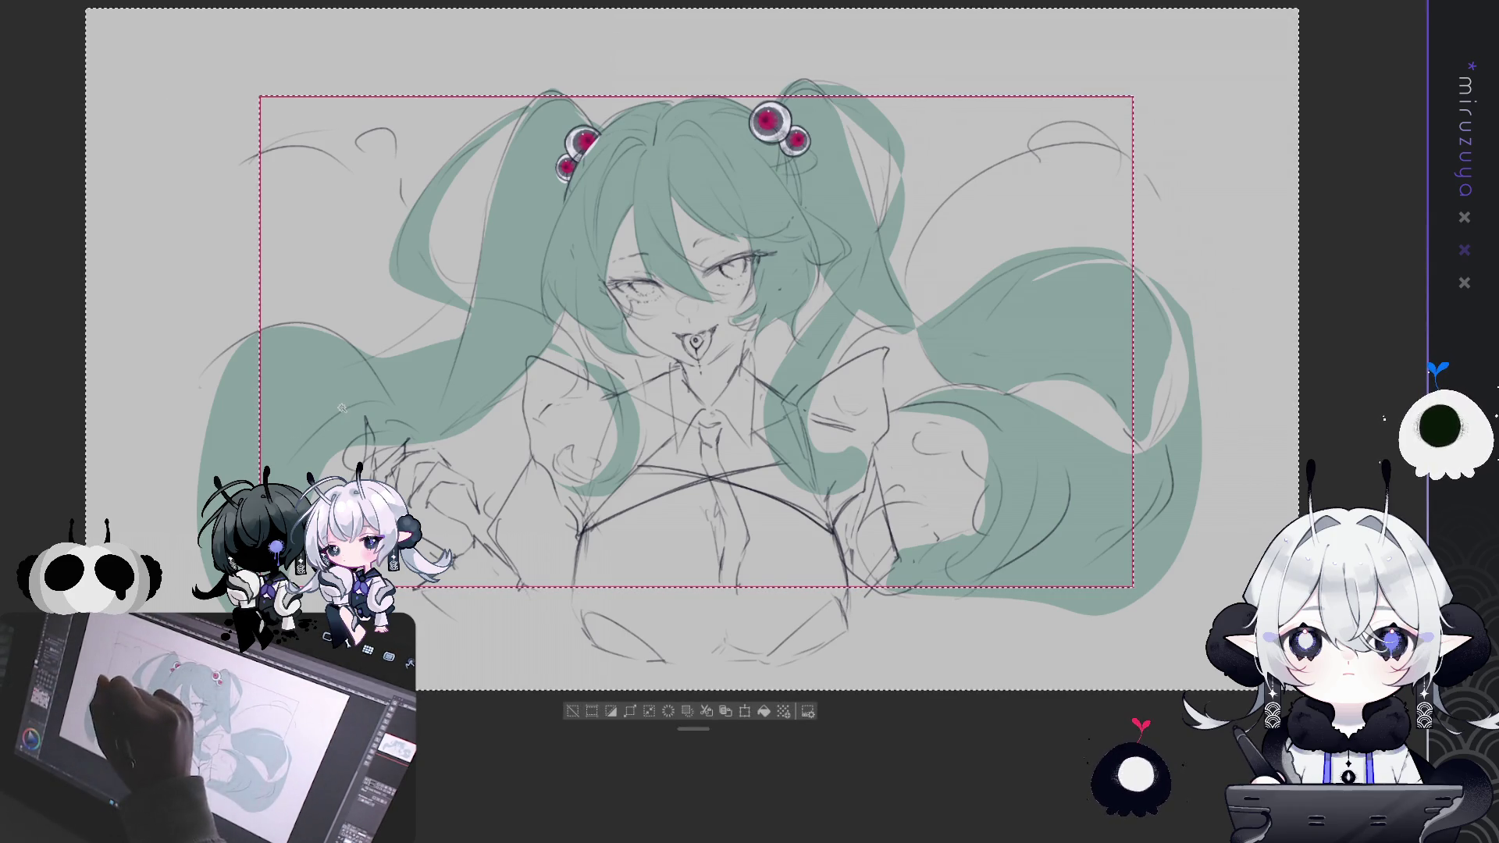
Select everything outside the red frame and clear that artwork
key(ctrl+z)
key(ctrl+a)
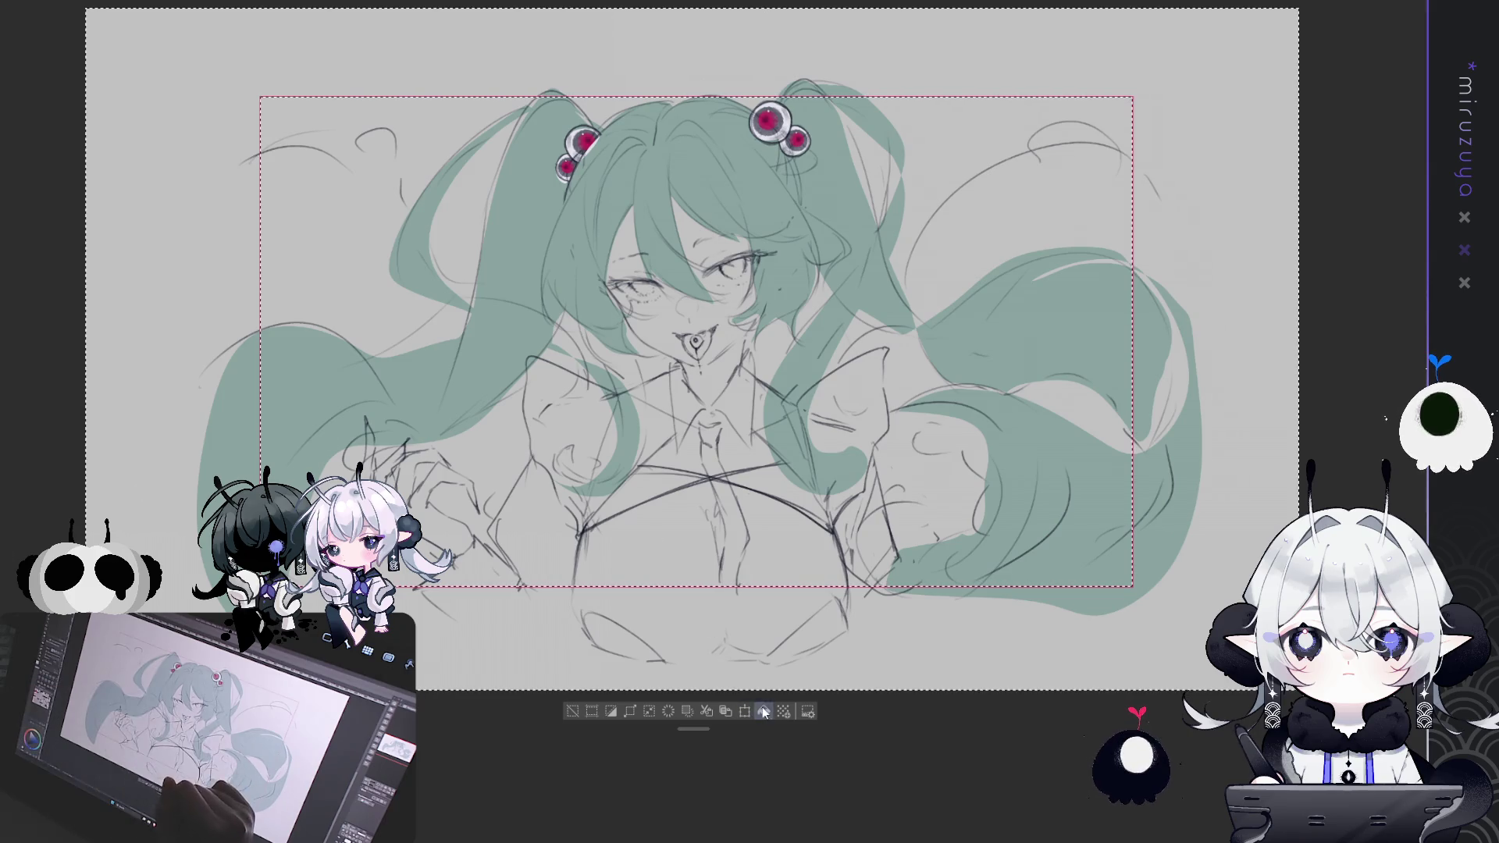
click(574, 712)
mouse_move(1158, 397)
mouse_down()
mouse_move(1139, 420)
mouse_move(1165, 412)
mouse_up()
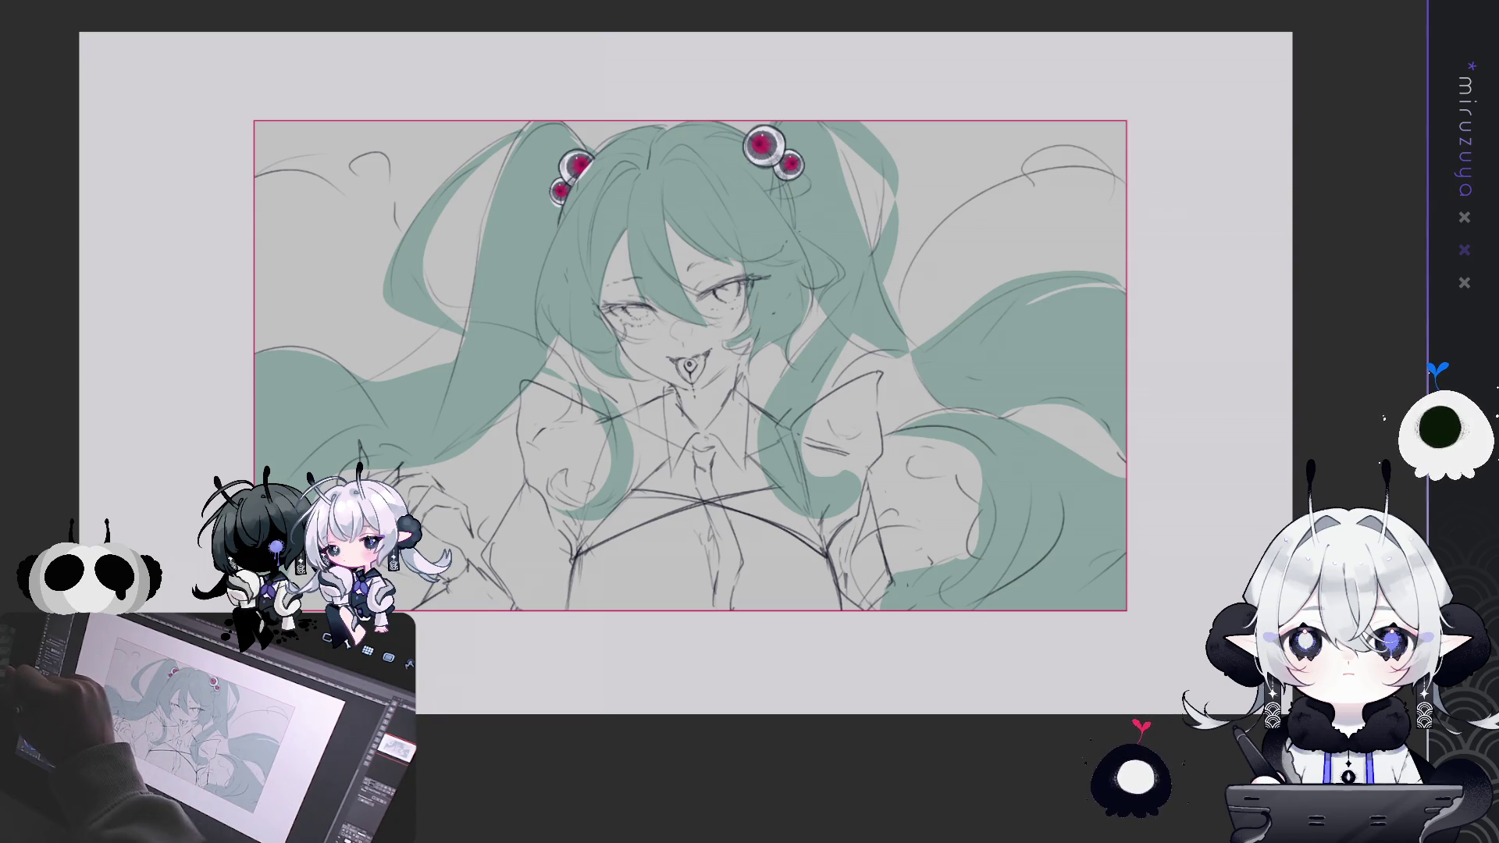
key(ctrl+z)
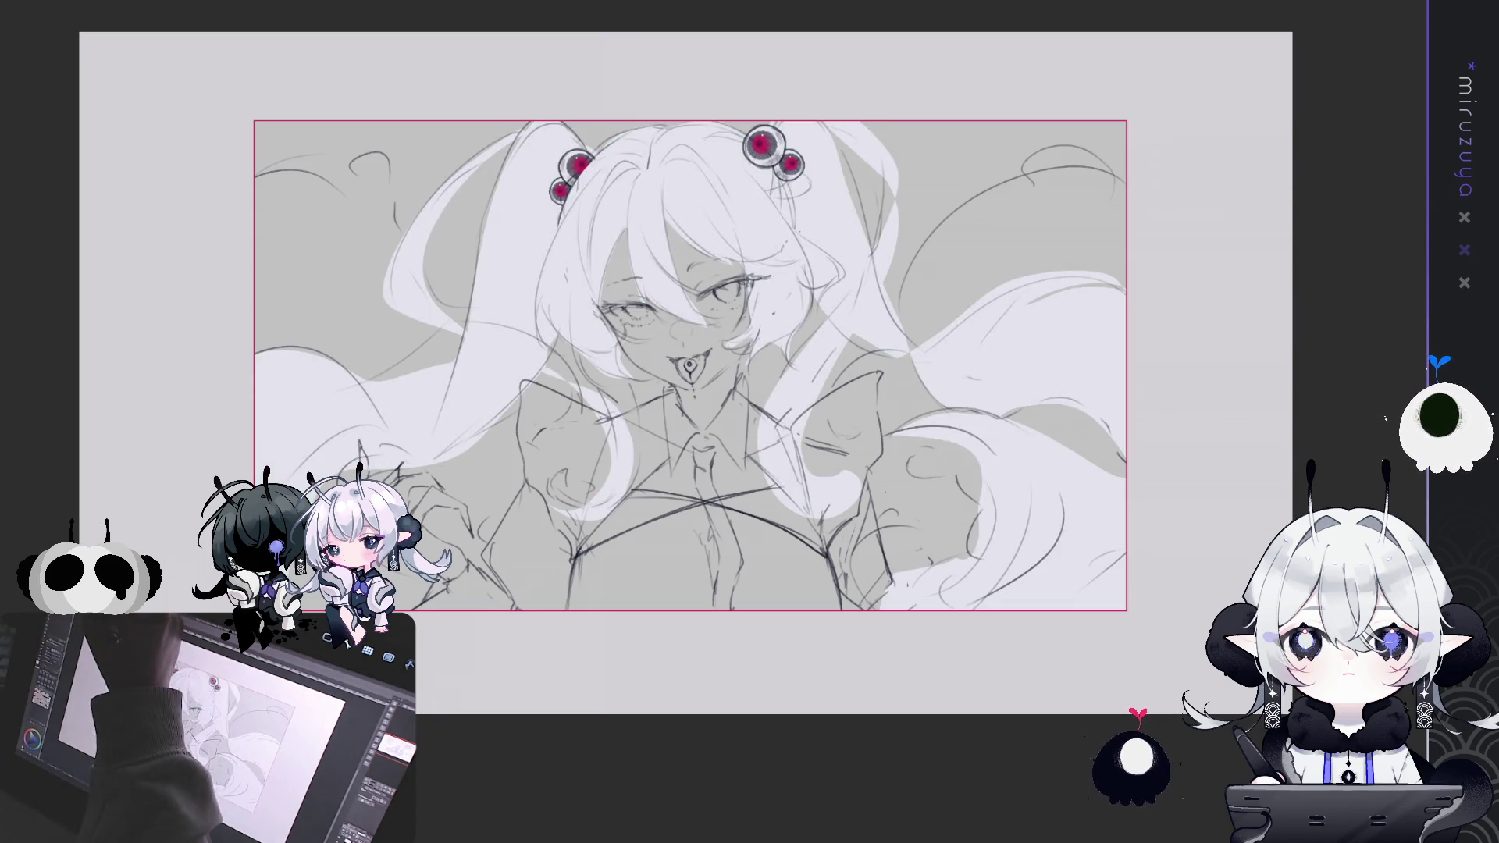
key(ctrl+y)
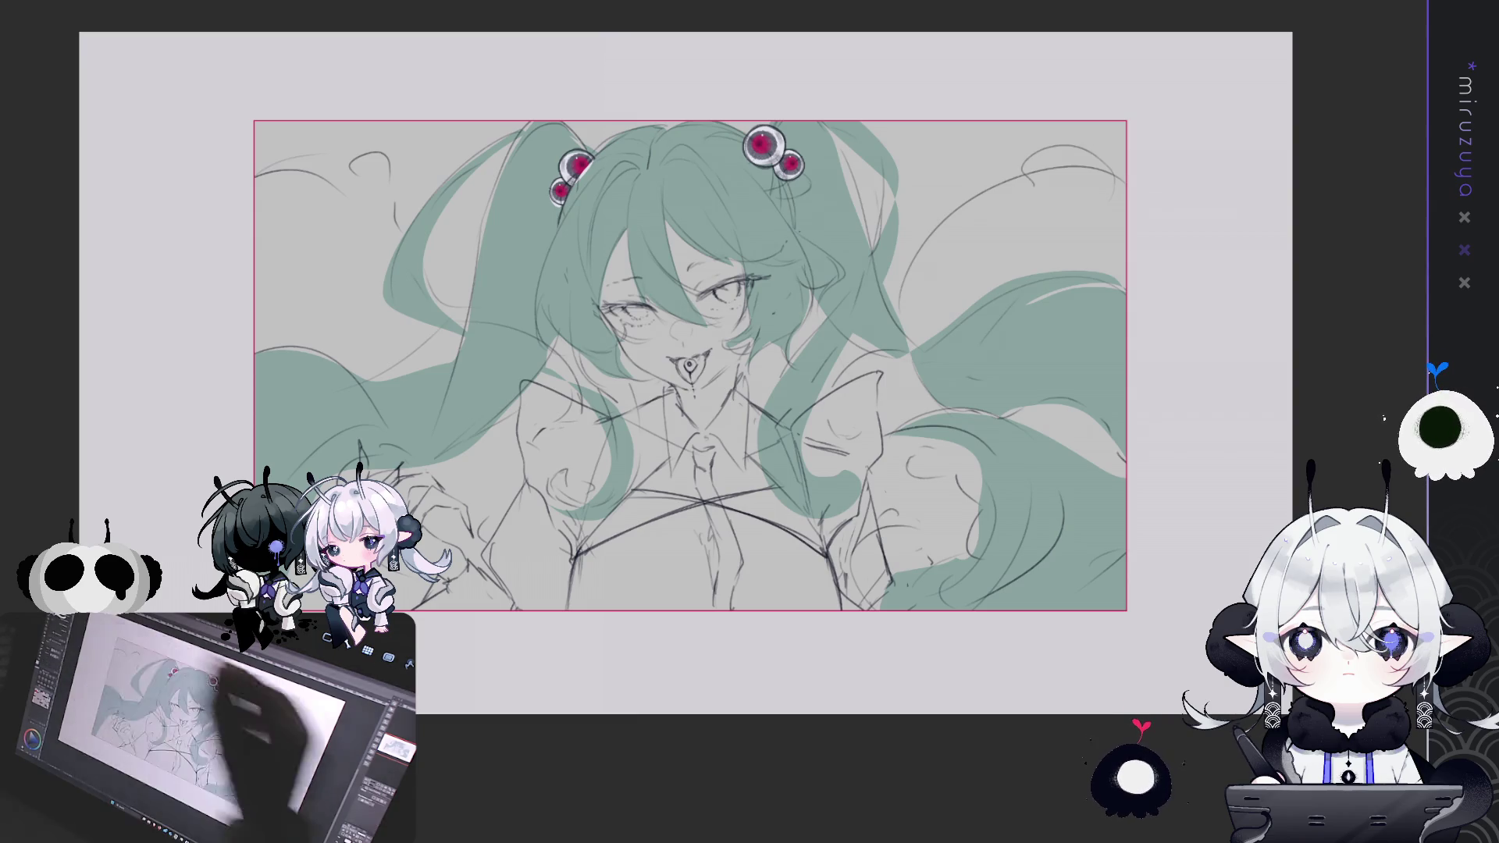
scroll(678, 297, up, 5)
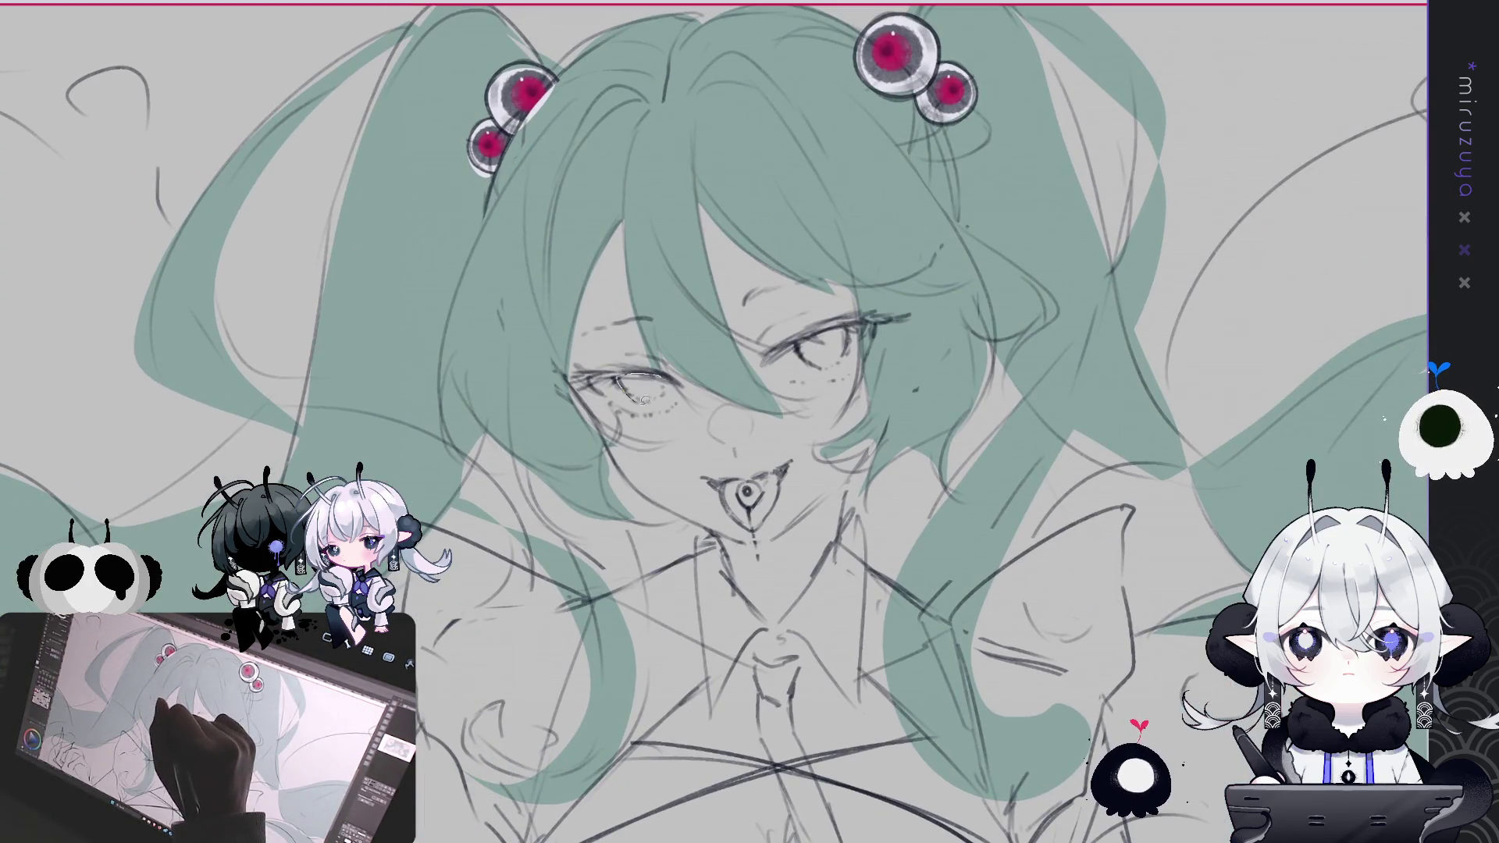
Select both eyes and fill them with the teal hair colour
drag(640, 400, 634, 397)
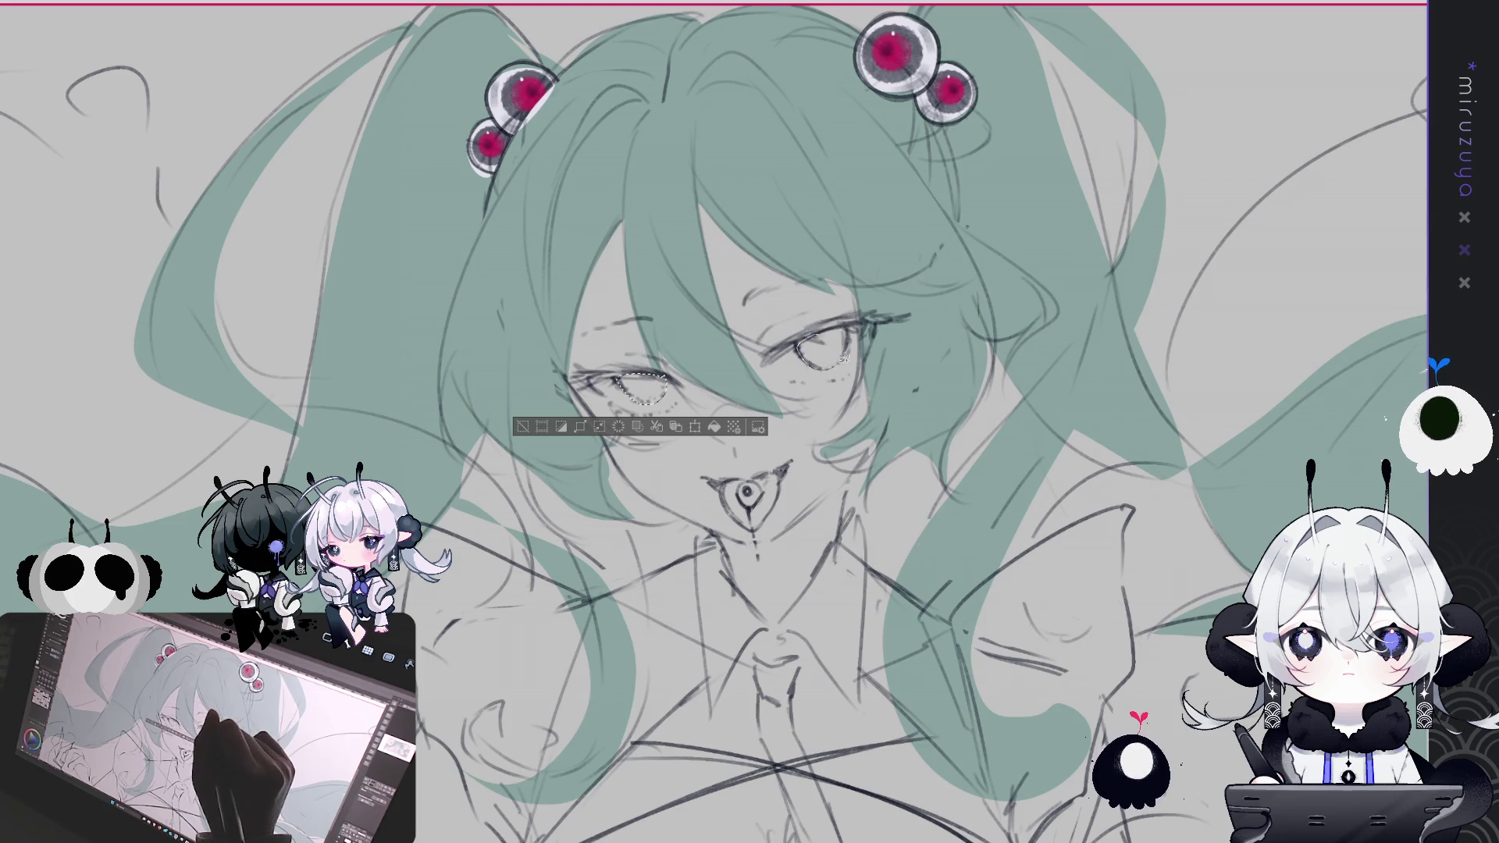
drag(845, 357, 843, 353)
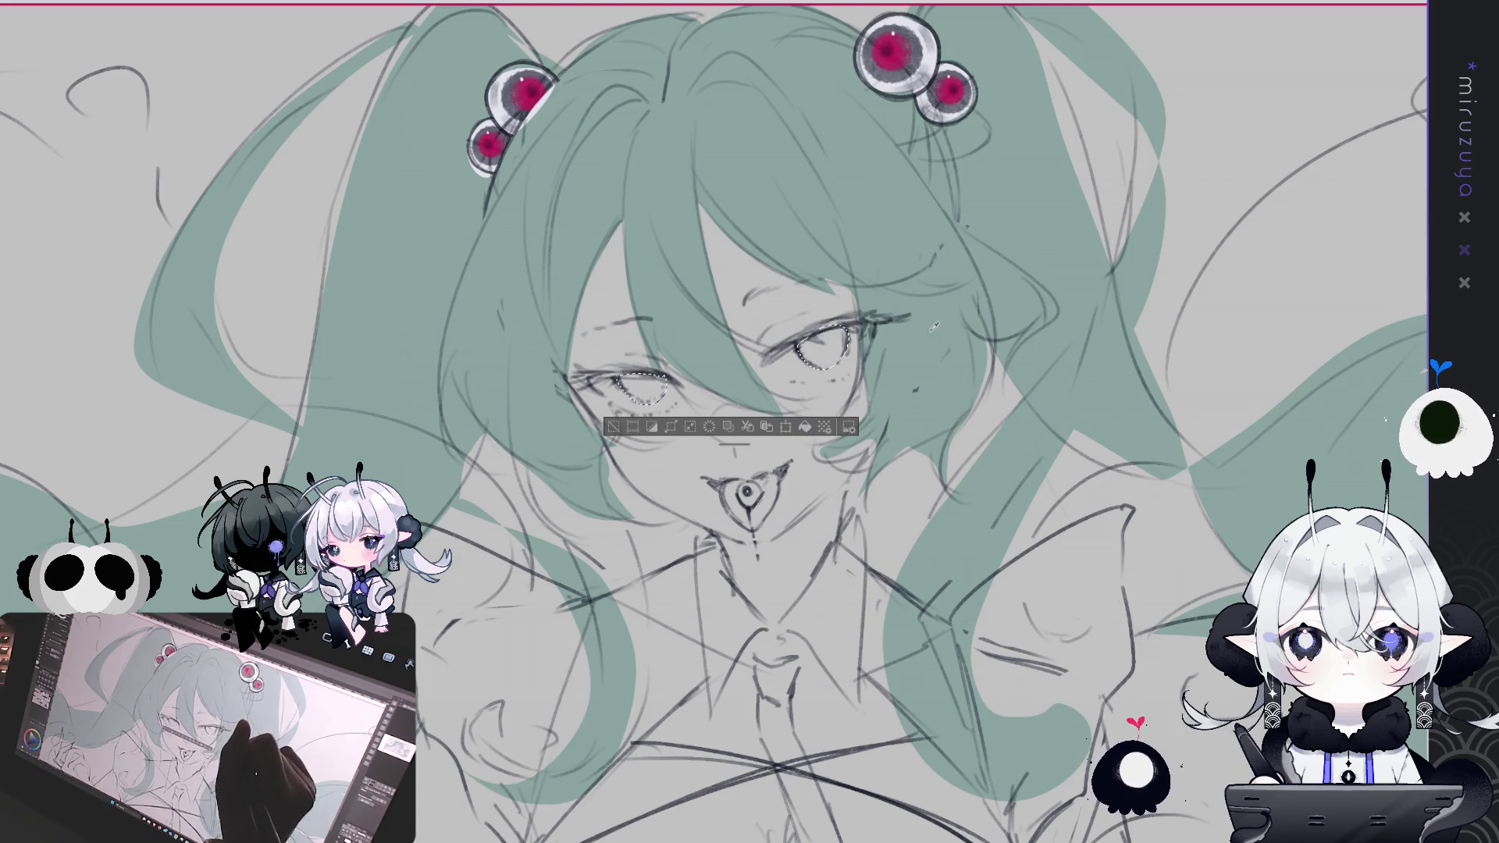
click(804, 426)
key(ctrl+d)
Fit the framed drawing in view, mirror it to check, then zoom toward the face
drag(1128, 608, 1089, 437)
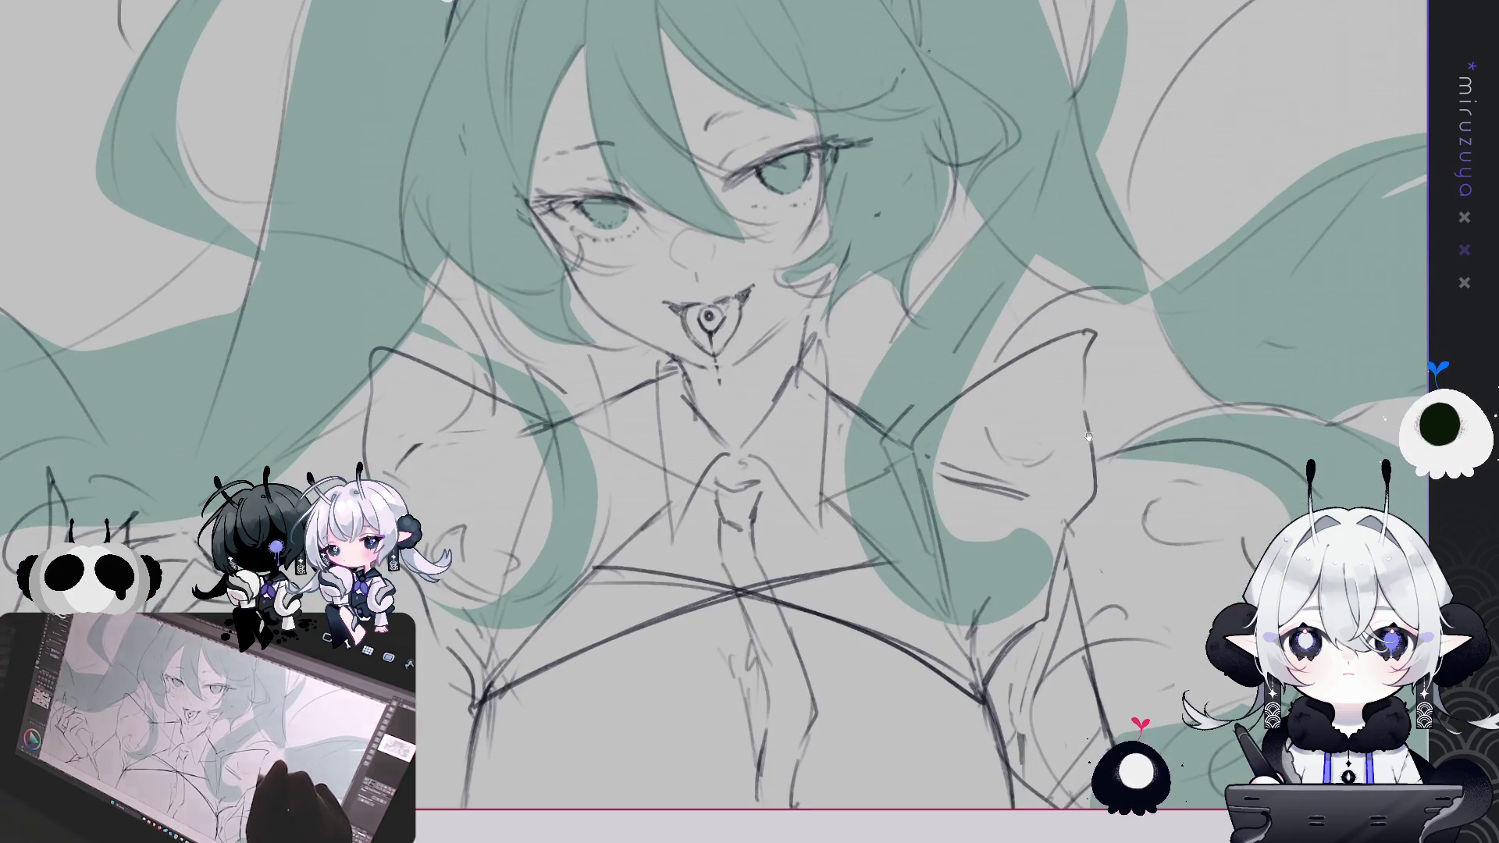
drag(1093, 384, 1084, 478)
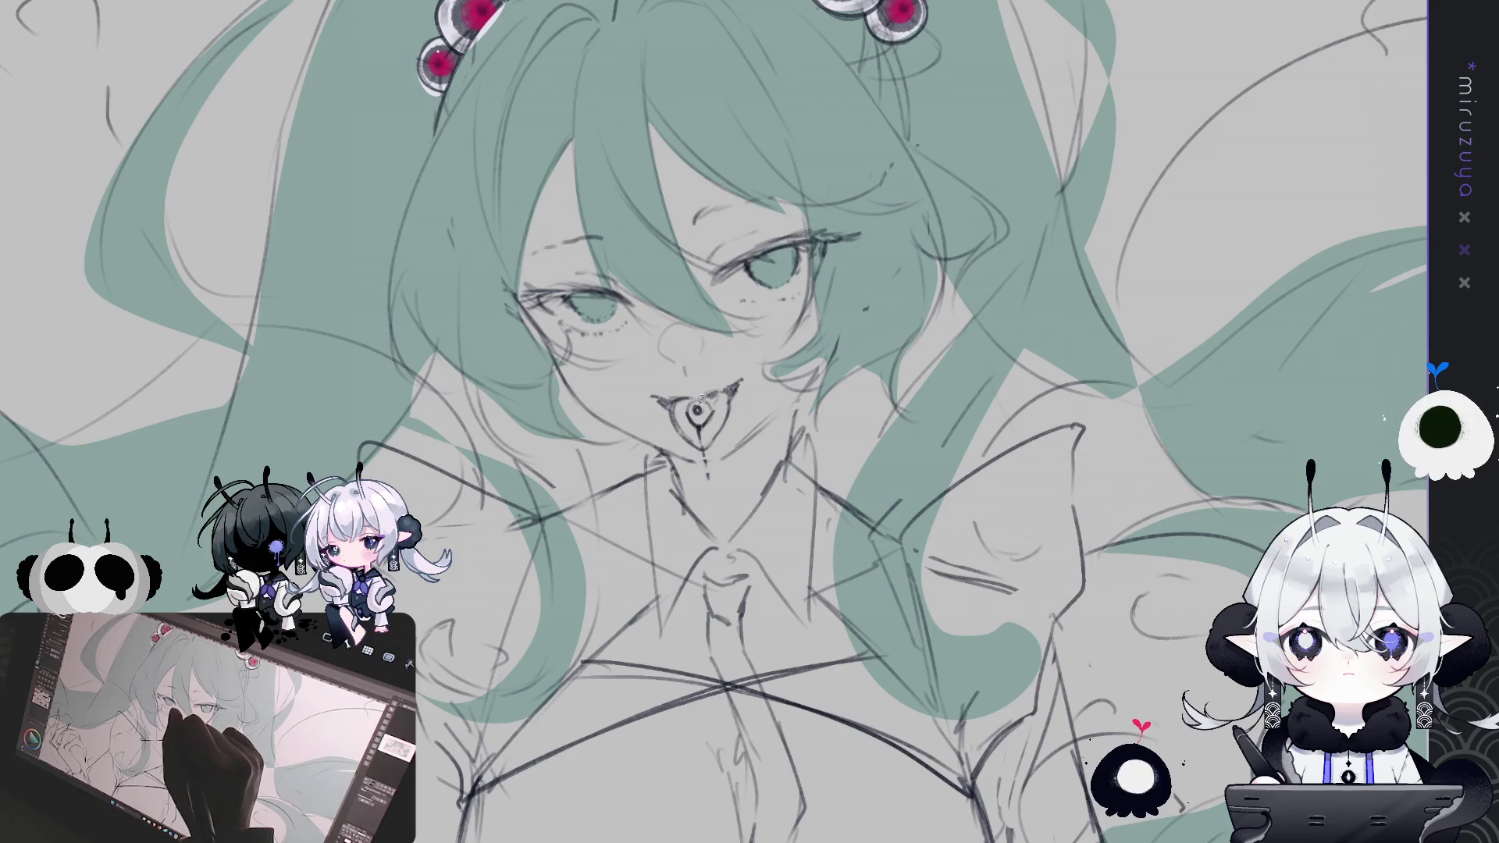
drag(935, 402, 966, 388)
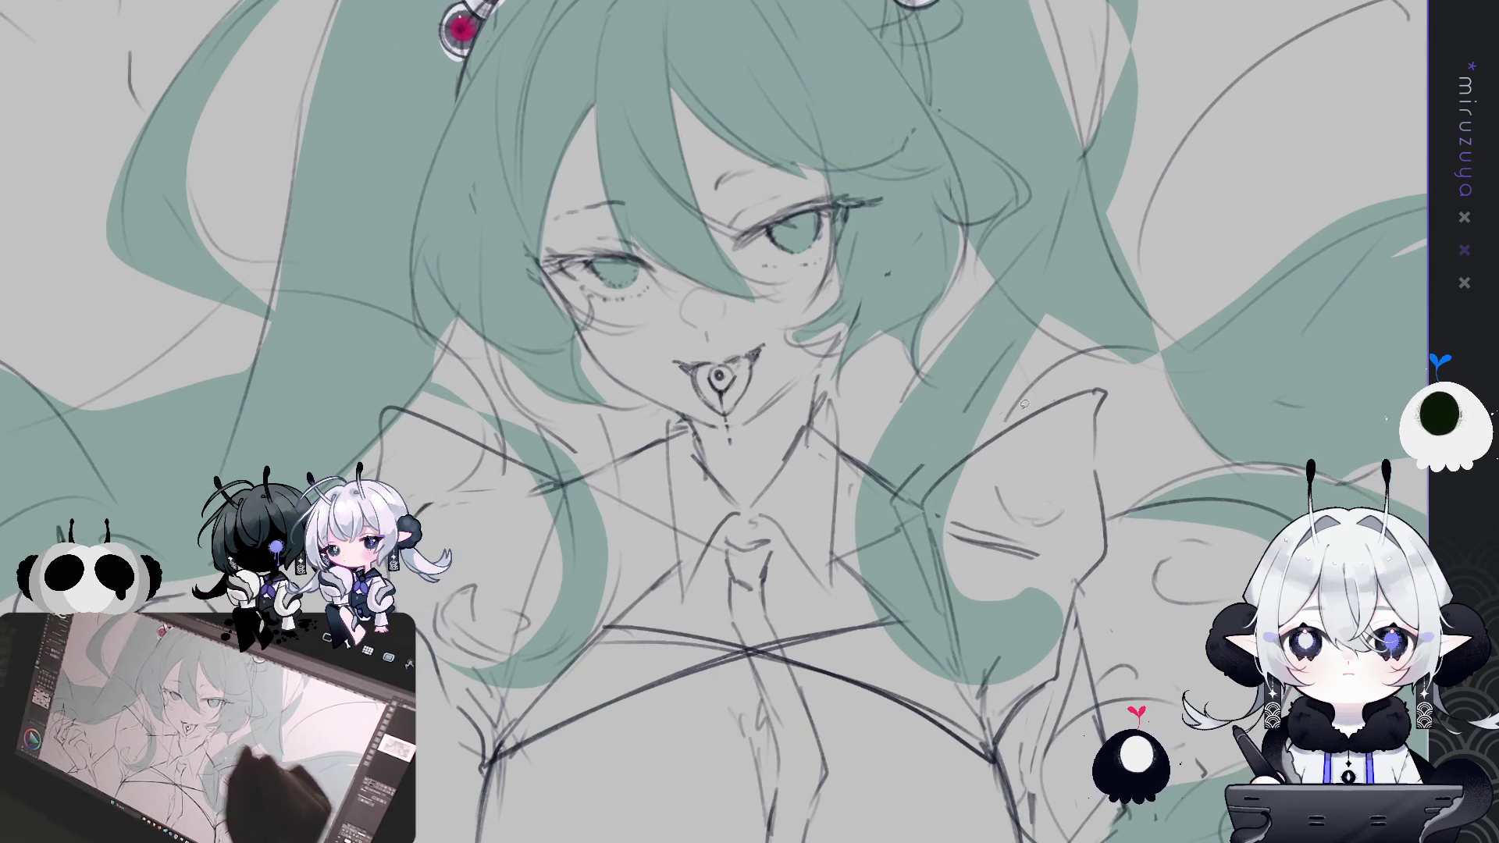
key(ctrl+0)
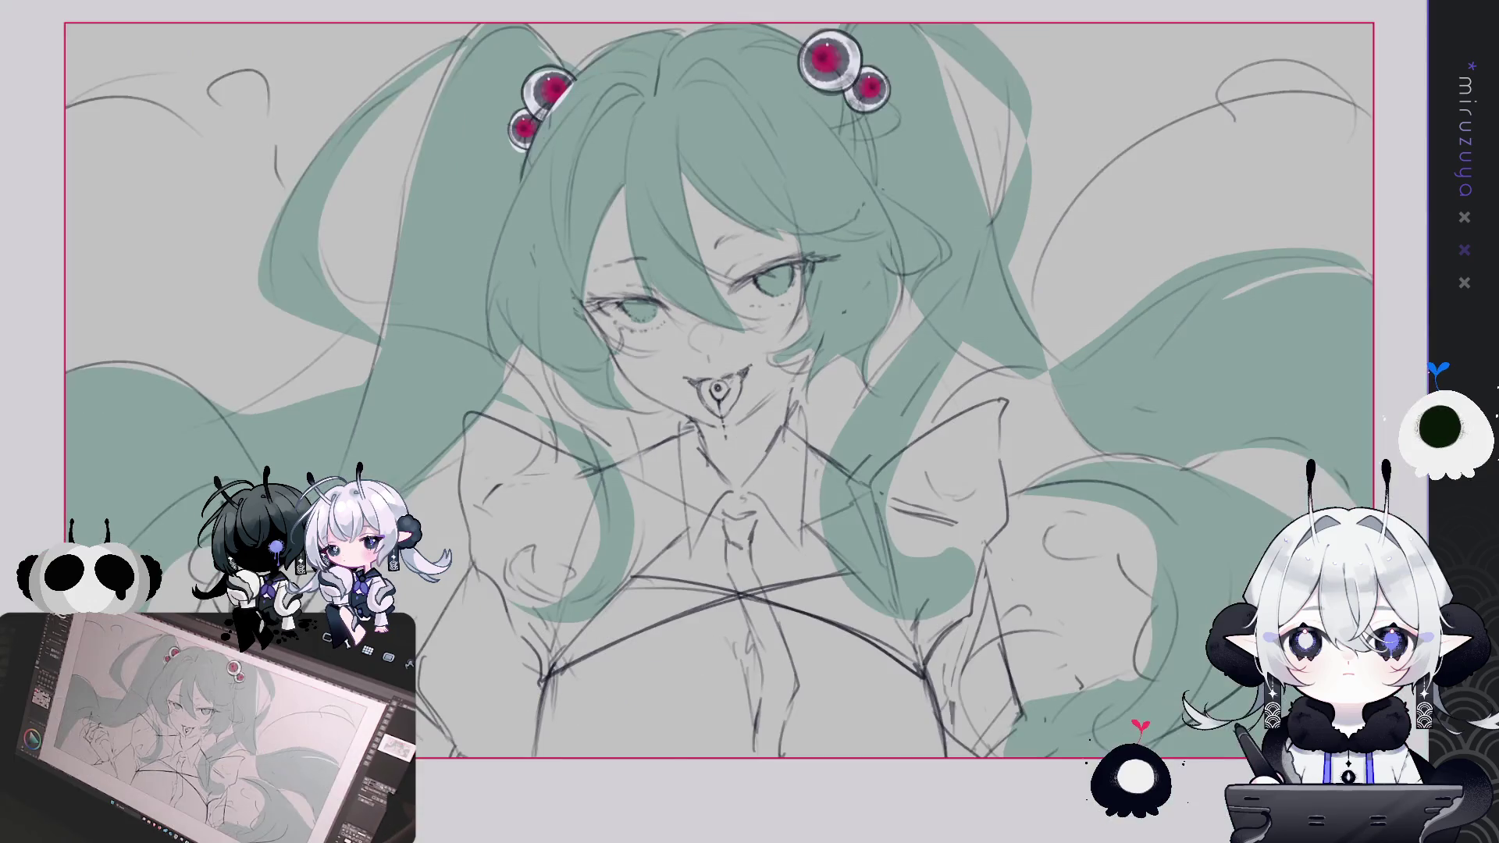
key(h)
key(h)
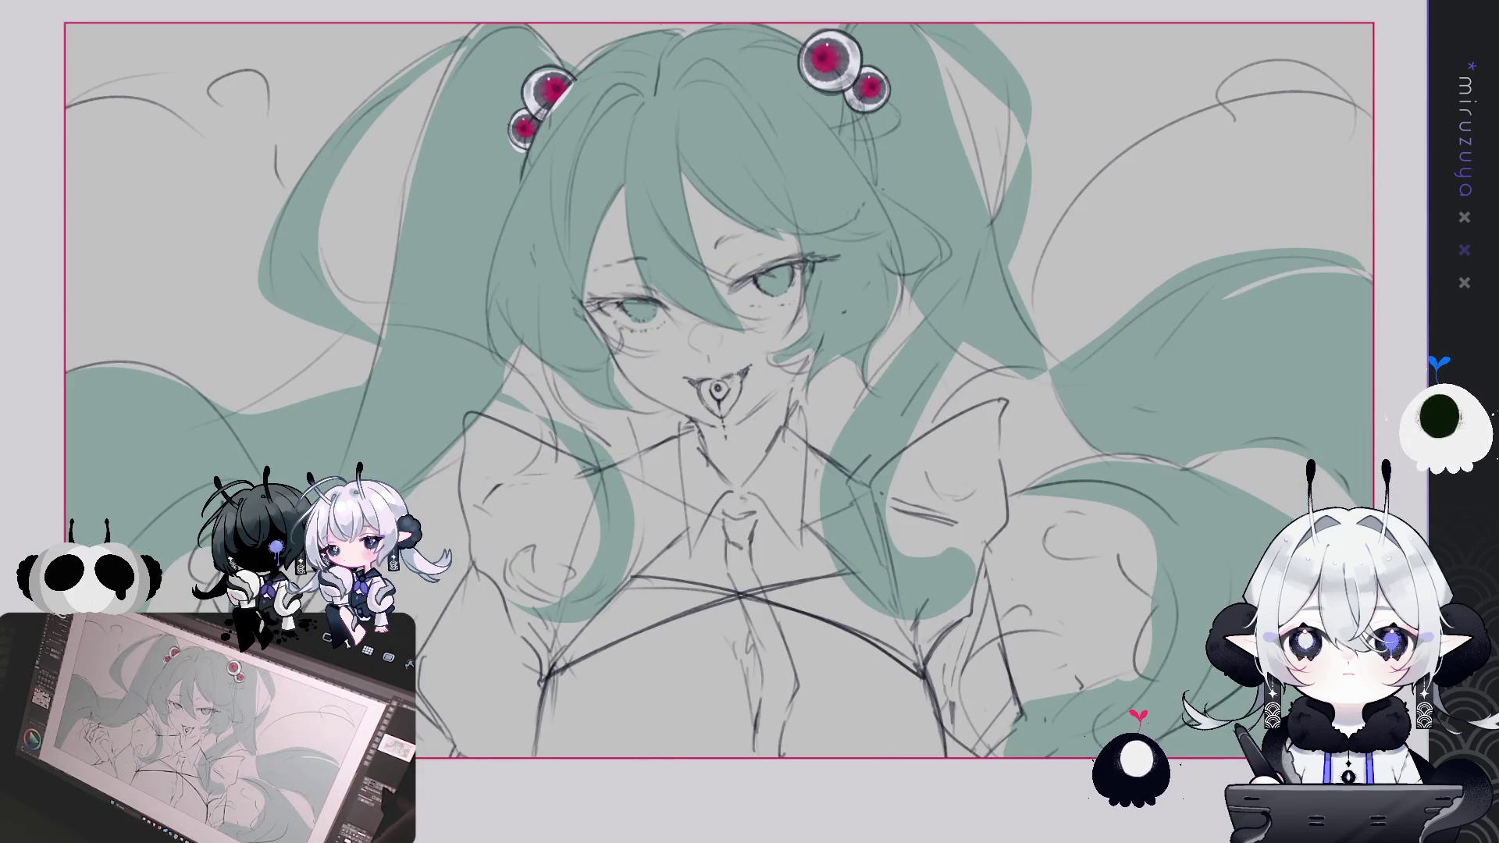
key(ctrl+plus)
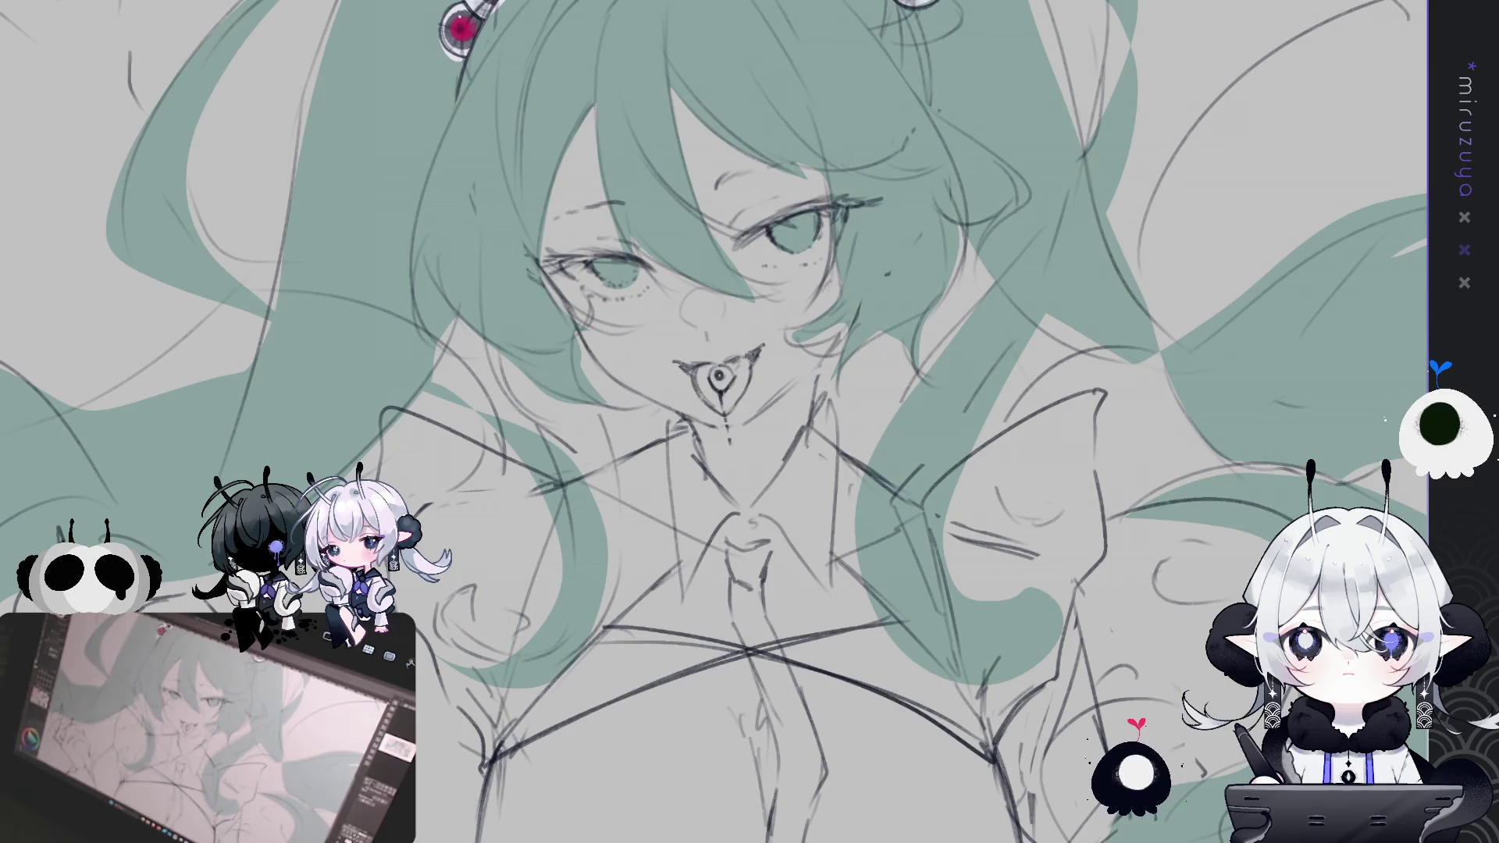
drag(1066, 579, 1026, 645)
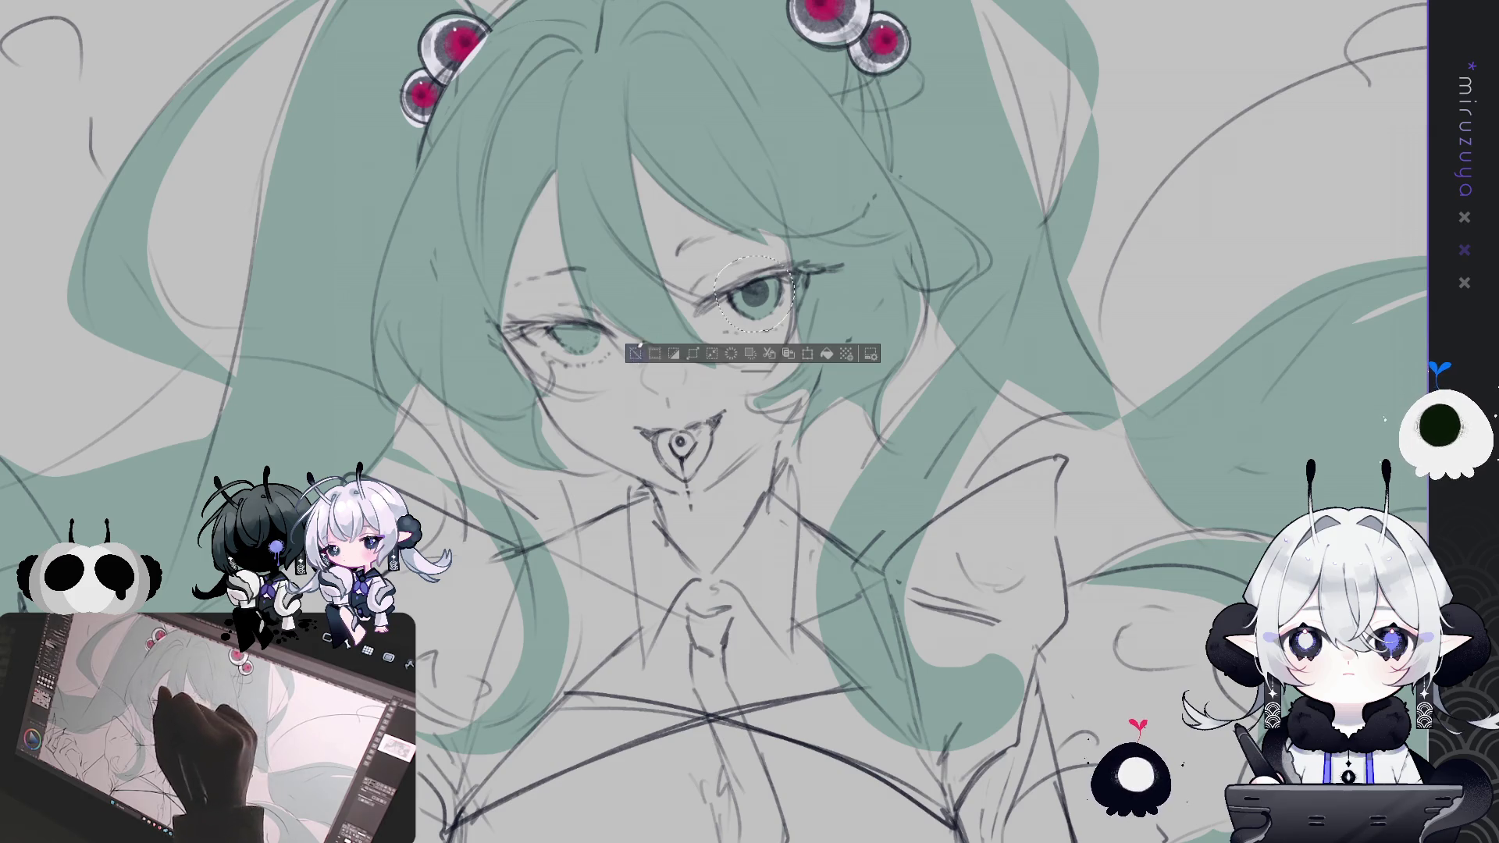
Dot the centre of the heart lollipop dark red
key(ctrl+d)
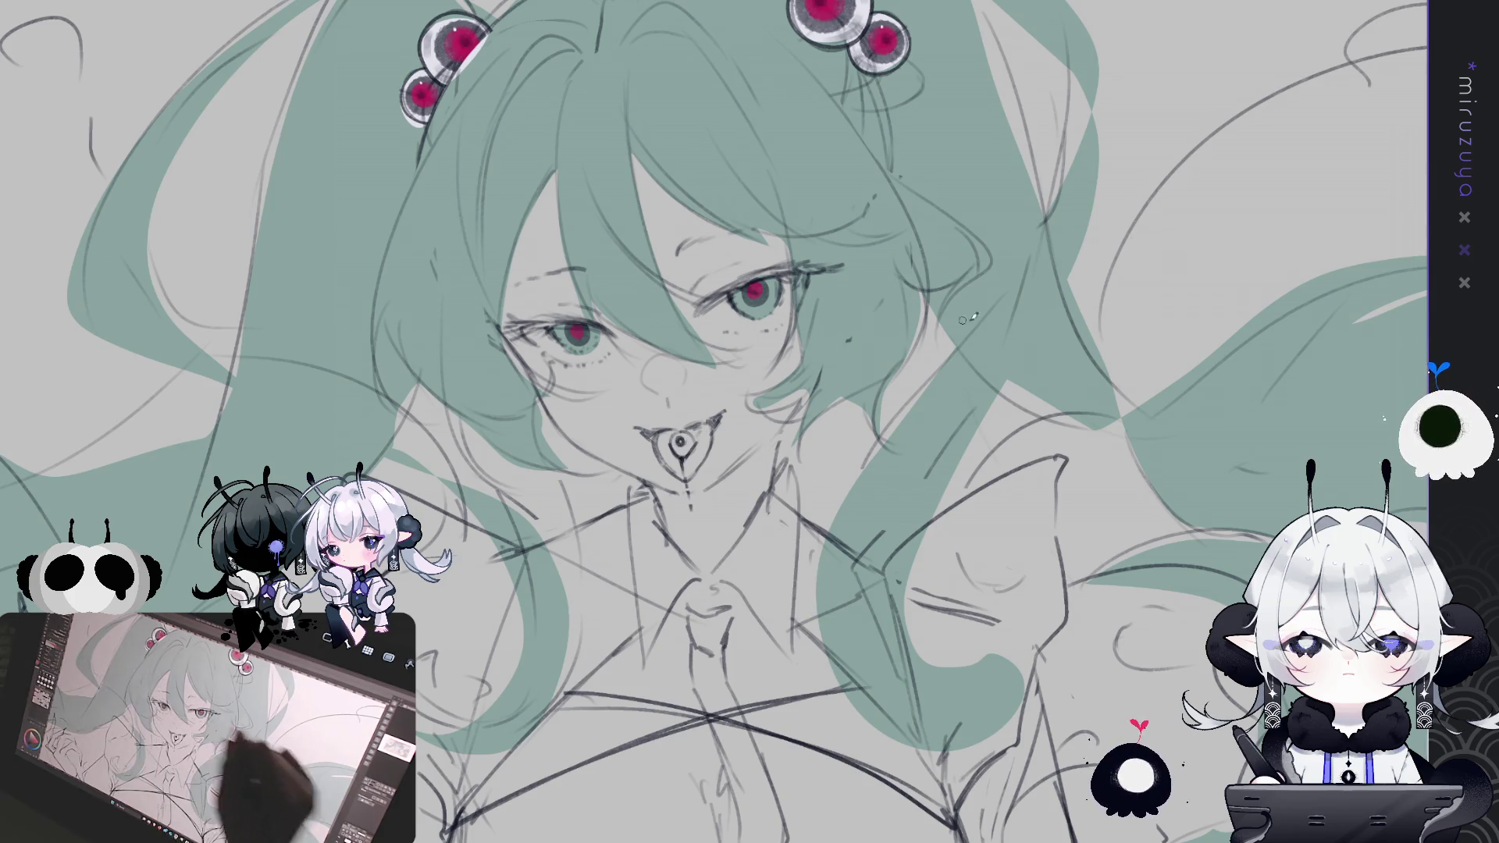
click(680, 443)
scroll(681, 443, down, 3)
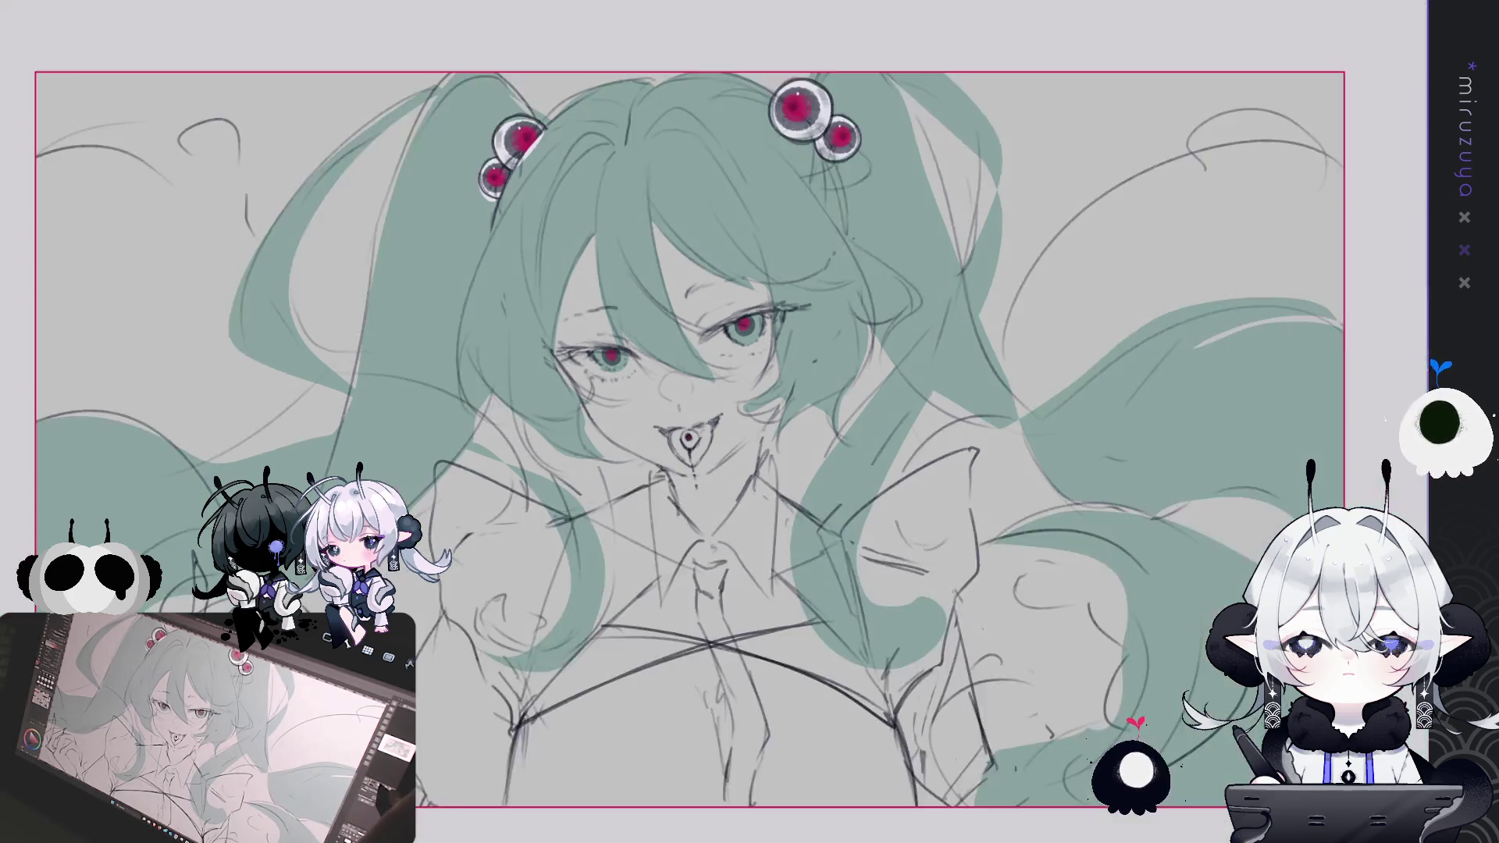
scroll(681, 443, up, 1)
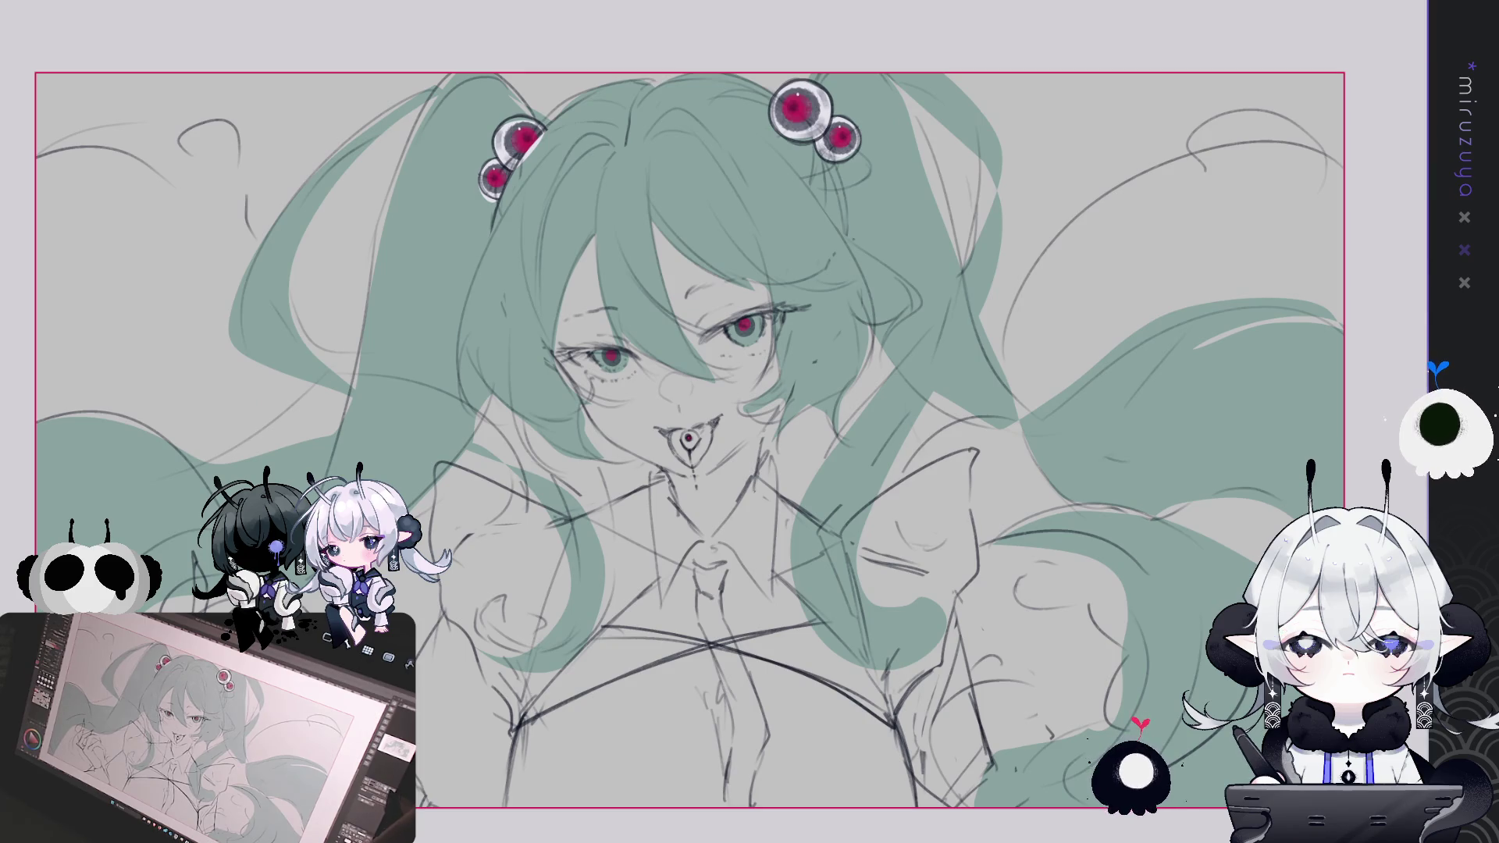
scroll(703, 437, up, 3)
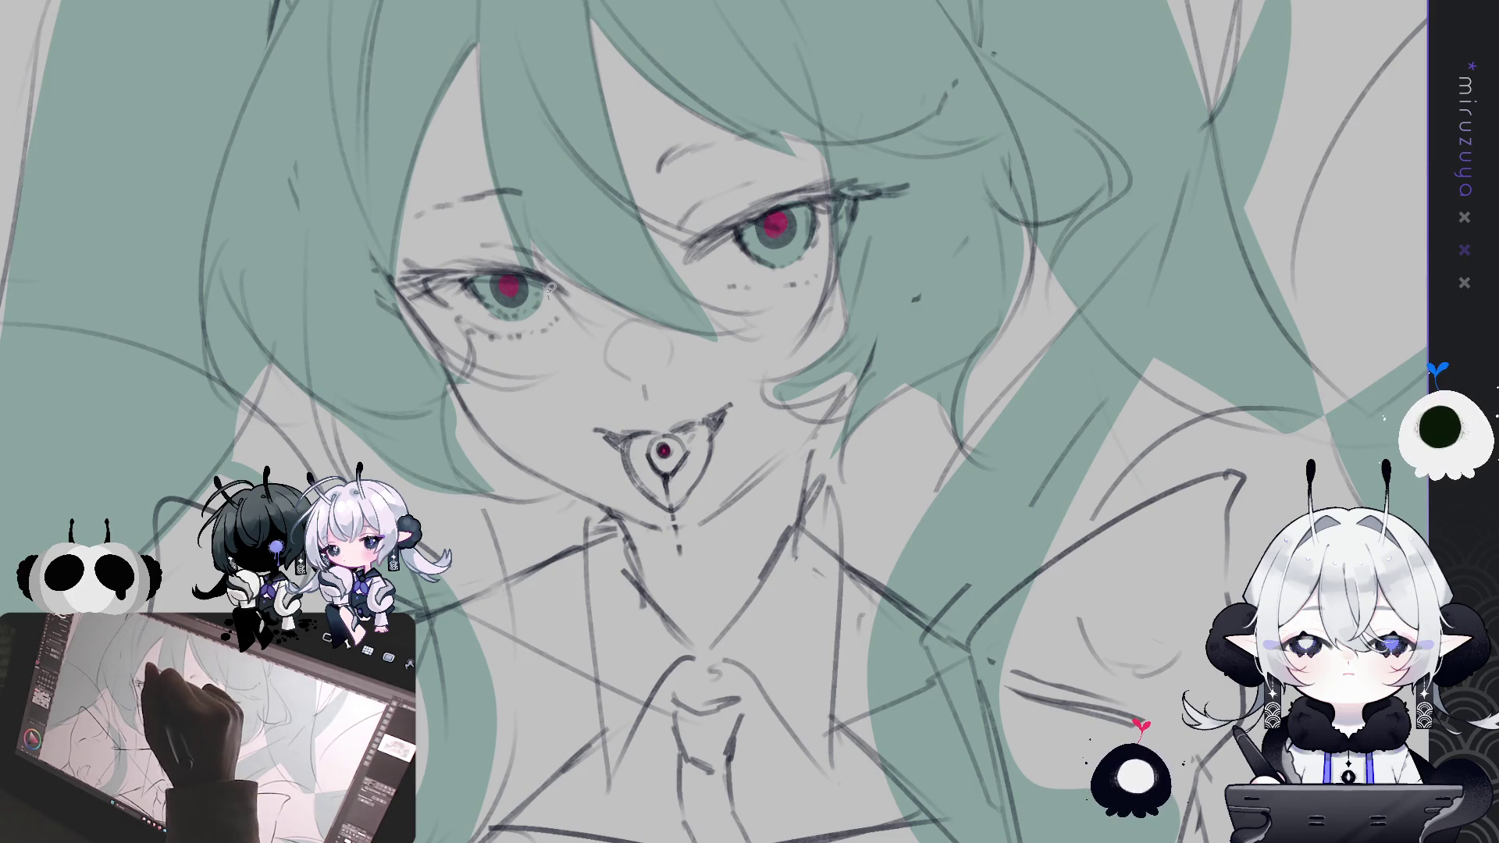
Try nudging the right and left eyes, cancelling the right eye's transform
mouse_move(500, 274)
mouse_down()
mouse_move(468, 312)
mouse_move(504, 275)
mouse_move(544, 295)
mouse_up()
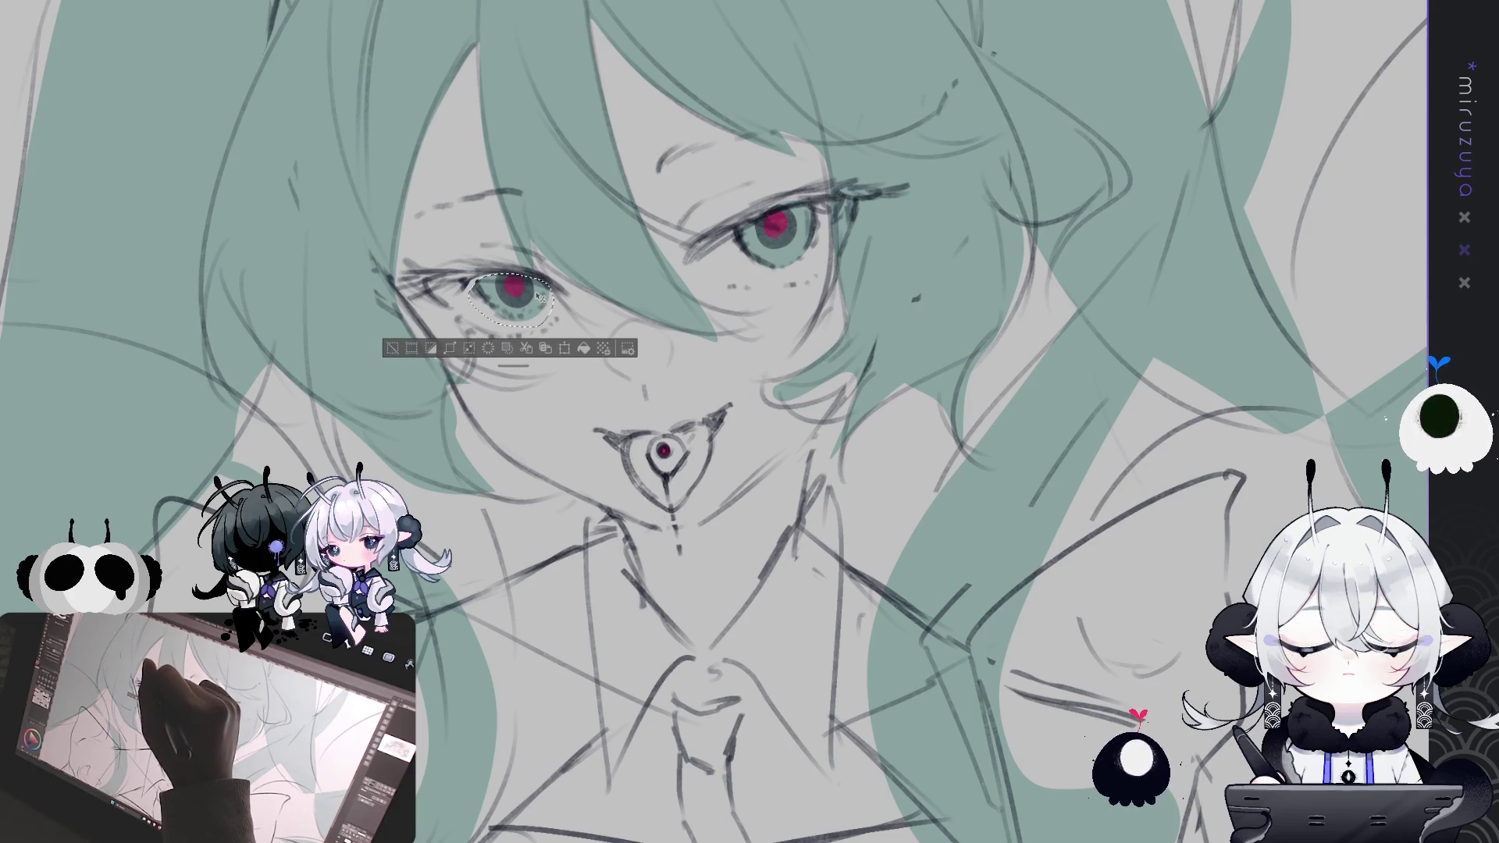
key(ctrl+d)
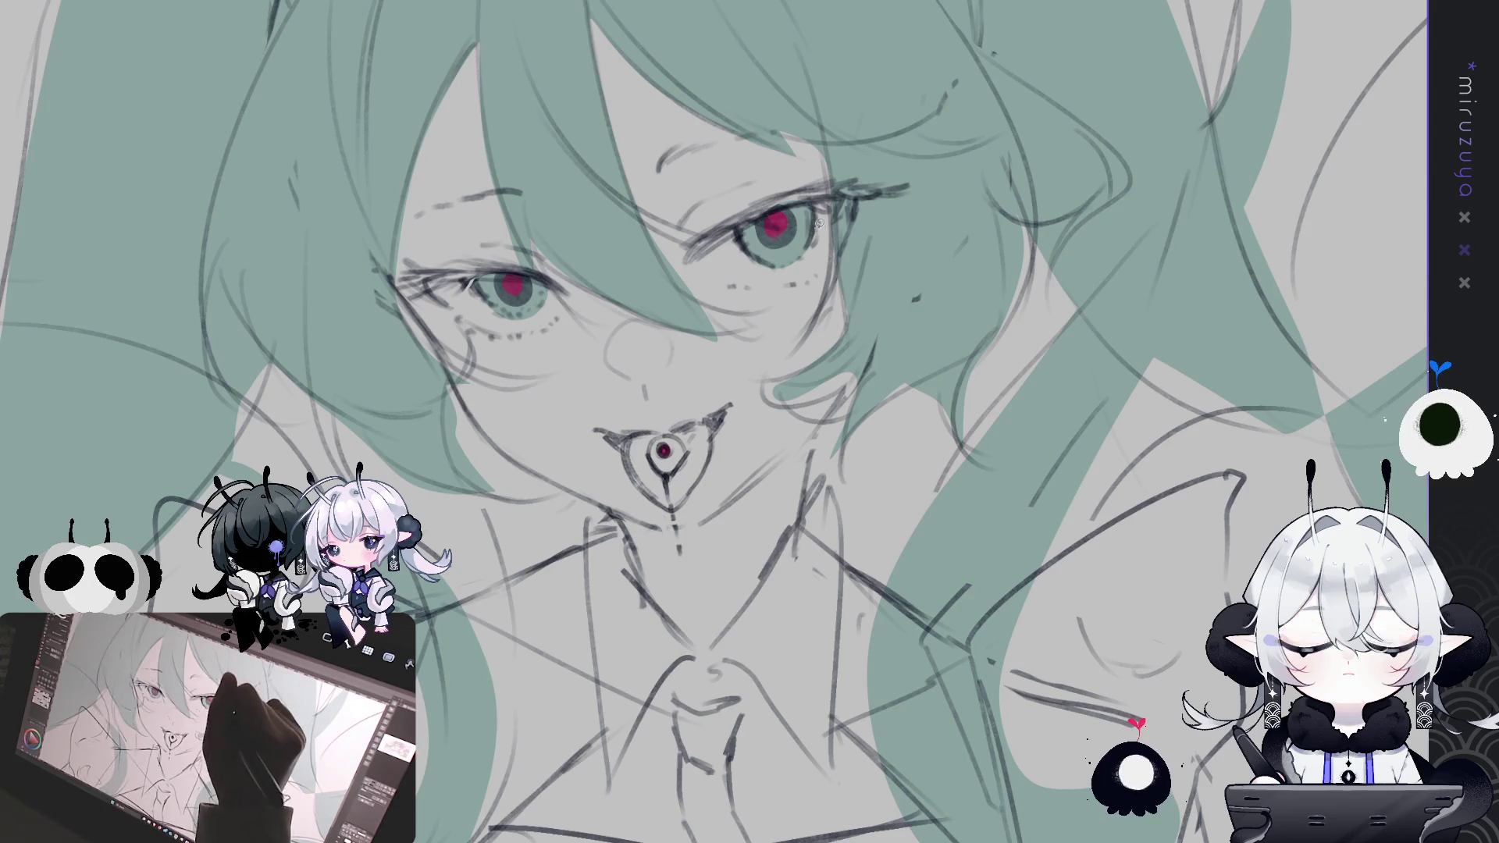
mouse_move(767, 209)
mouse_down()
mouse_move(738, 250)
mouse_move(800, 272)
mouse_move(816, 216)
mouse_up()
key(ctrl+t)
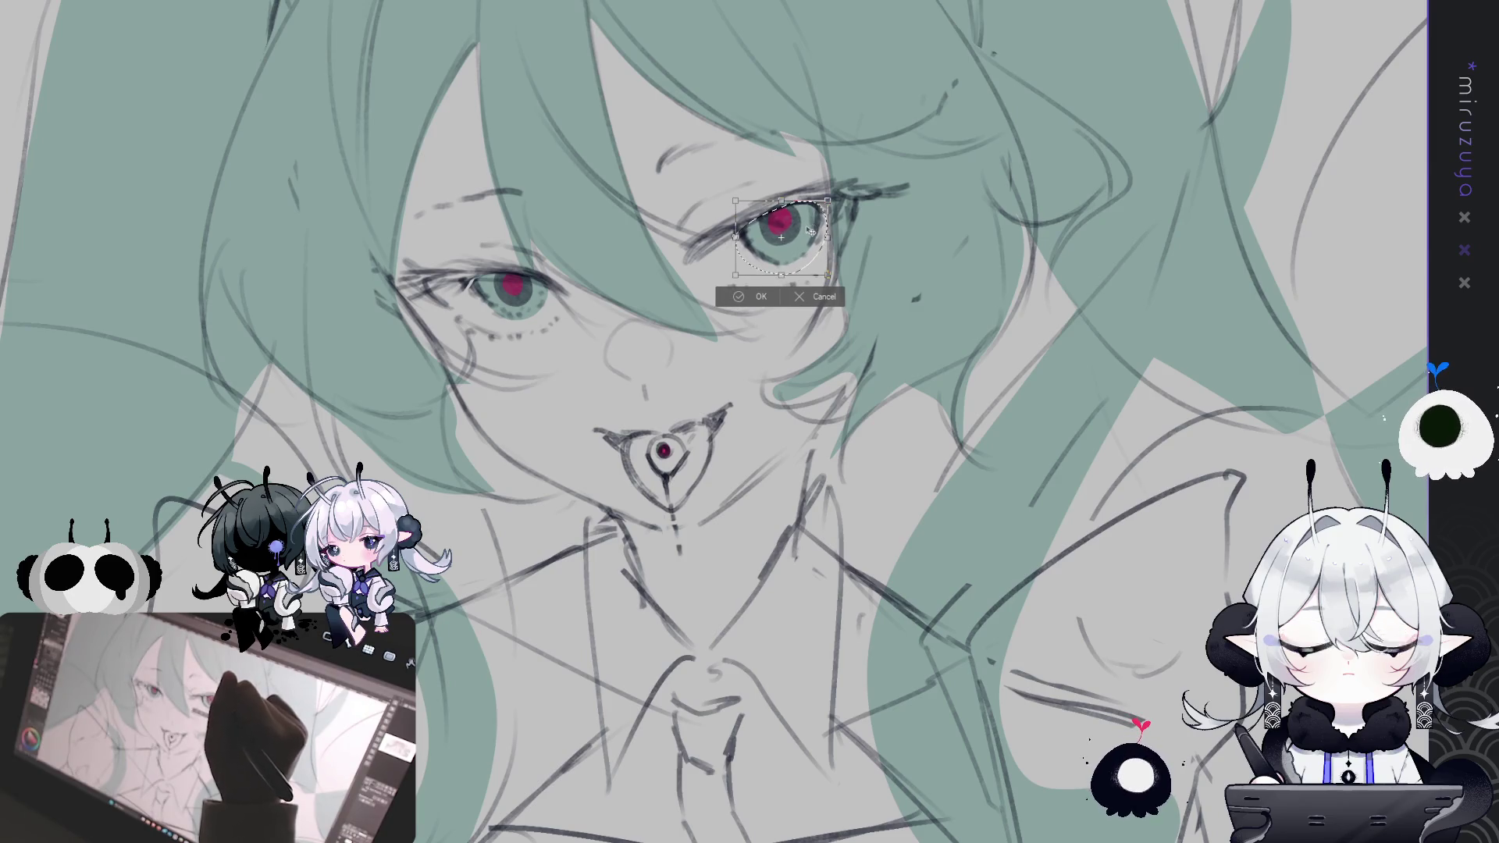
drag(810, 225, 807, 230)
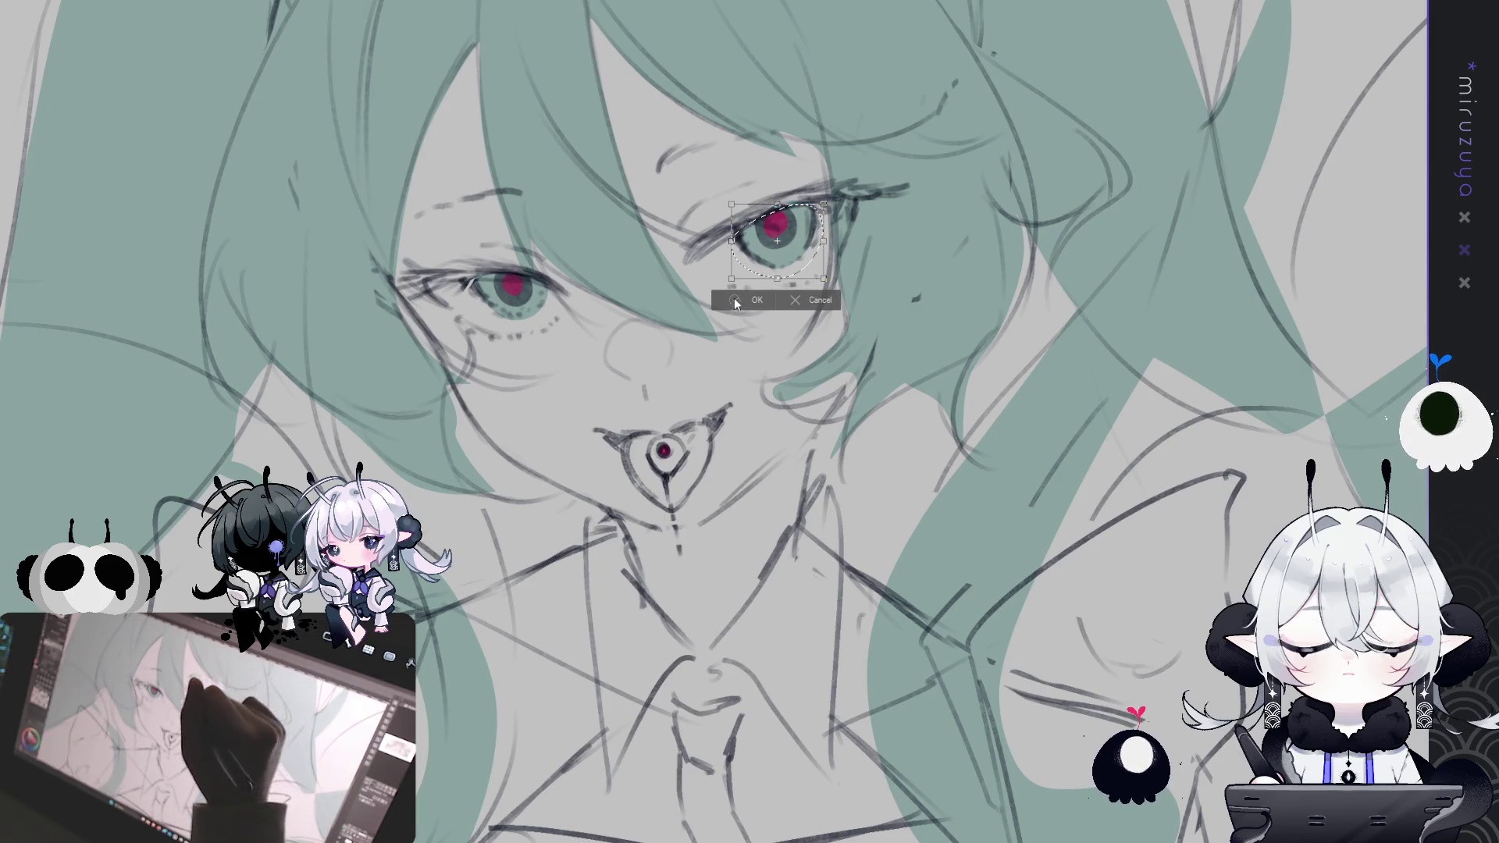
click(814, 305)
drag(453, 265, 508, 287)
key(ctrl+d)
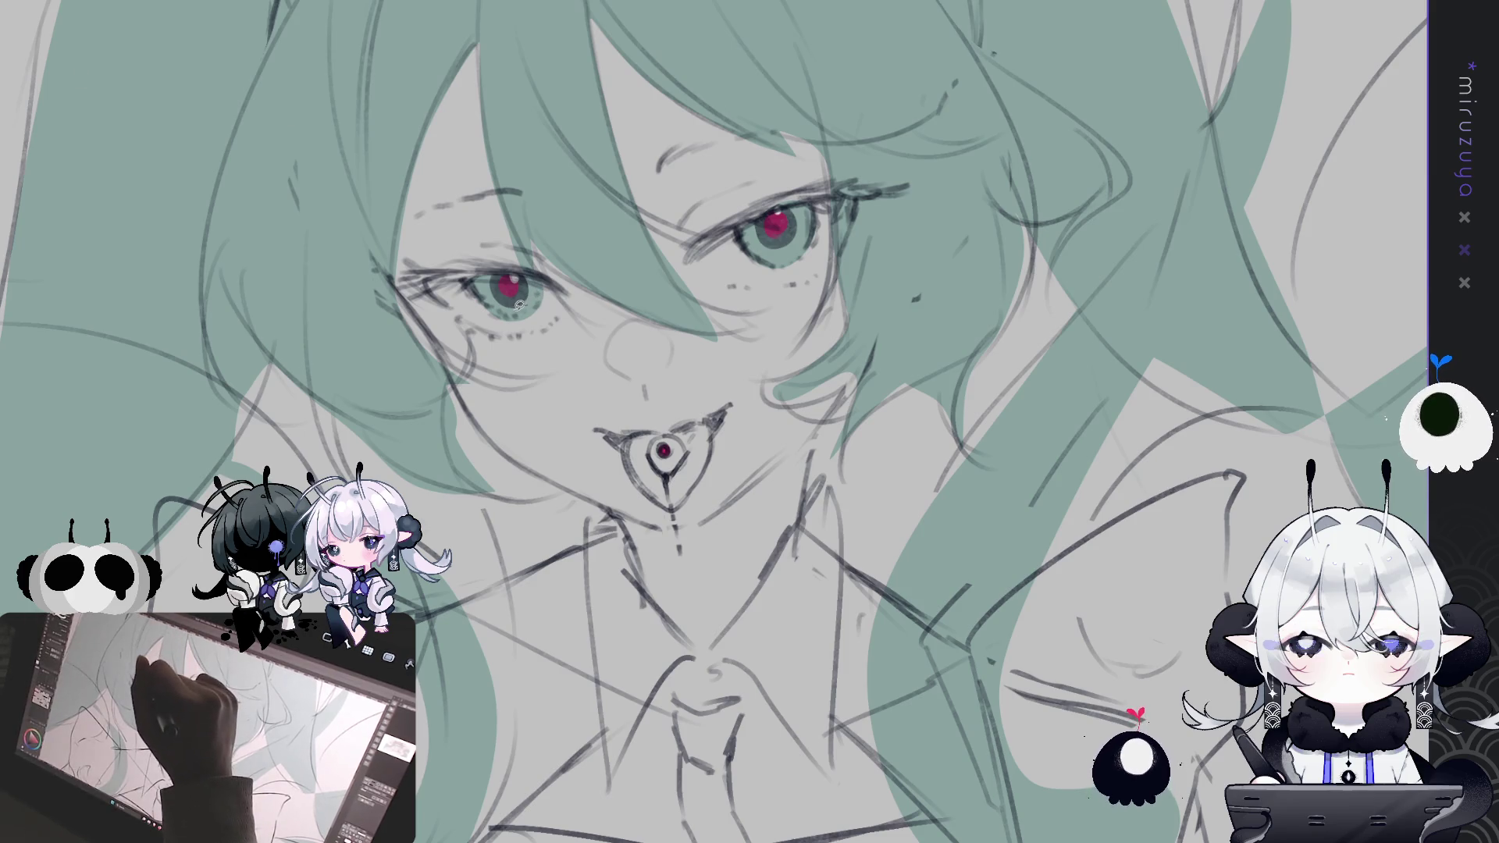
Nudge the red iris slightly left and apply the transform
key(ctrl+t)
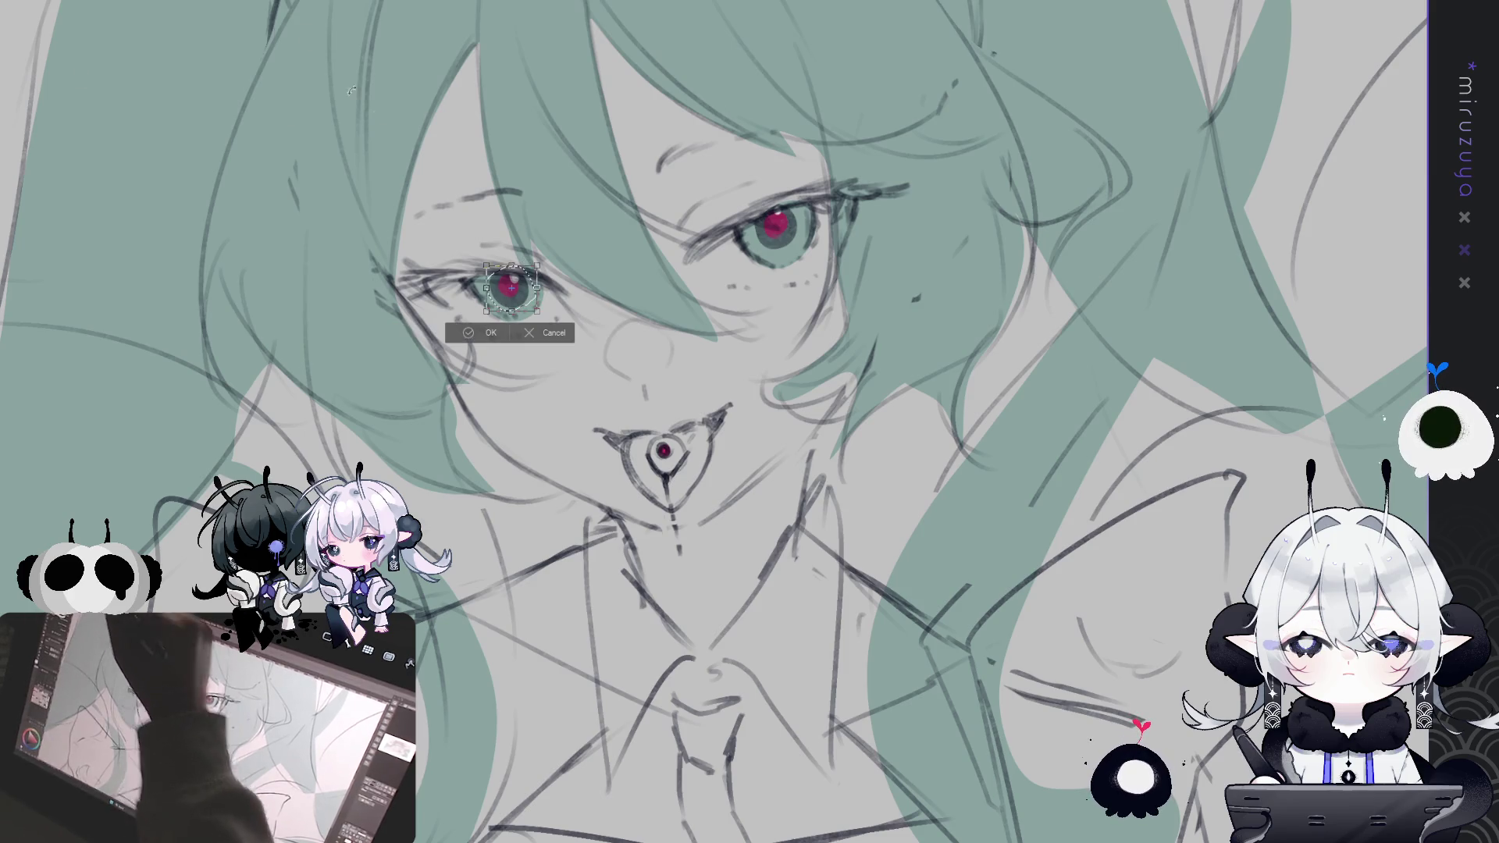
drag(531, 289, 529, 289)
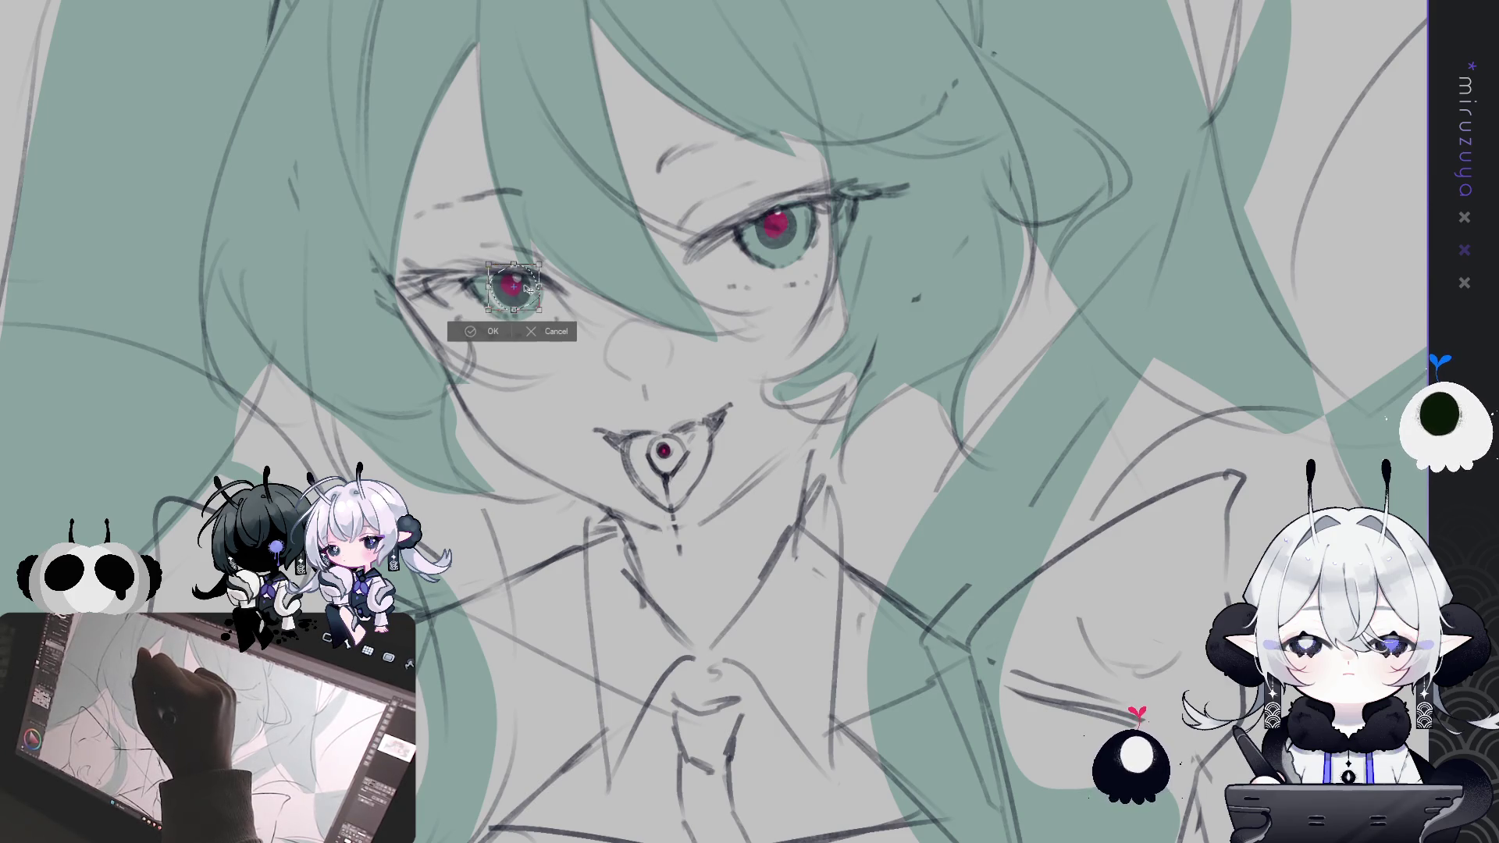
key(Return)
key(ctrl+d)
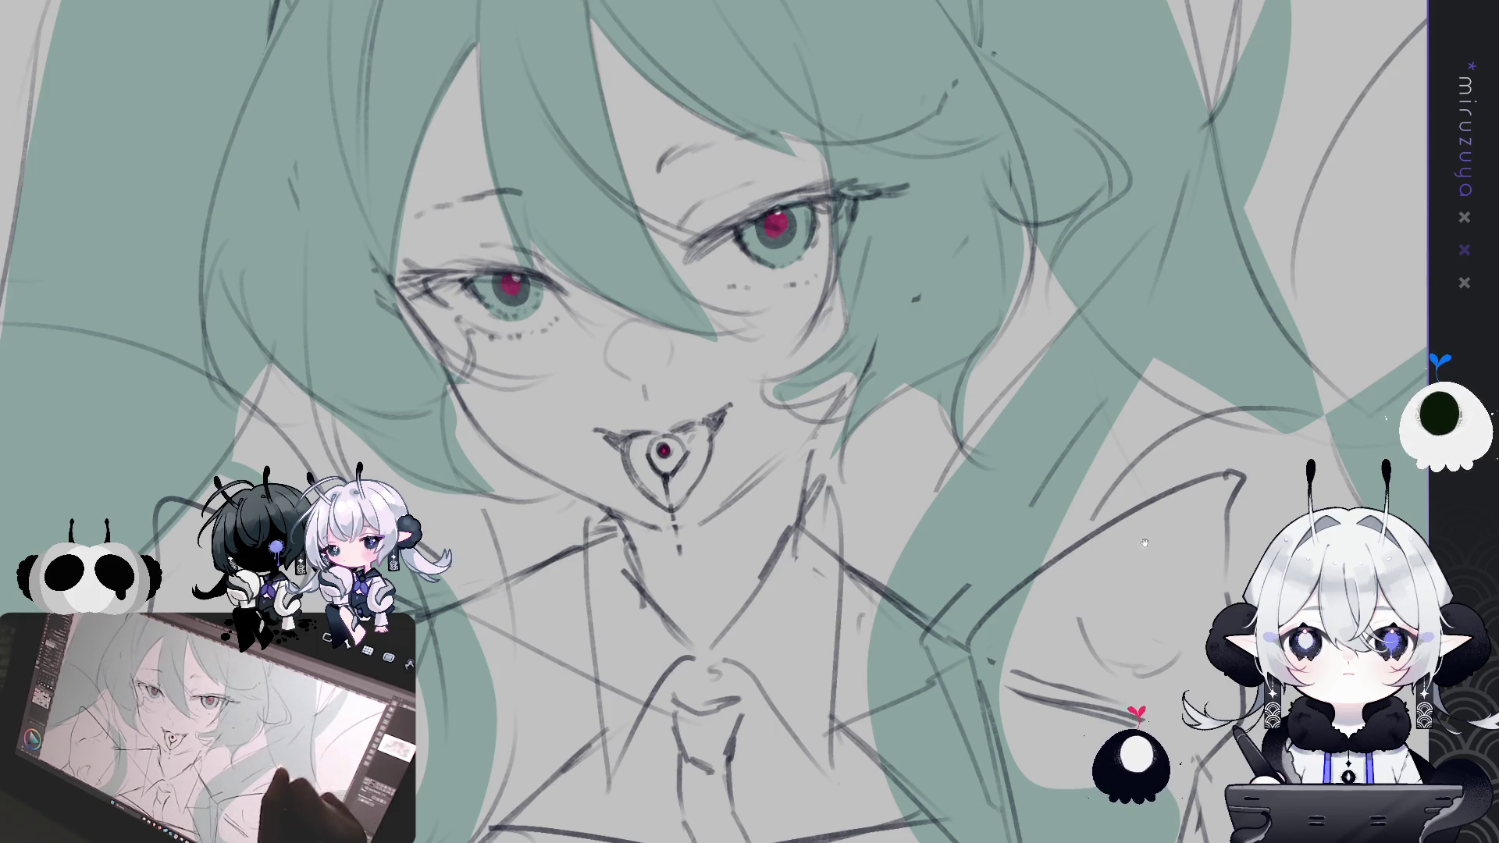
drag(531, 301, 480, 194)
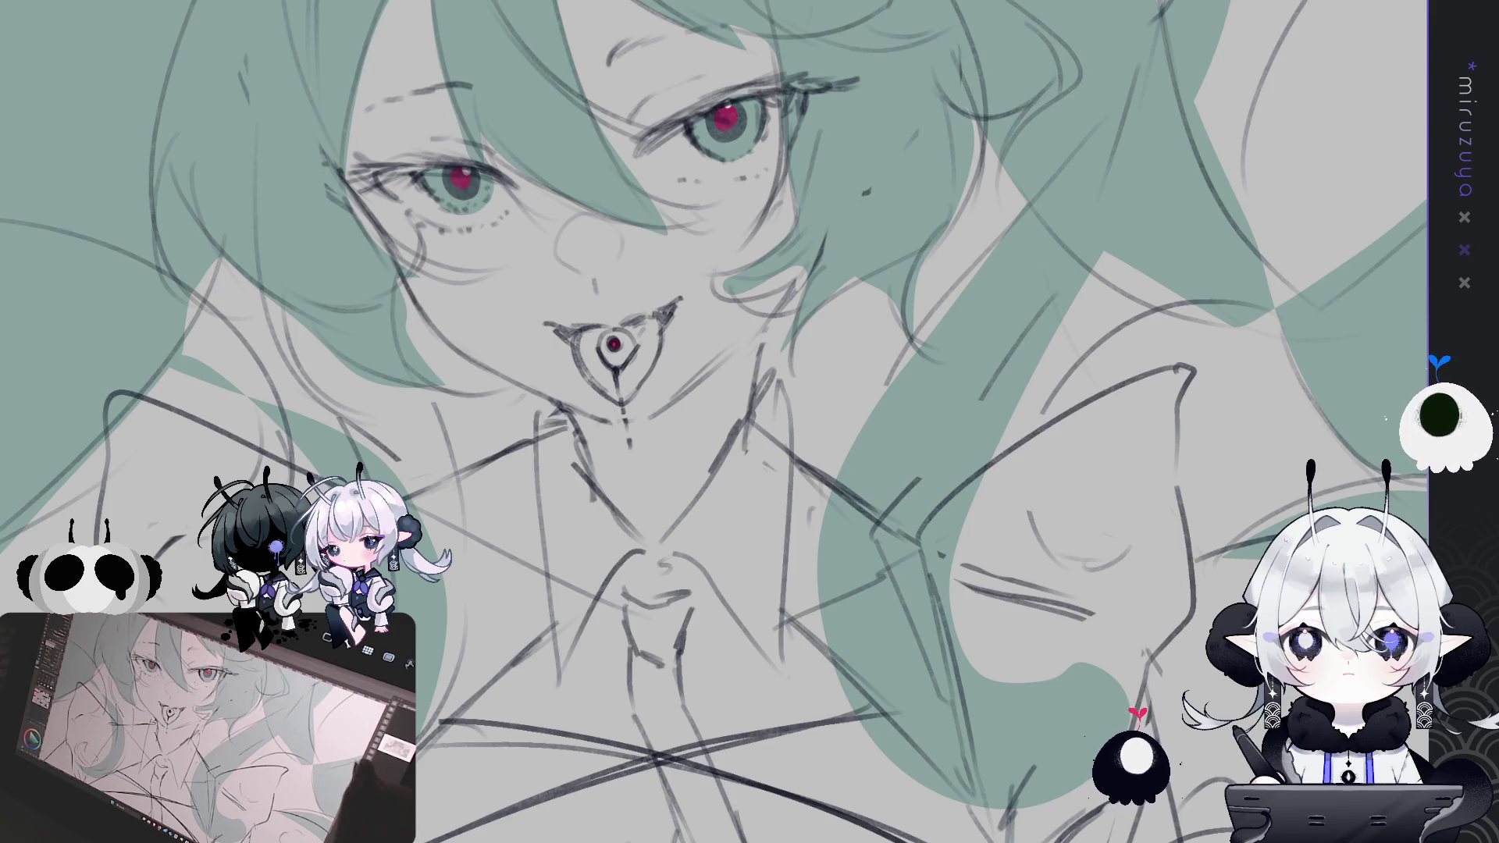
mouse_move(996, 404)
mouse_down()
mouse_move(1249, 287)
mouse_move(1159, 628)
mouse_up()
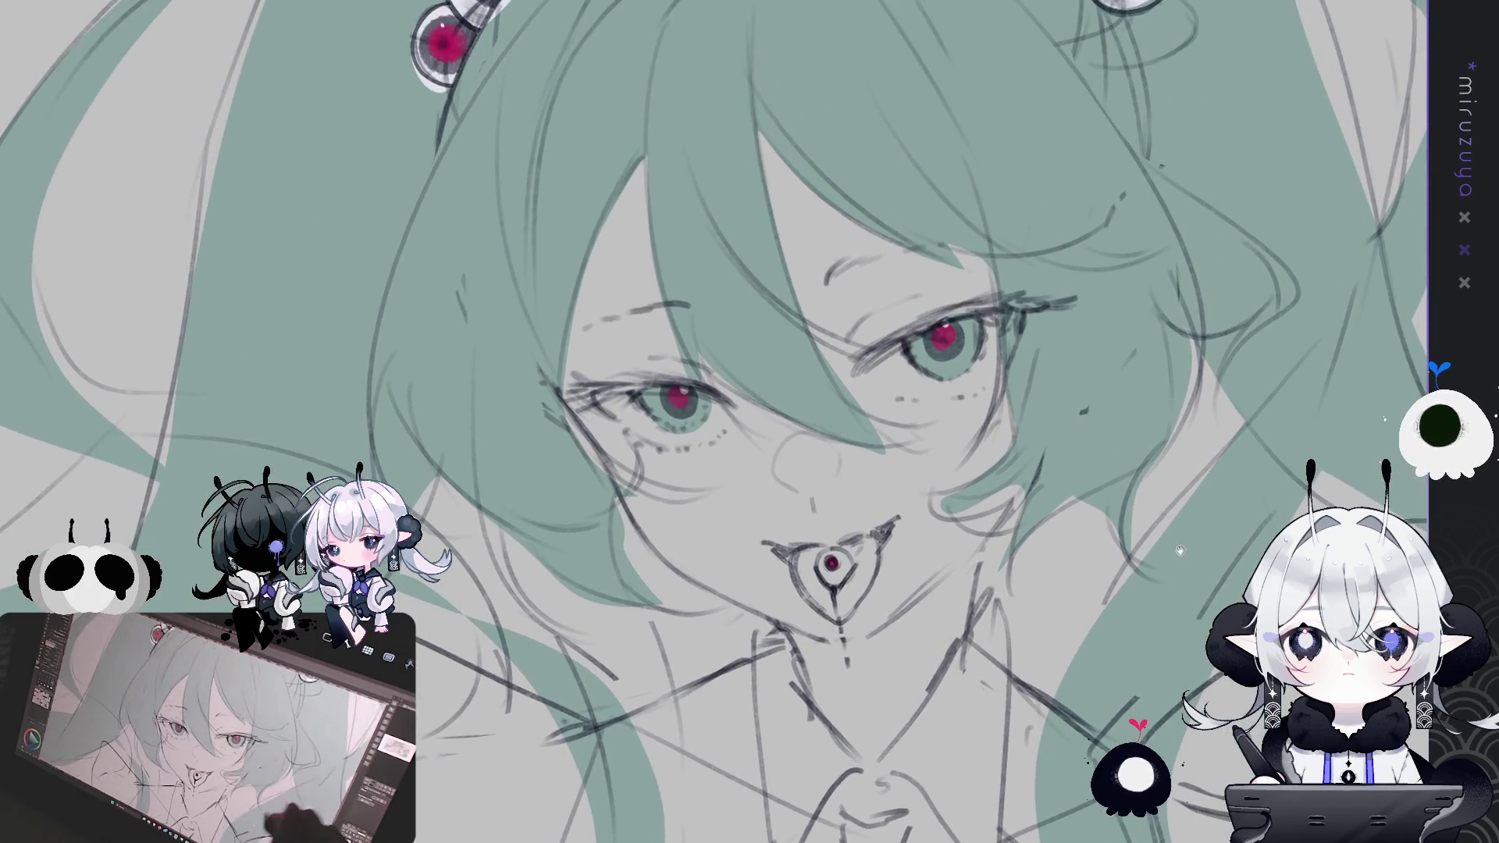
drag(1163, 328, 1191, 562)
drag(1203, 726, 1159, 432)
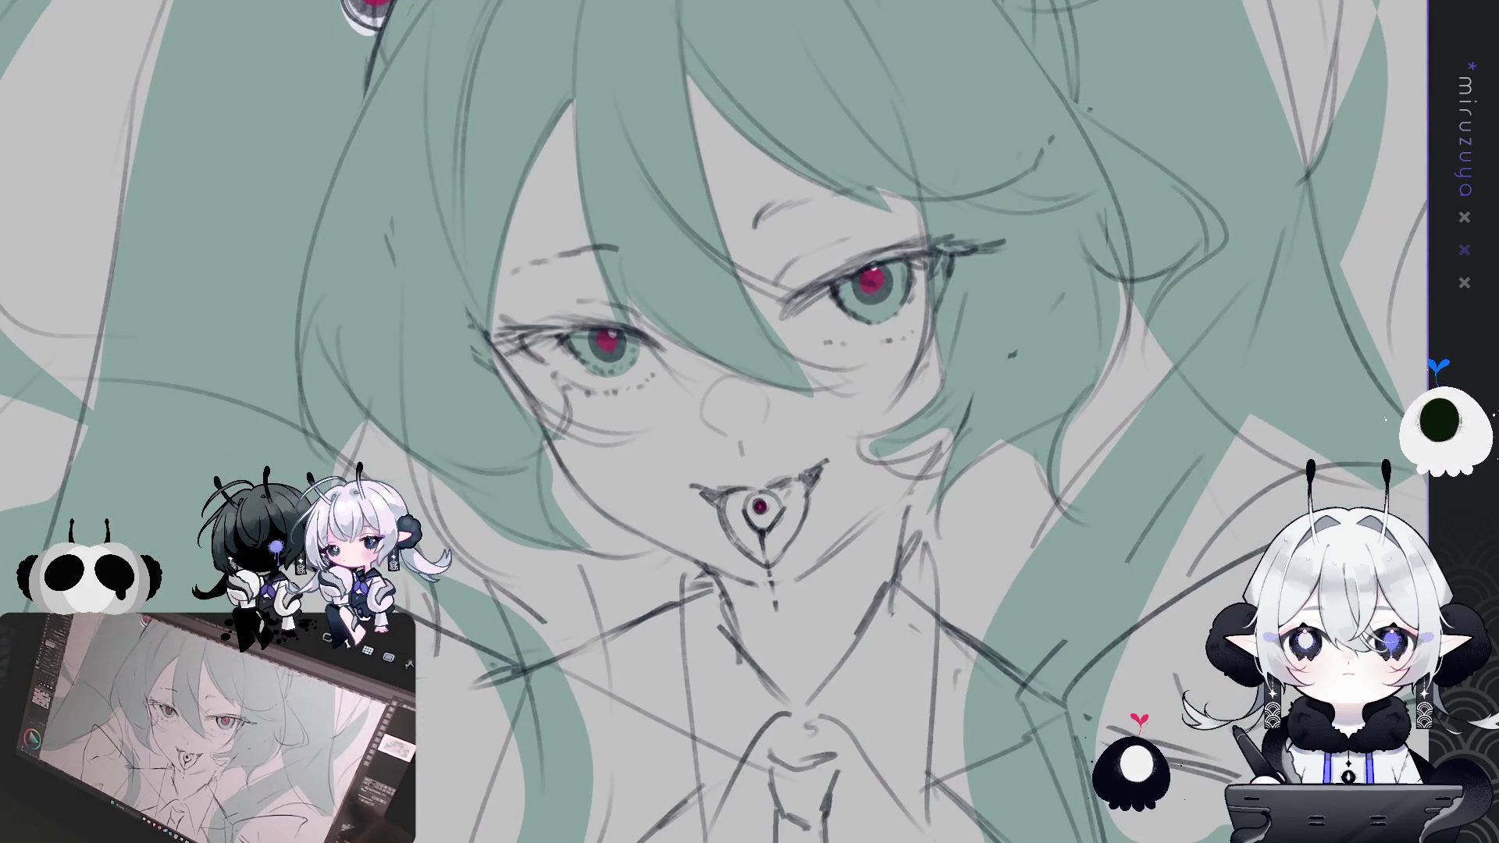
key(ctrl+0)
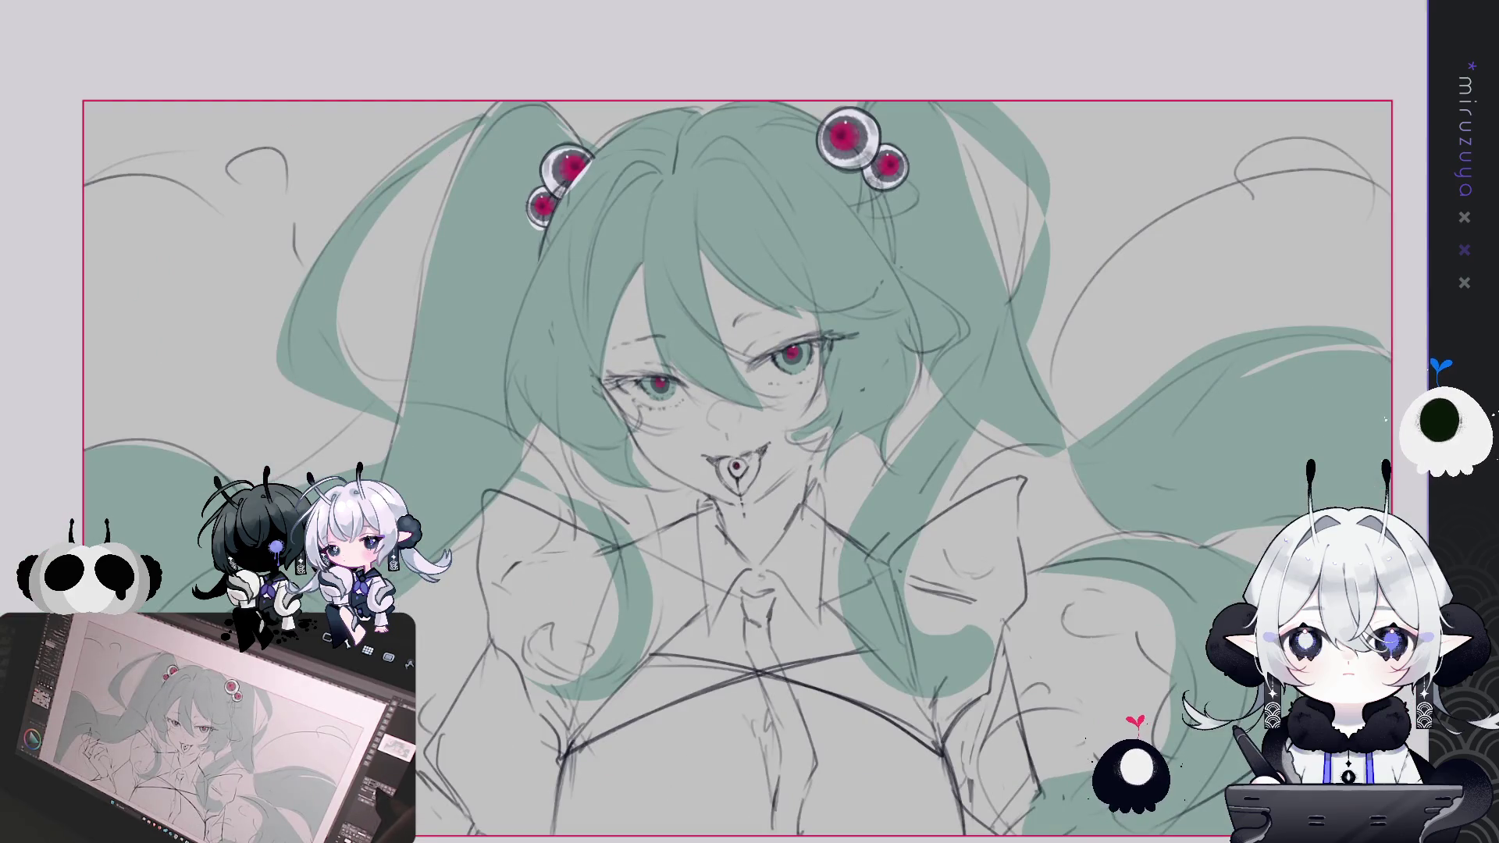
Enlarge the whole artwork slightly from the top with Free Transform and apply it
key(ctrl+minus)
key(ctrl+t)
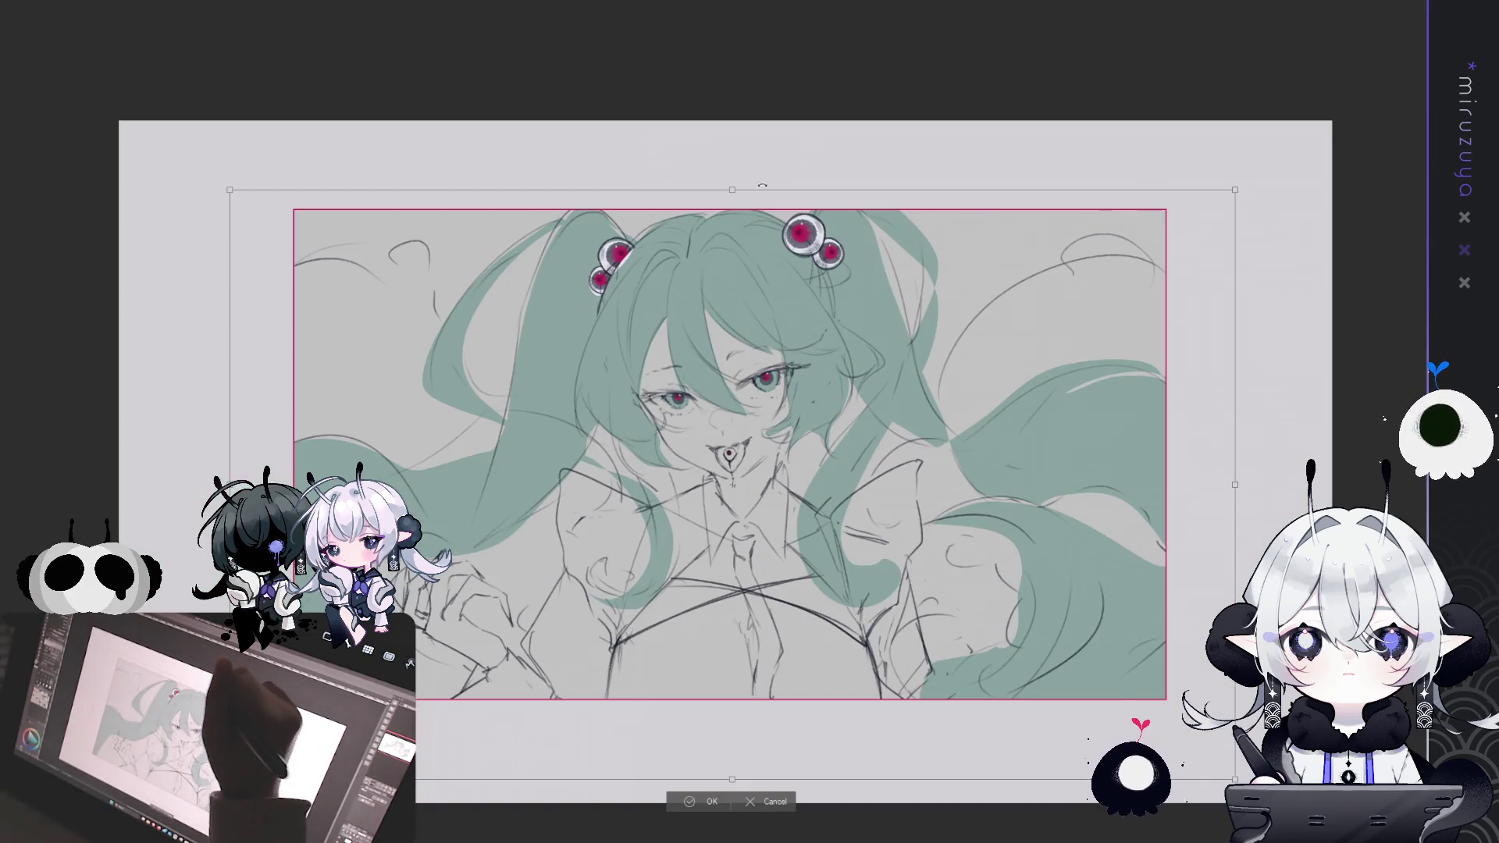
drag(731, 190, 732, 180)
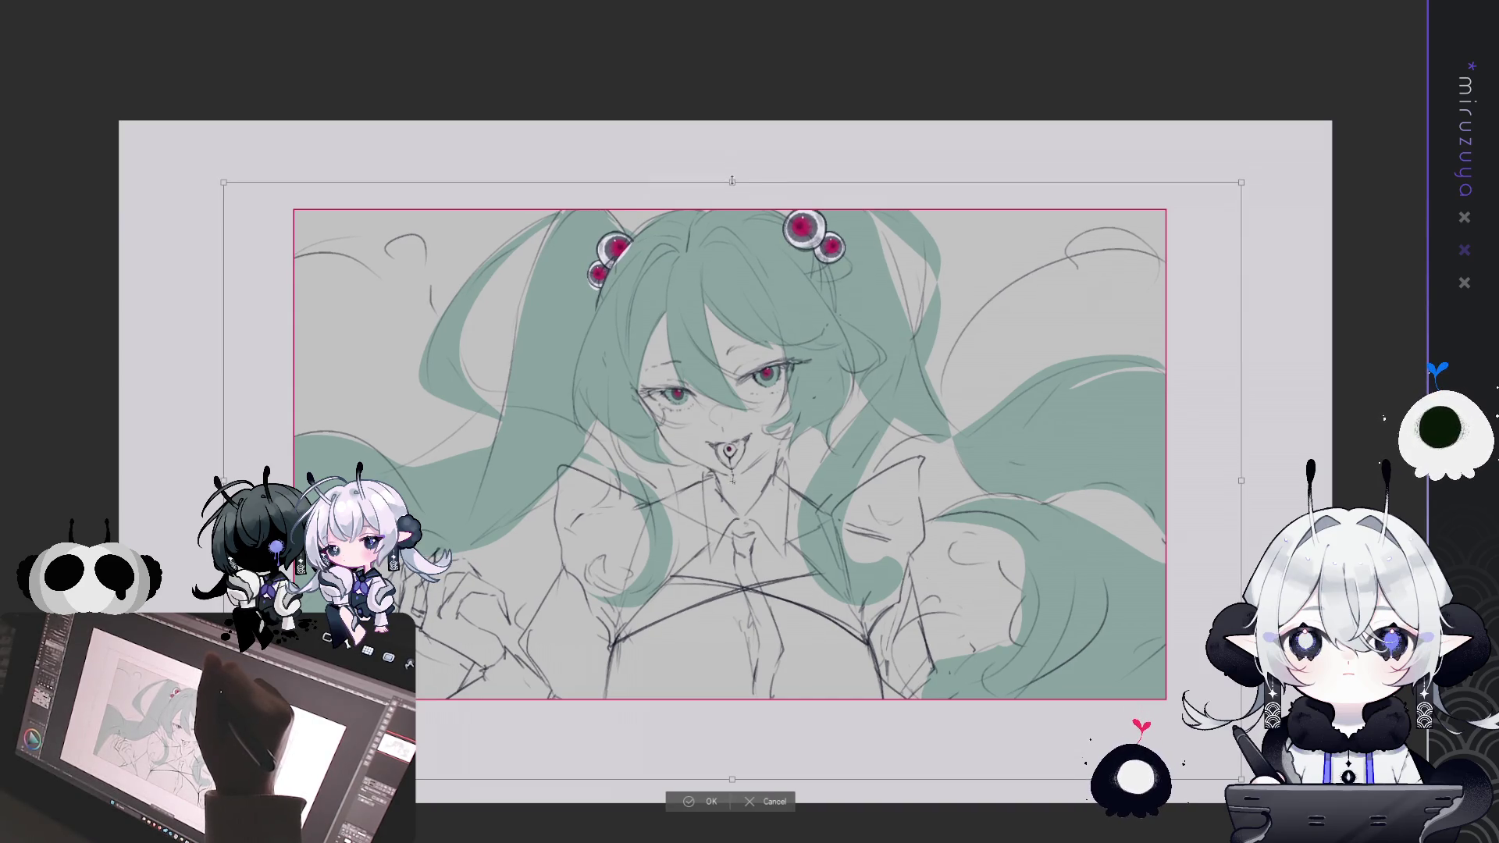
drag(732, 181, 732, 189)
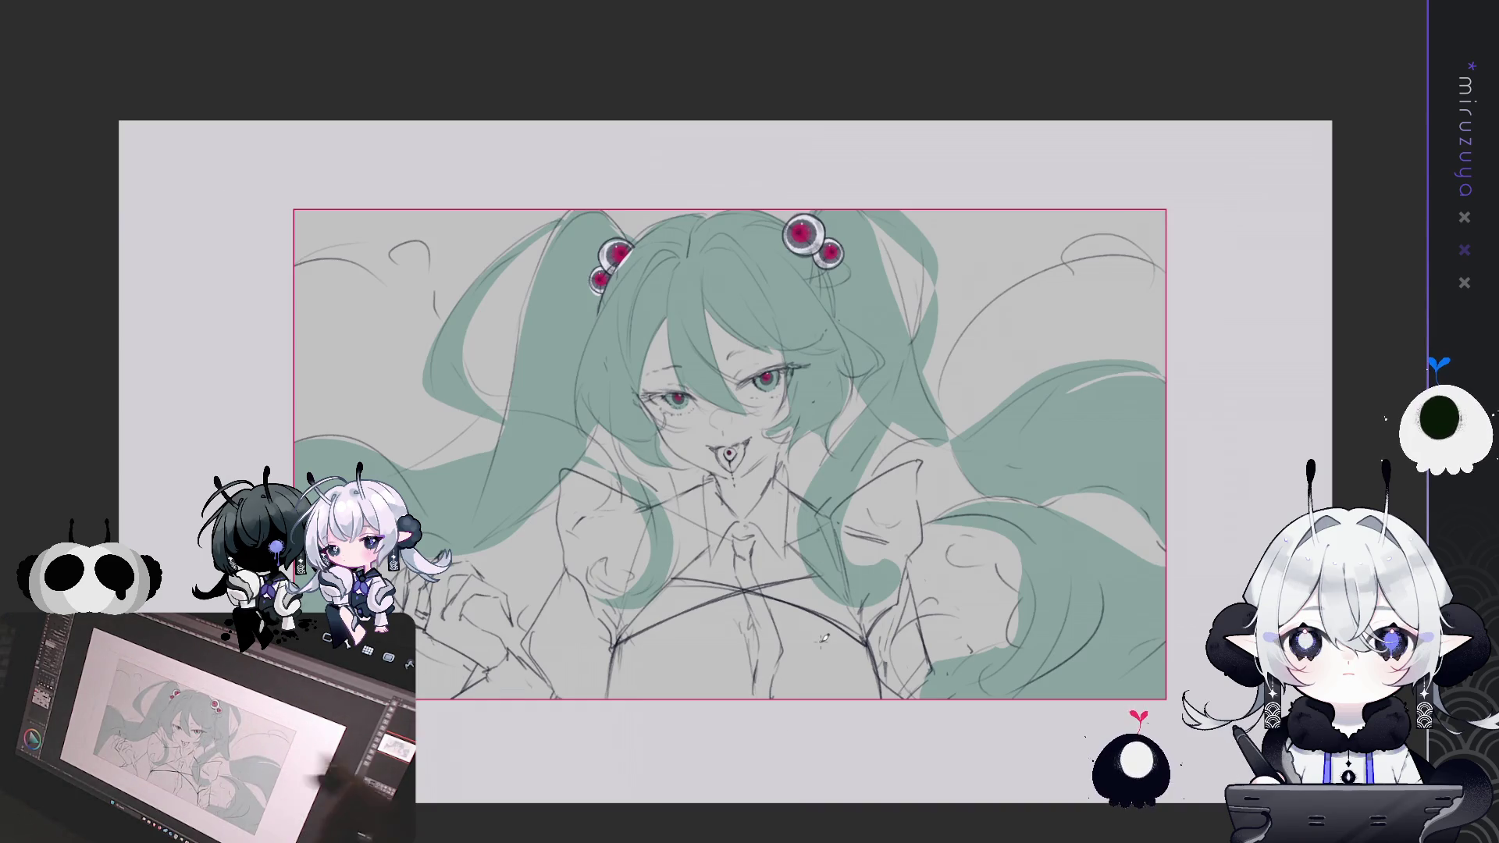
key(Return)
Fit the enlarged artwork to the window and tint the whole drawing blue
key(ctrl+0)
drag(1131, 614, 1115, 482)
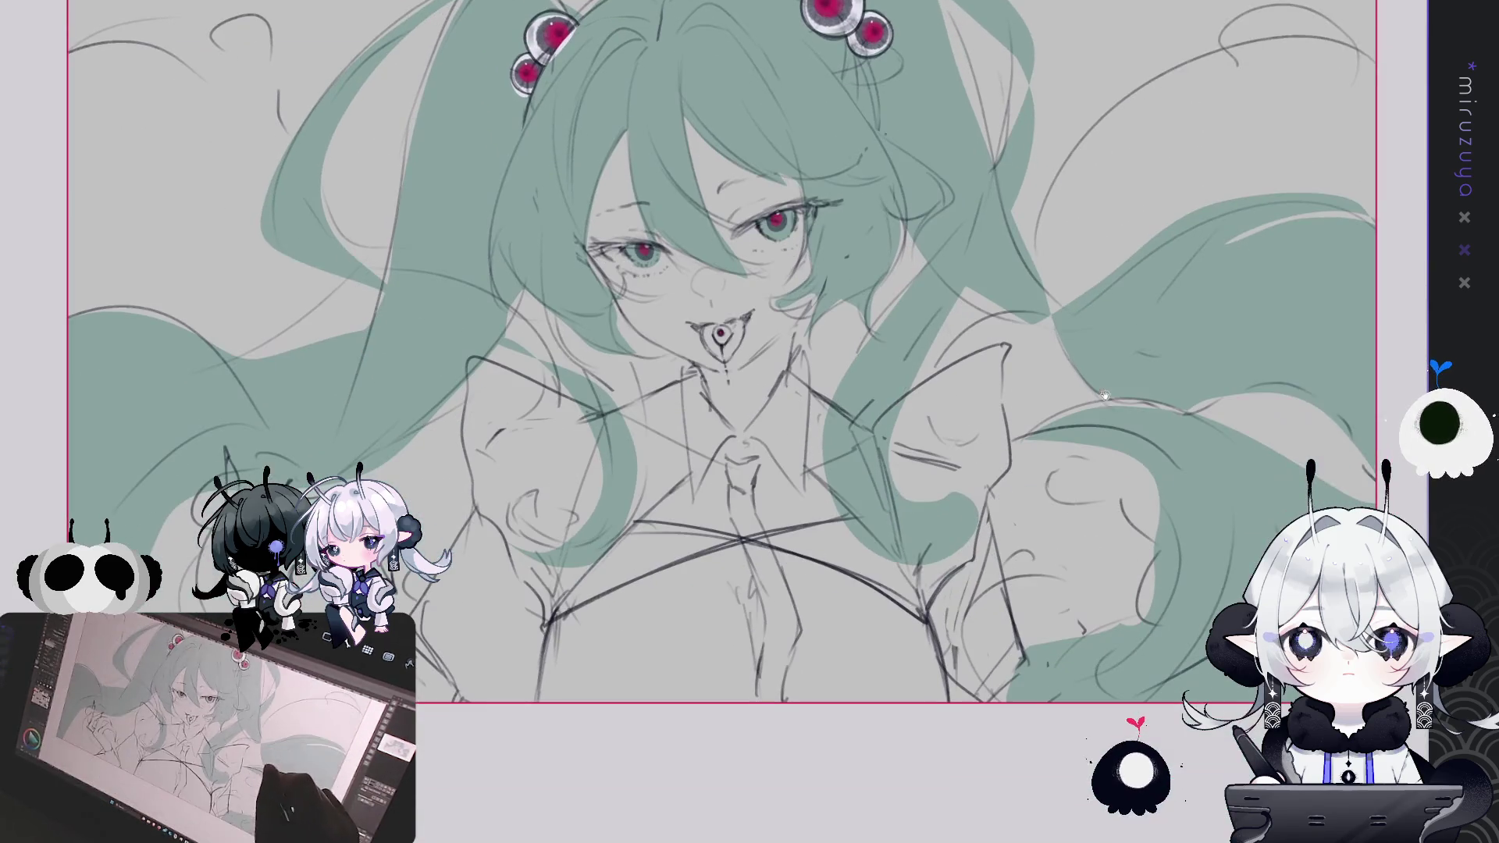
mouse_move(1170, 400)
mouse_down()
mouse_move(1175, 437)
mouse_move(1217, 446)
mouse_up()
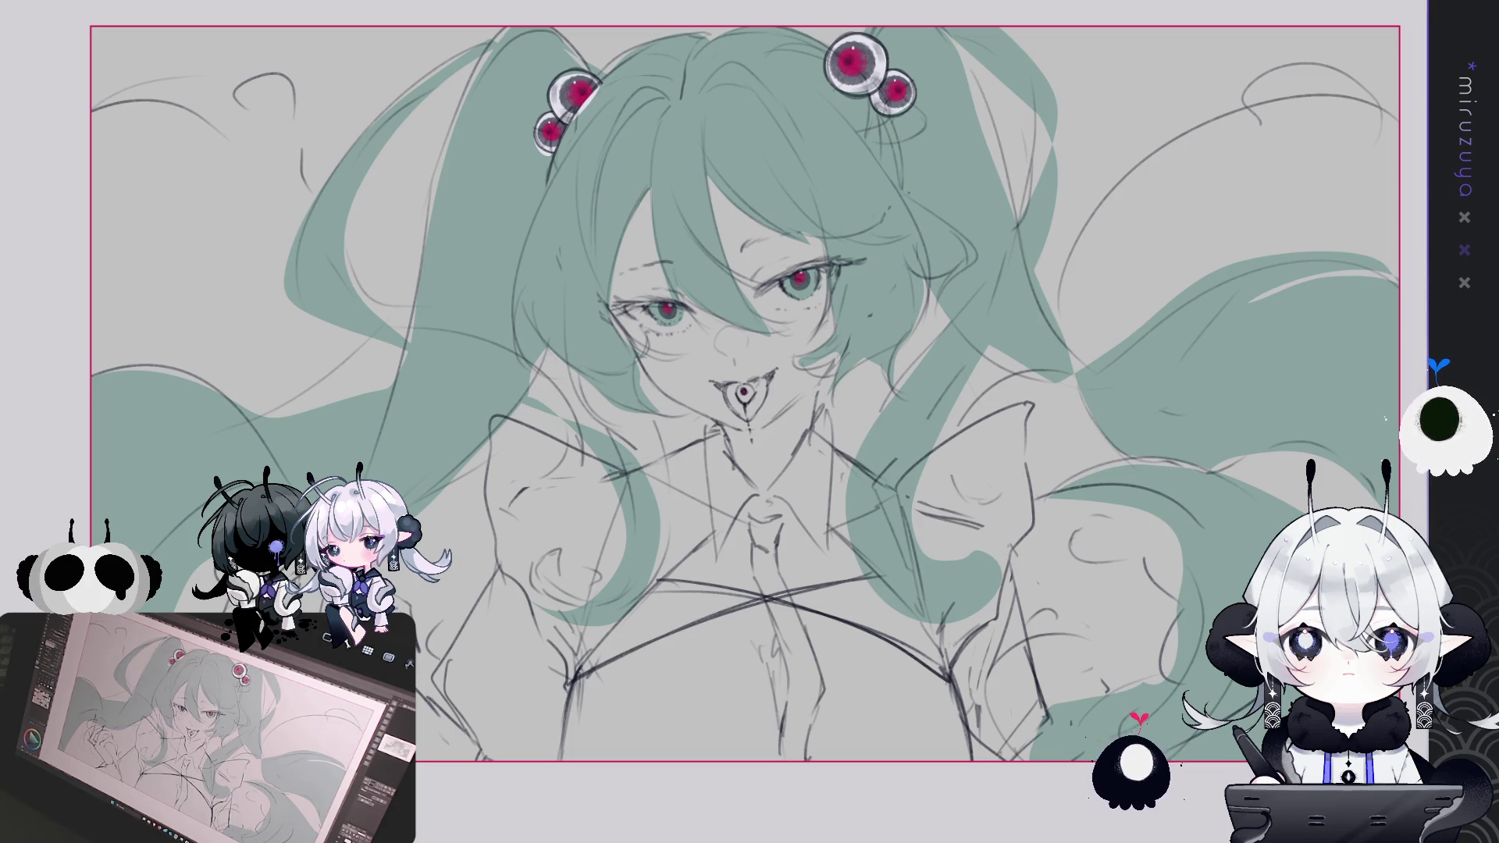
key(ctrl+z)
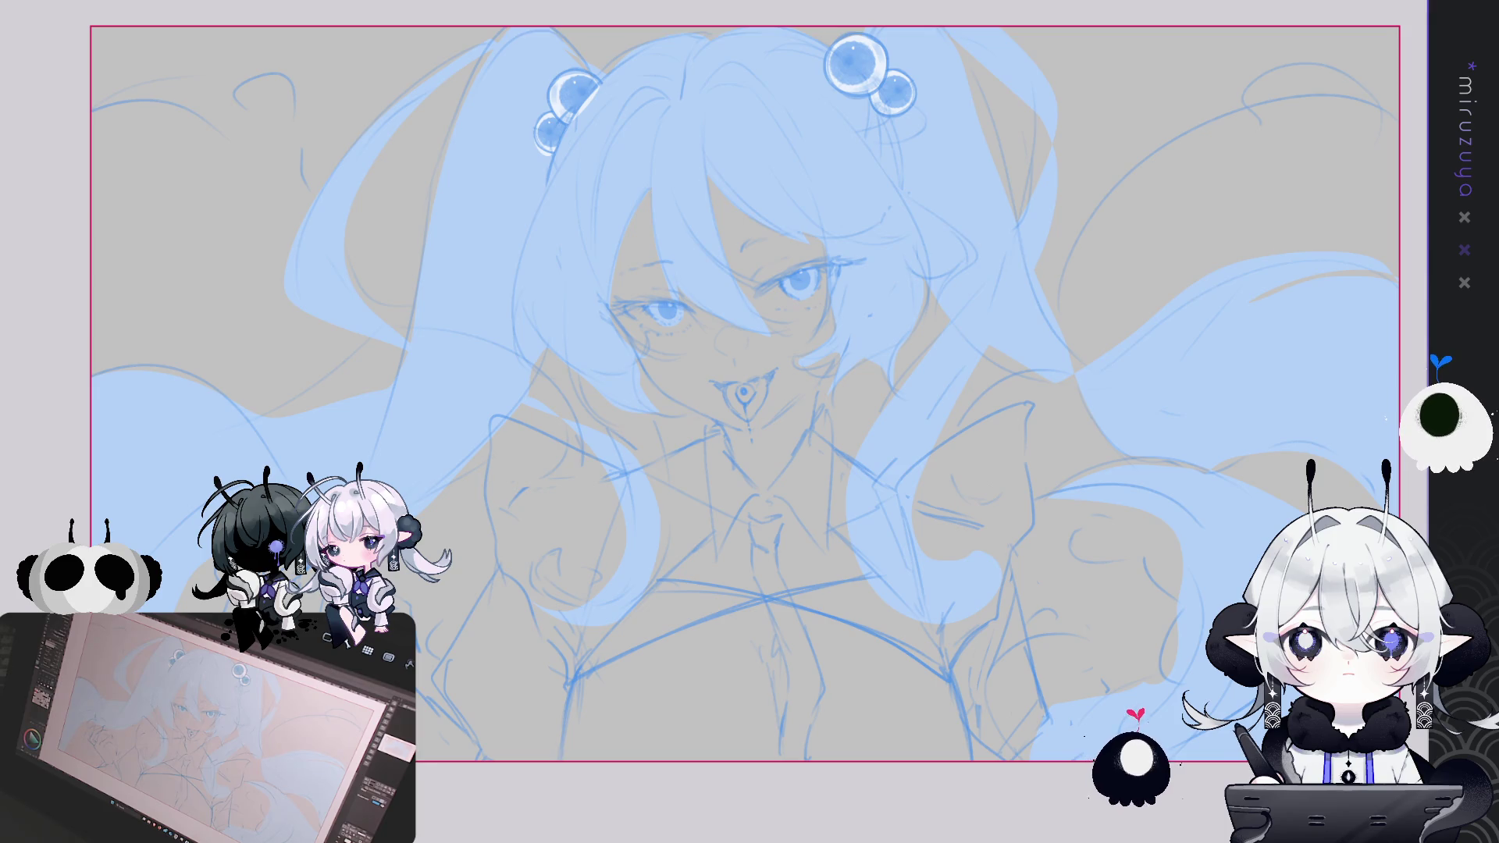
Remove the blue tint and inspect the grey lines, leaving the hair ornaments plain white
key(ctrl+z)
scroll(750, 390, up, 3)
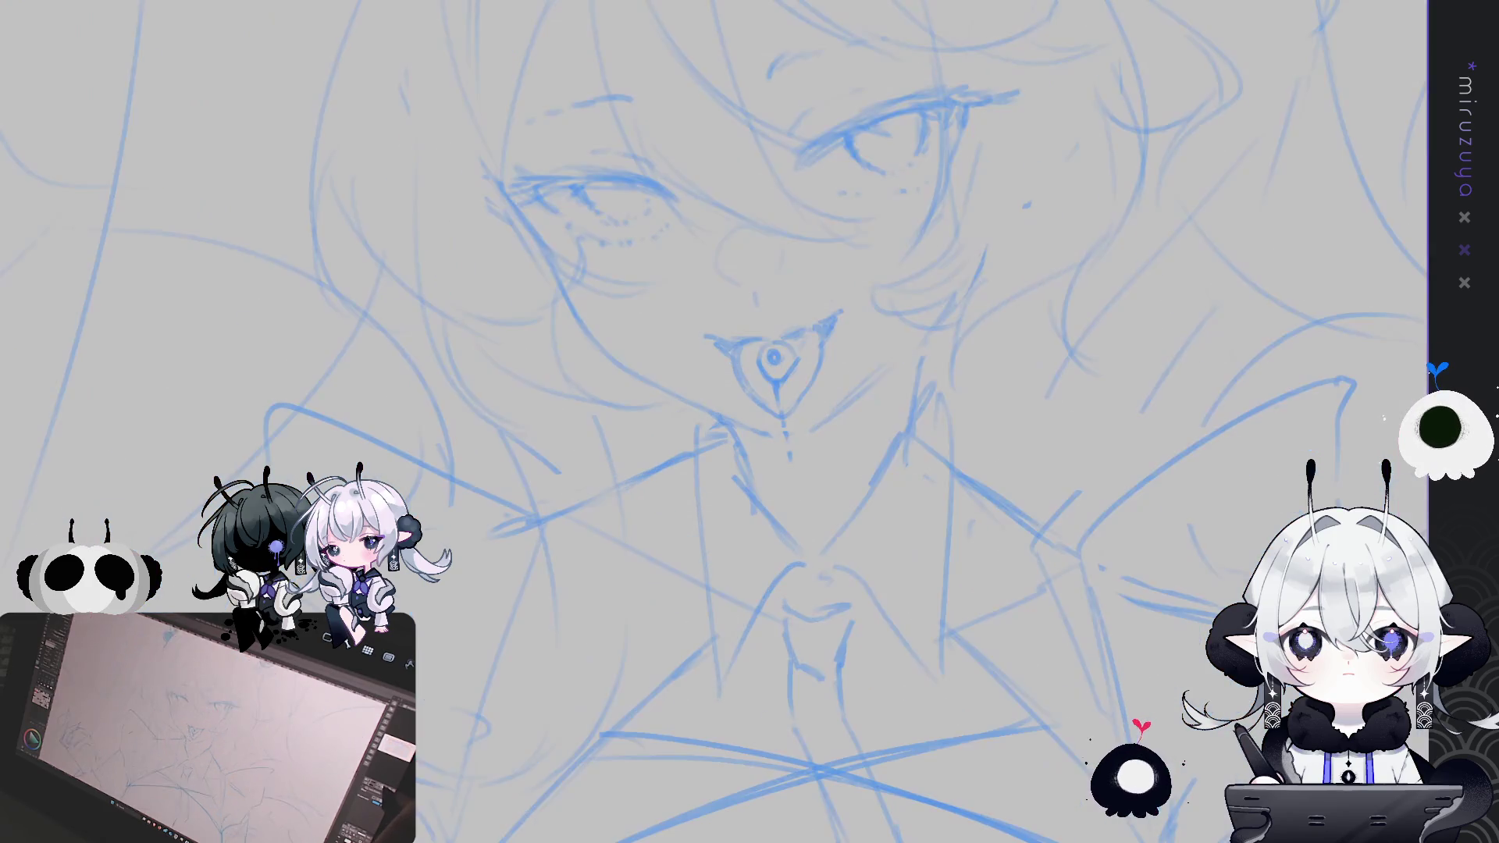
scroll(750, 422, up, 2)
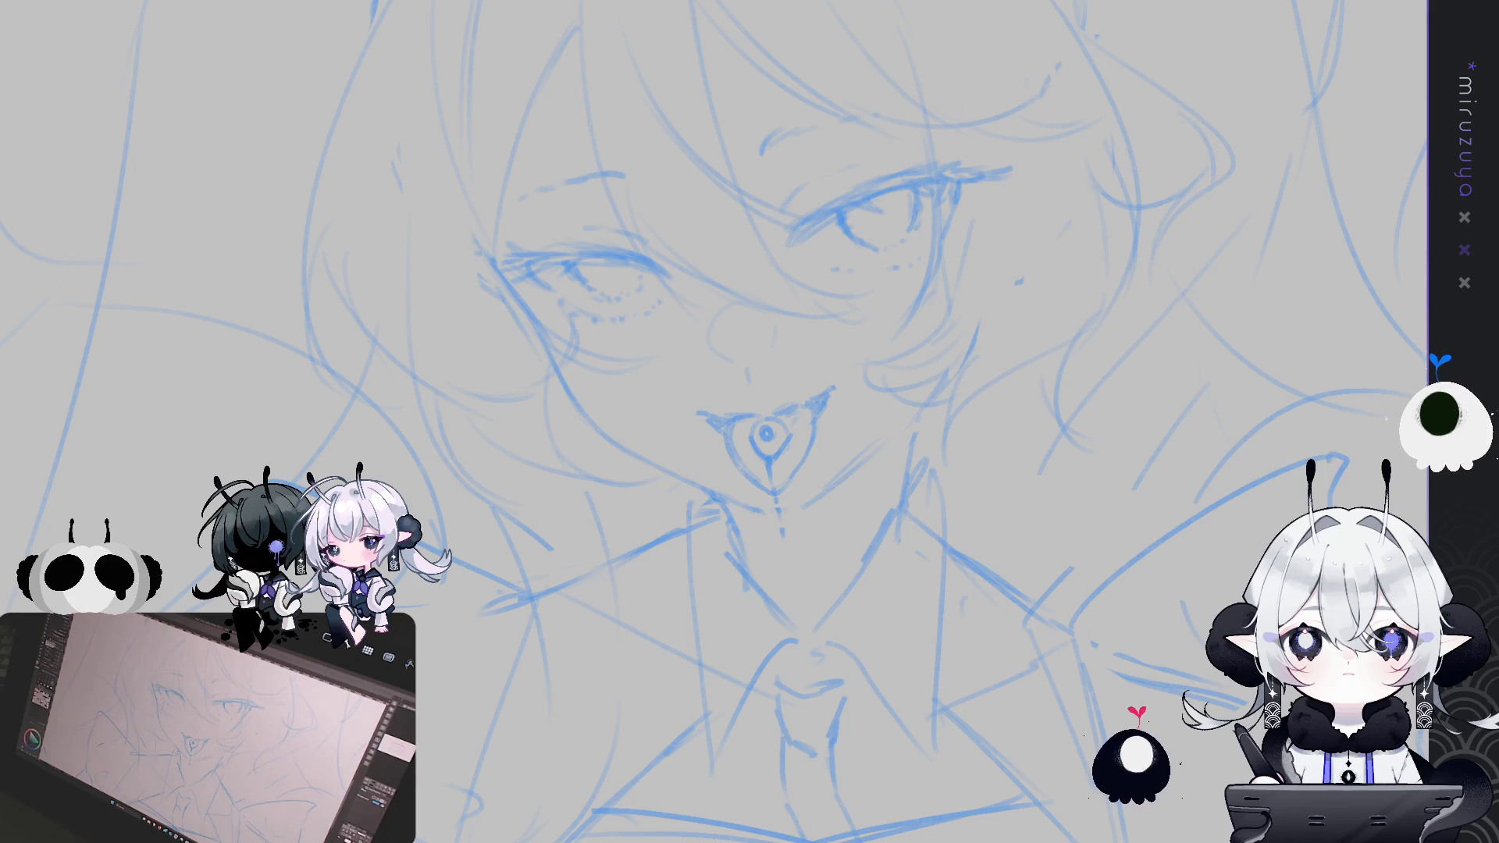
scroll(713, 421, up, 1)
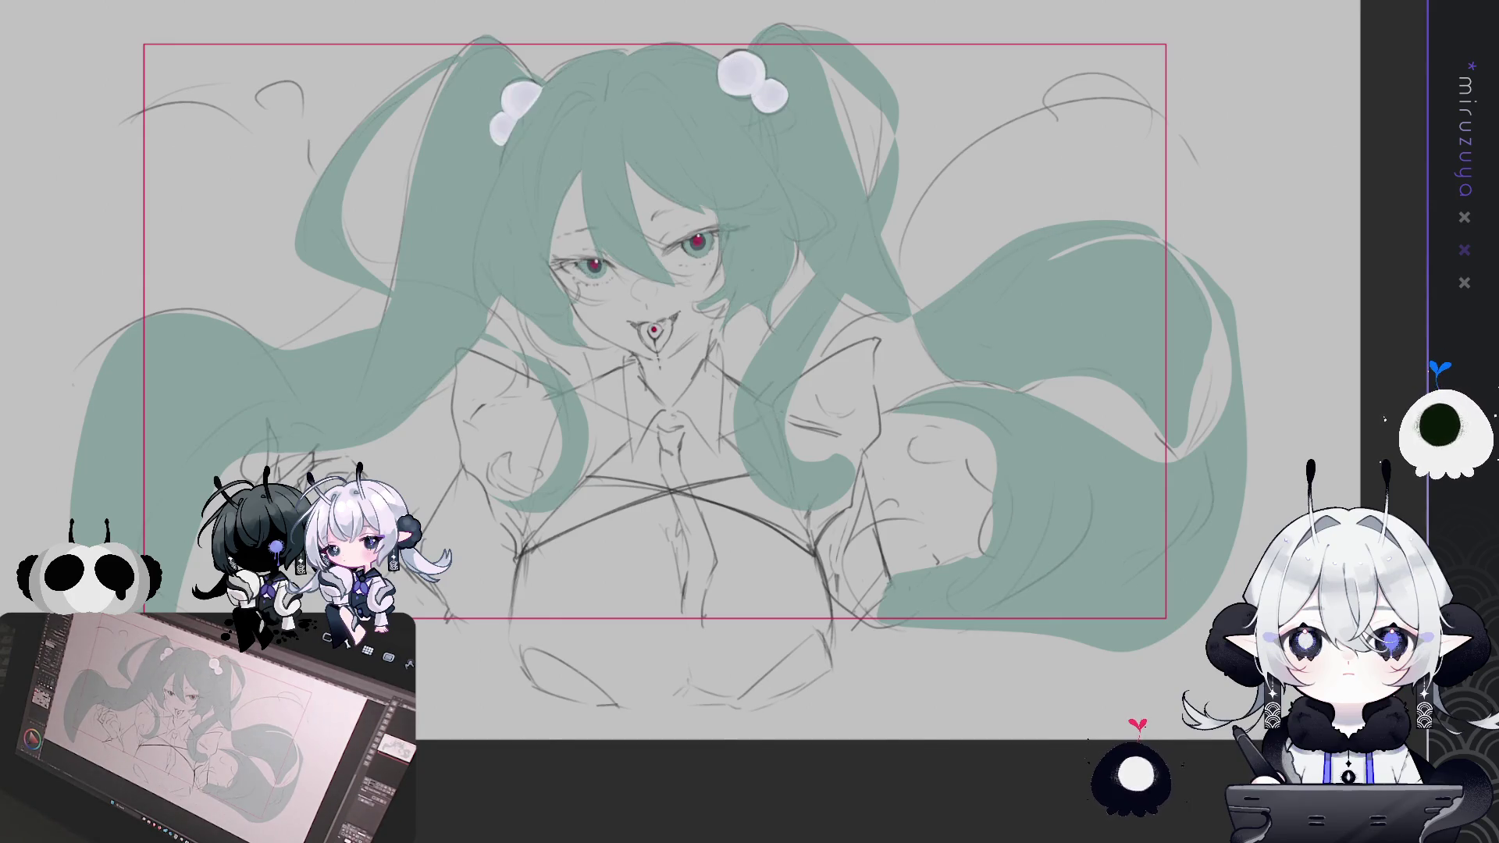
Zoom in on the mouth and neck and draw a V-shaped line near the neck
key(ctrl+a)
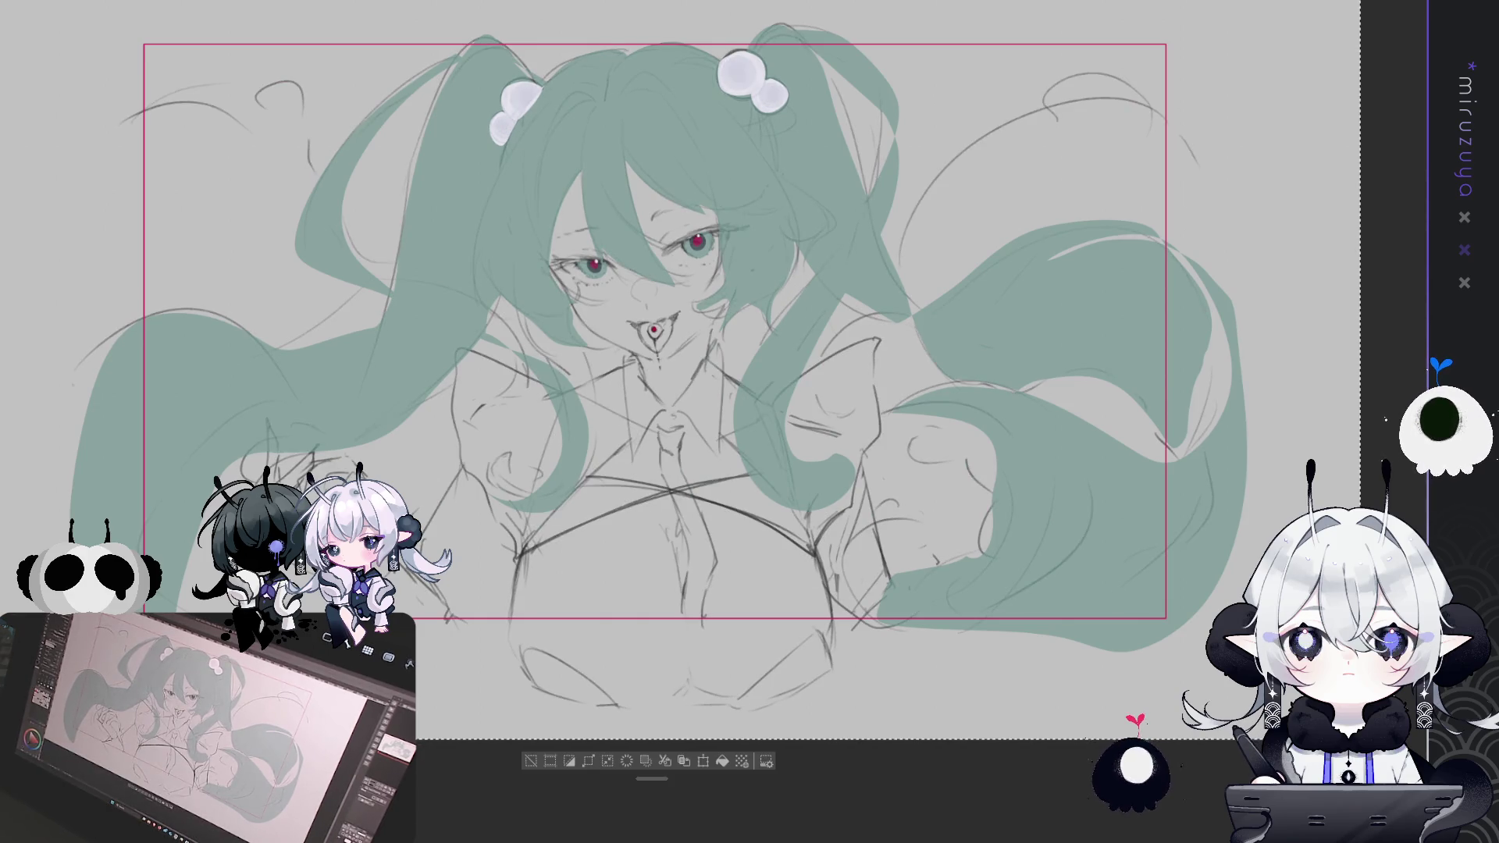
key(ctrl+d)
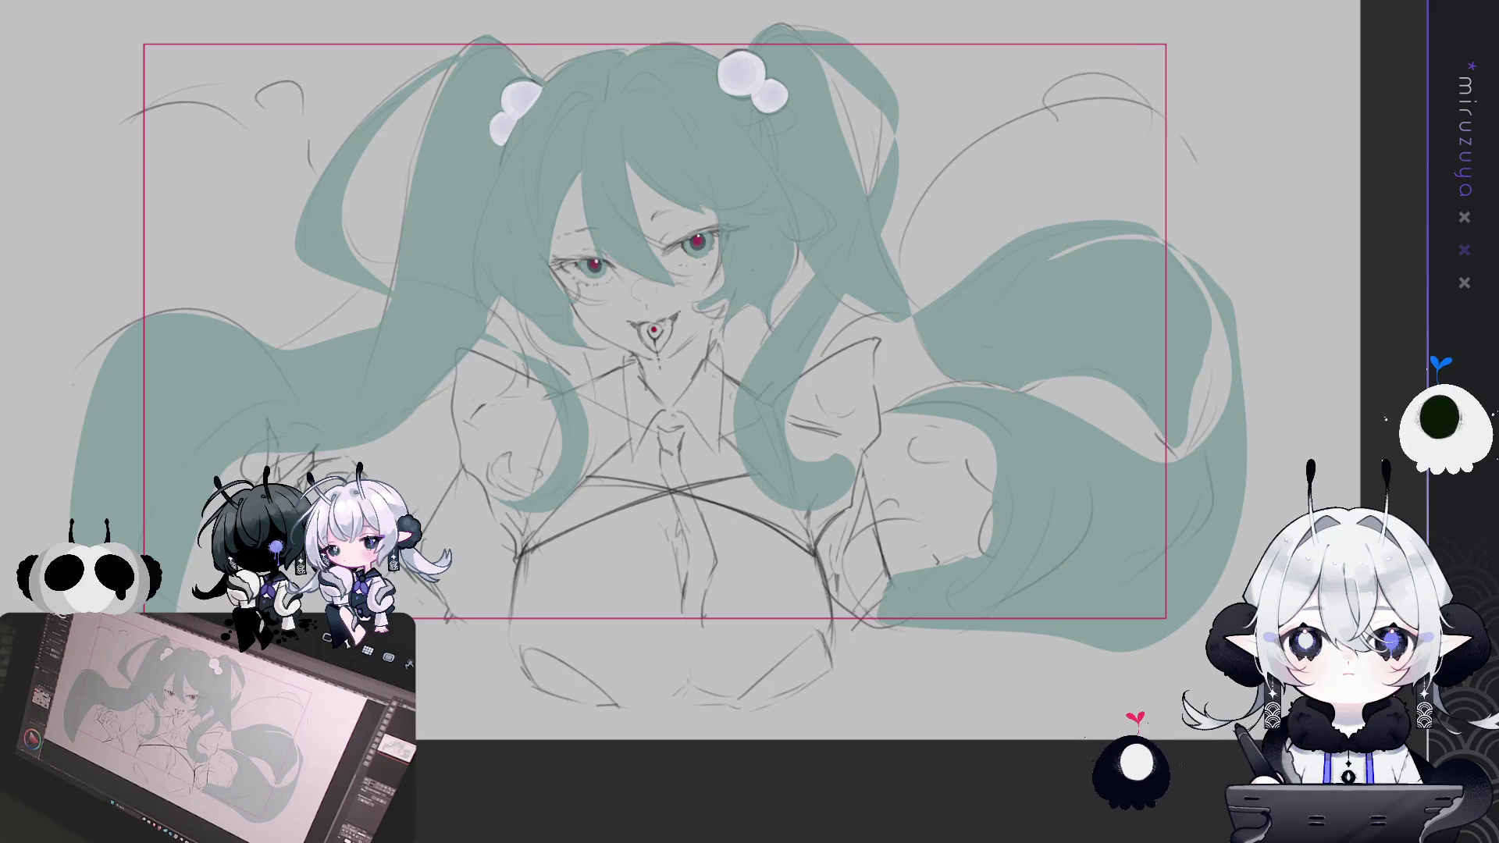
key(ctrl+plus)
key(ctrl+plus)
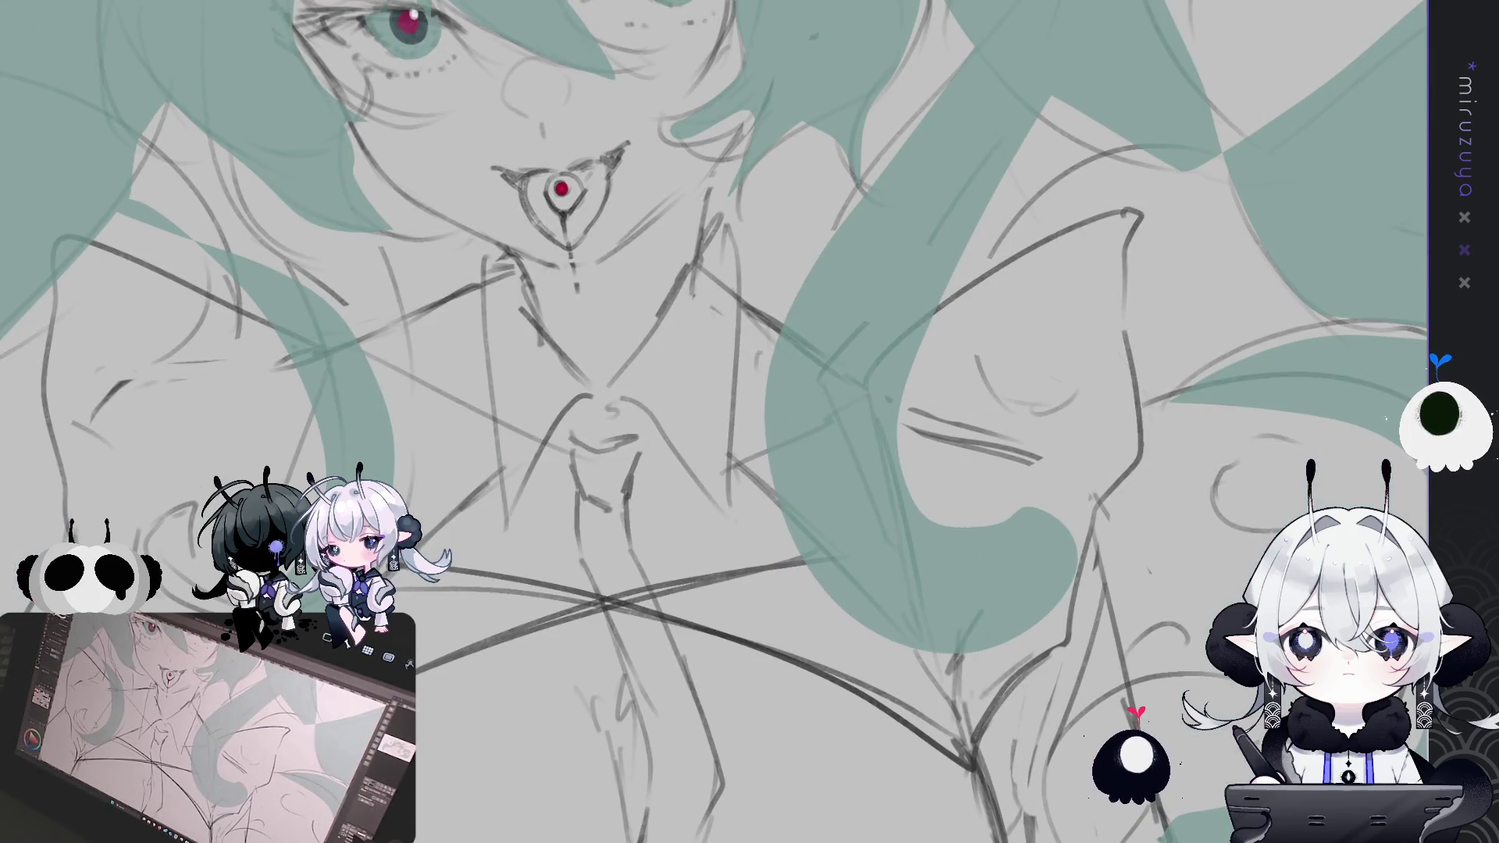
drag(981, 275, 922, 638)
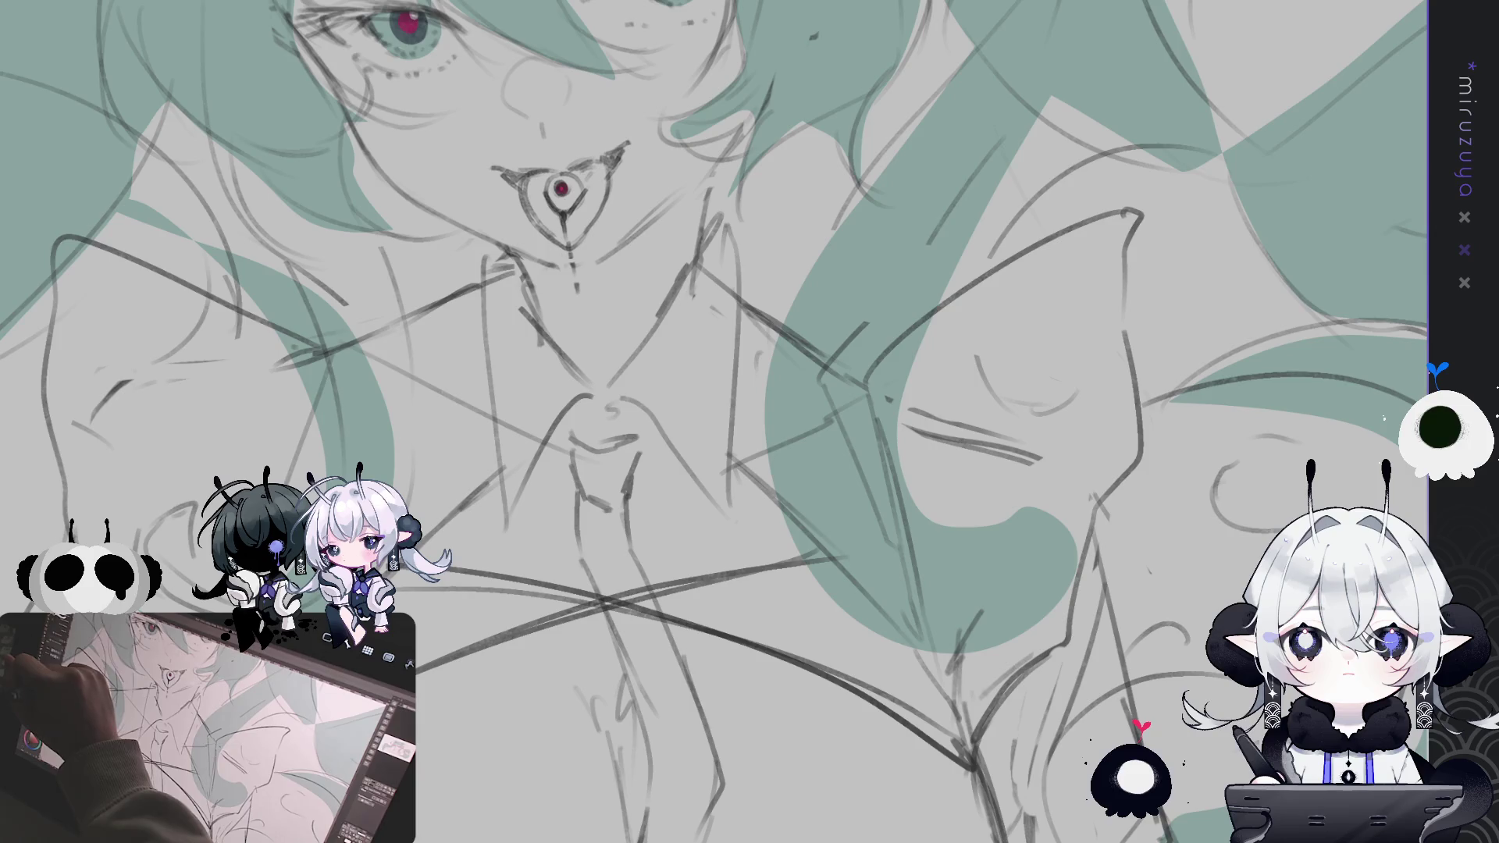
Hide the teal fill and red eye colours and tint the rough sketch lines blue
mouse_move(1214, 433)
mouse_down()
mouse_move(1253, 517)
mouse_move(1296, 696)
mouse_up()
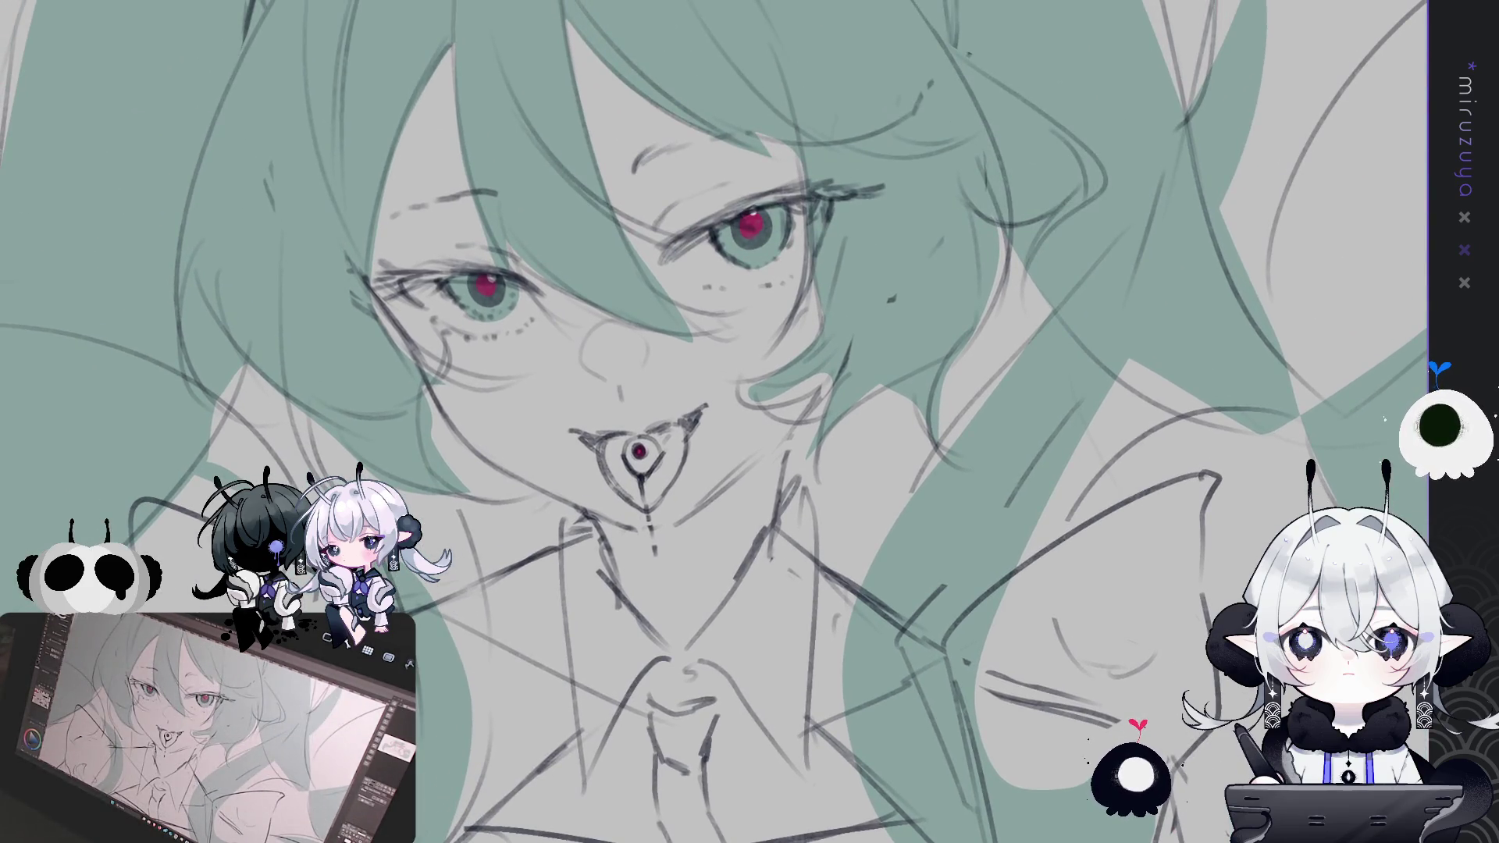
key(ctrl+h)
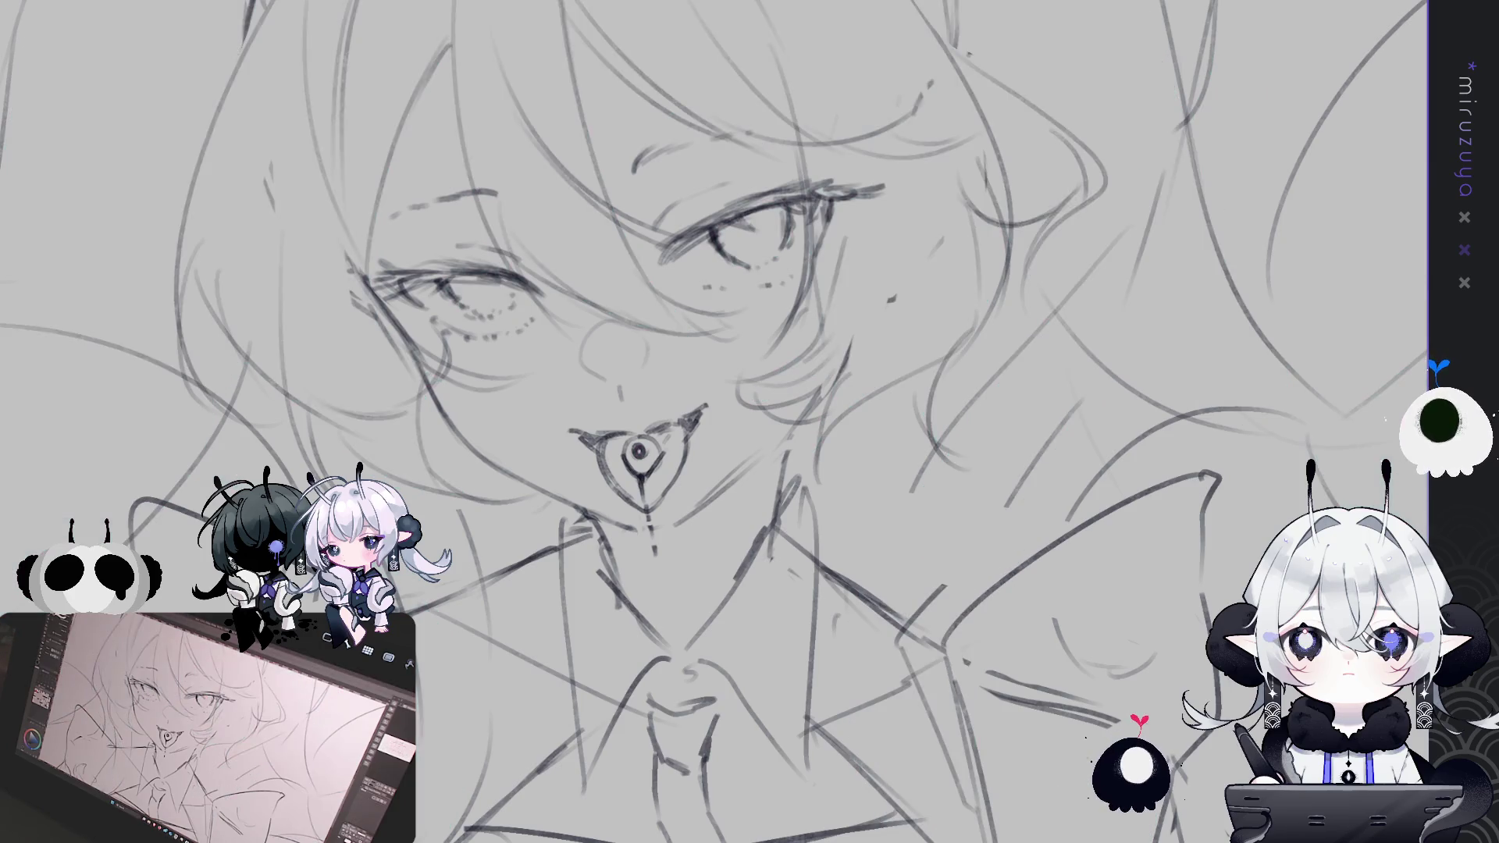
key(ctrl+l)
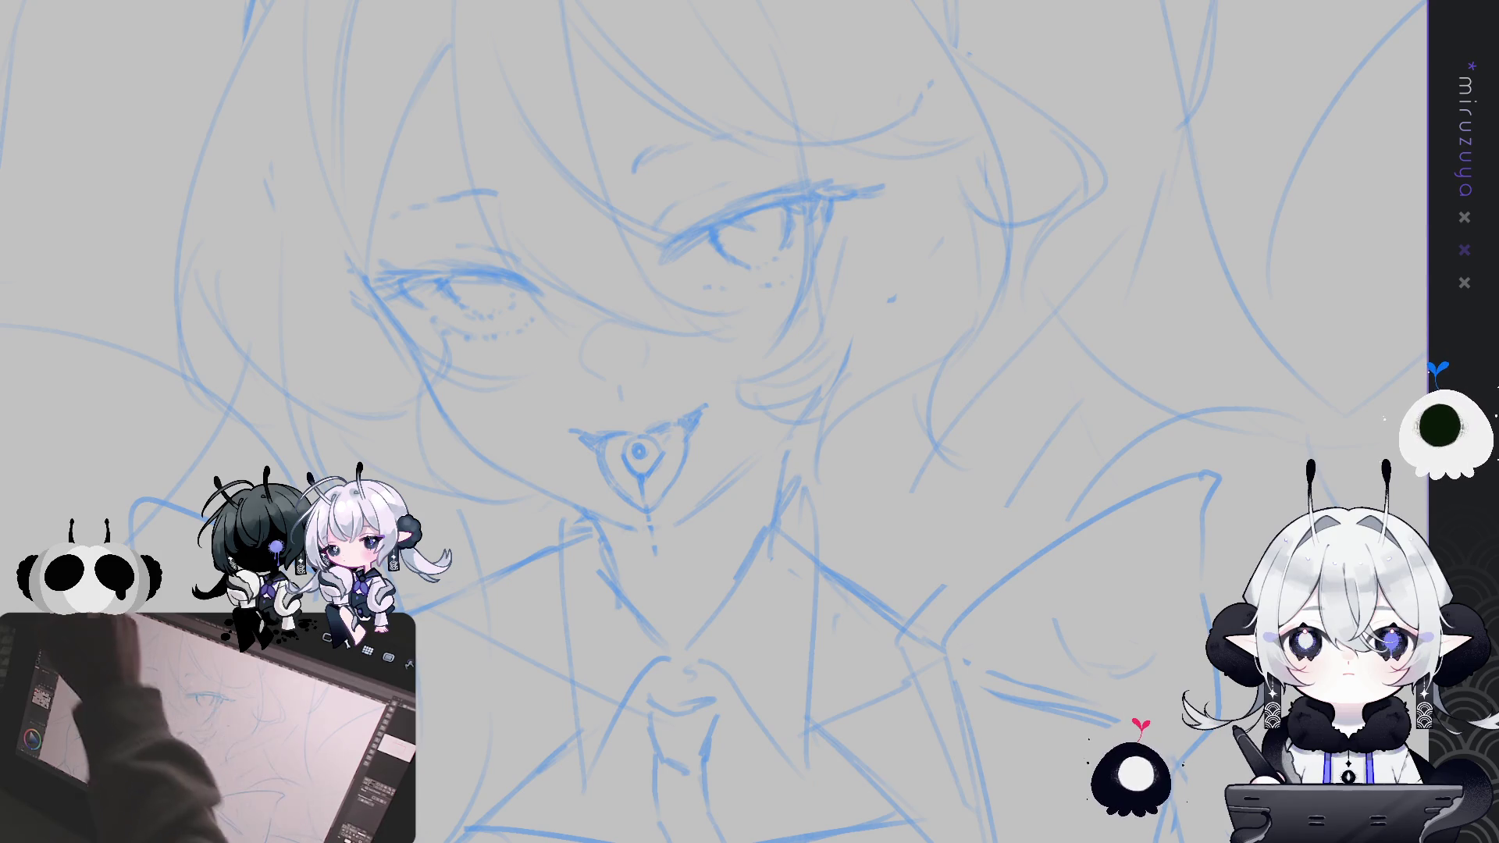
Draw a dark line along the left cheek, redrawing it longer after two attempts
scroll(445, 275, up, 2)
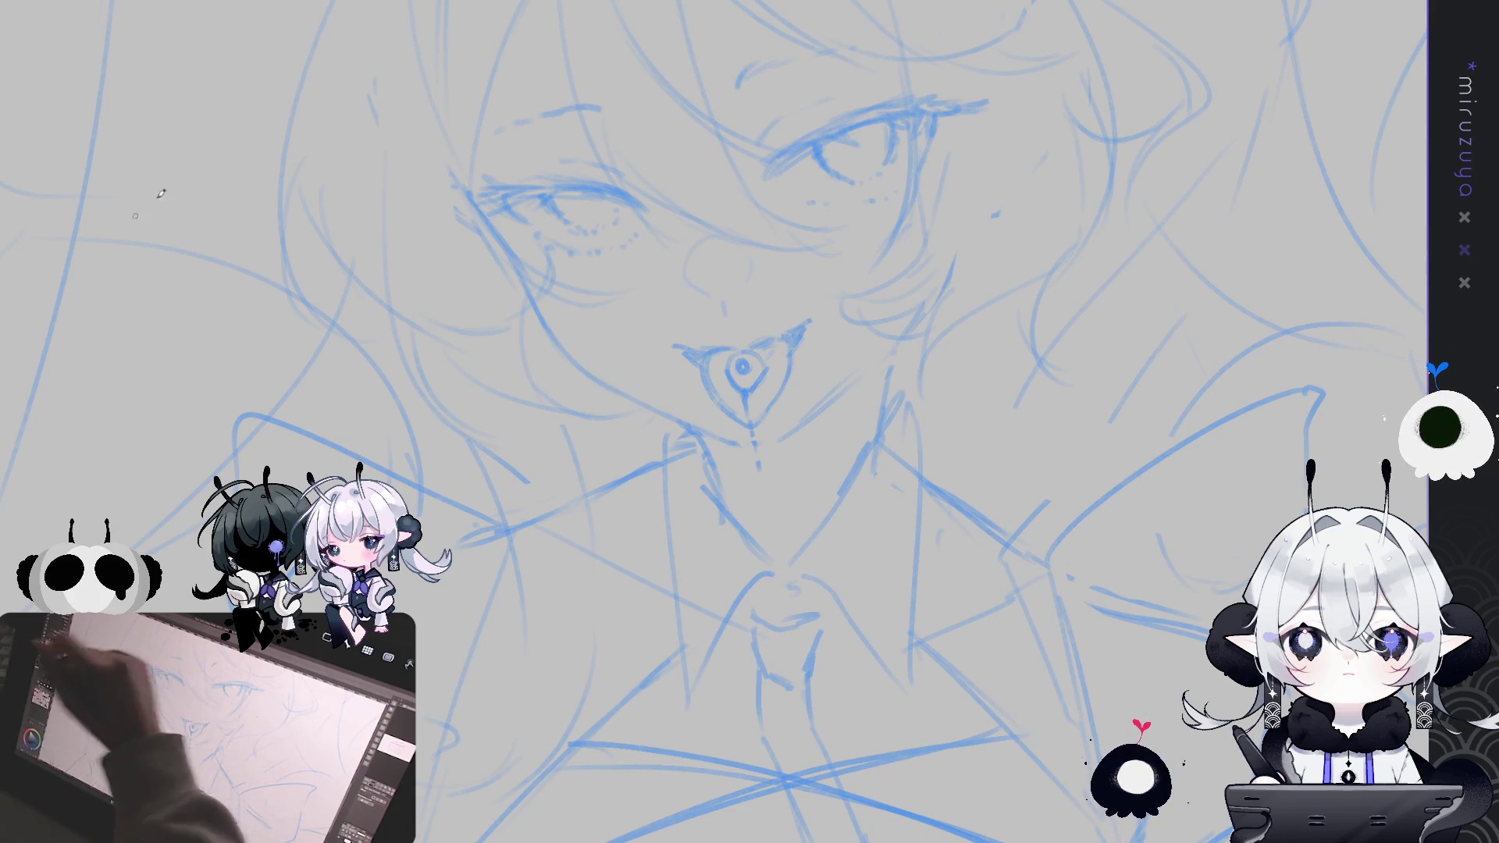
drag(466, 195, 537, 283)
key(ctrl+z)
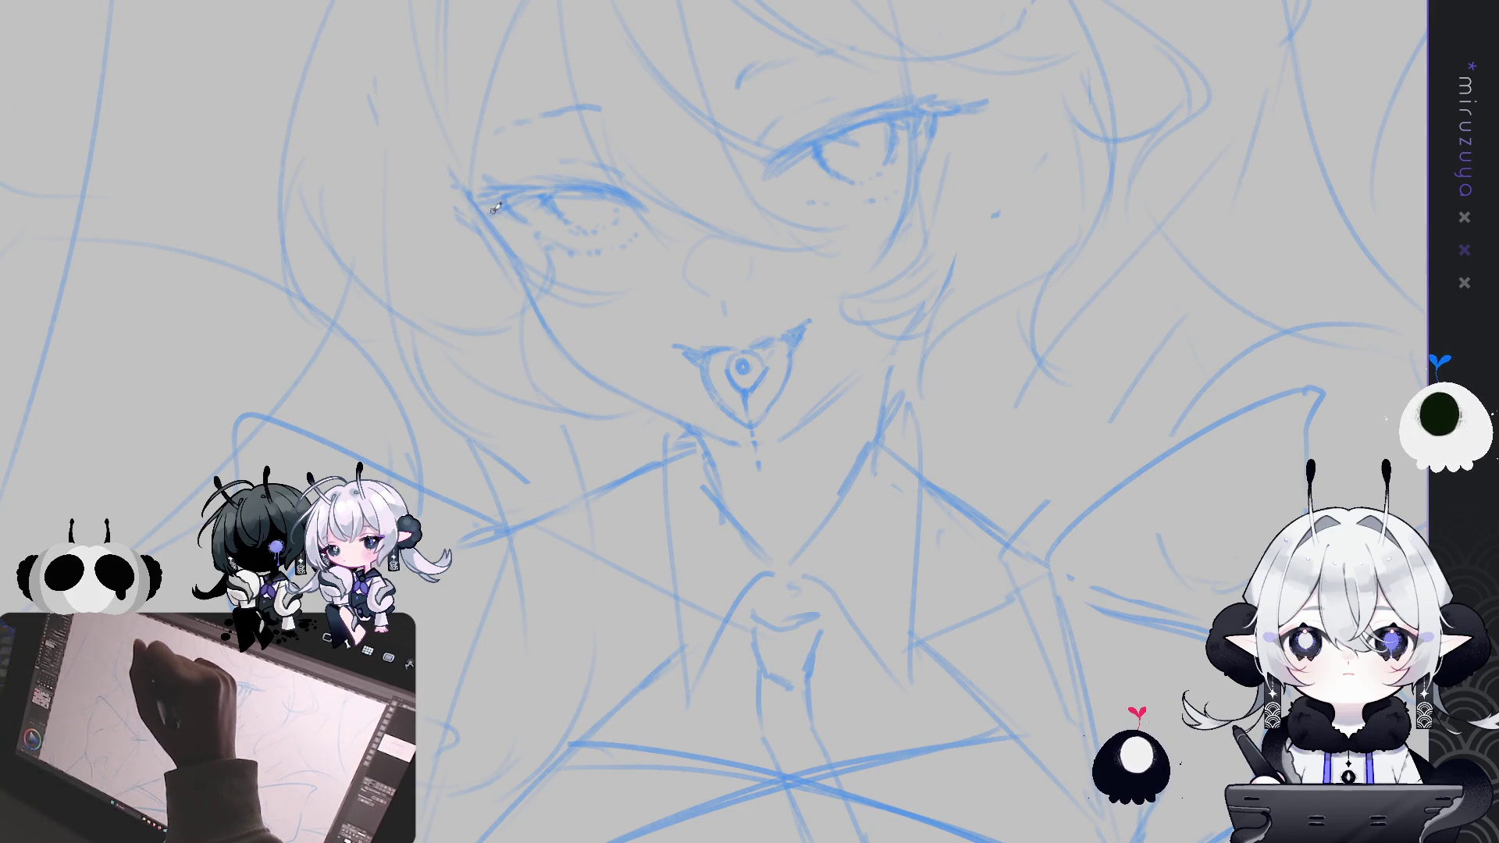
mouse_move(468, 194)
mouse_down()
mouse_move(537, 282)
mouse_move(517, 266)
mouse_up()
key(ctrl+z)
key(ctrl+z)
drag(471, 195, 551, 318)
Extend the cheek line into a jawline down to the chin, rotating and mirroring the view
drag(656, 395, 643, 307)
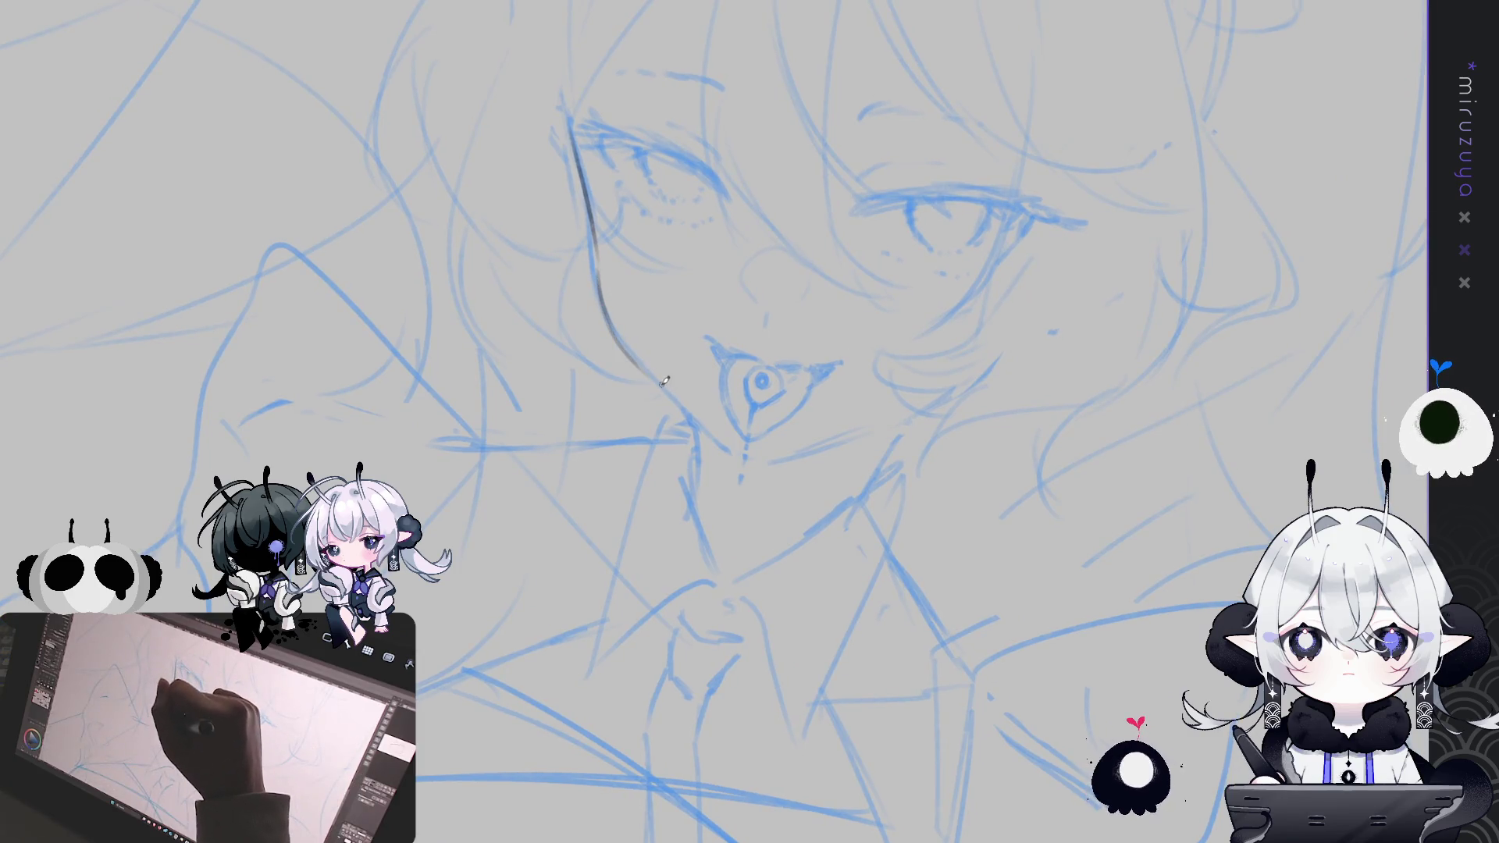
drag(661, 388, 726, 450)
drag(673, 399, 749, 466)
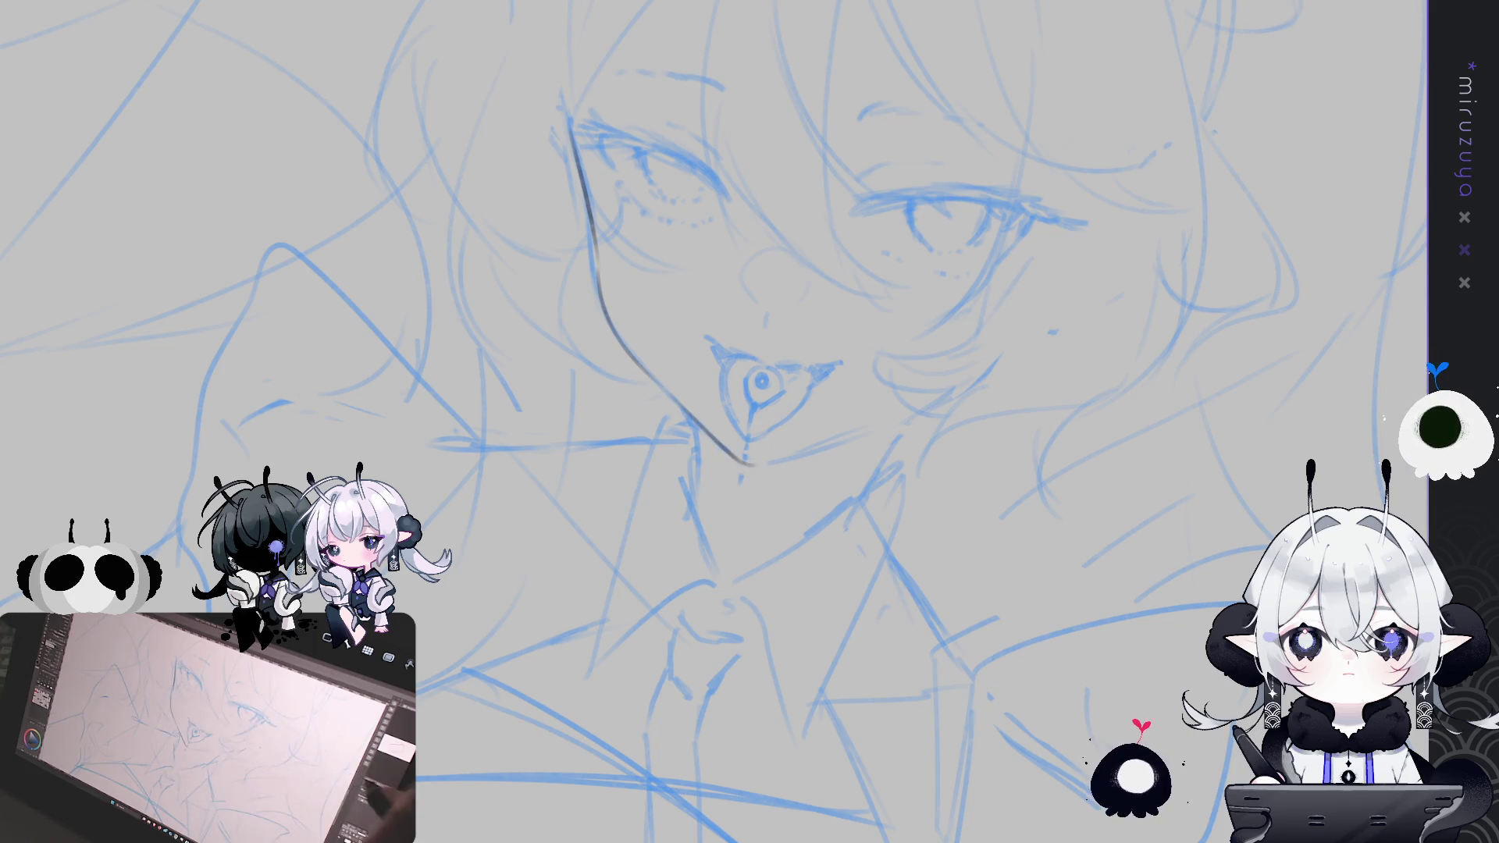
key(h)
key(asciicircum)
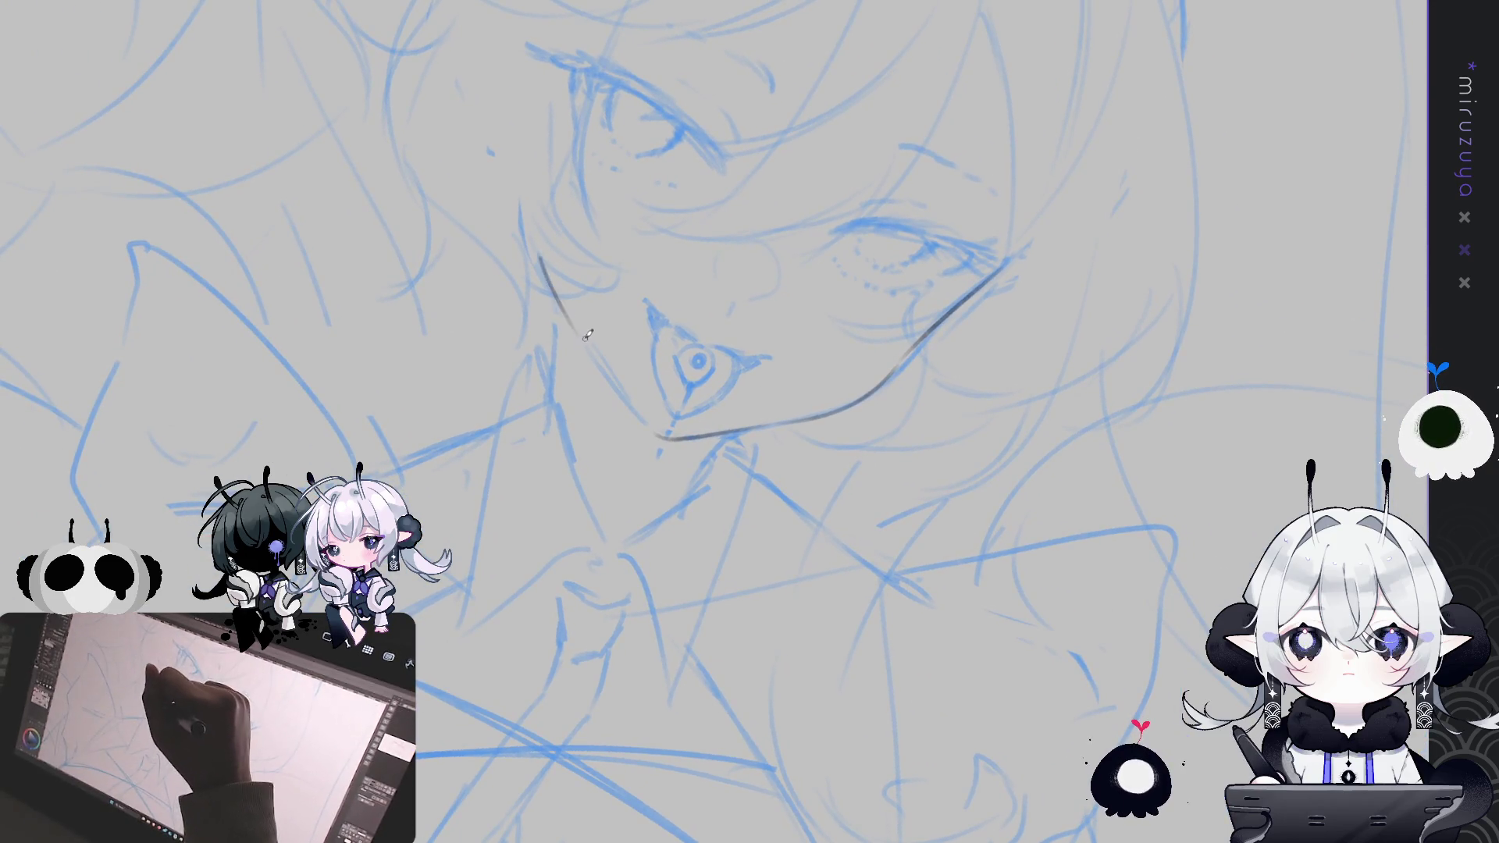
drag(540, 256, 663, 437)
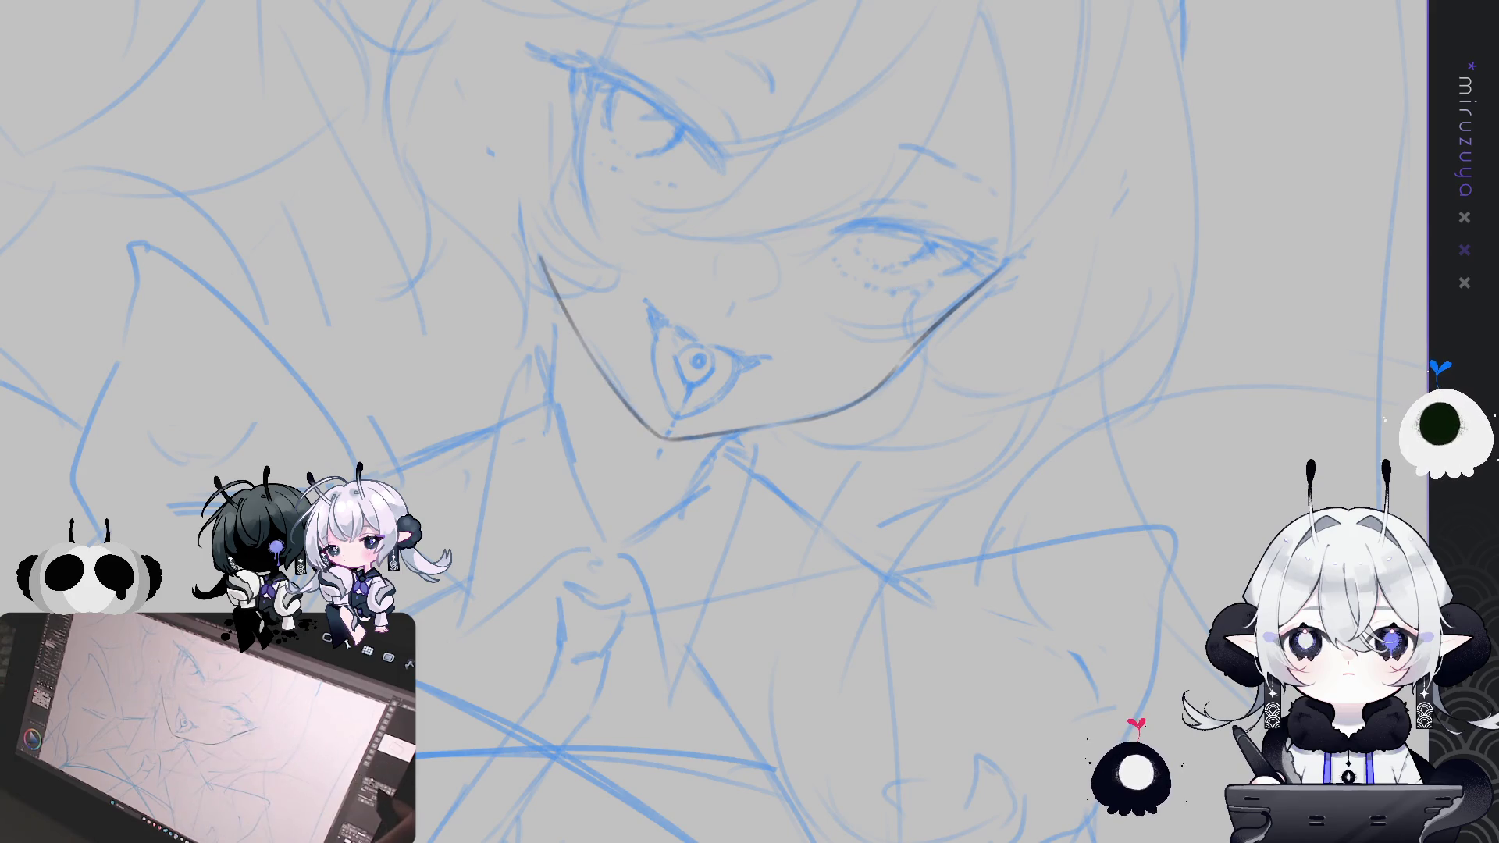
key(minus)
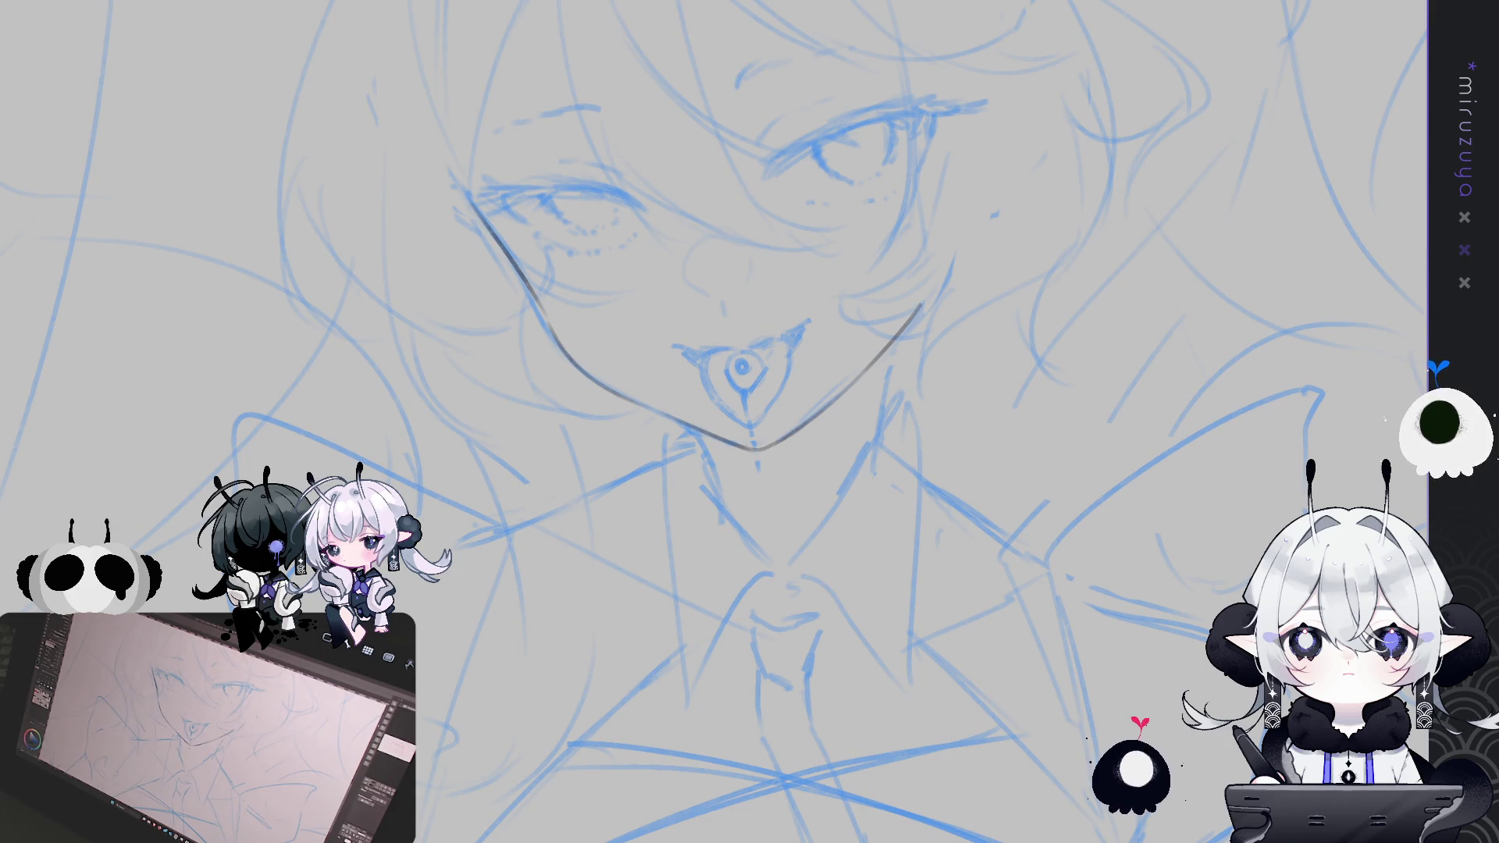
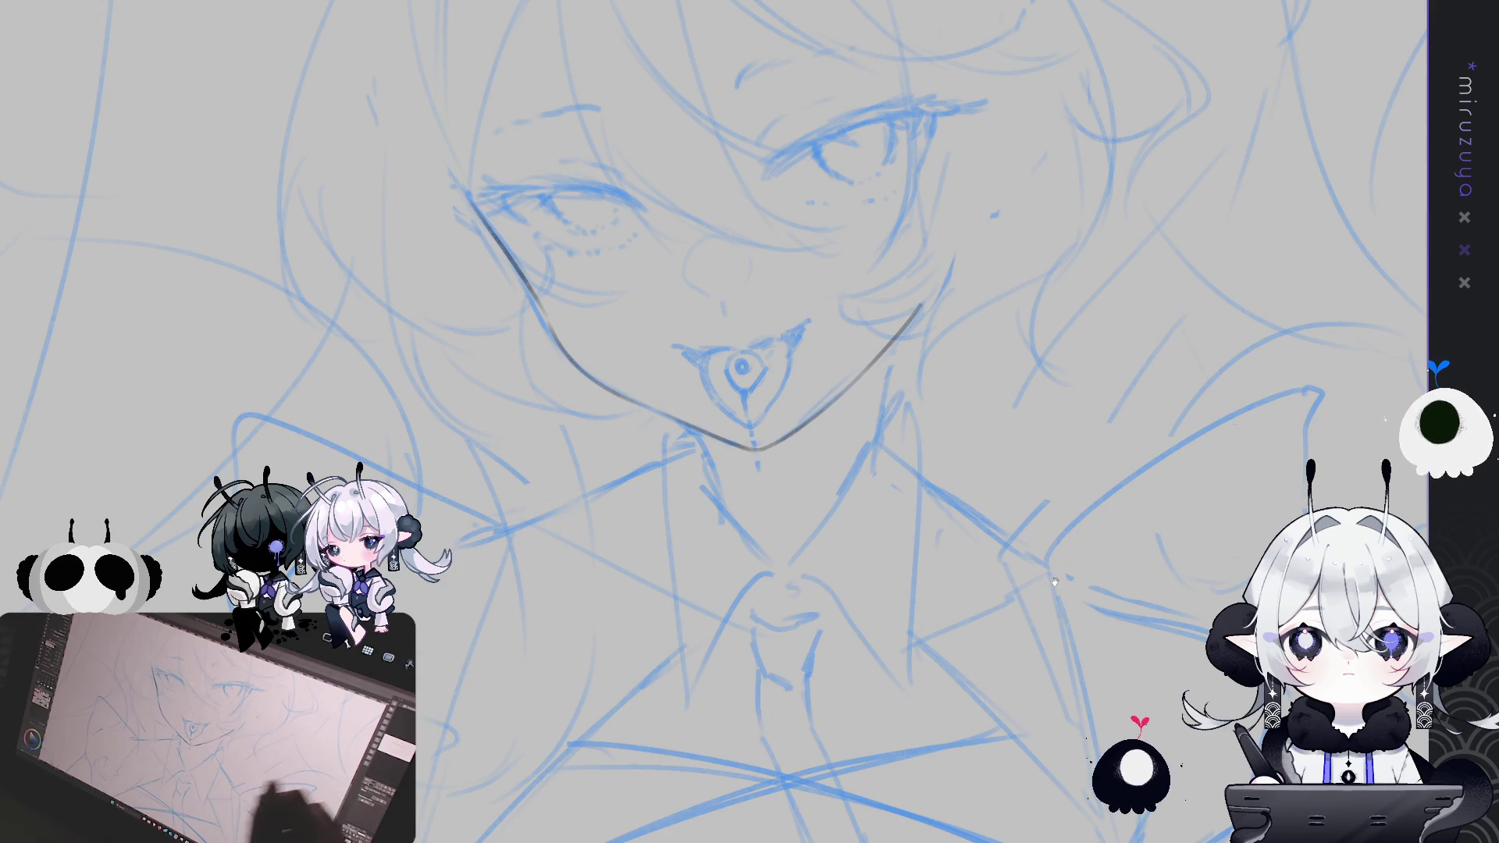
Ink the first side of the neck over the blue sketch, retrying the stroke once
drag(689, 418, 834, 410)
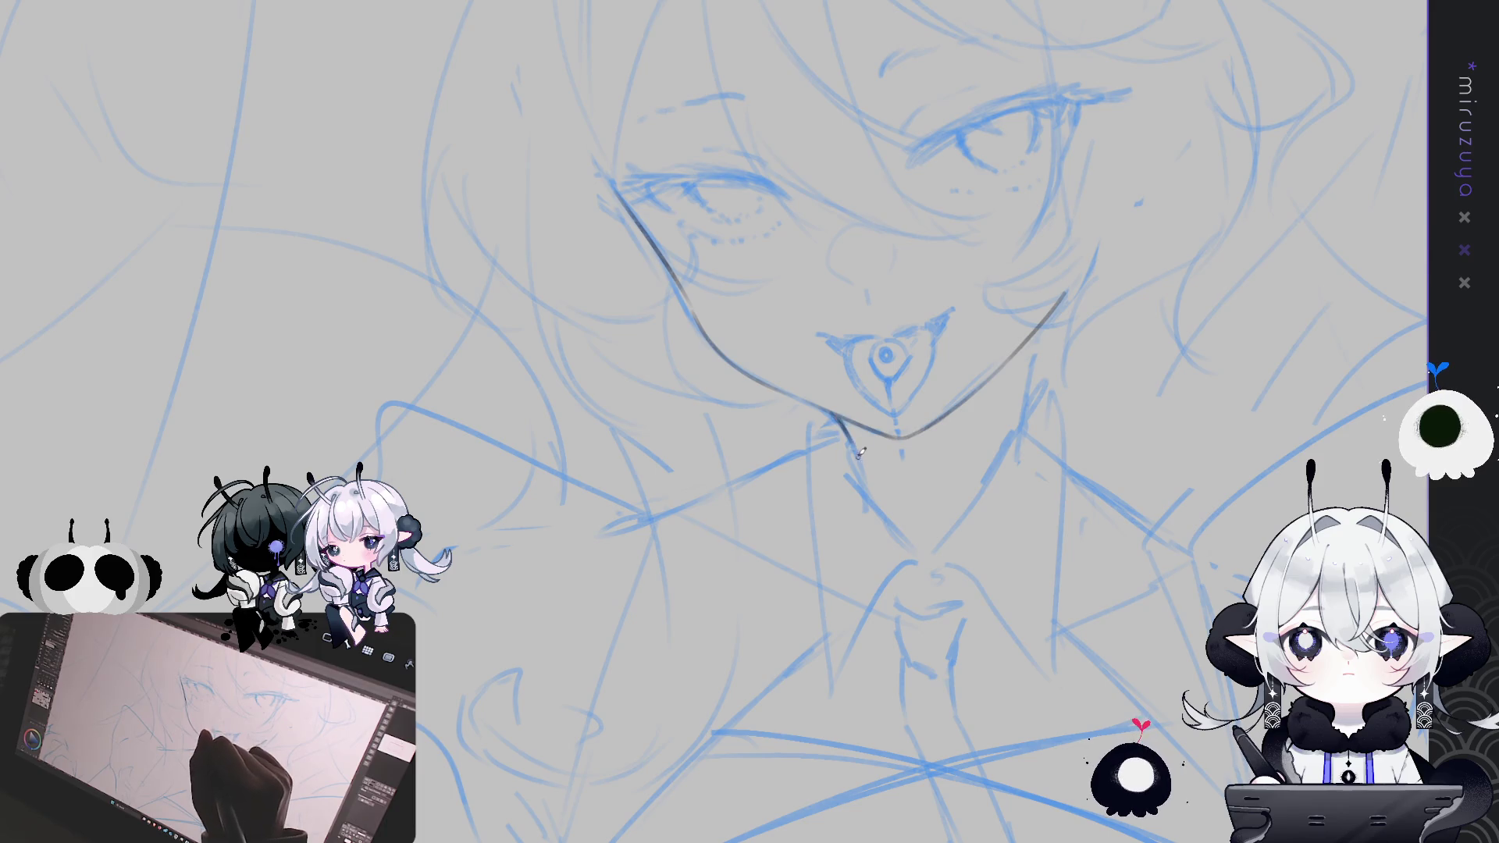
drag(1042, 326, 1028, 402)
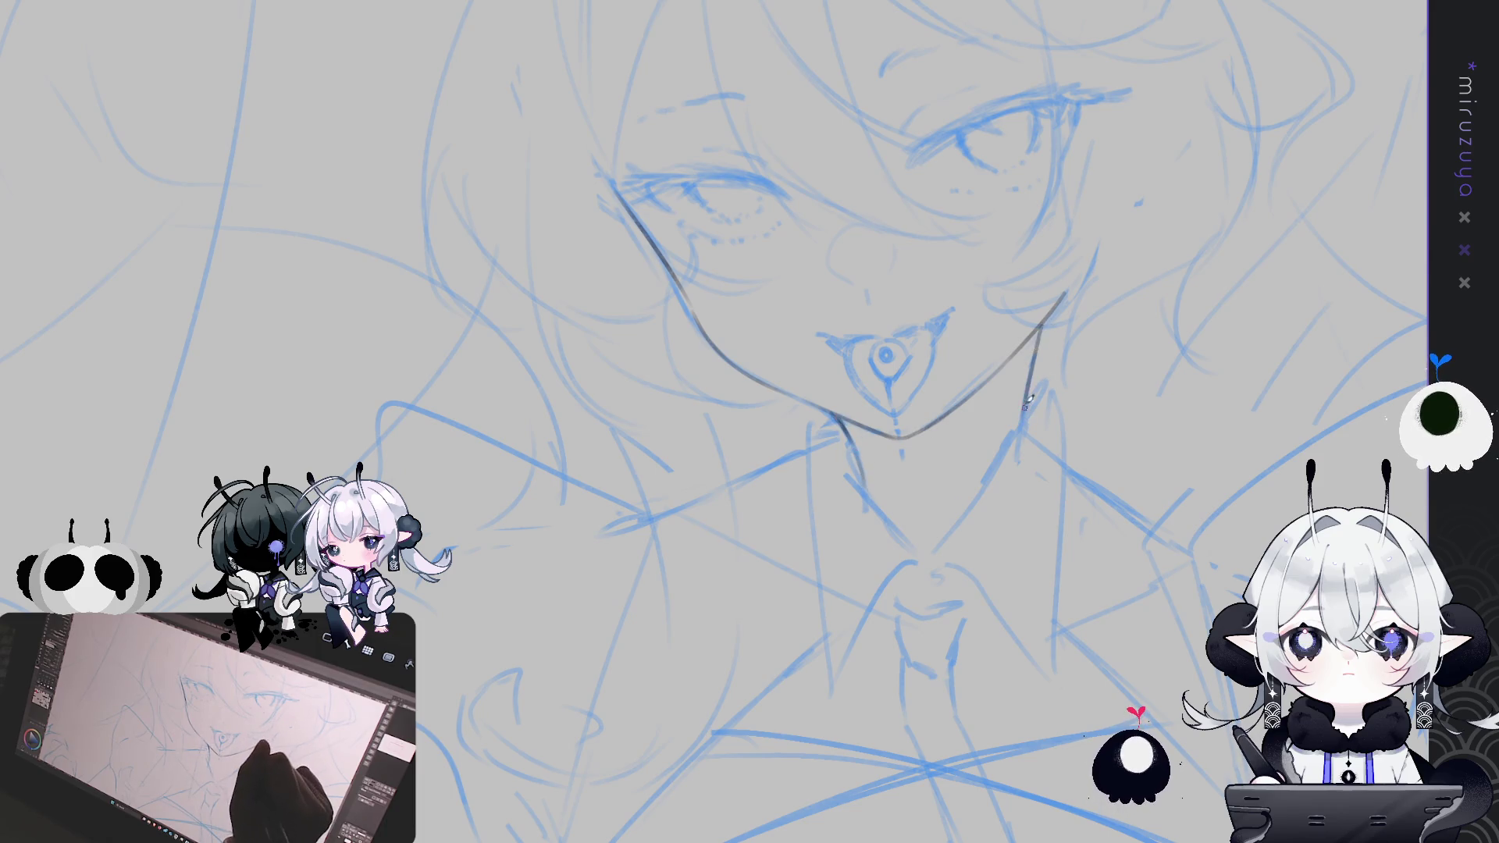
key(ctrl+z)
mouse_move(1042, 327)
mouse_down()
mouse_move(1024, 420)
mouse_move(1095, 687)
mouse_move(1122, 556)
mouse_move(1093, 283)
mouse_move(1093, 596)
mouse_move(1125, 438)
mouse_up()
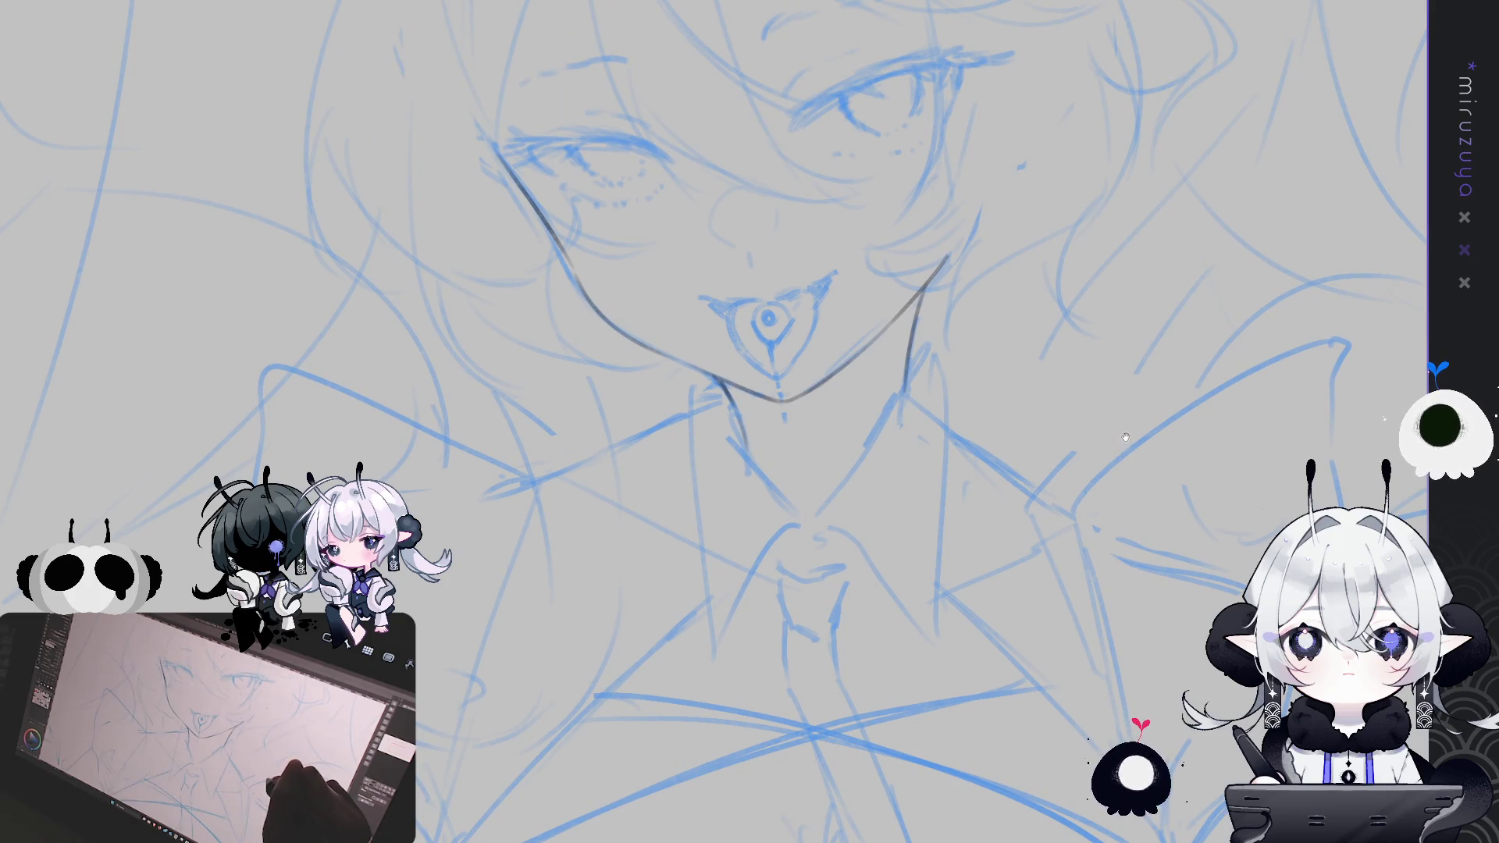
Ink the other neck line down to the throat notch, then mirror the canvas to check
mouse_move(1047, 554)
mouse_down()
mouse_move(1057, 390)
mouse_move(1056, 434)
mouse_up()
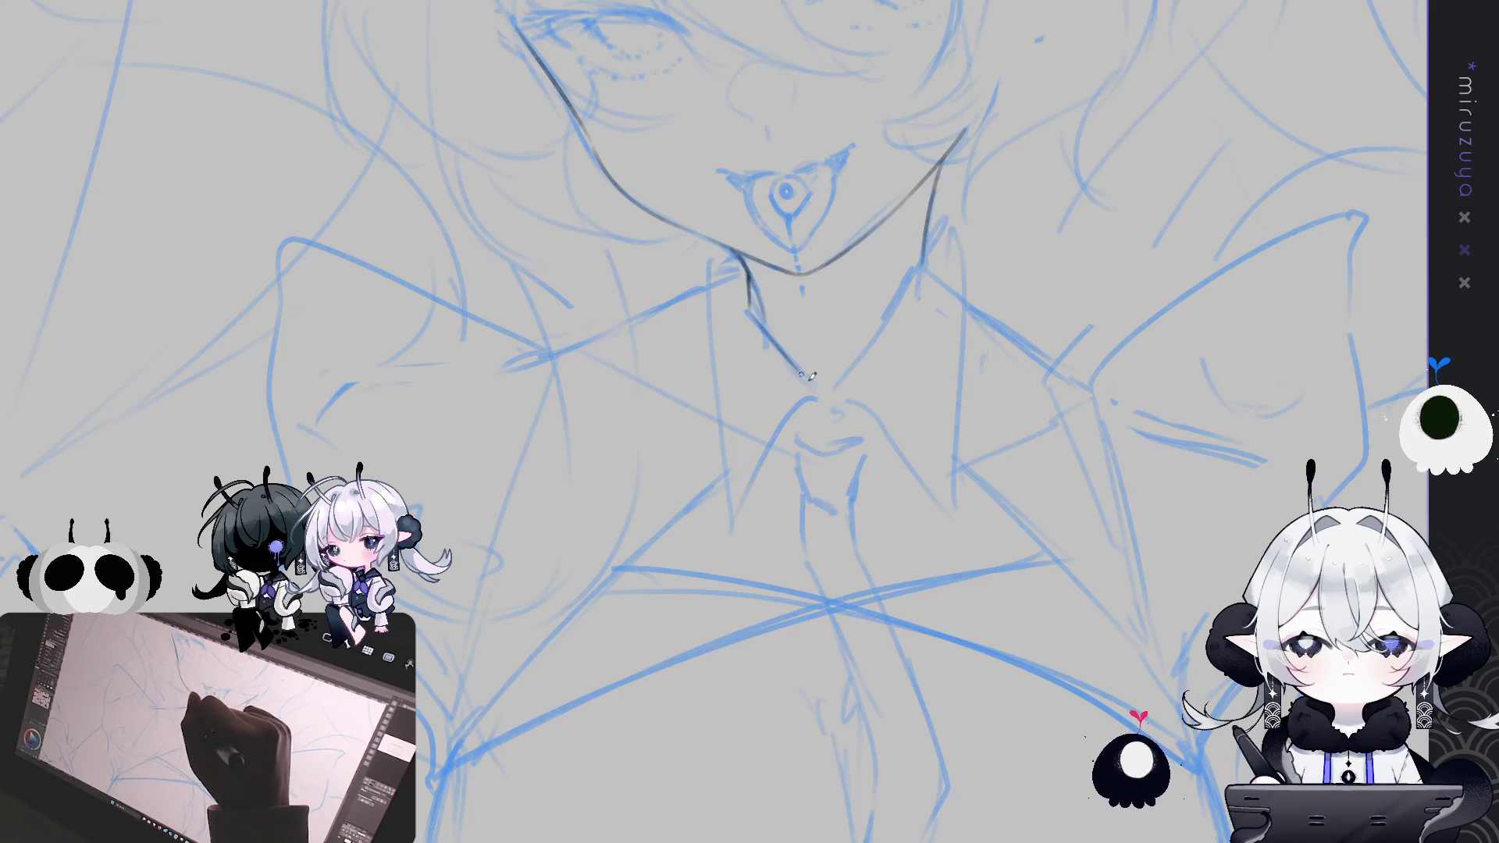
drag(750, 309, 807, 376)
key(ctrl+z)
drag(750, 311, 820, 406)
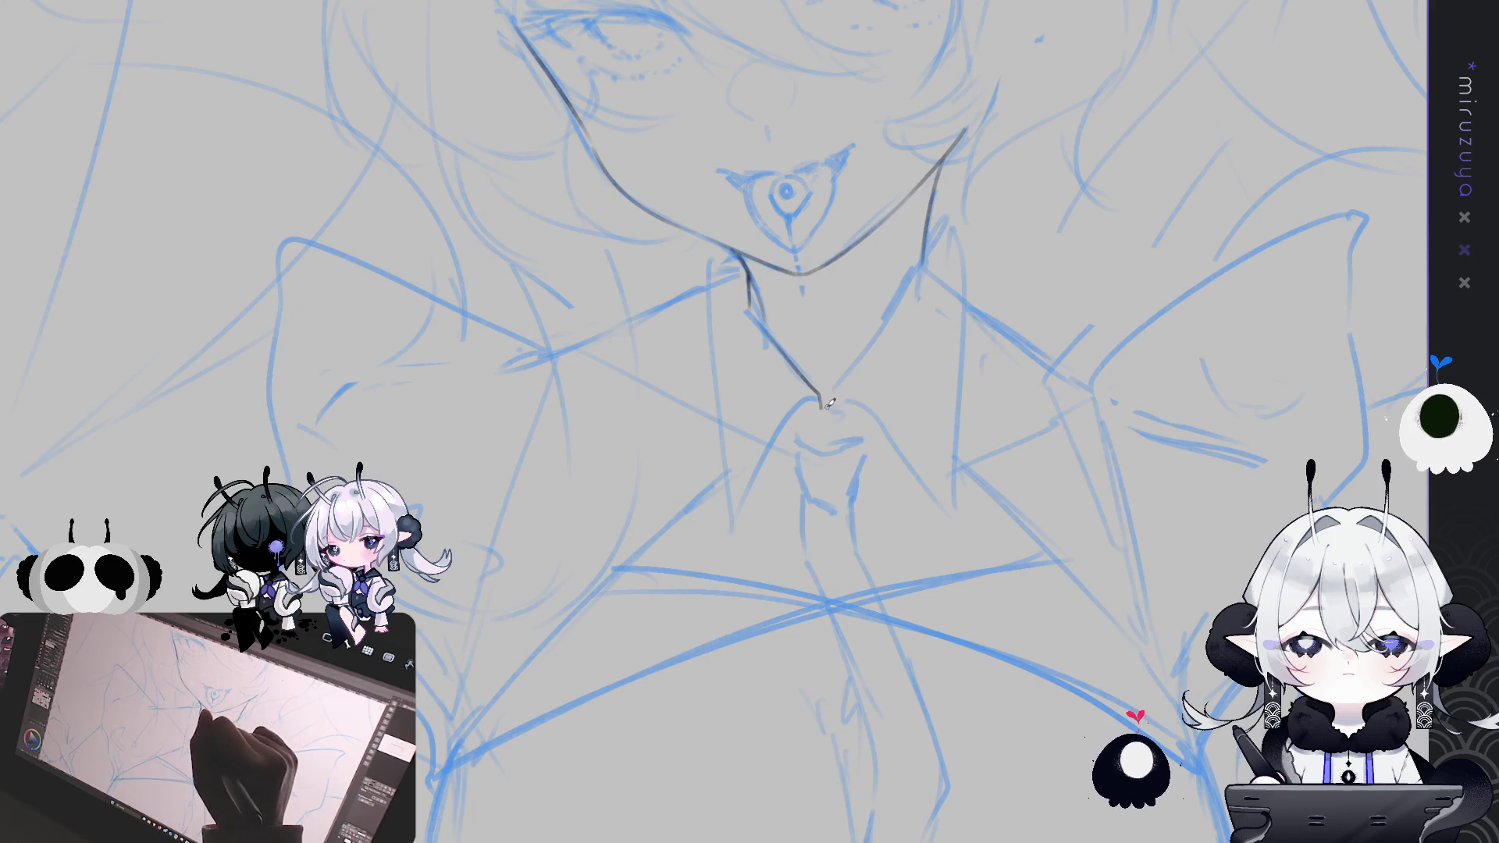
key(ctrl+z)
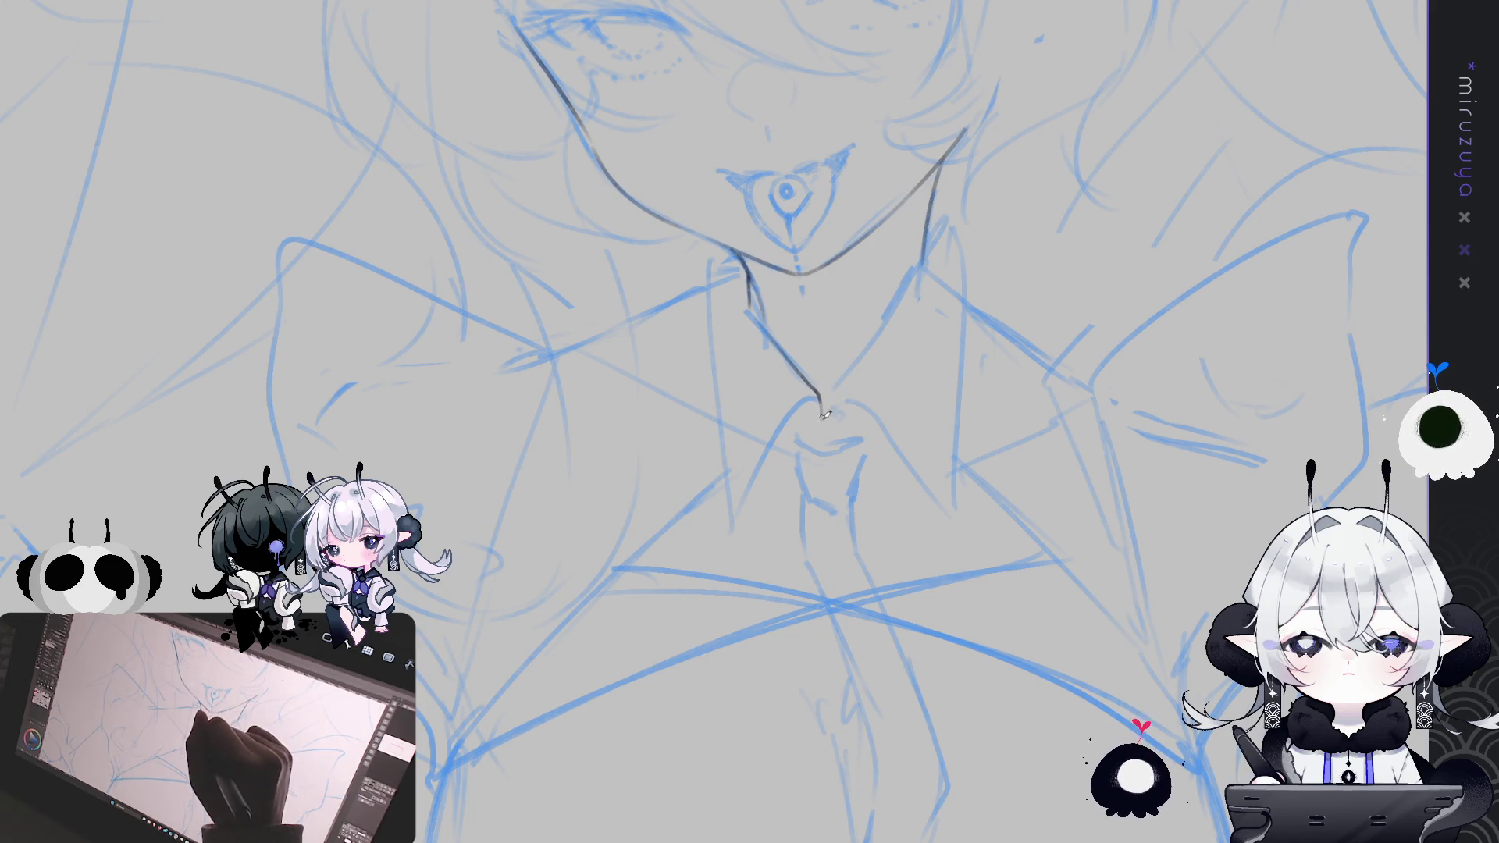
drag(820, 397, 823, 421)
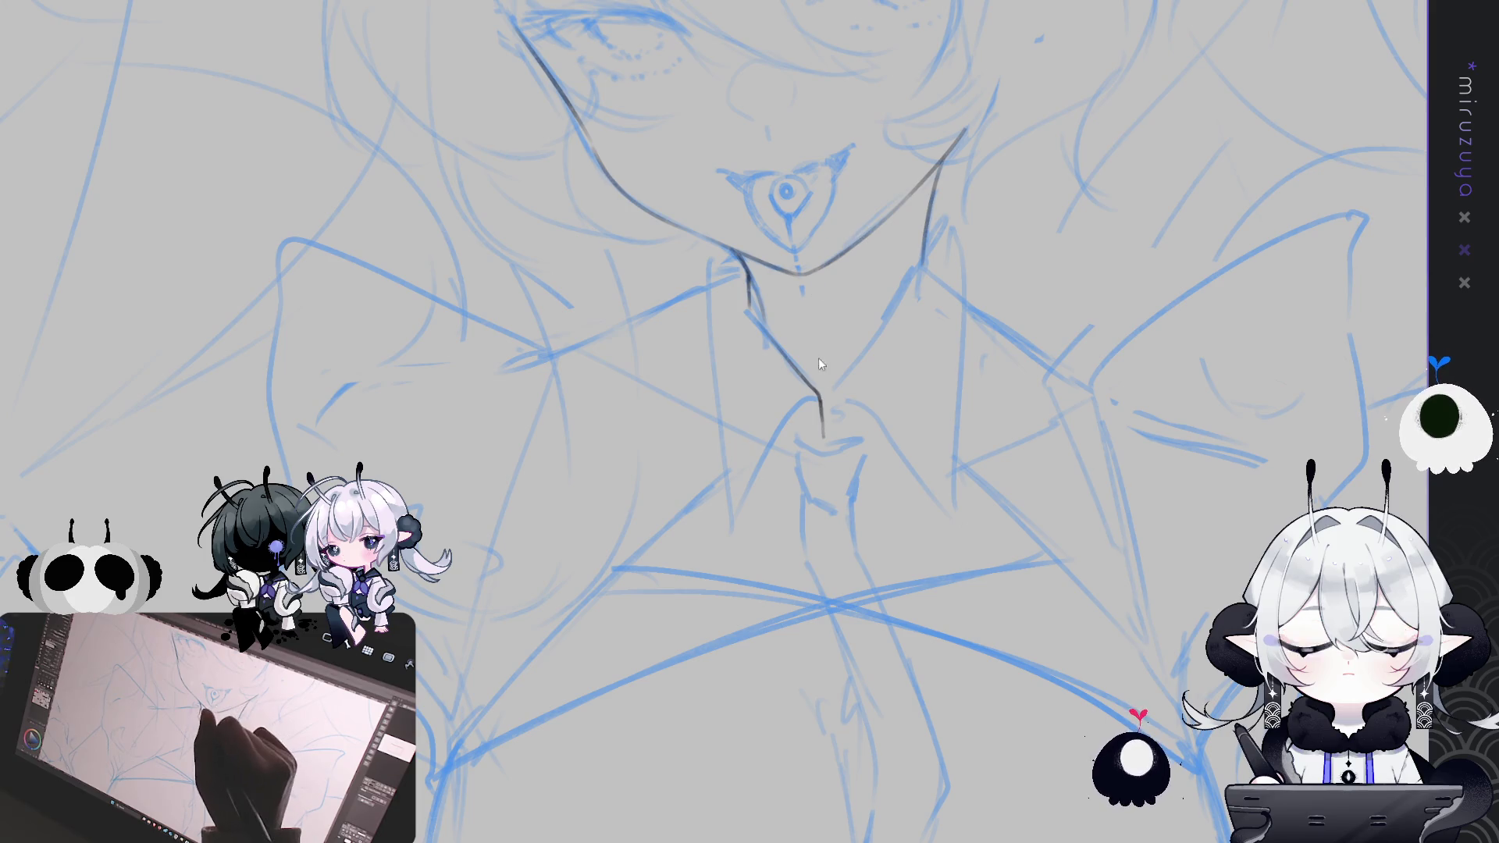
mouse_move(819, 395)
mouse_down()
mouse_move(832, 404)
mouse_move(865, 362)
mouse_up()
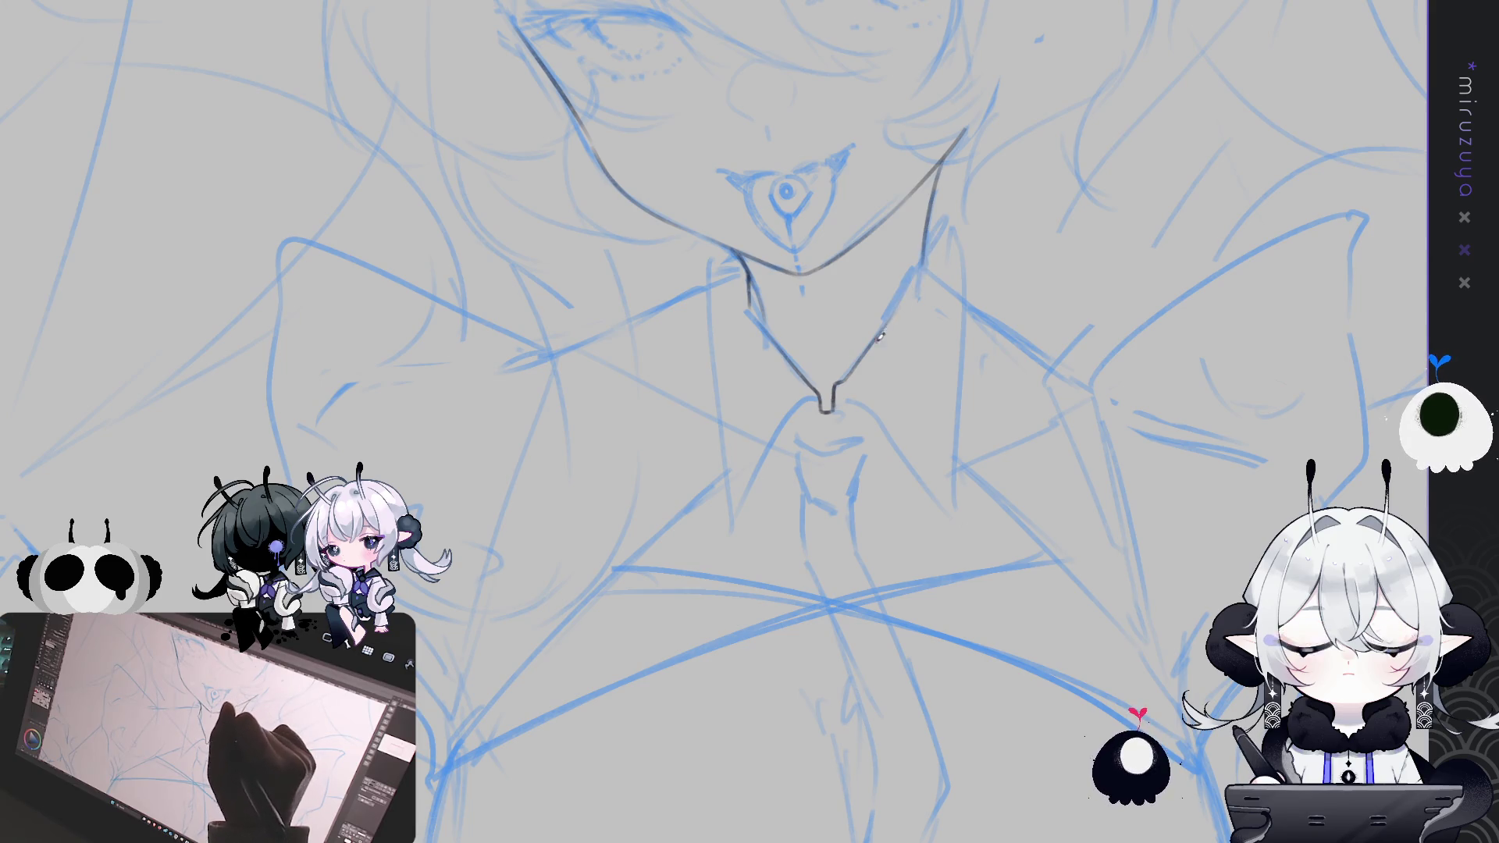
key(ctrl+z)
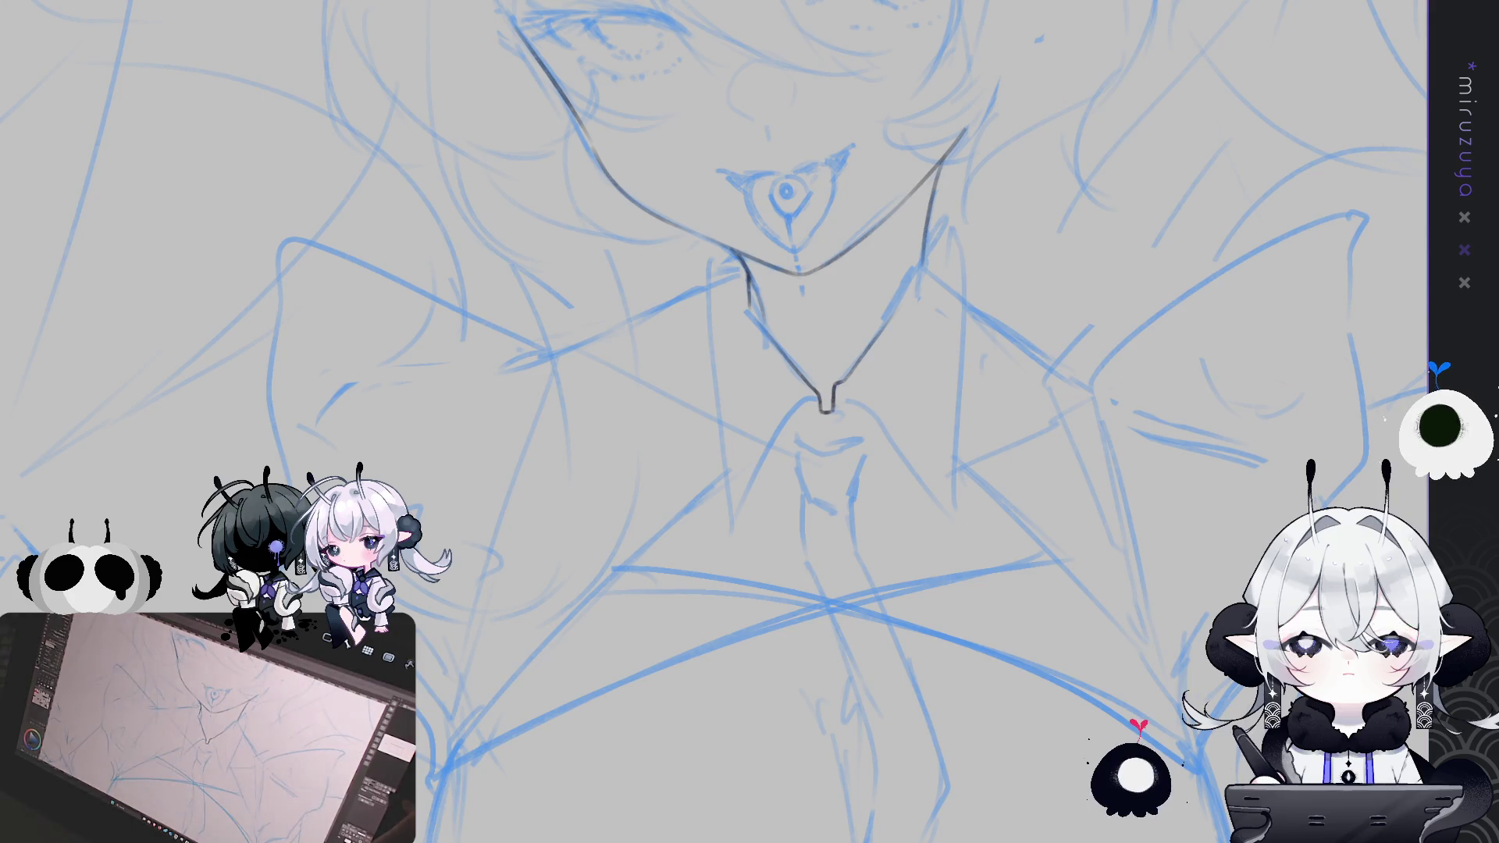
key(m)
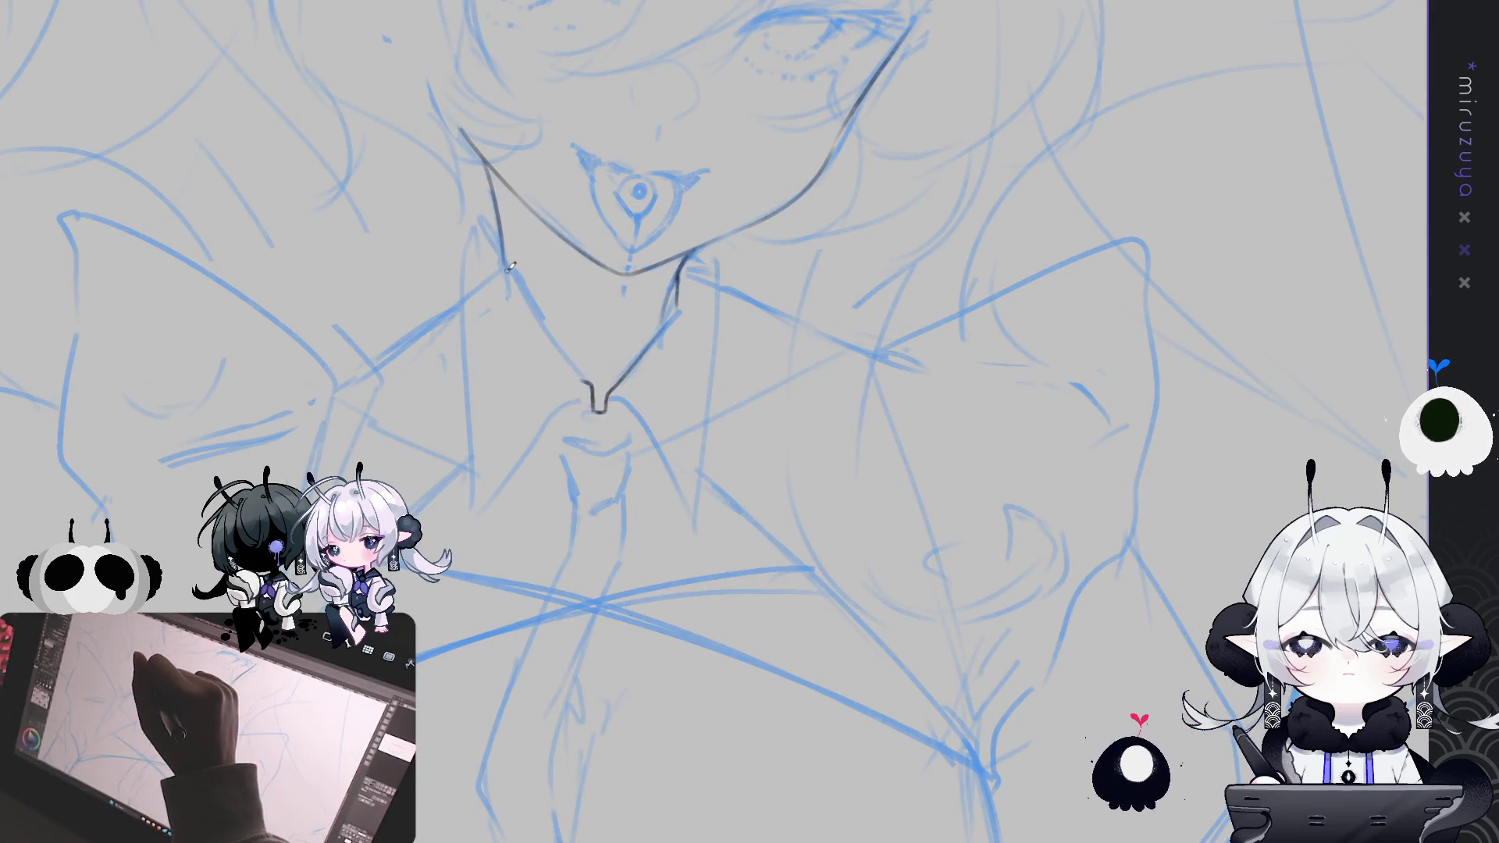
Redraw the opposite neck line, ending it shorter, then unmirror the view
drag(493, 229, 562, 349)
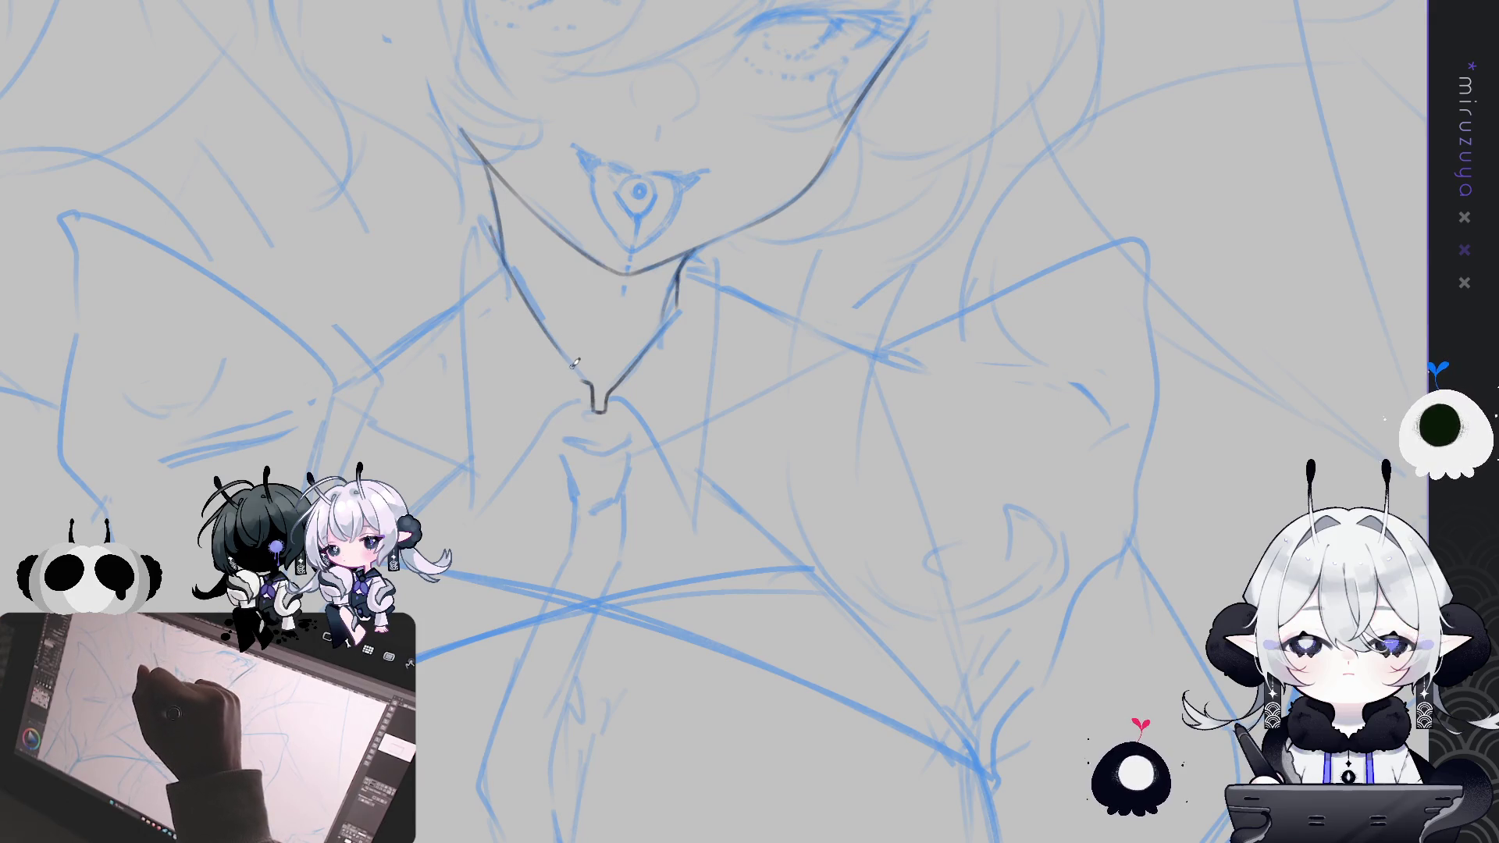
key(ctrl+z)
drag(500, 258, 564, 354)
key(ctrl+z)
drag(497, 248, 590, 383)
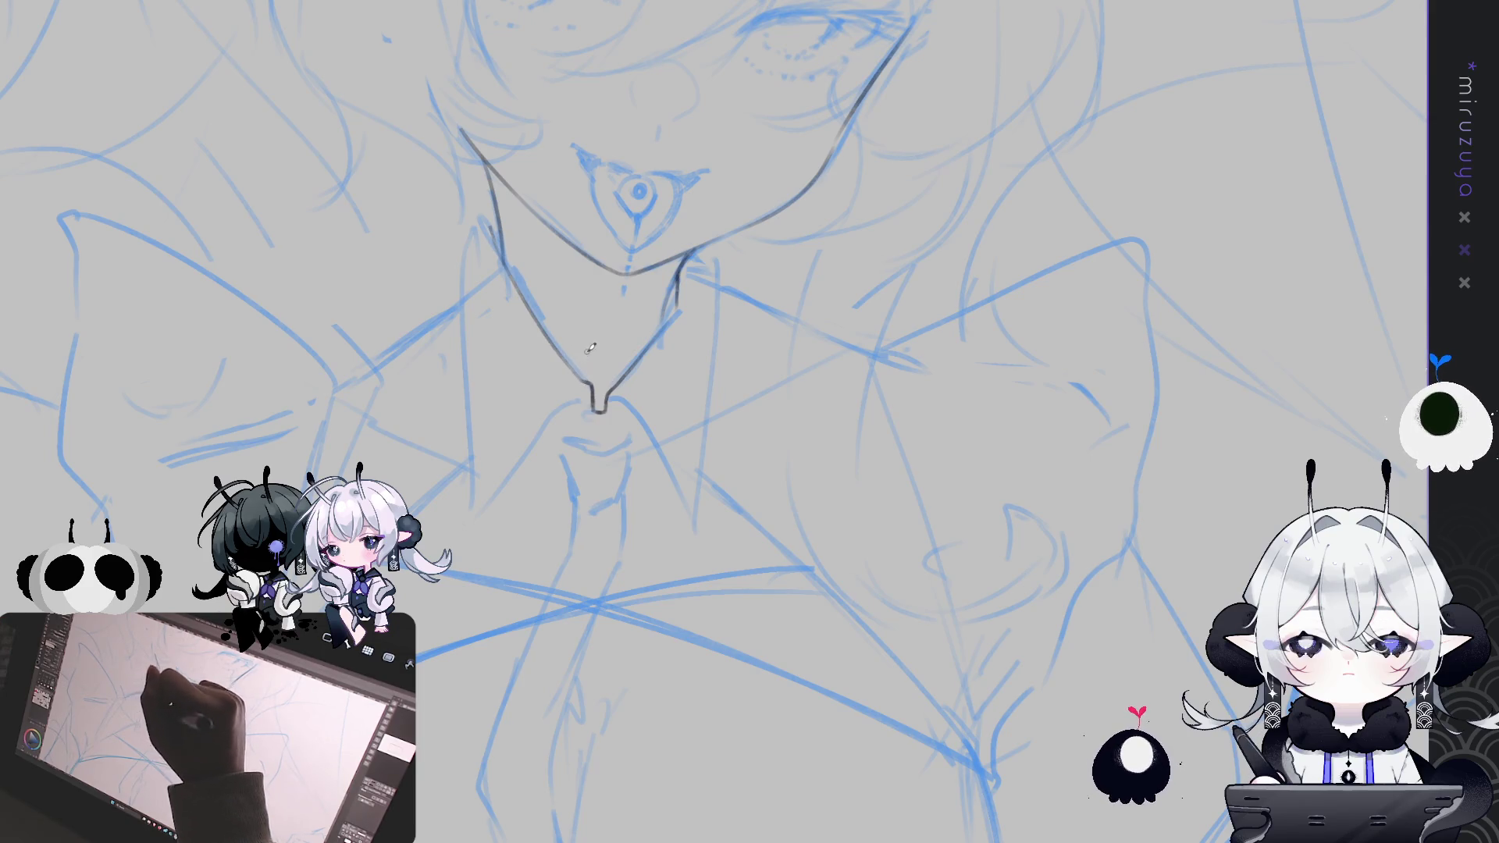
key(h)
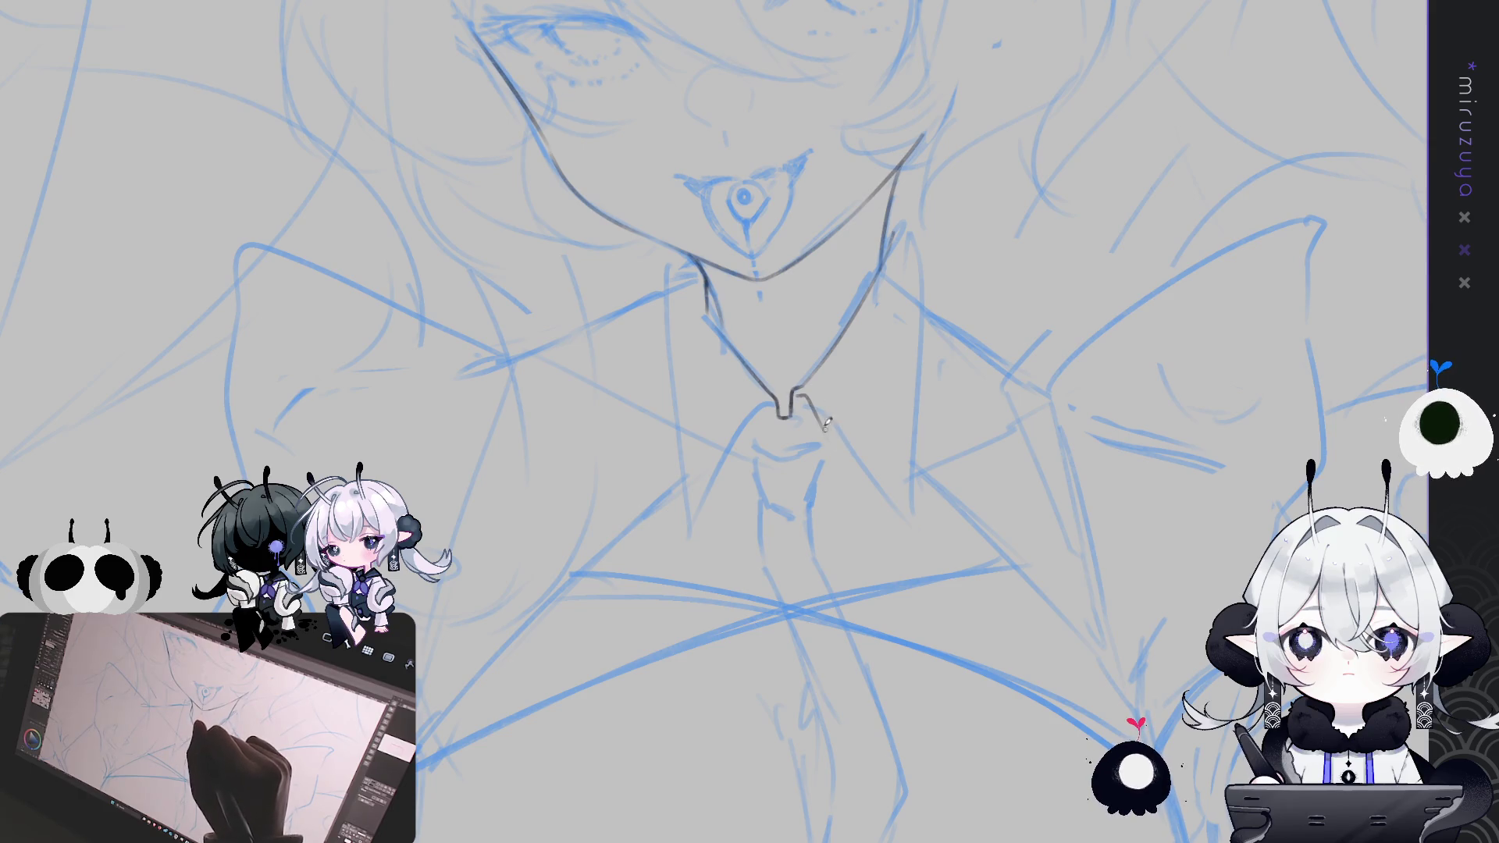
Outline the pointed collar flap from the neck notch downward, including its upper edge
drag(797, 391, 807, 394)
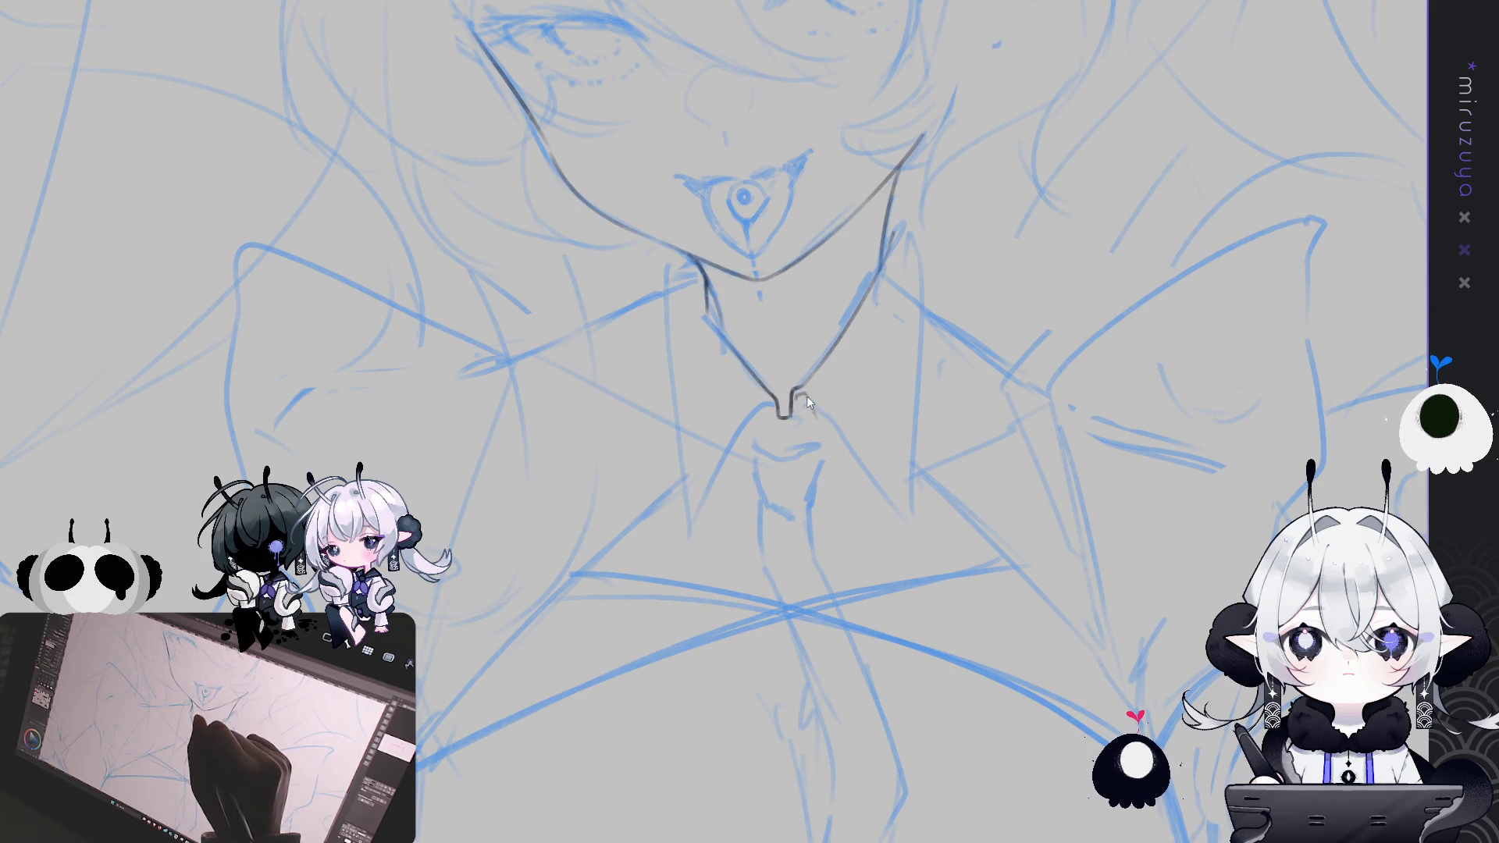
mouse_move(804, 392)
mouse_down()
mouse_move(840, 461)
mouse_move(913, 516)
mouse_up()
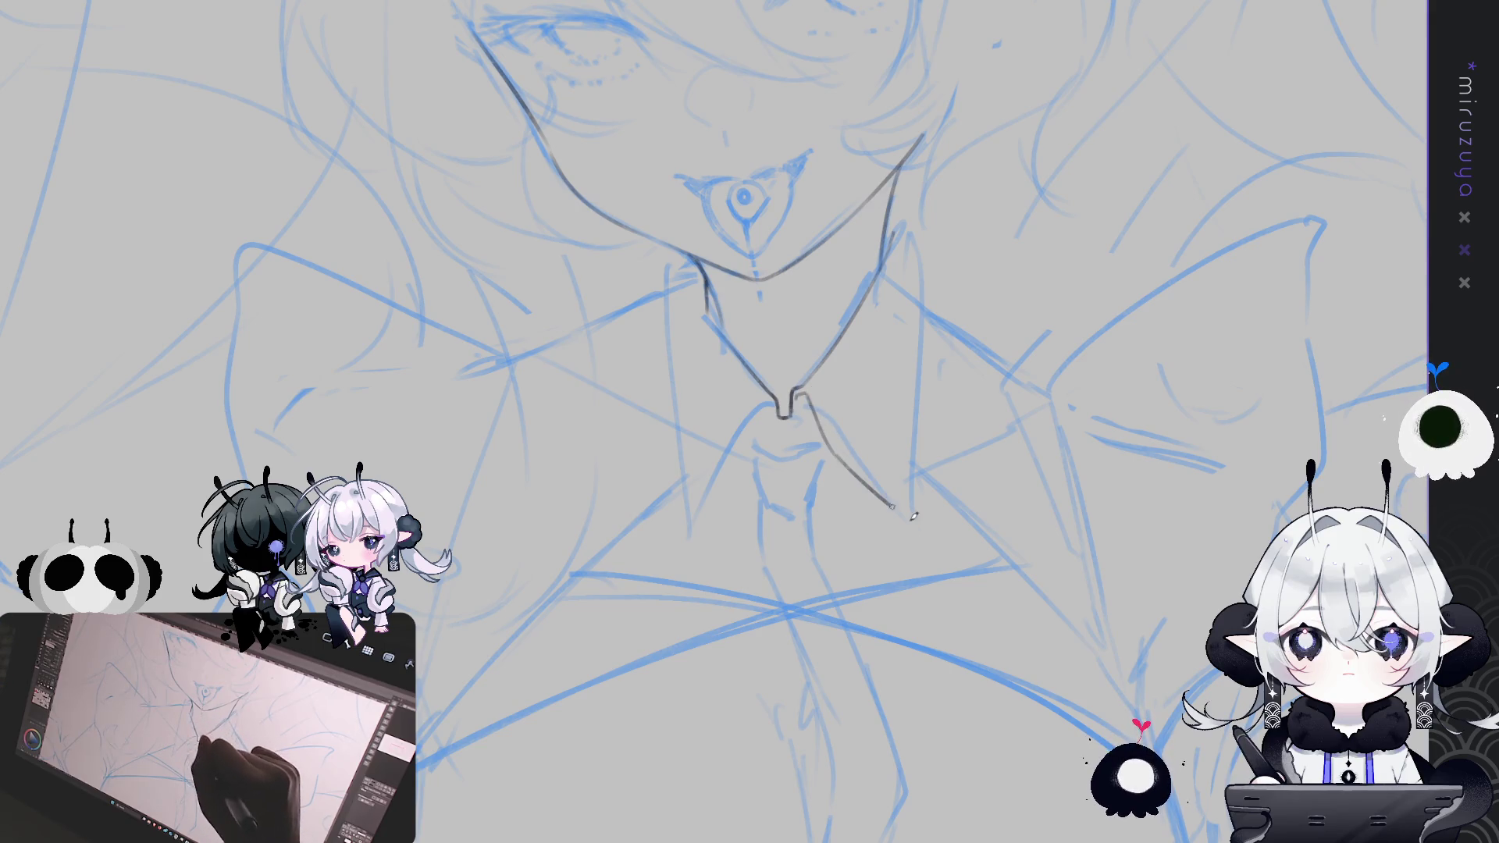
key(ctrl+z)
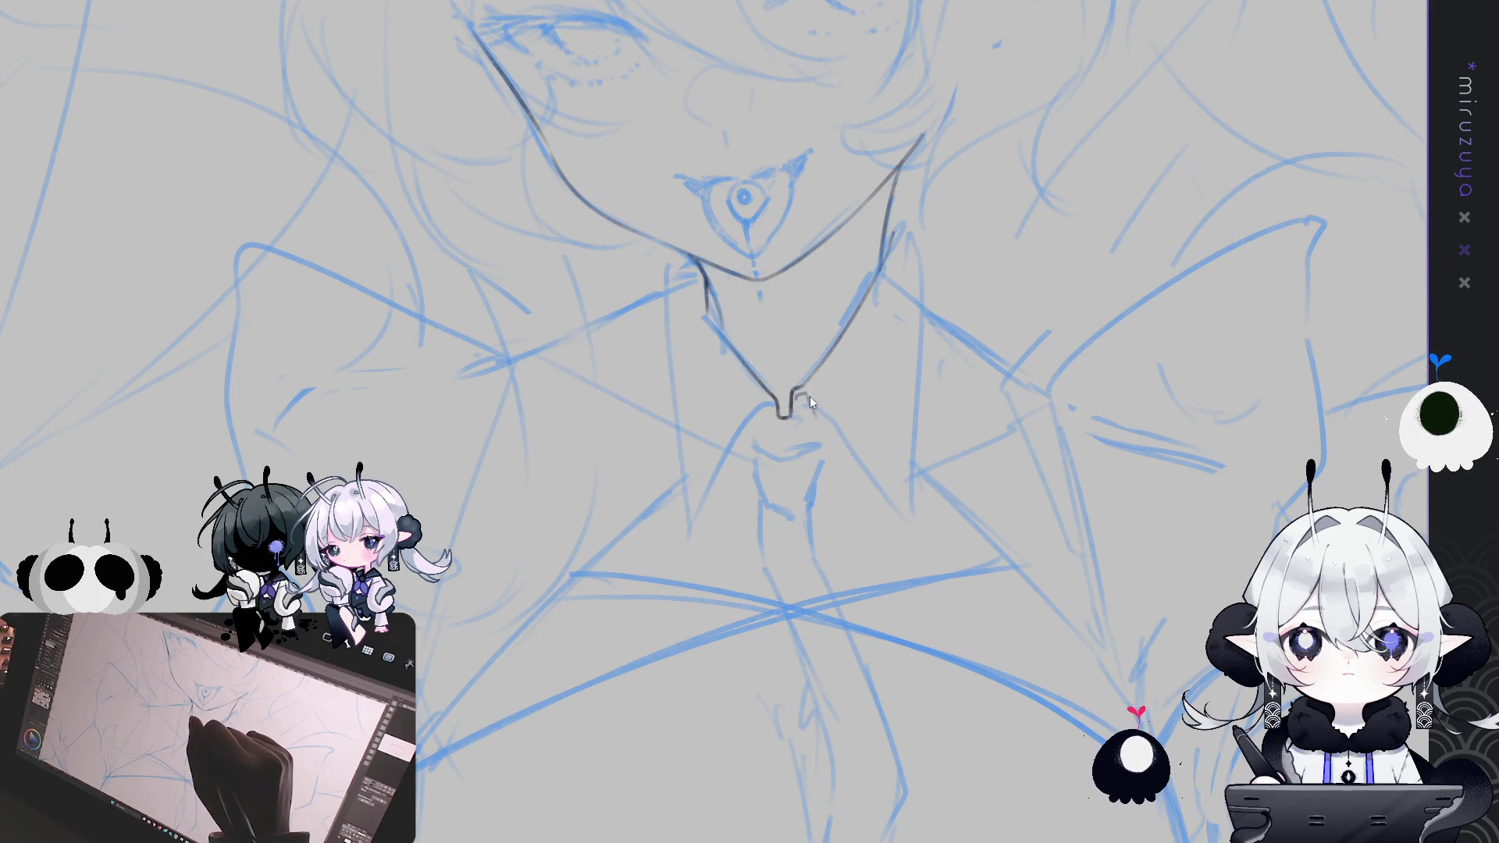
drag(808, 395, 919, 524)
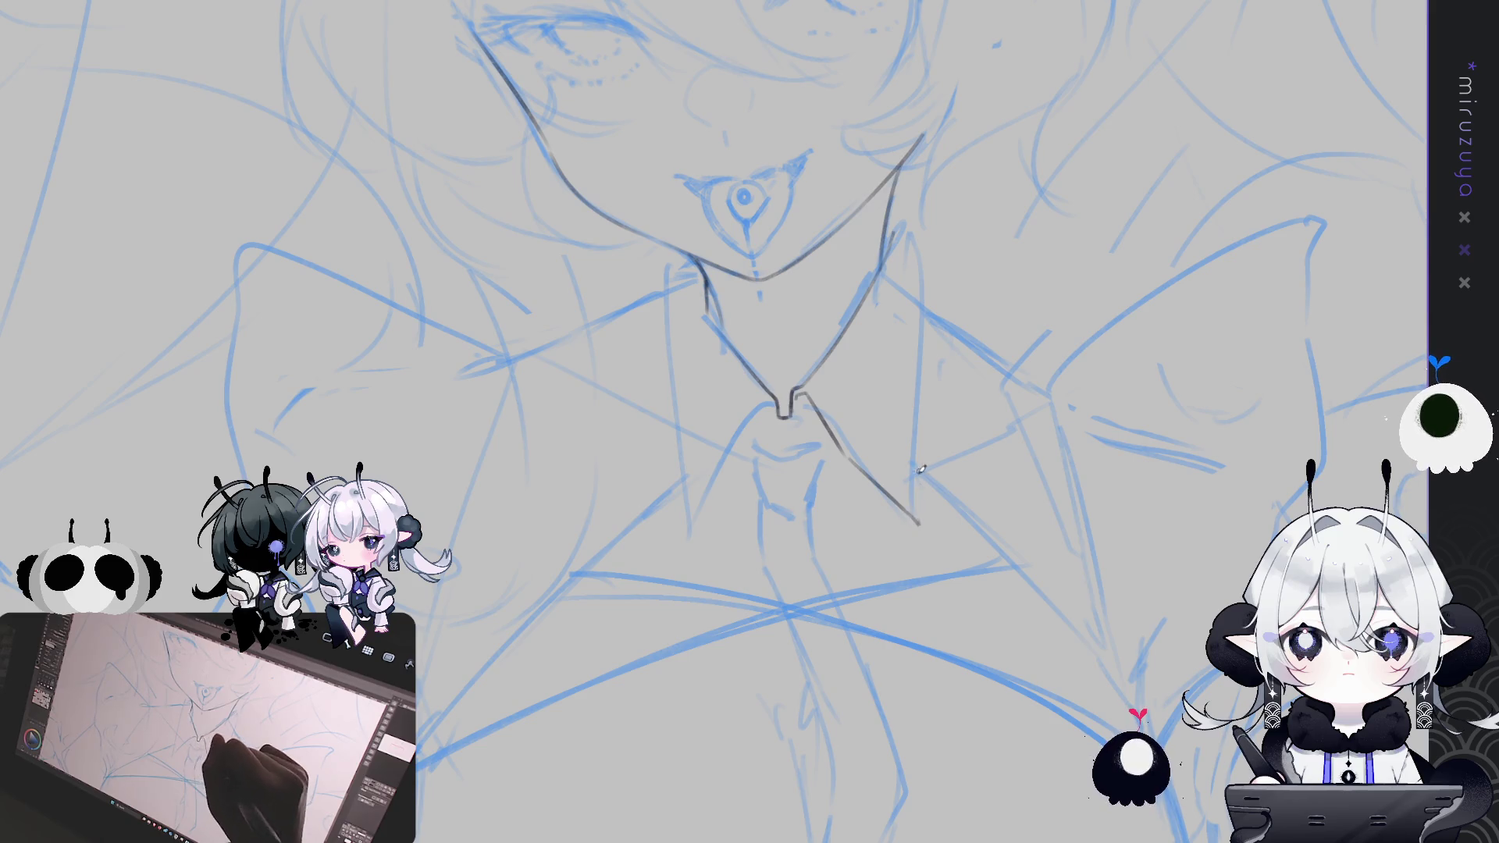
key(ctrl+z)
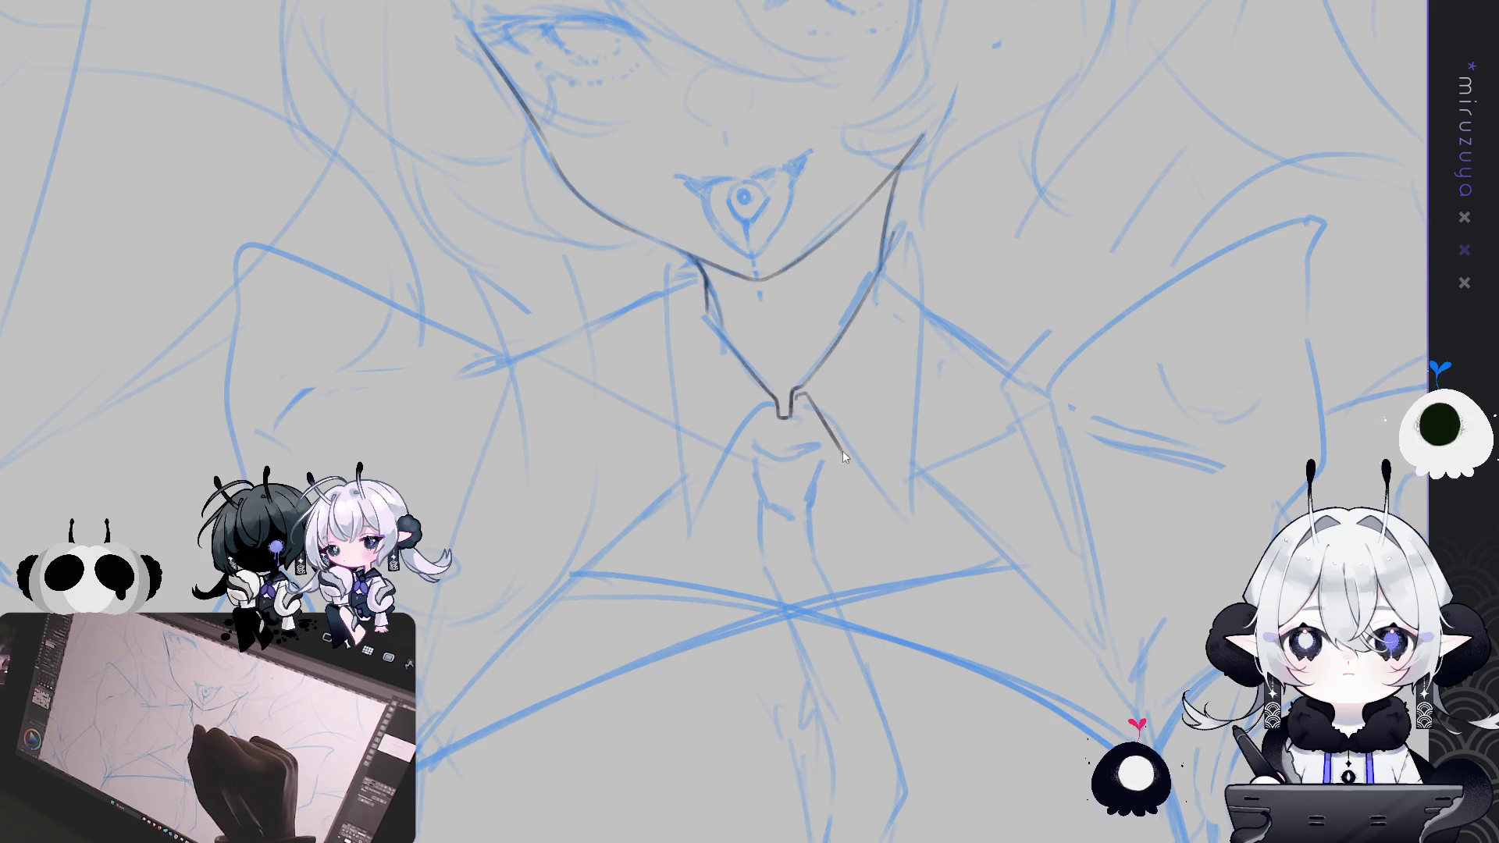
drag(860, 462, 912, 517)
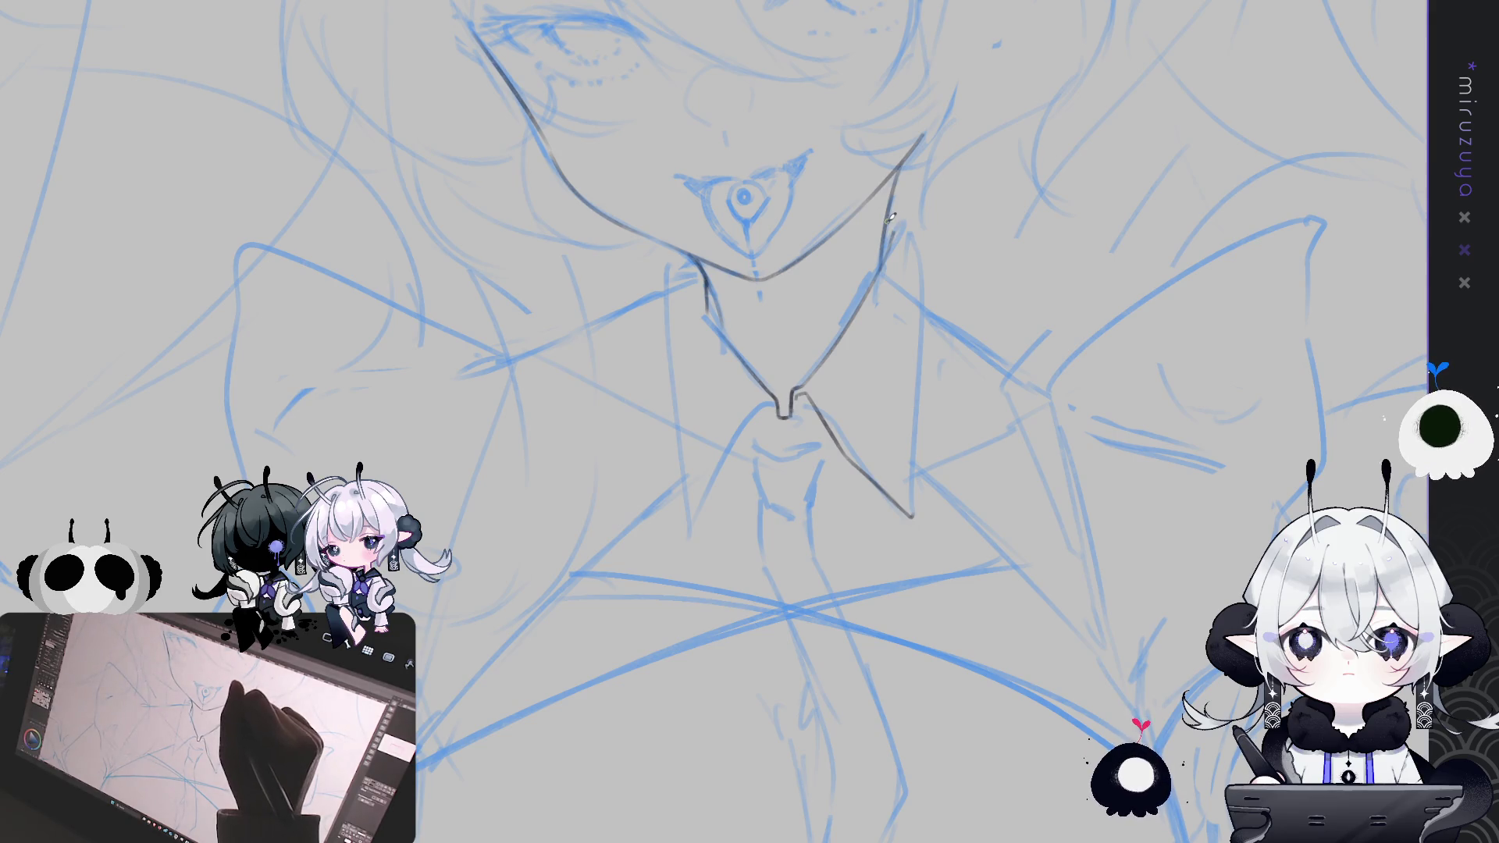
mouse_move(887, 222)
mouse_down()
mouse_move(907, 264)
mouse_move(934, 272)
mouse_move(914, 508)
mouse_up()
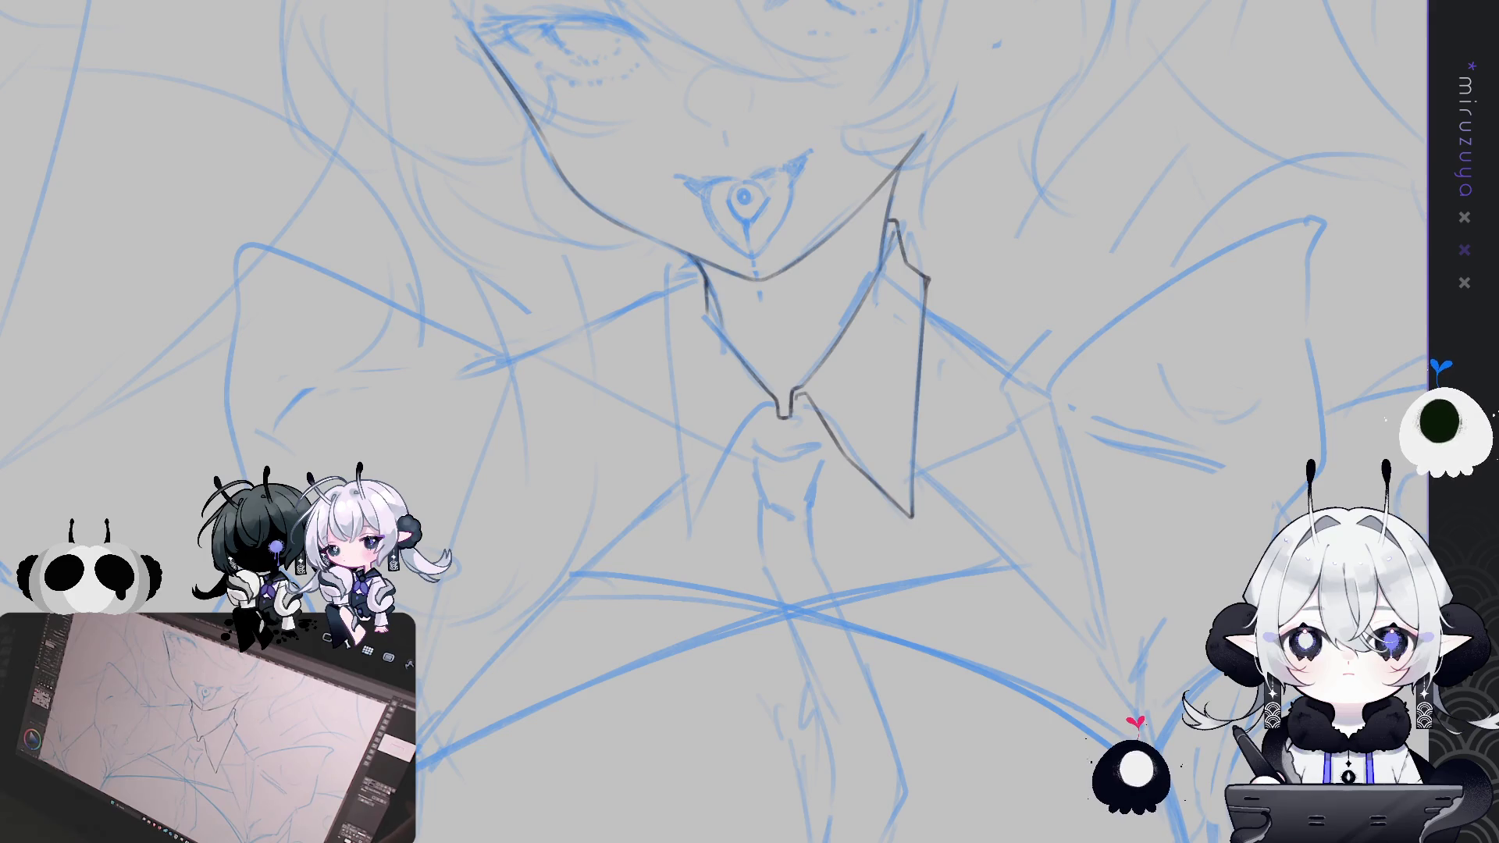
Mirror and recentre the canvas to check the collar
drag(700, 182, 809, 190)
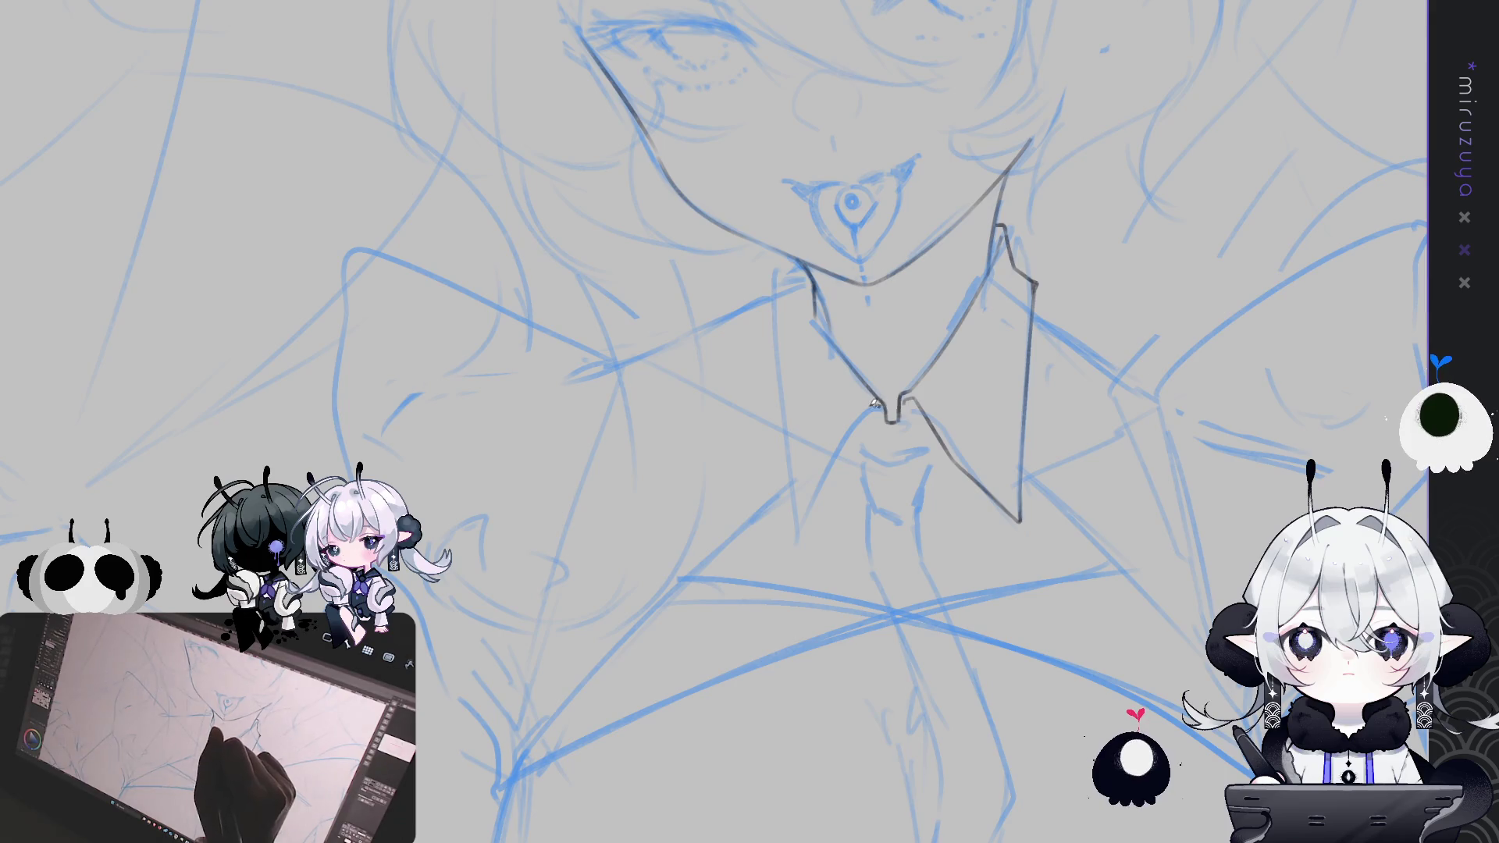
key(m)
drag(720, 275, 861, 273)
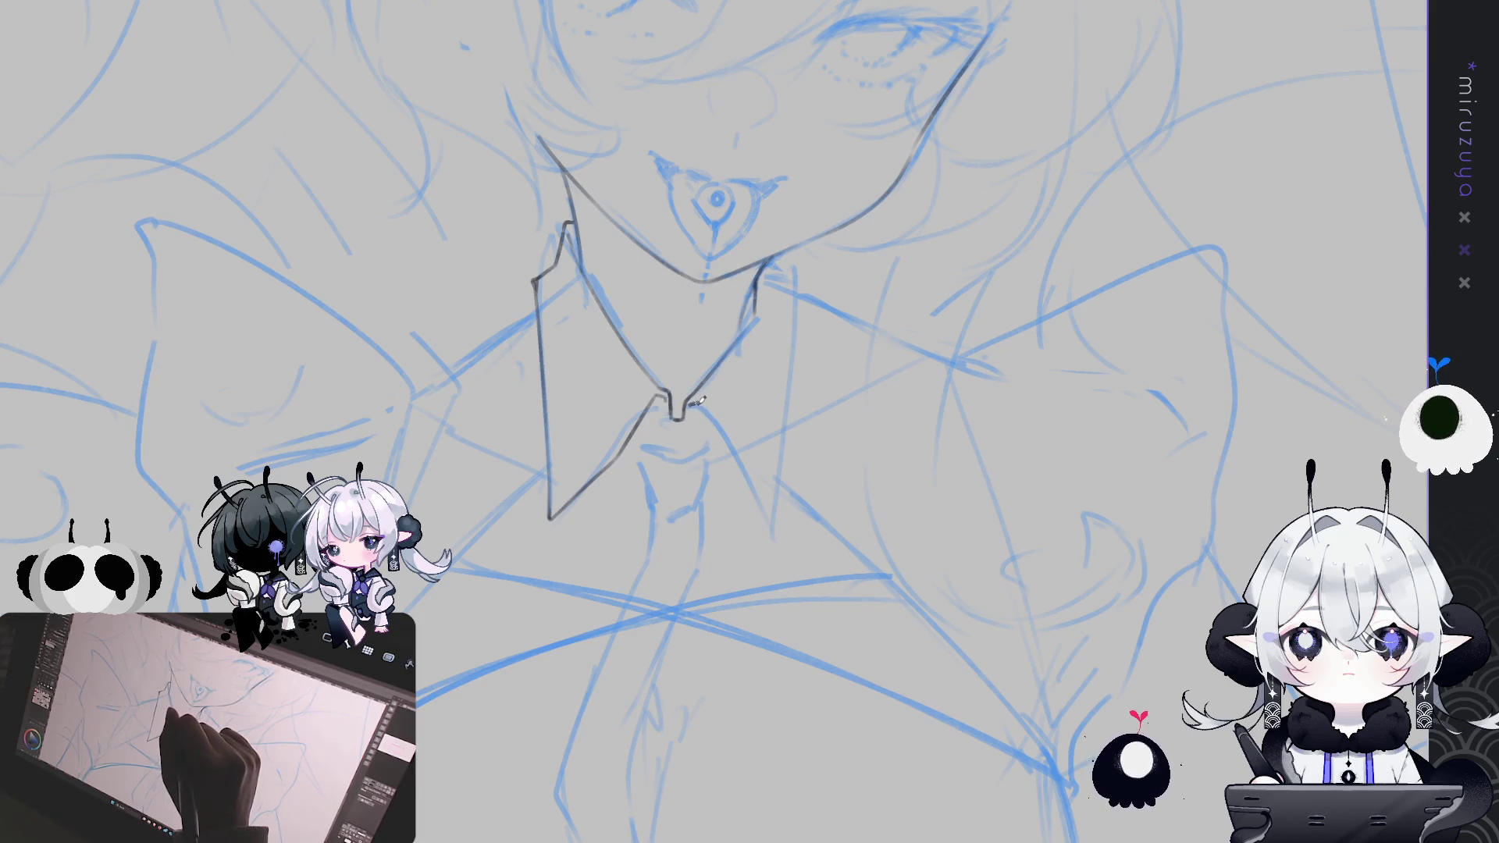
Ink the collar edge down from its point, retrying the lower extension several times
drag(698, 409, 721, 462)
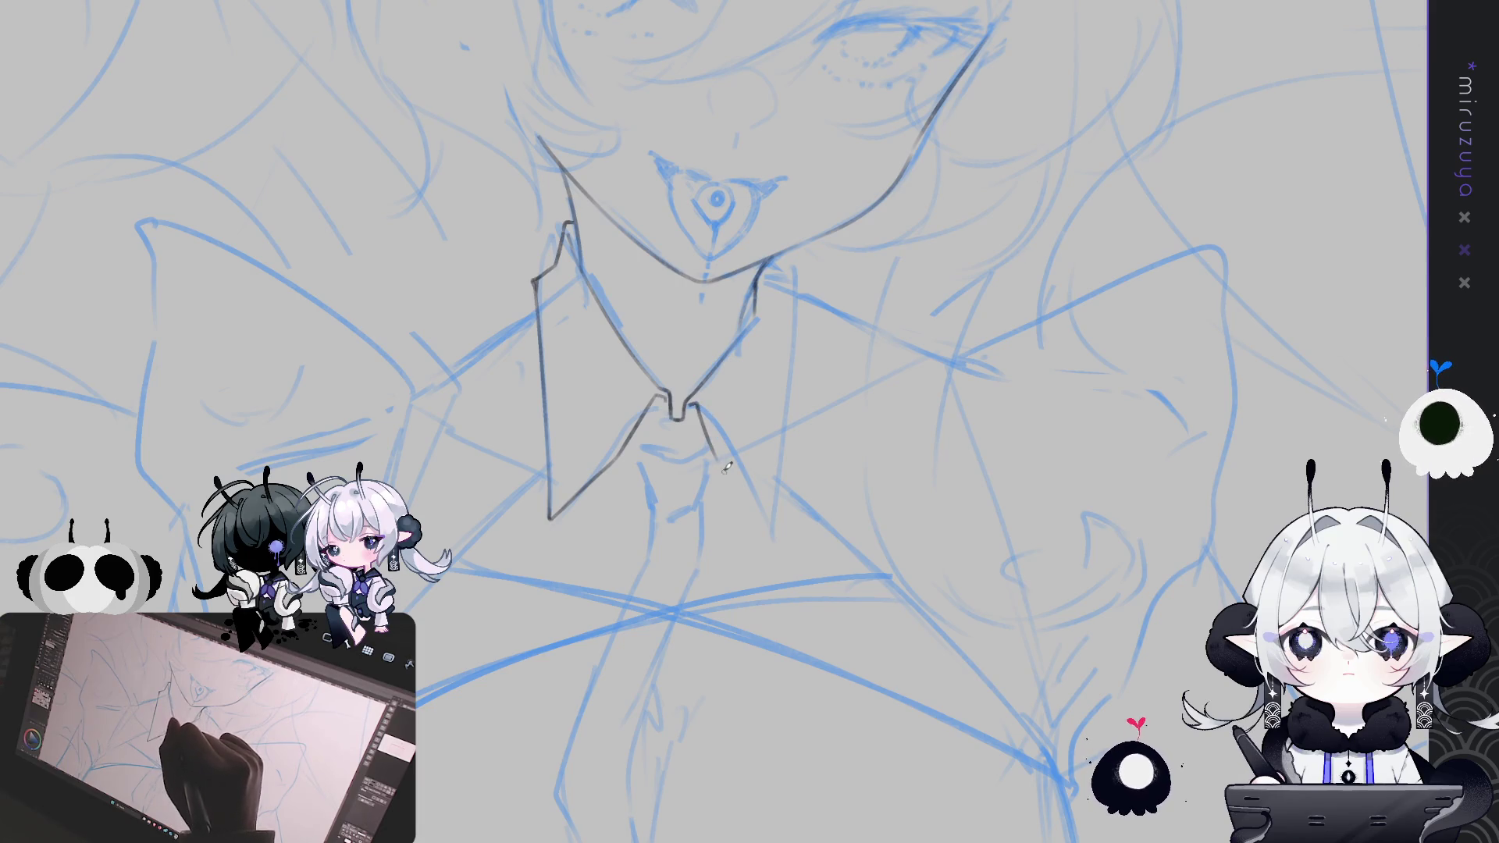
key(ctrl+z)
drag(698, 408, 768, 528)
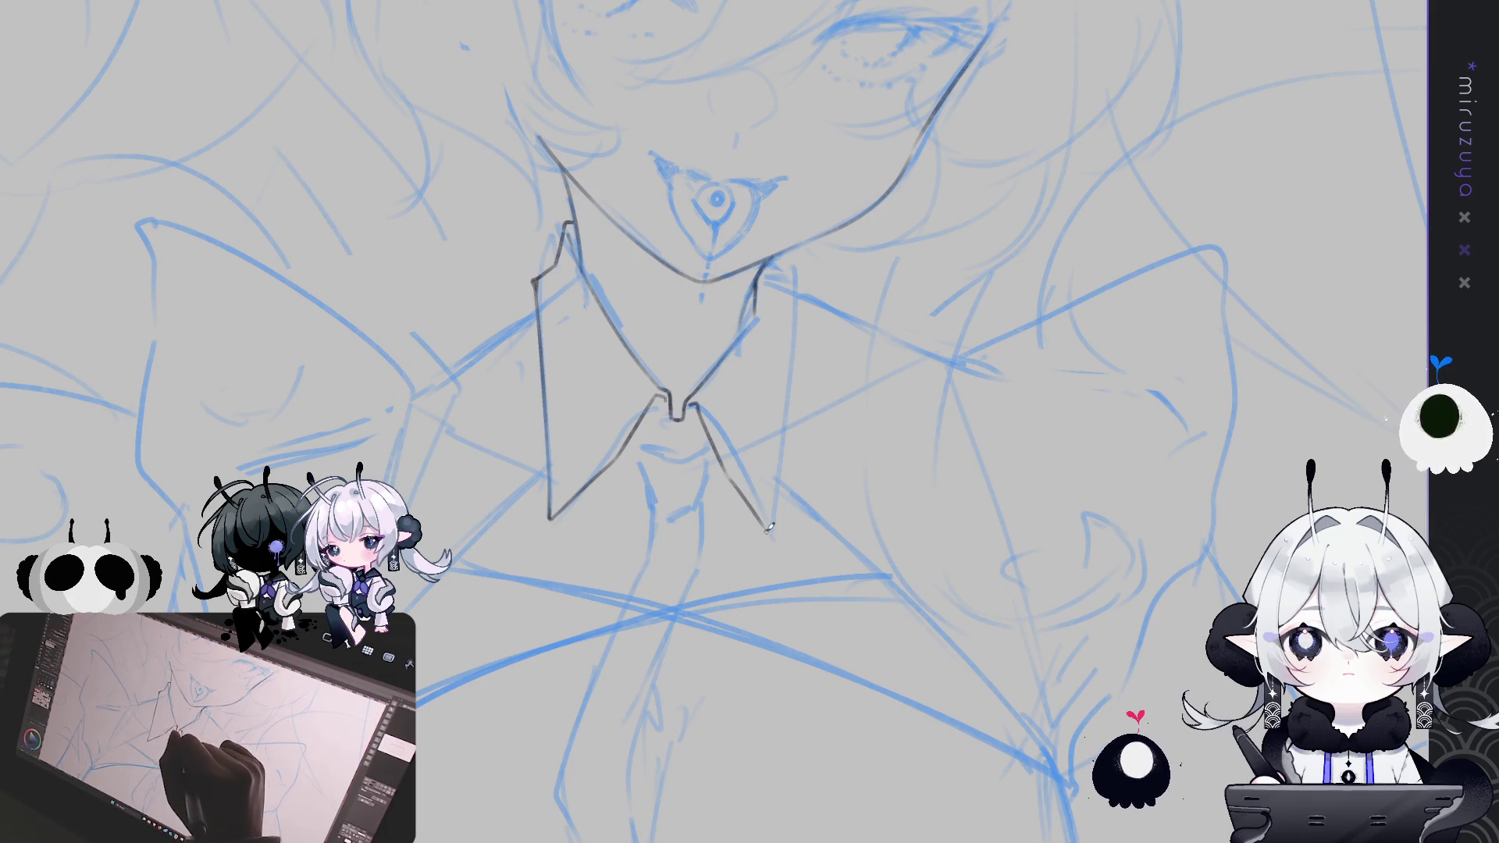
key(ctrl+z)
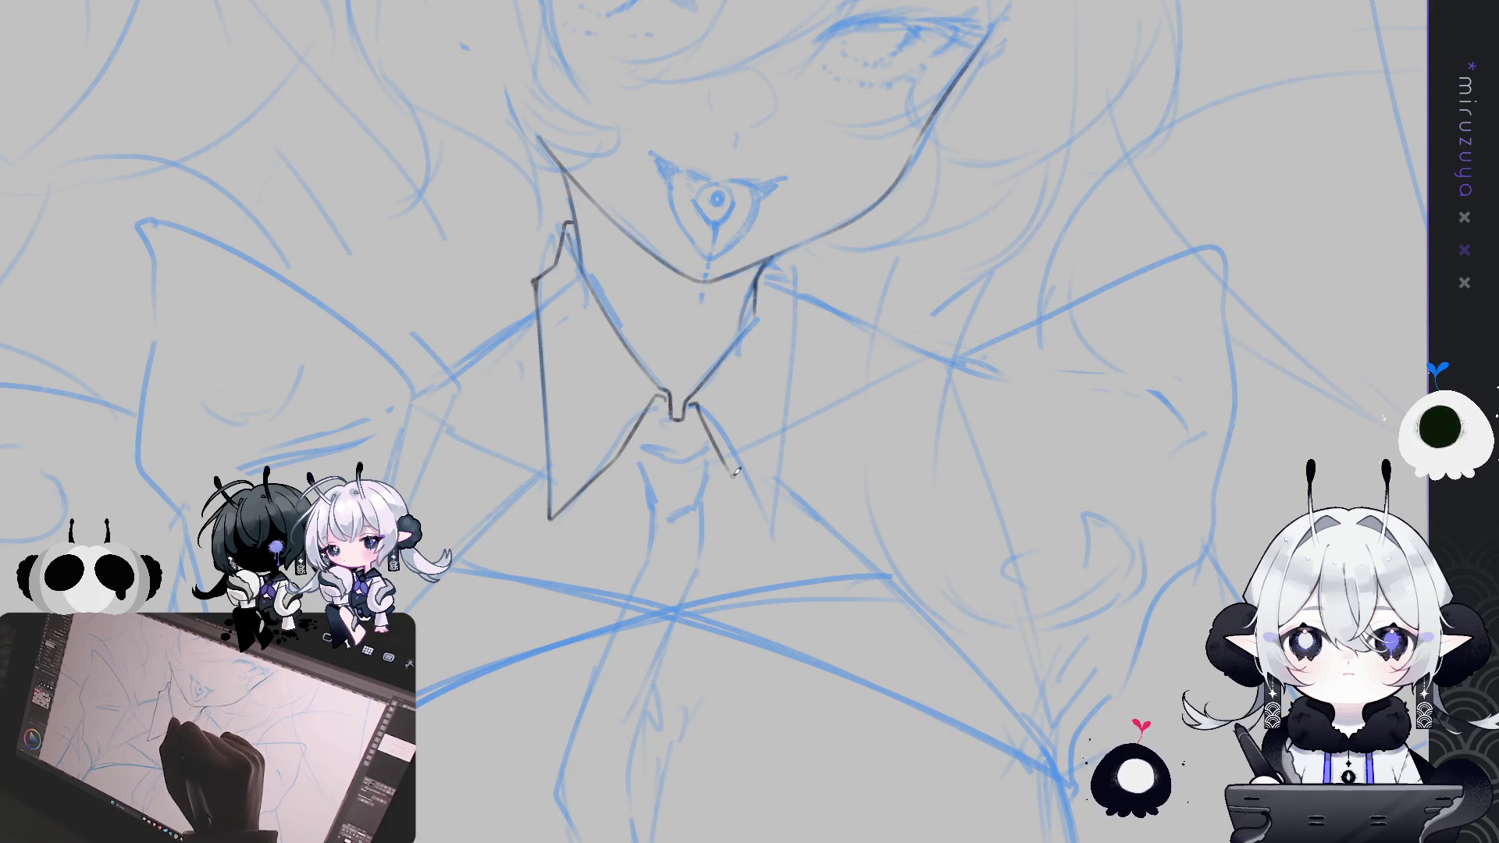
key(ctrl+z)
drag(732, 473, 768, 525)
key(ctrl+z)
drag(732, 473, 775, 537)
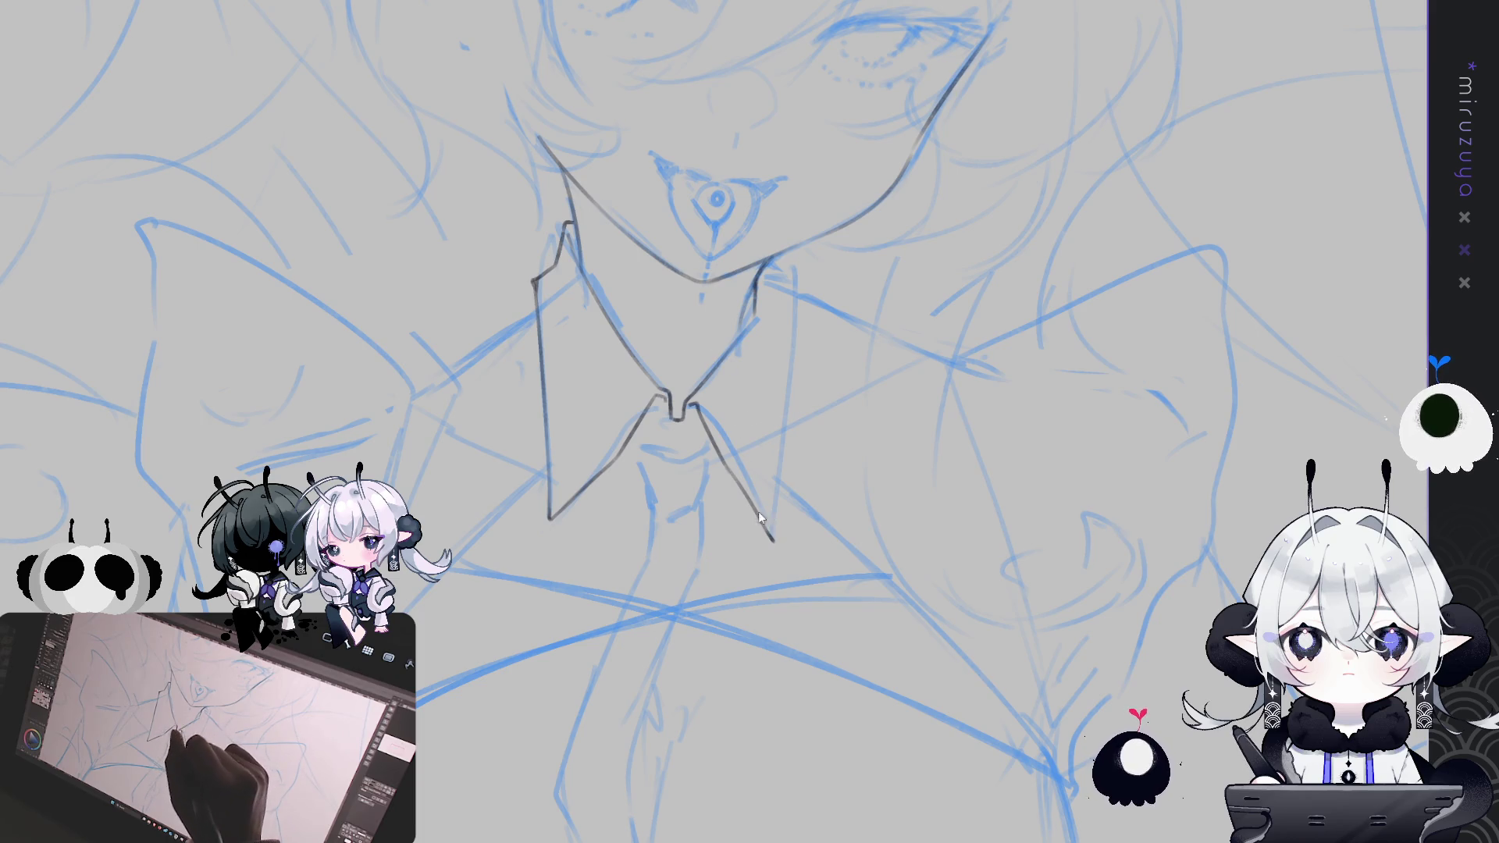
key(ctrl+z)
drag(738, 483, 773, 534)
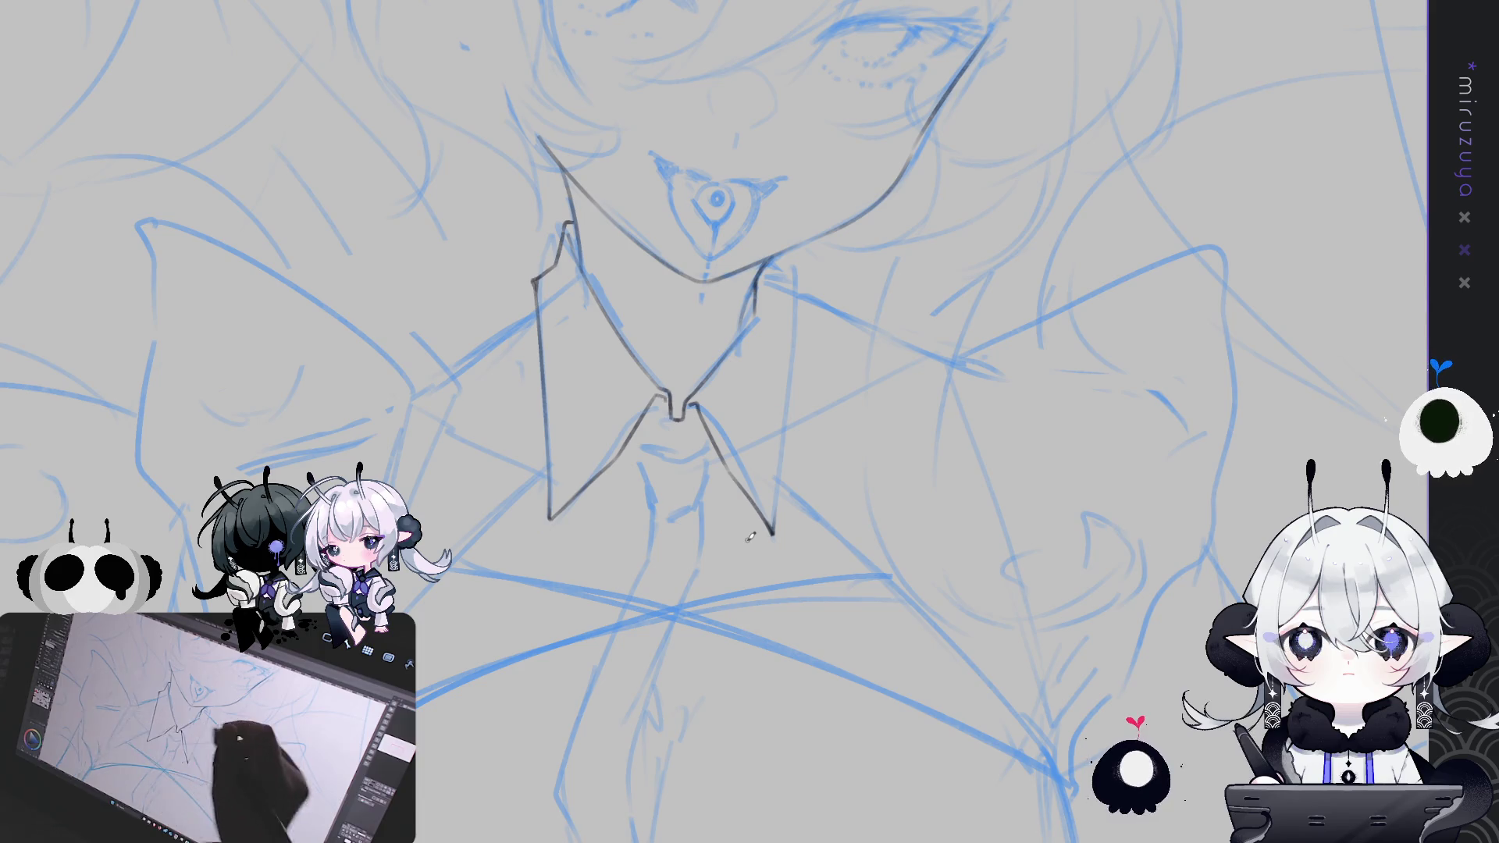
Replace that collar edge with a stroke drawn from its tip, ending slightly shorter
key(ctrl+z)
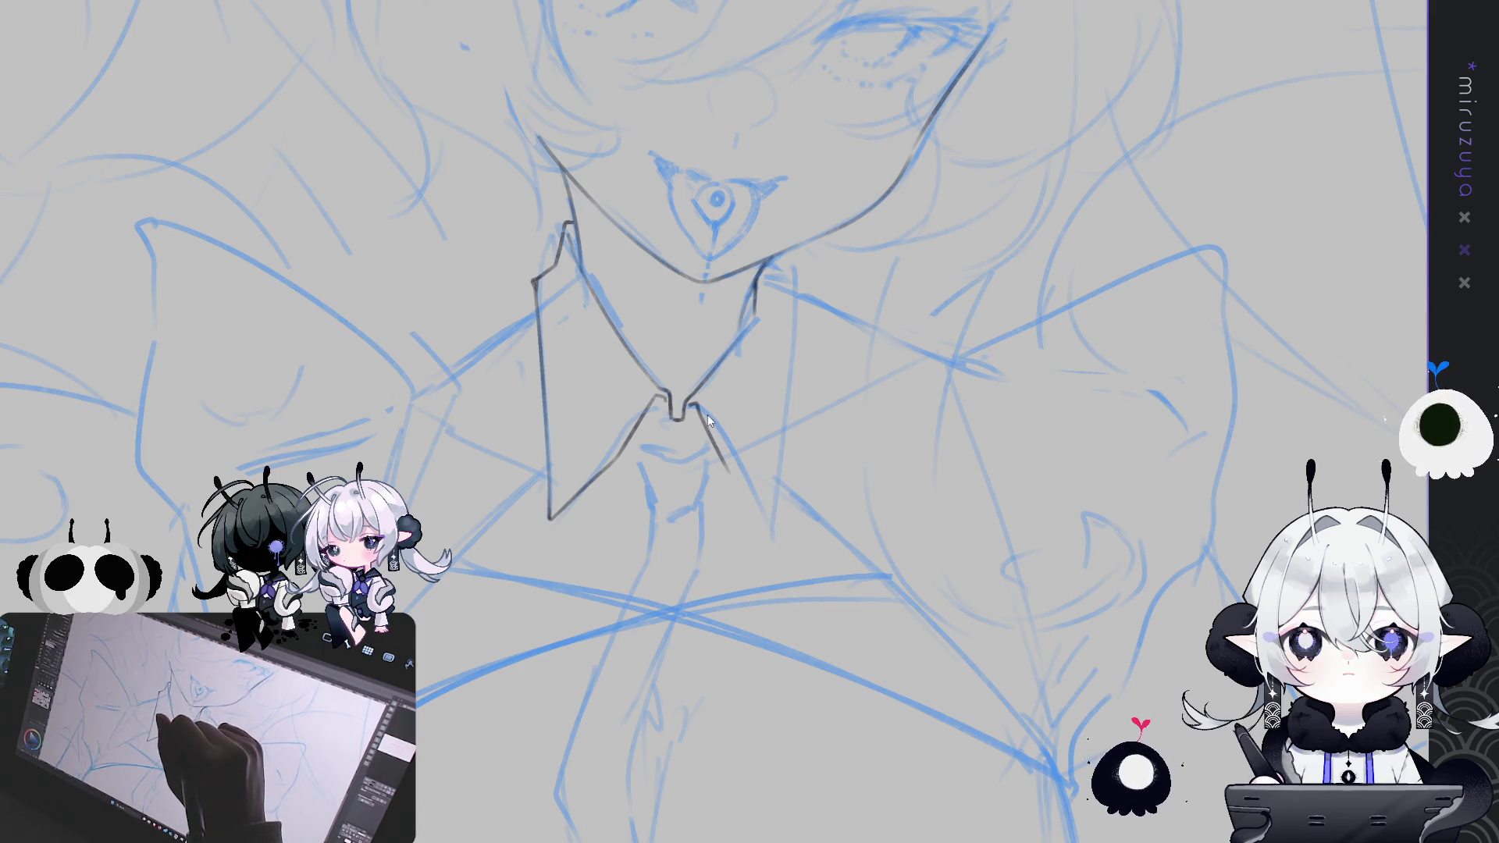
drag(694, 400, 781, 528)
key(ctrl+z)
drag(731, 451, 782, 526)
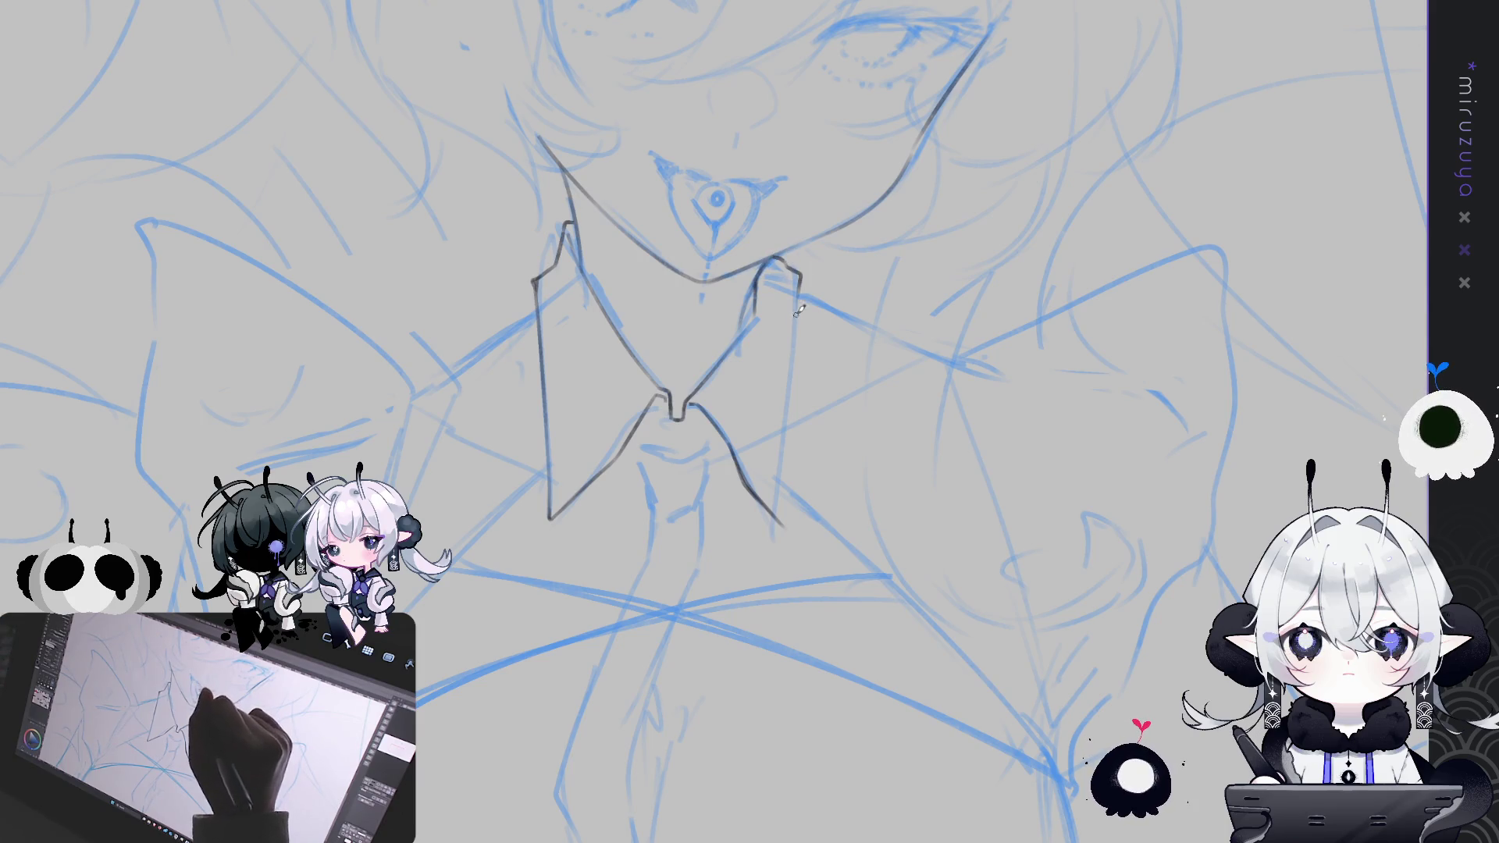
On the mirrored canvas, ink the other collar edge from top to bottom
key(h)
drag(633, 315, 689, 334)
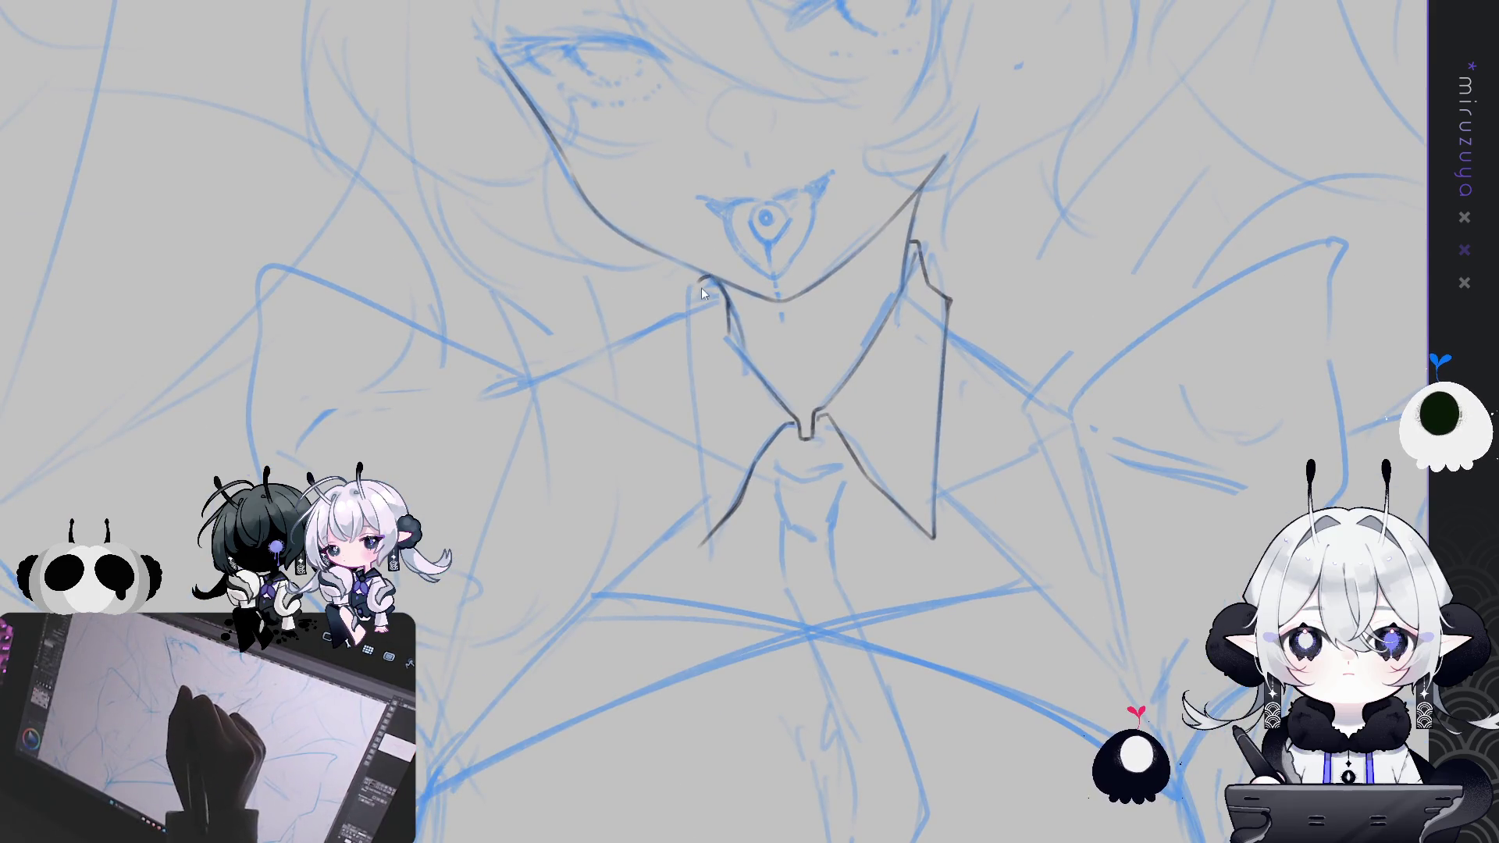
drag(698, 278, 702, 471)
key(ctrl+z)
drag(691, 332, 705, 500)
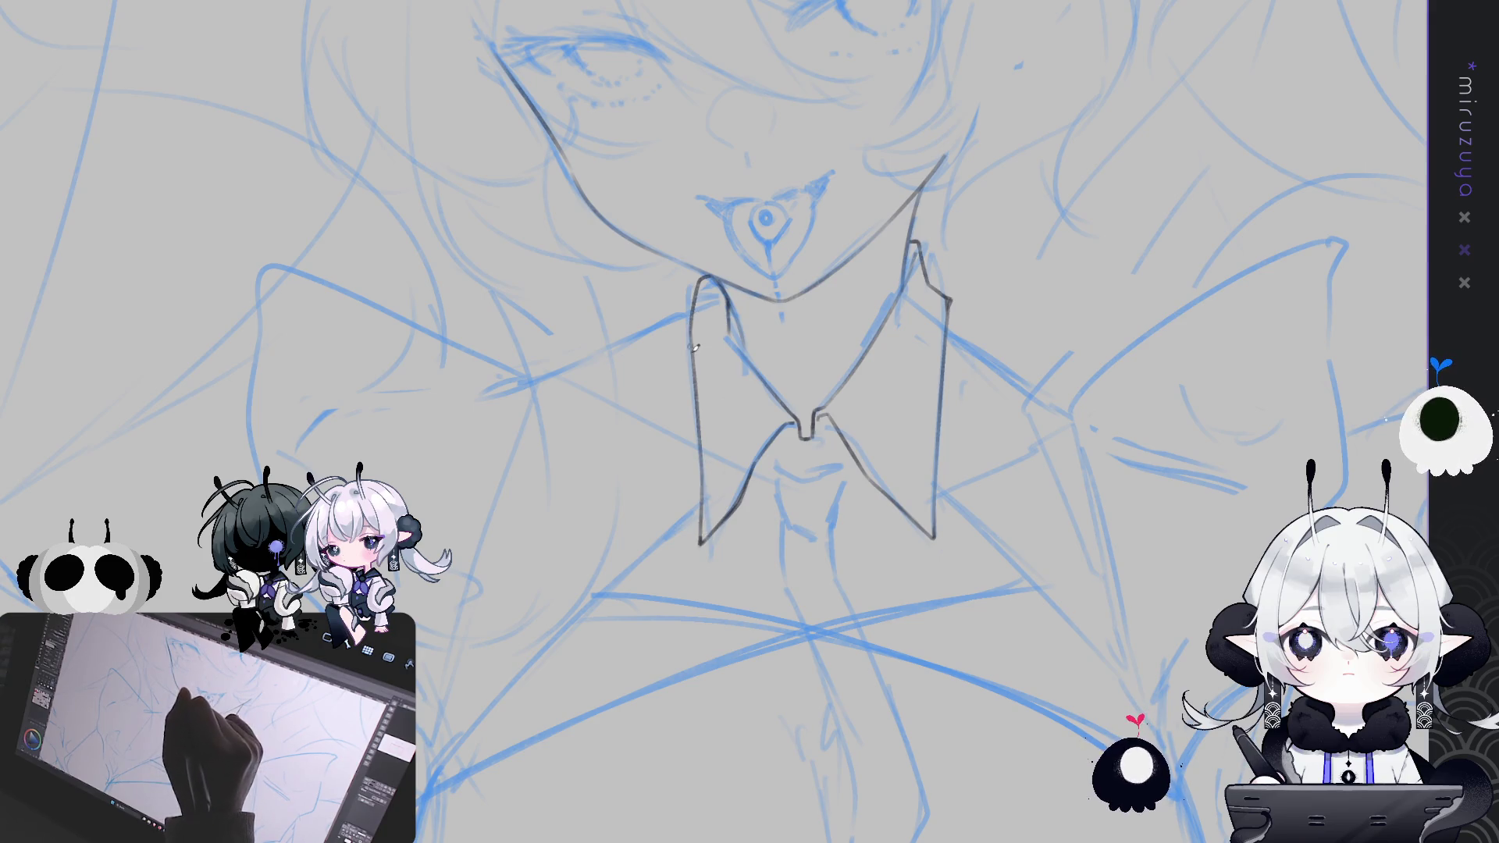
Undo the messy left collar strokes and redraw the left edge as one clean line
drag(1089, 576, 1009, 702)
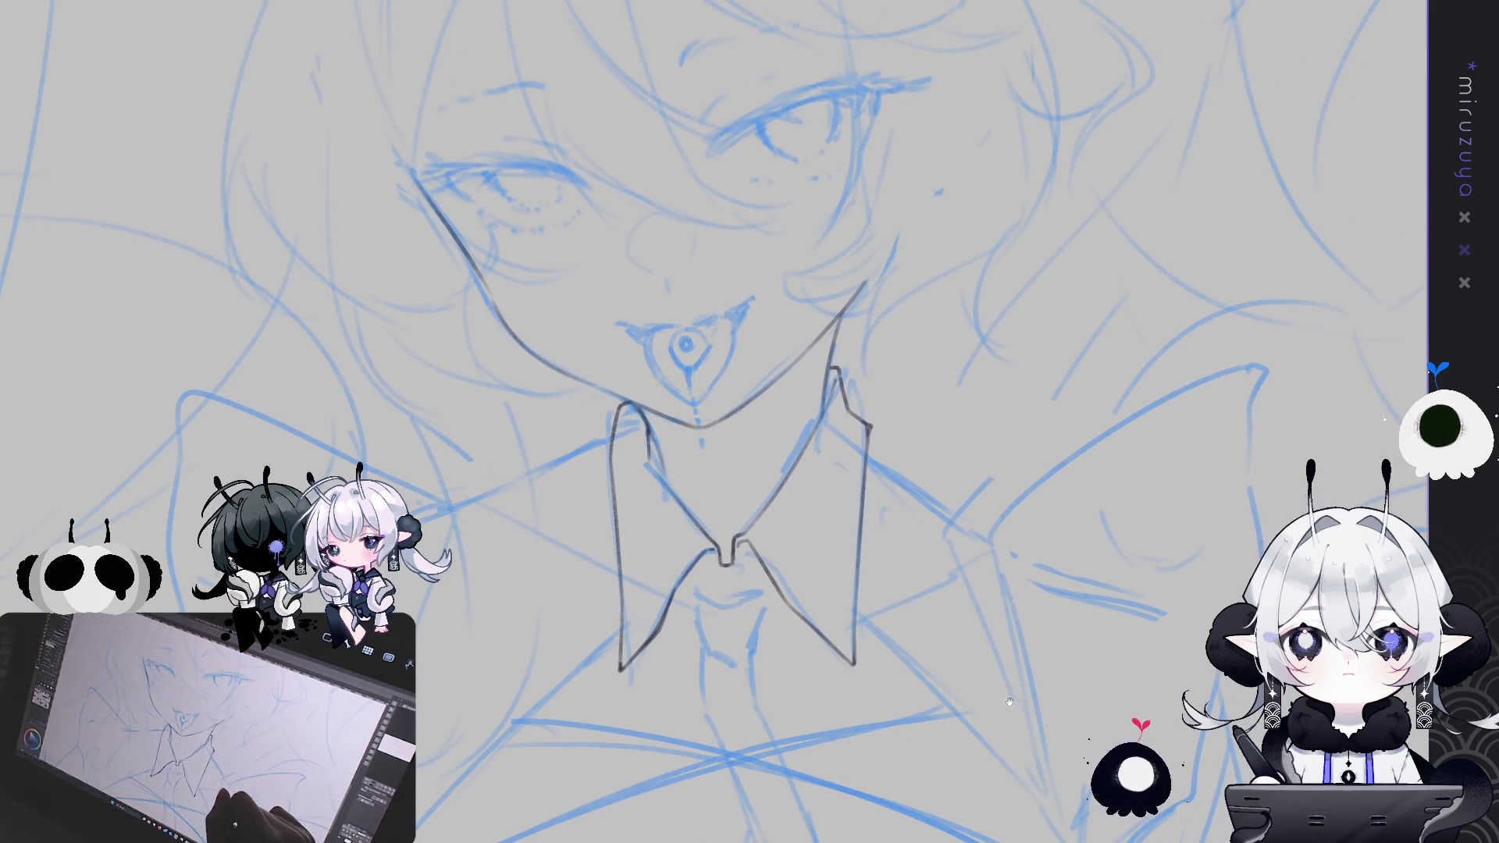
mouse_move(610, 383)
mouse_down()
mouse_move(754, 383)
mouse_move(686, 415)
mouse_move(733, 342)
mouse_up()
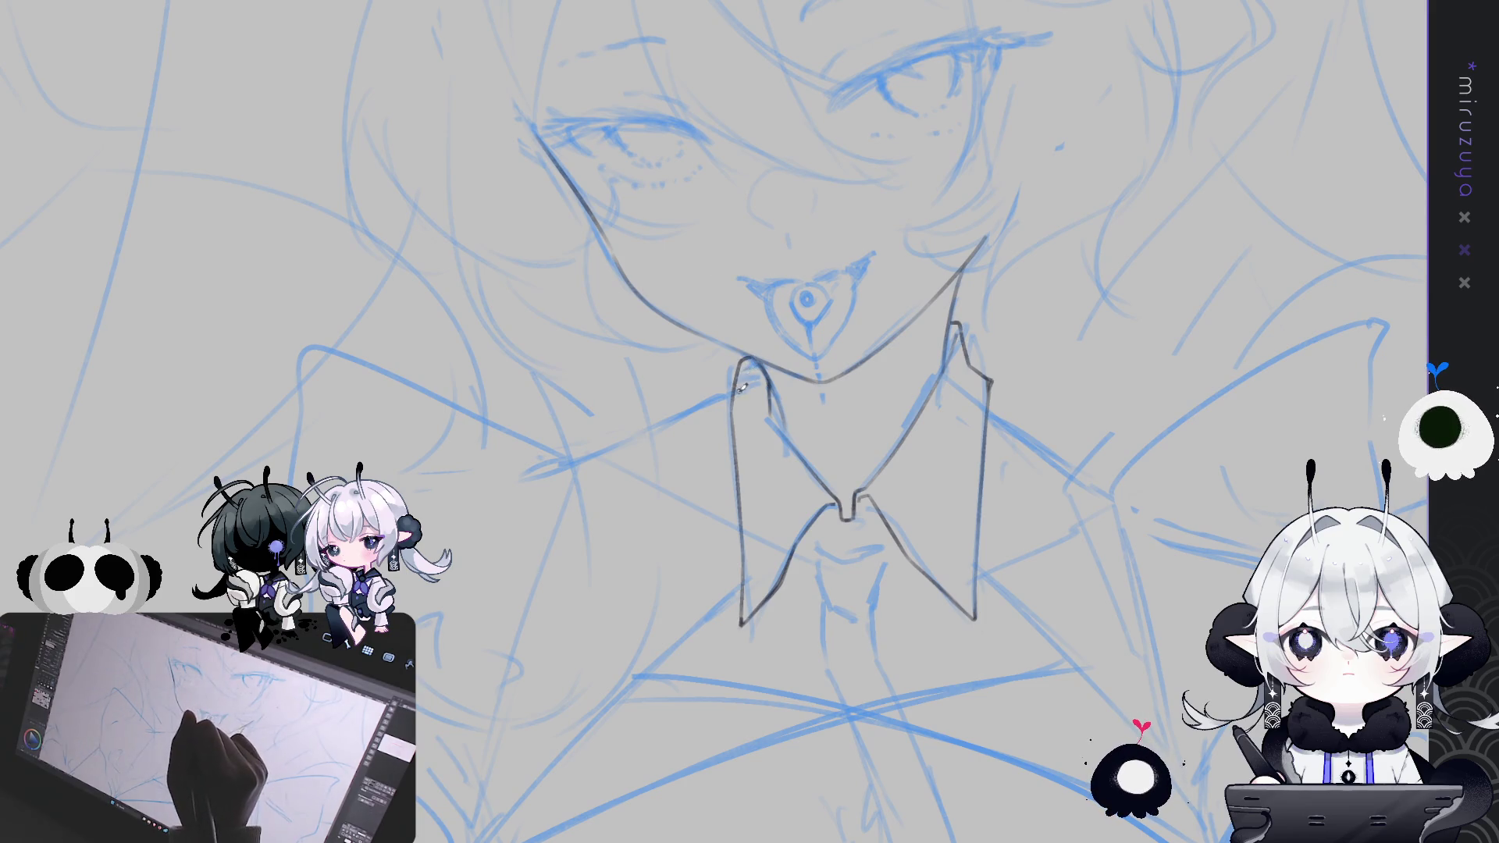
key(ctrl+z)
key(ctrl+z)
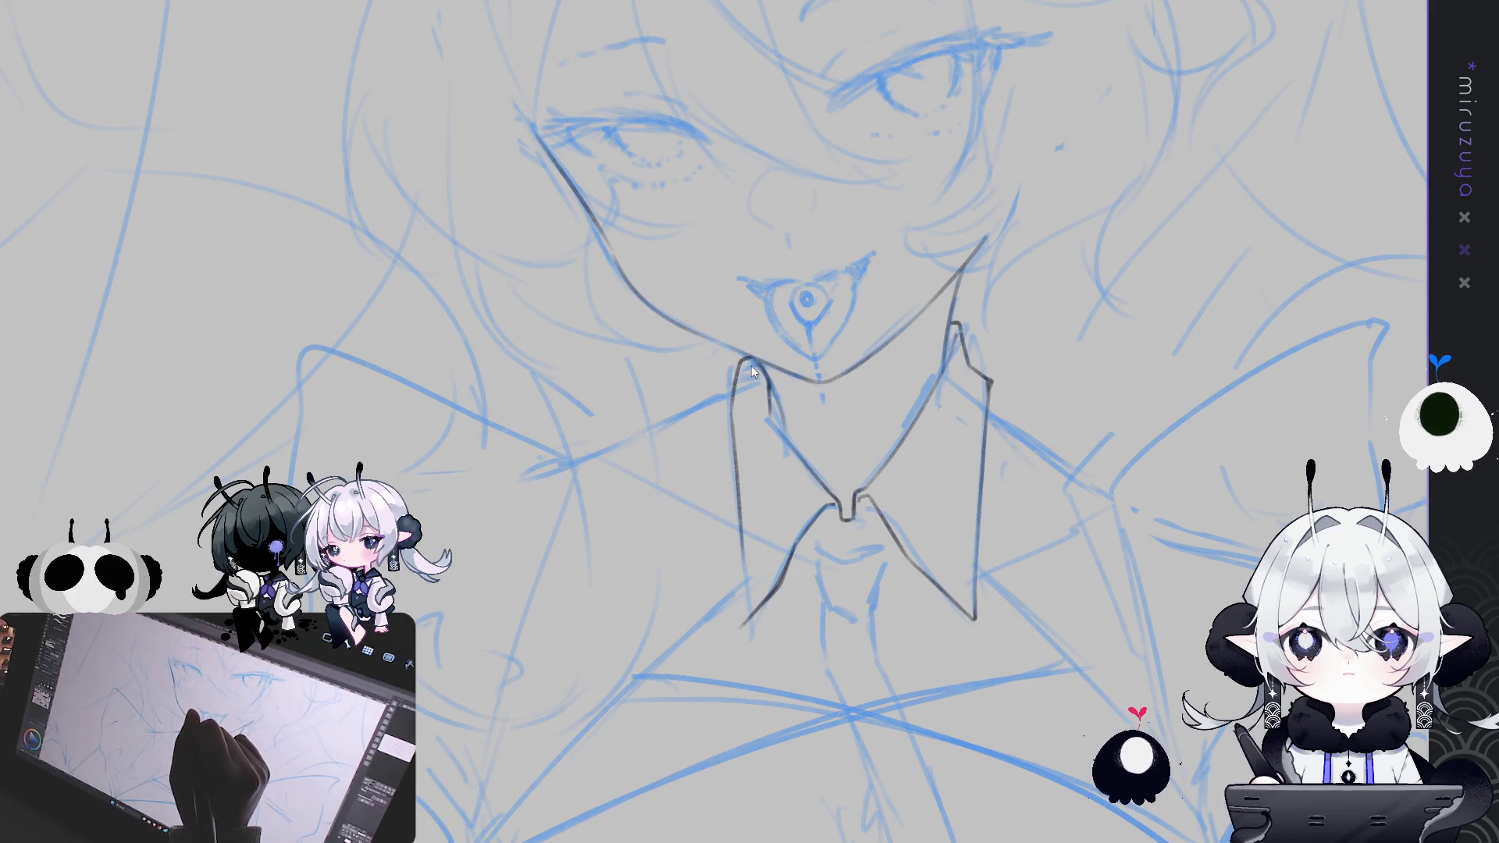
key(ctrl+z)
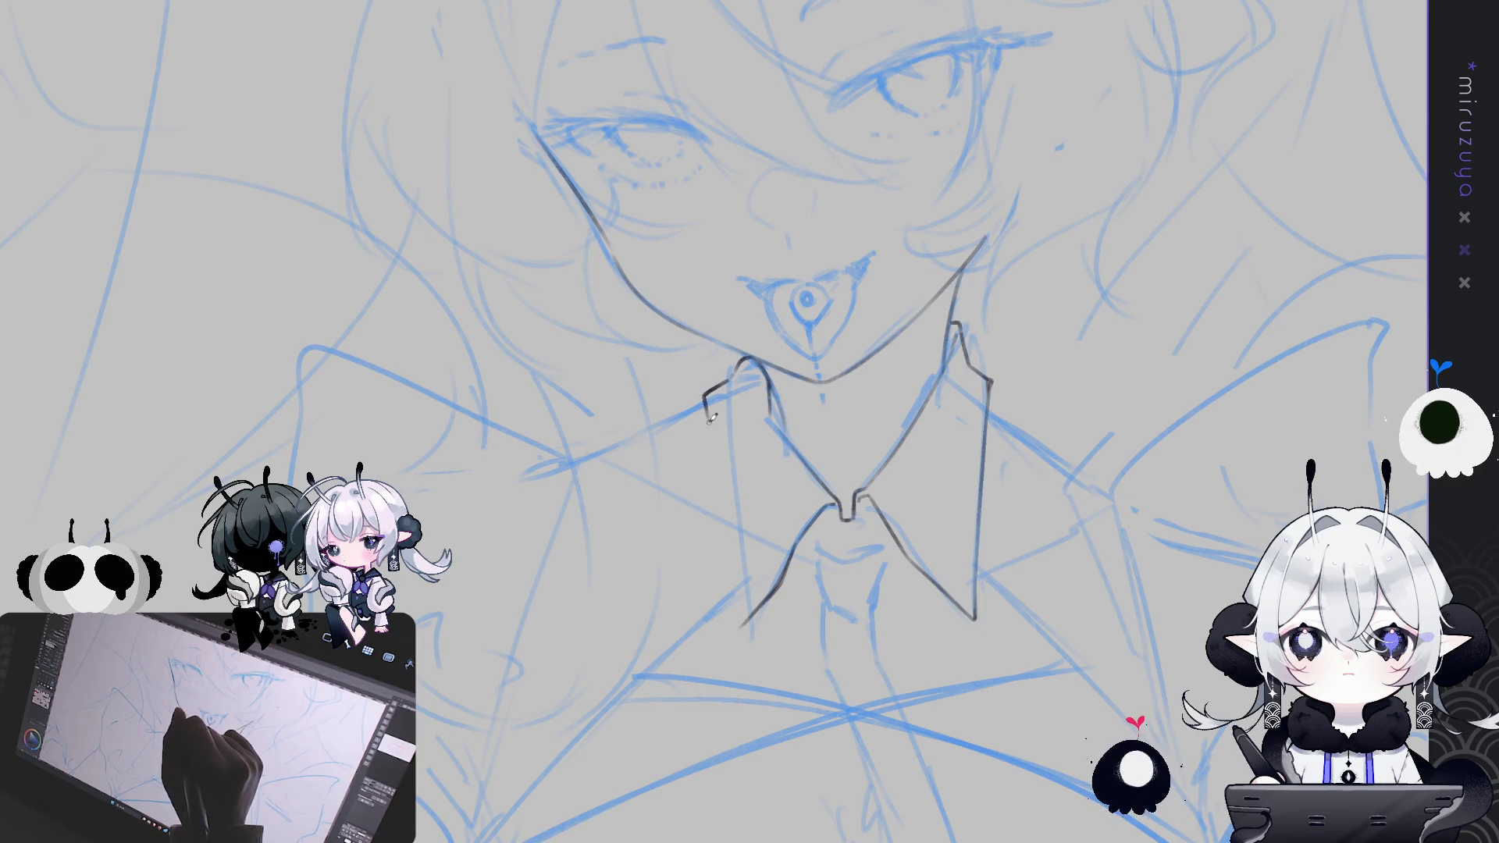
key(ctrl+z)
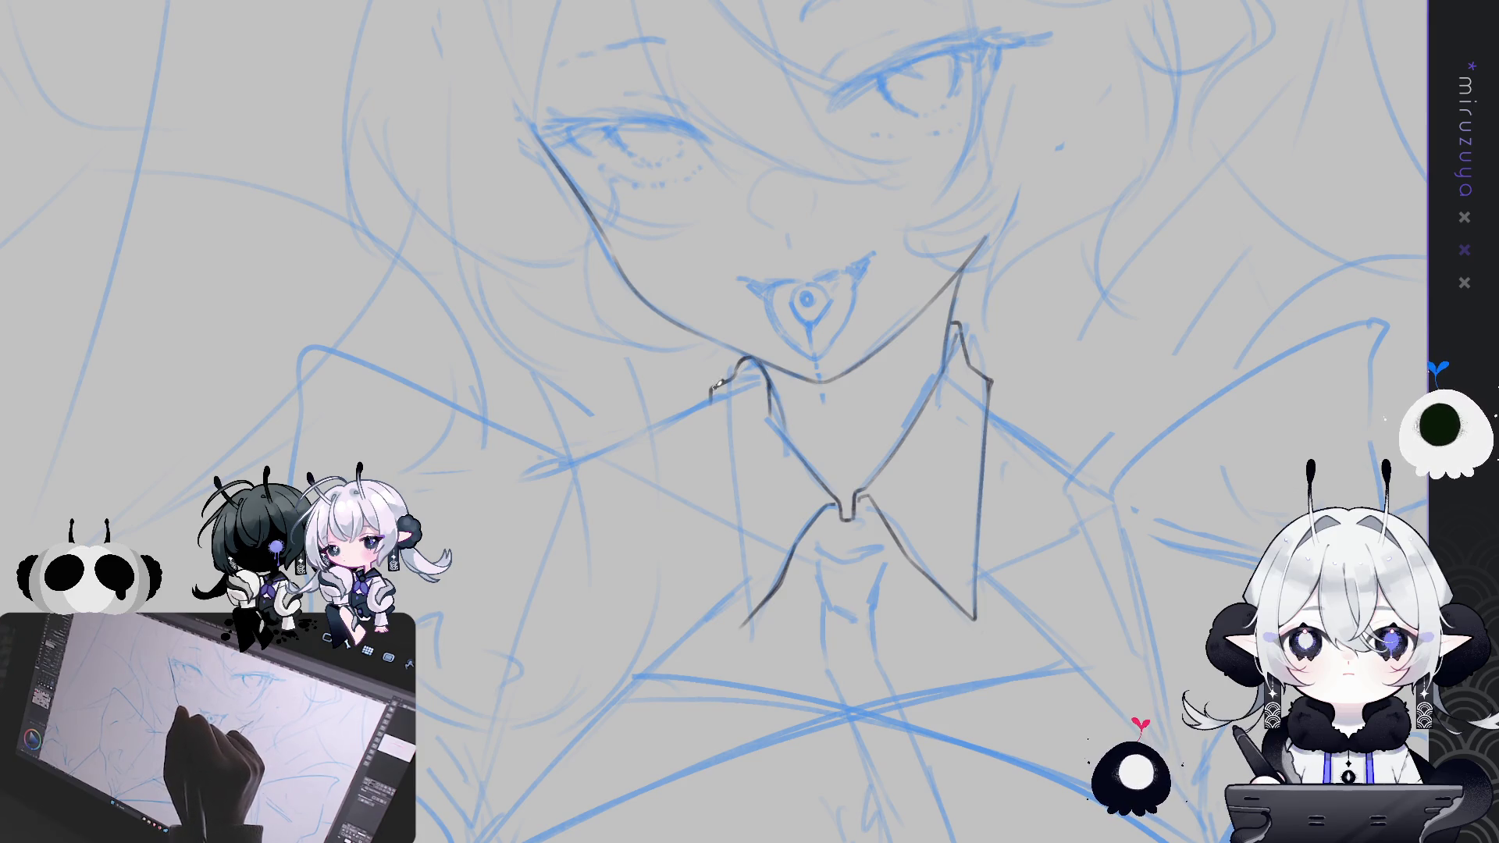
drag(713, 402, 719, 490)
drag(710, 388, 740, 628)
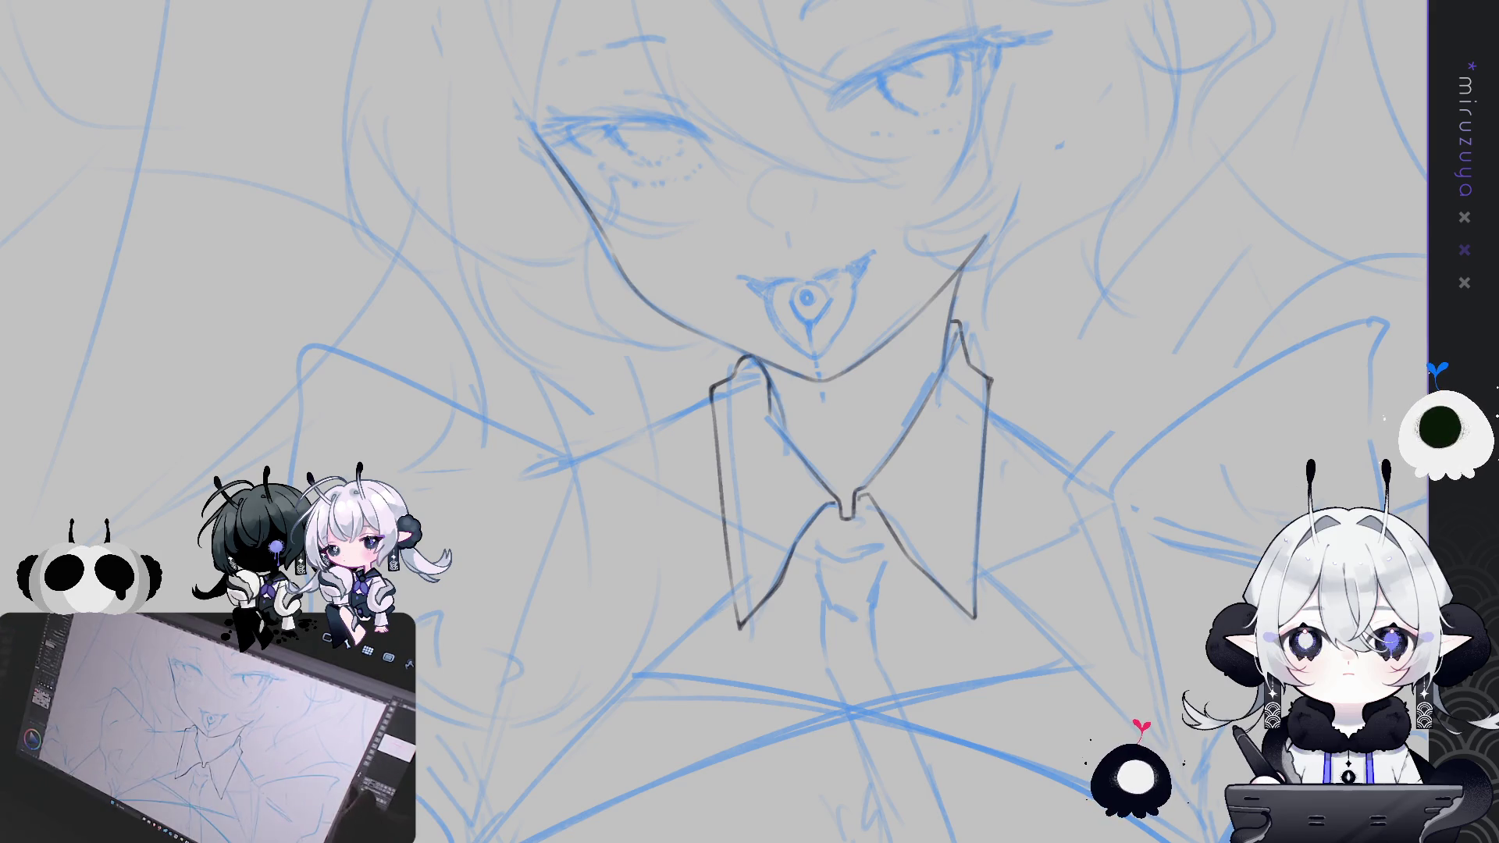
drag(858, 468, 812, 361)
Zoom in on the collar centre and ink the tie knot outline with an inner top line
drag(675, 286, 710, 360)
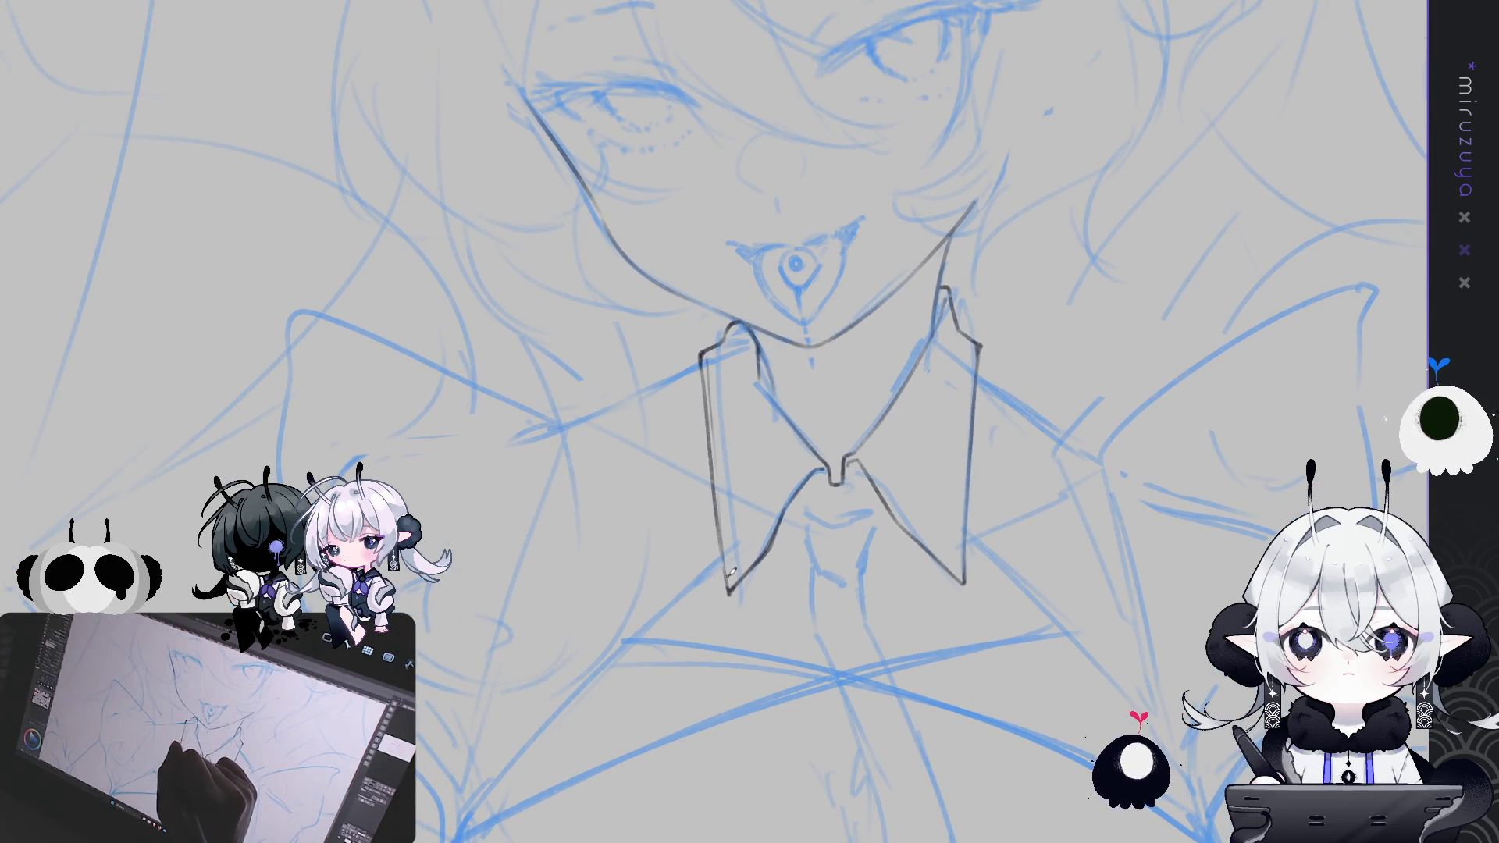
scroll(1019, 539, down, 1)
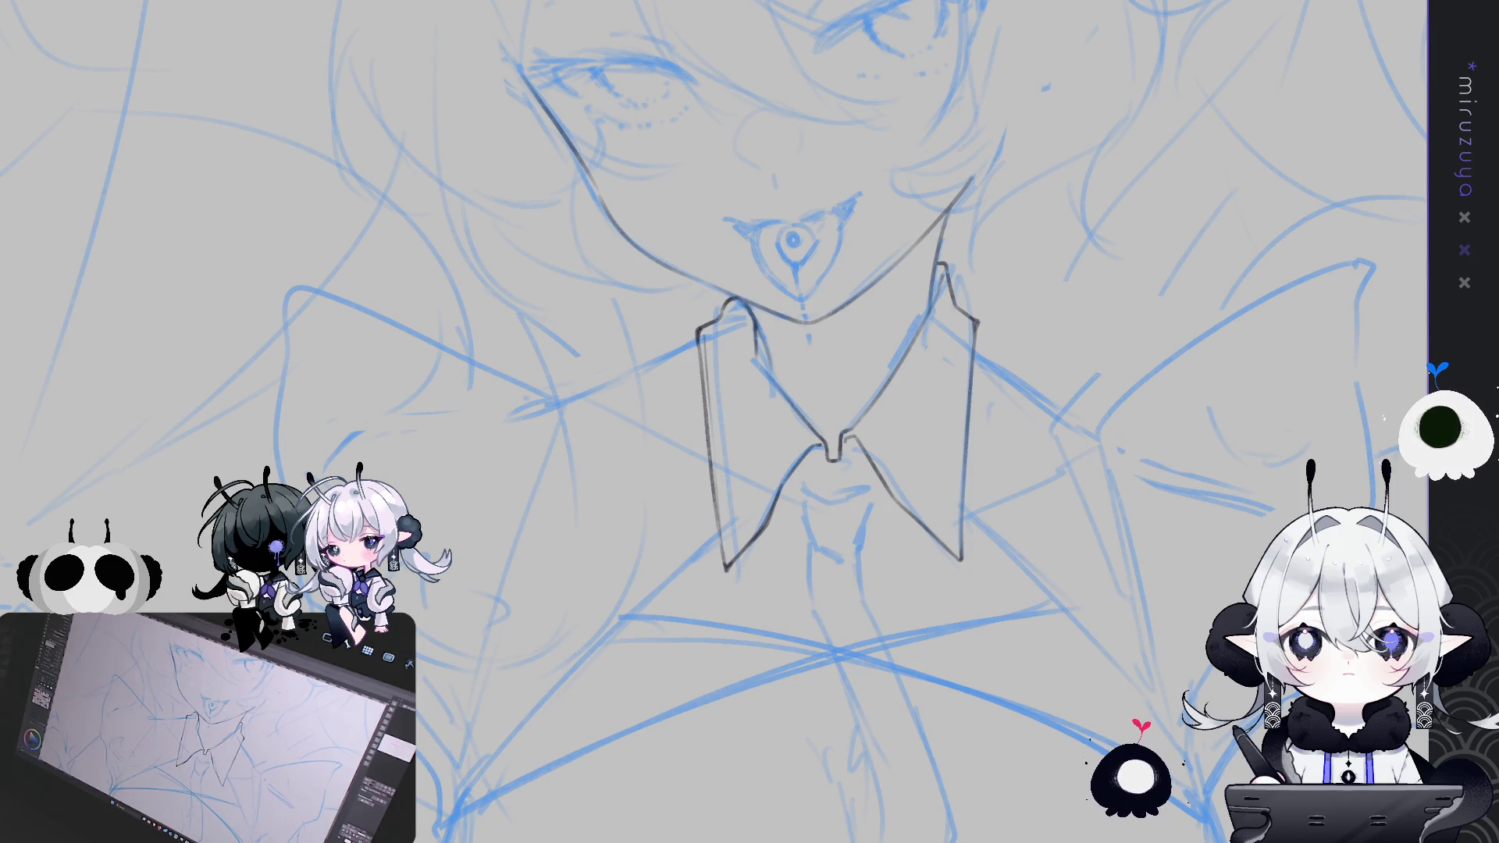
mouse_move(828, 438)
mouse_down()
mouse_move(757, 508)
mouse_move(780, 468)
mouse_move(770, 386)
mouse_up()
drag(851, 499, 851, 421)
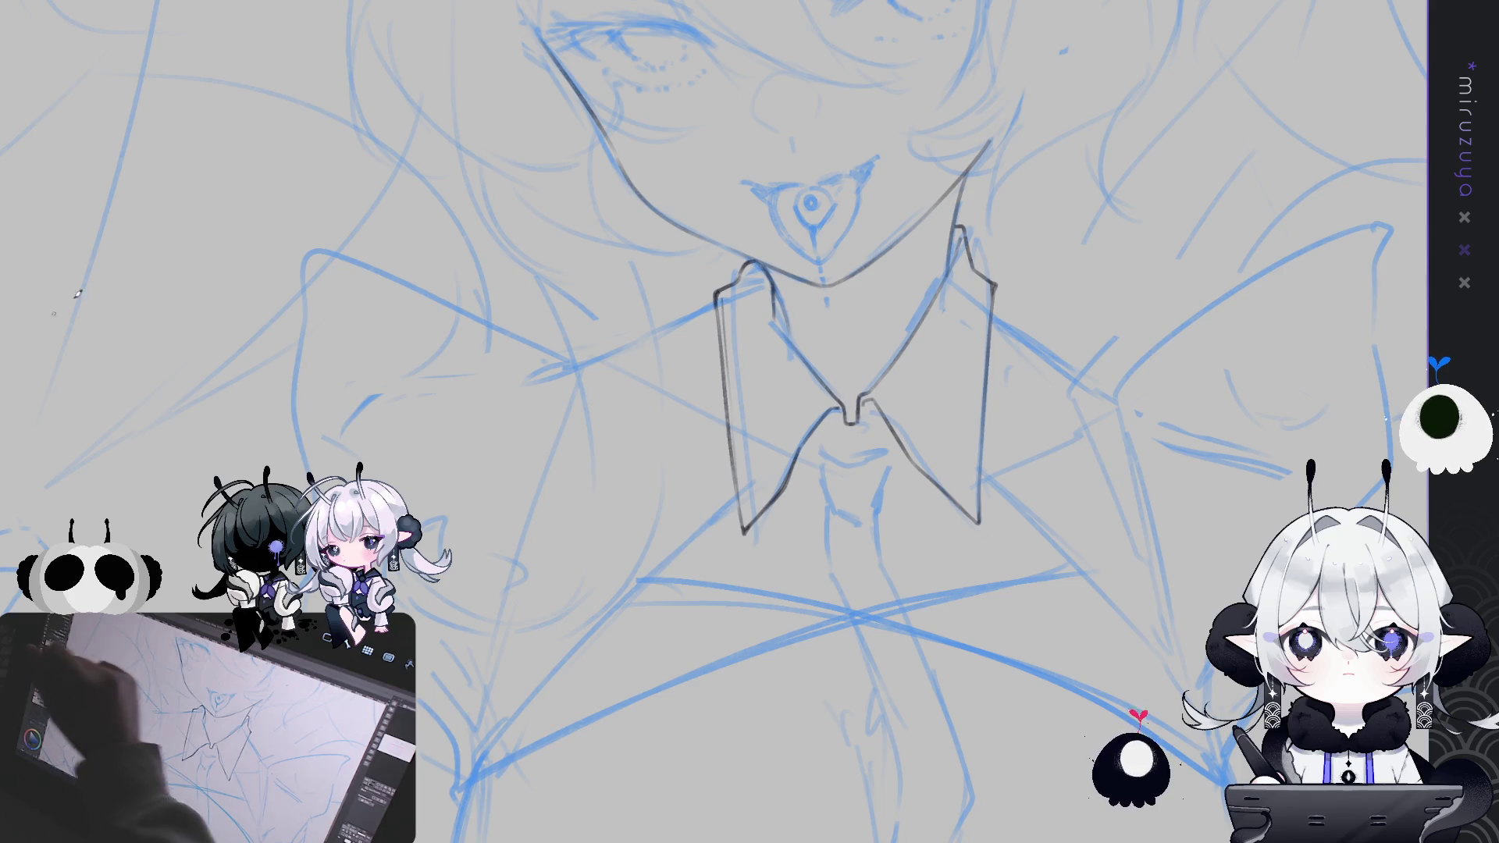
drag(833, 432, 857, 429)
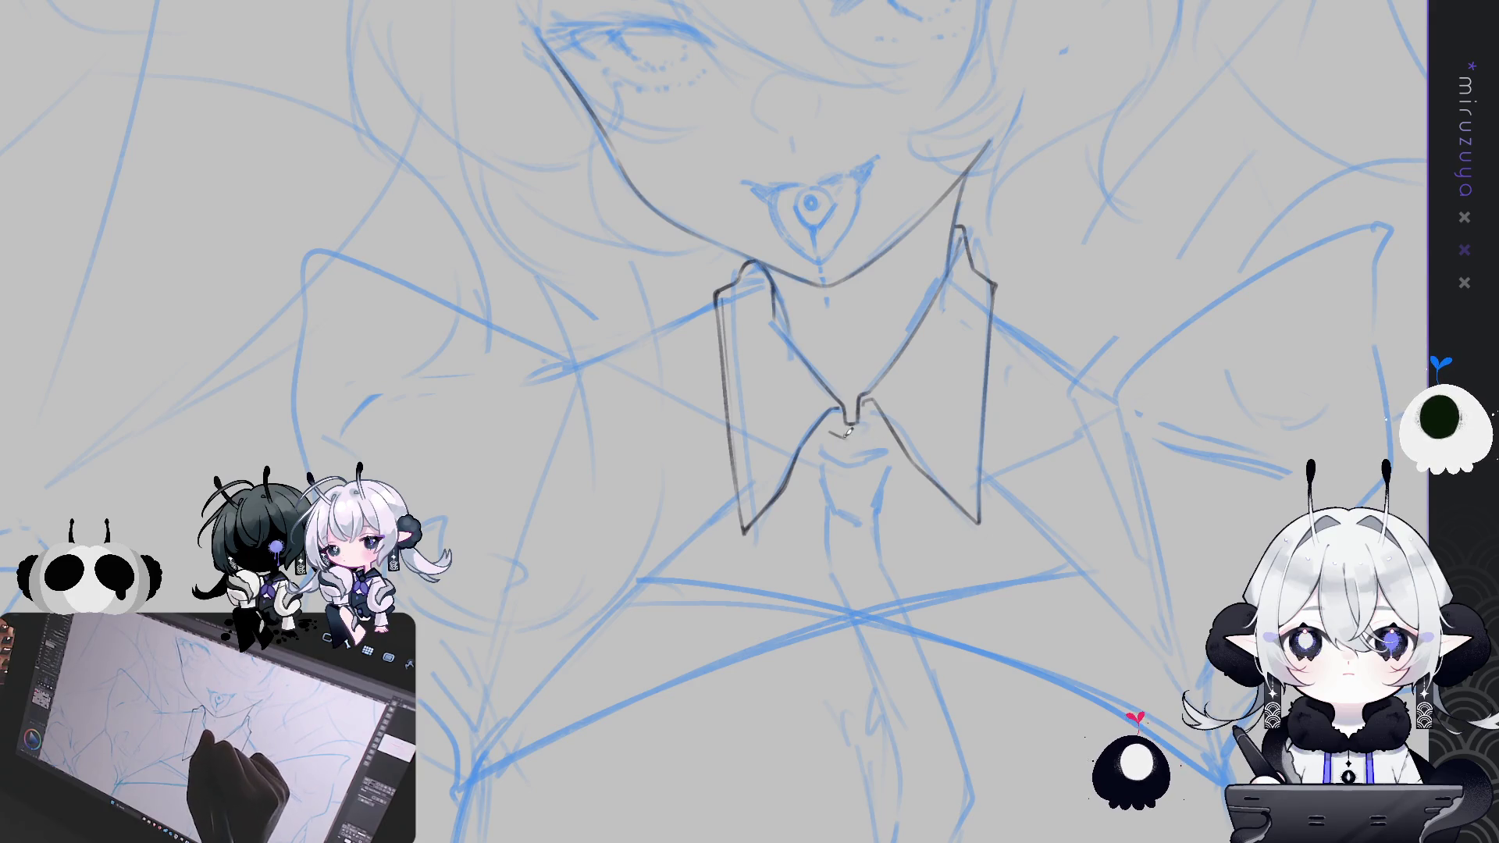
drag(858, 434, 883, 428)
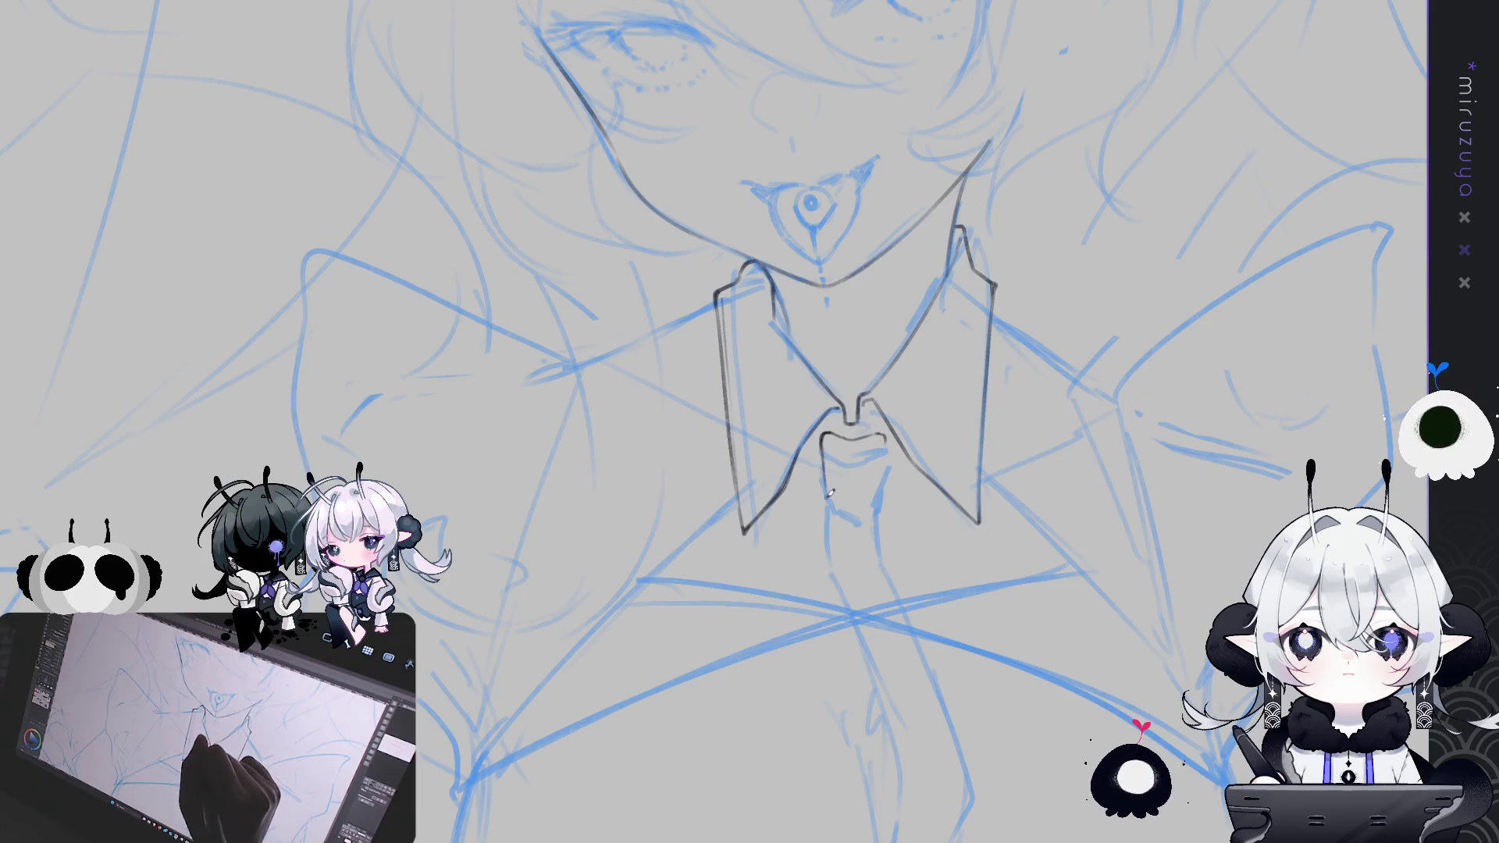
mouse_move(824, 439)
mouse_down()
mouse_move(828, 500)
mouse_move(859, 517)
mouse_move(885, 466)
mouse_move(874, 512)
mouse_up()
key(ctrl+z)
key(ctrl+z)
drag(849, 447, 880, 434)
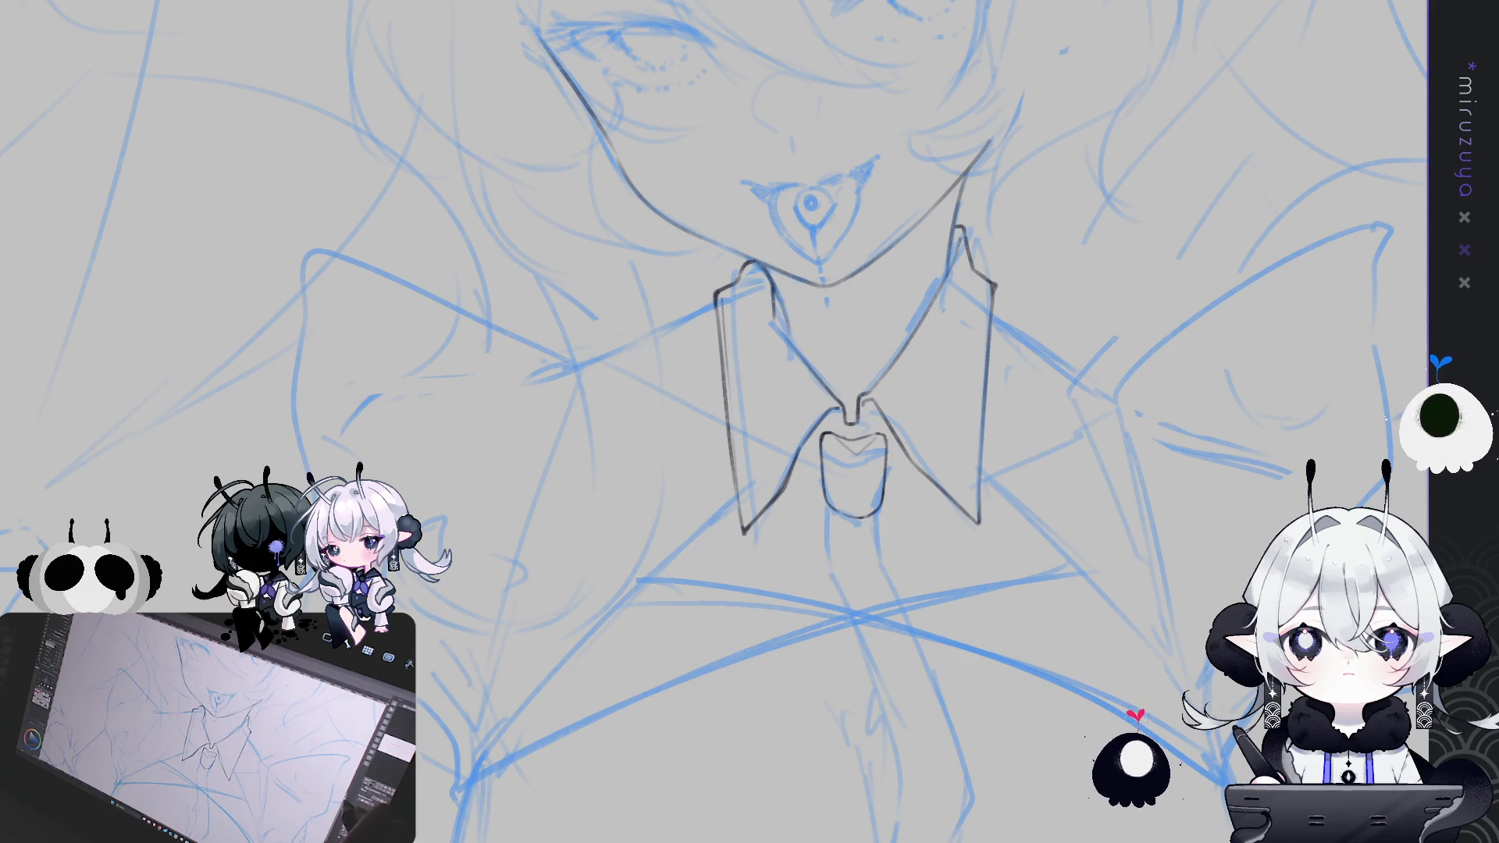
drag(1241, 484, 684, 500)
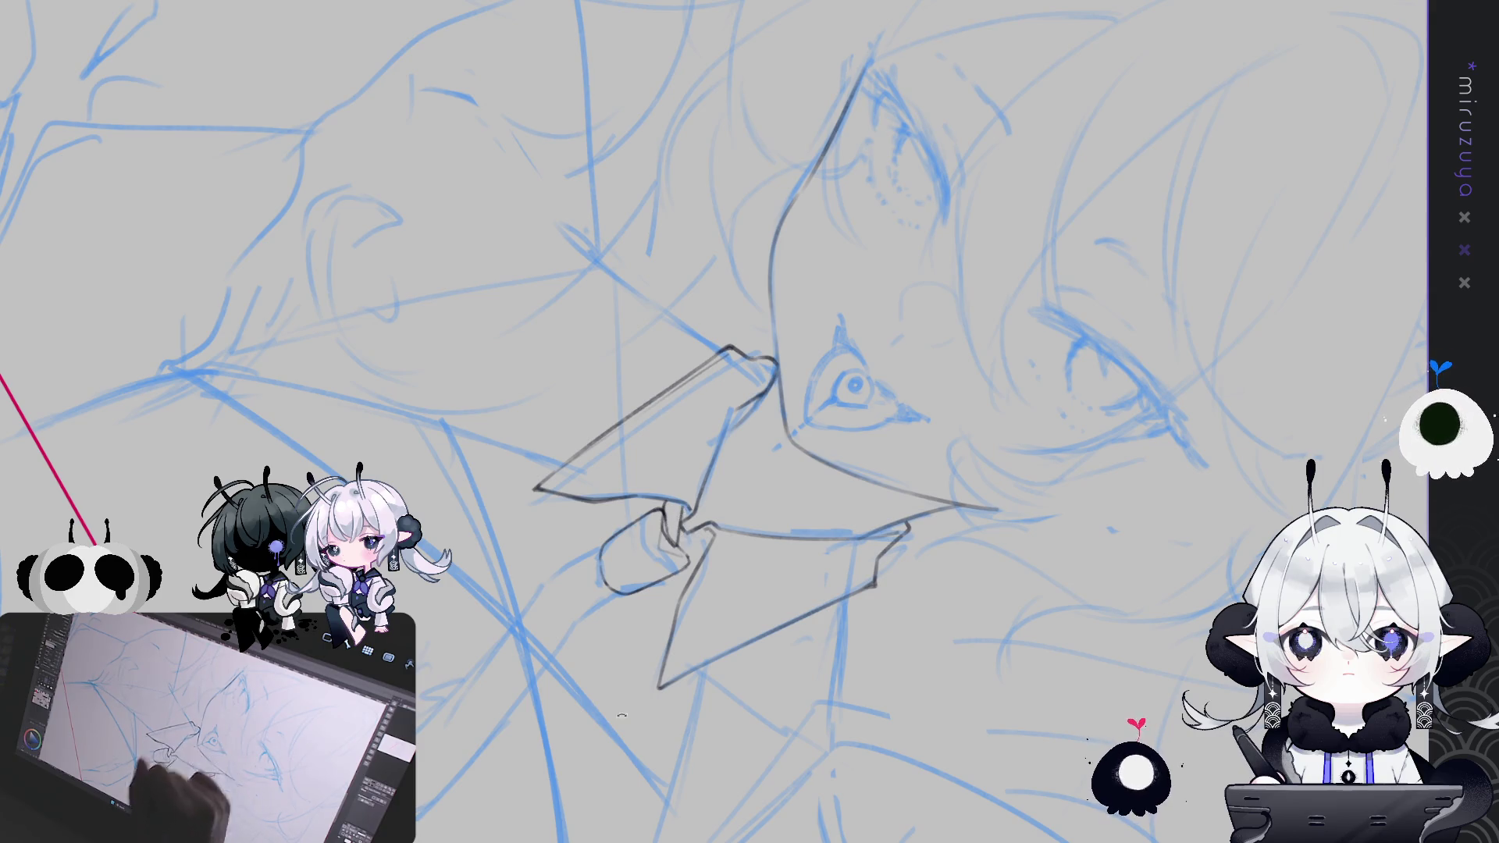
Reset the view rotation and pan down to the chest below the collar
key(ctrl+0)
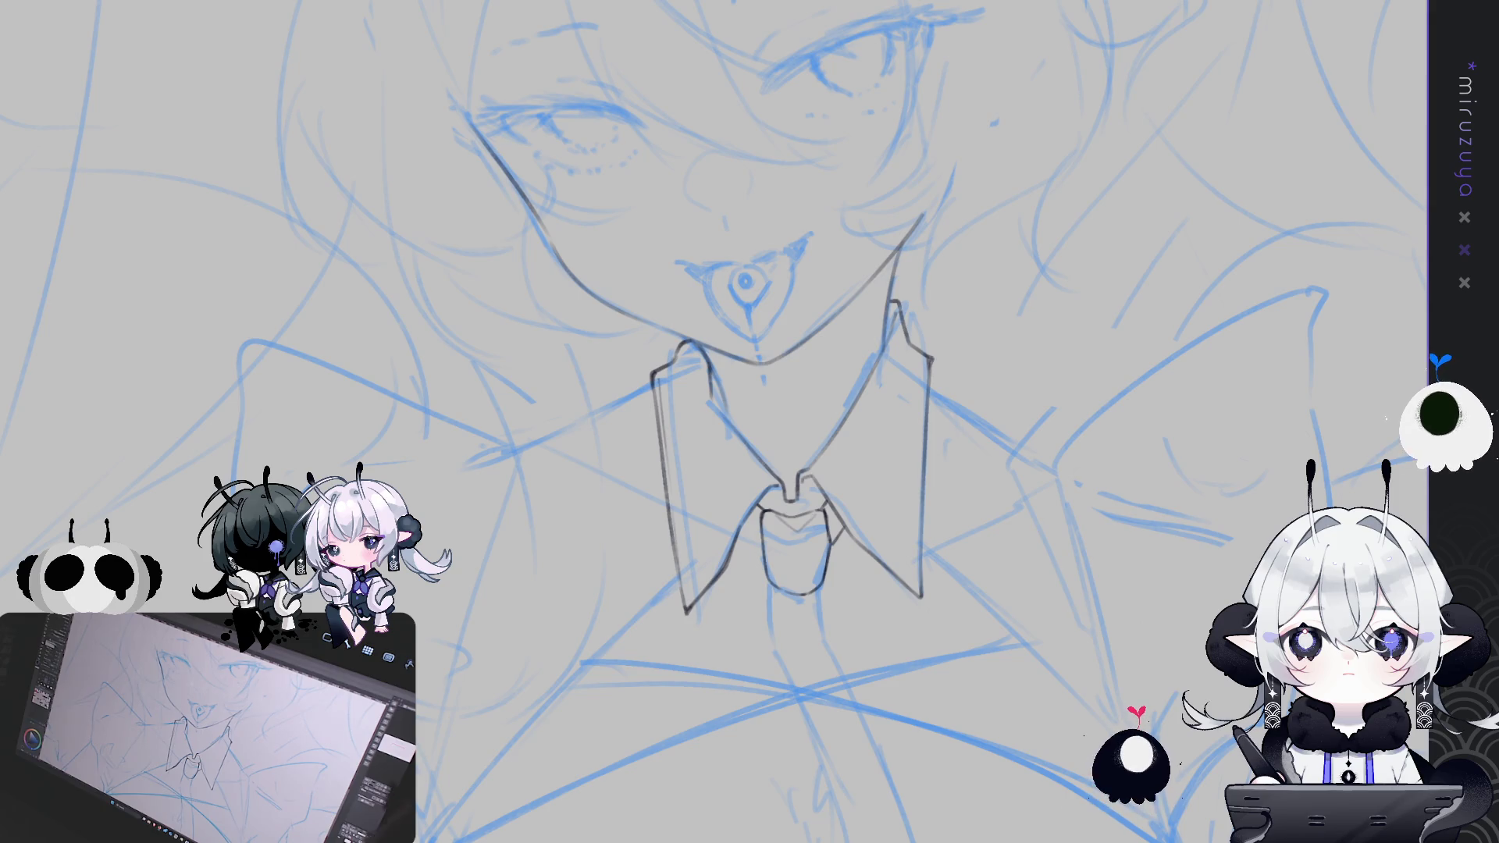
mouse_move(781, 469)
mouse_down()
mouse_move(797, 500)
mouse_move(828, 469)
mouse_move(820, 483)
mouse_up()
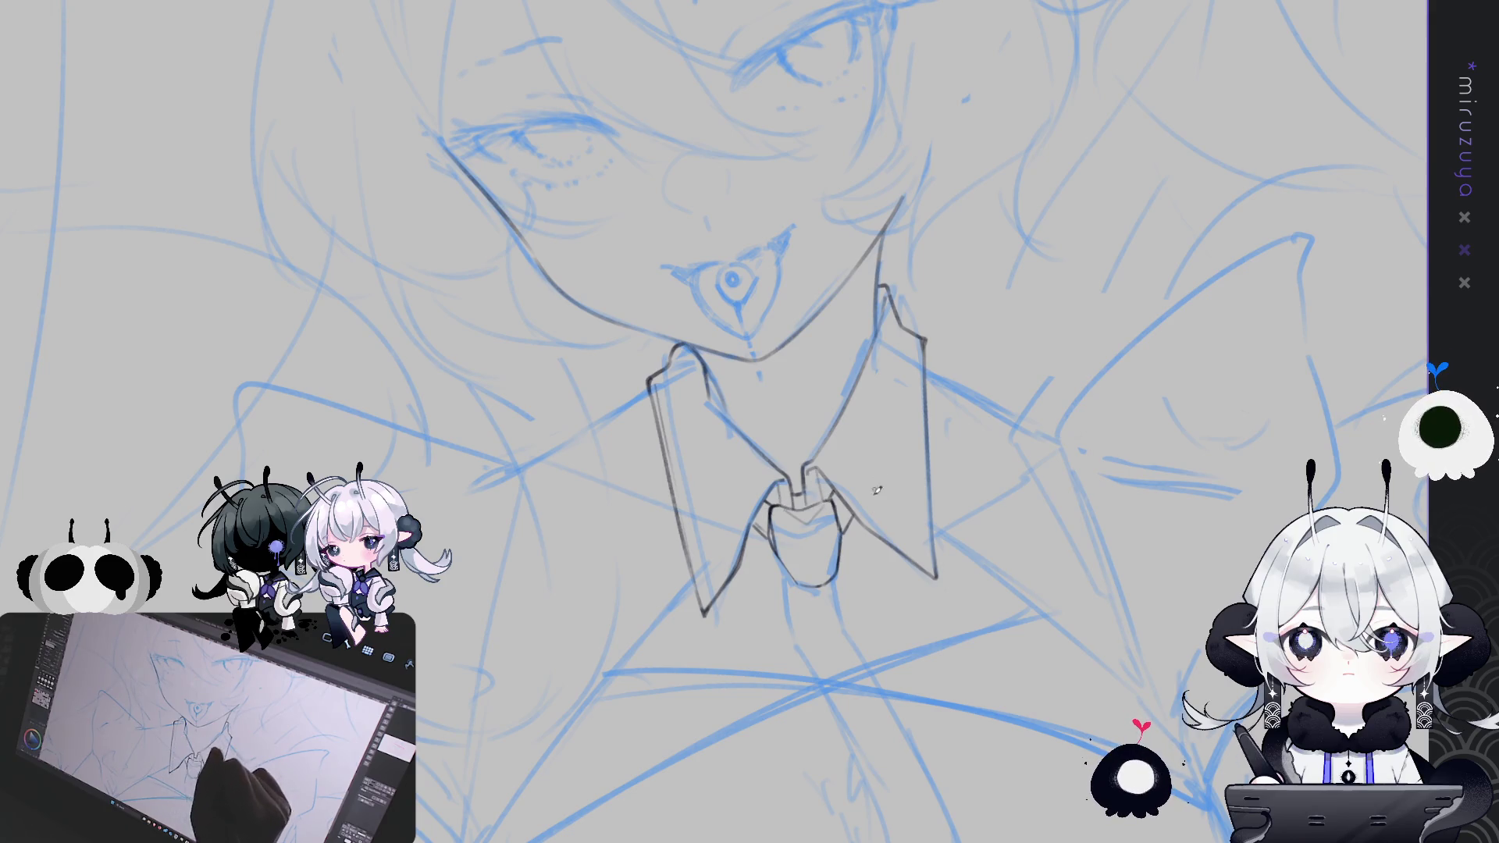
drag(853, 604, 779, 331)
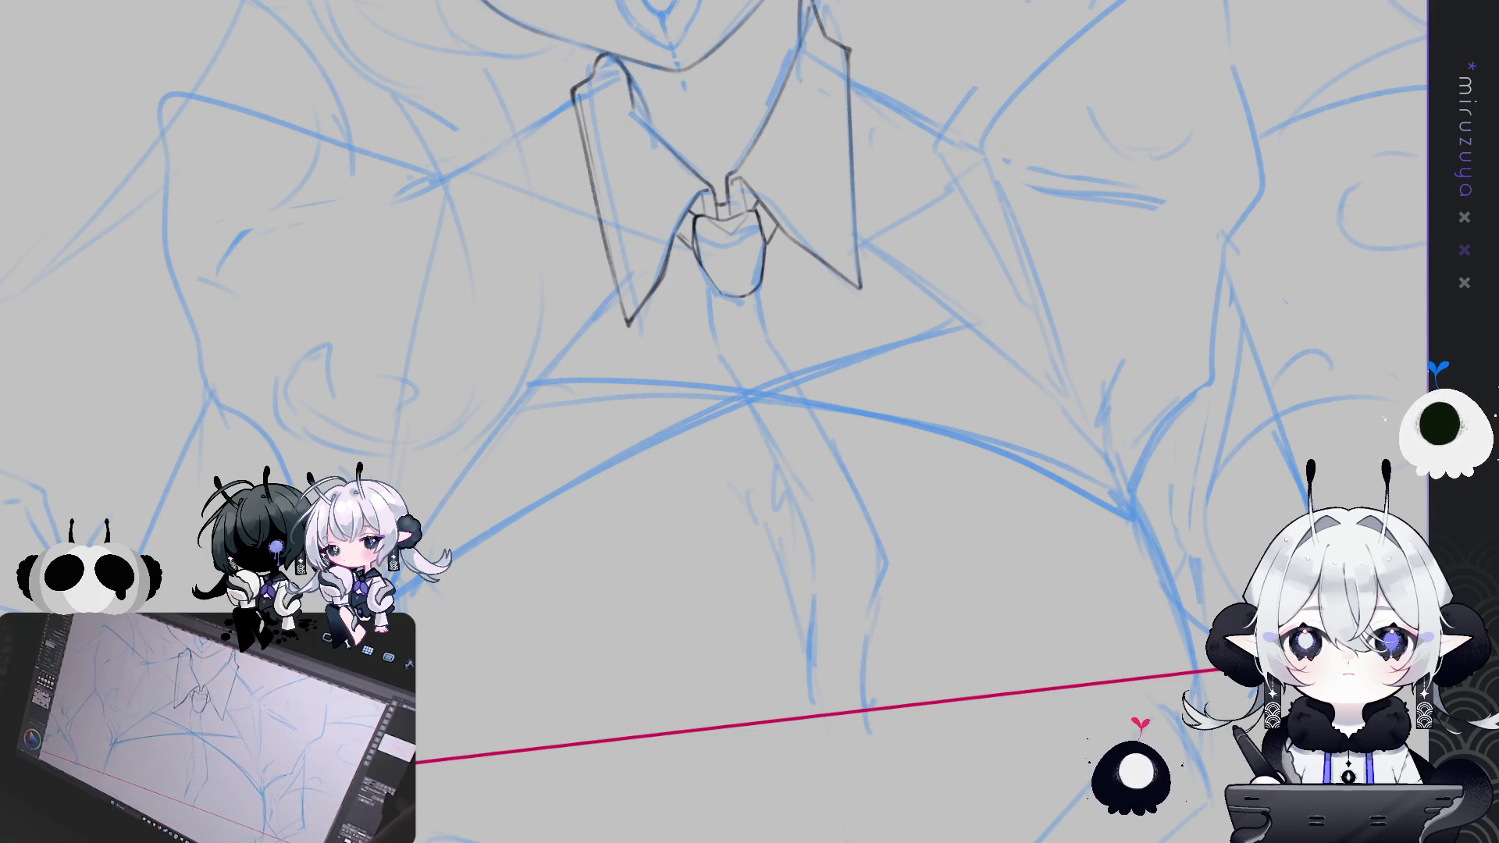
Level the canvas, erase the knot's old bottom curve and close it
key(ctrl+@)
drag(774, 277, 809, 286)
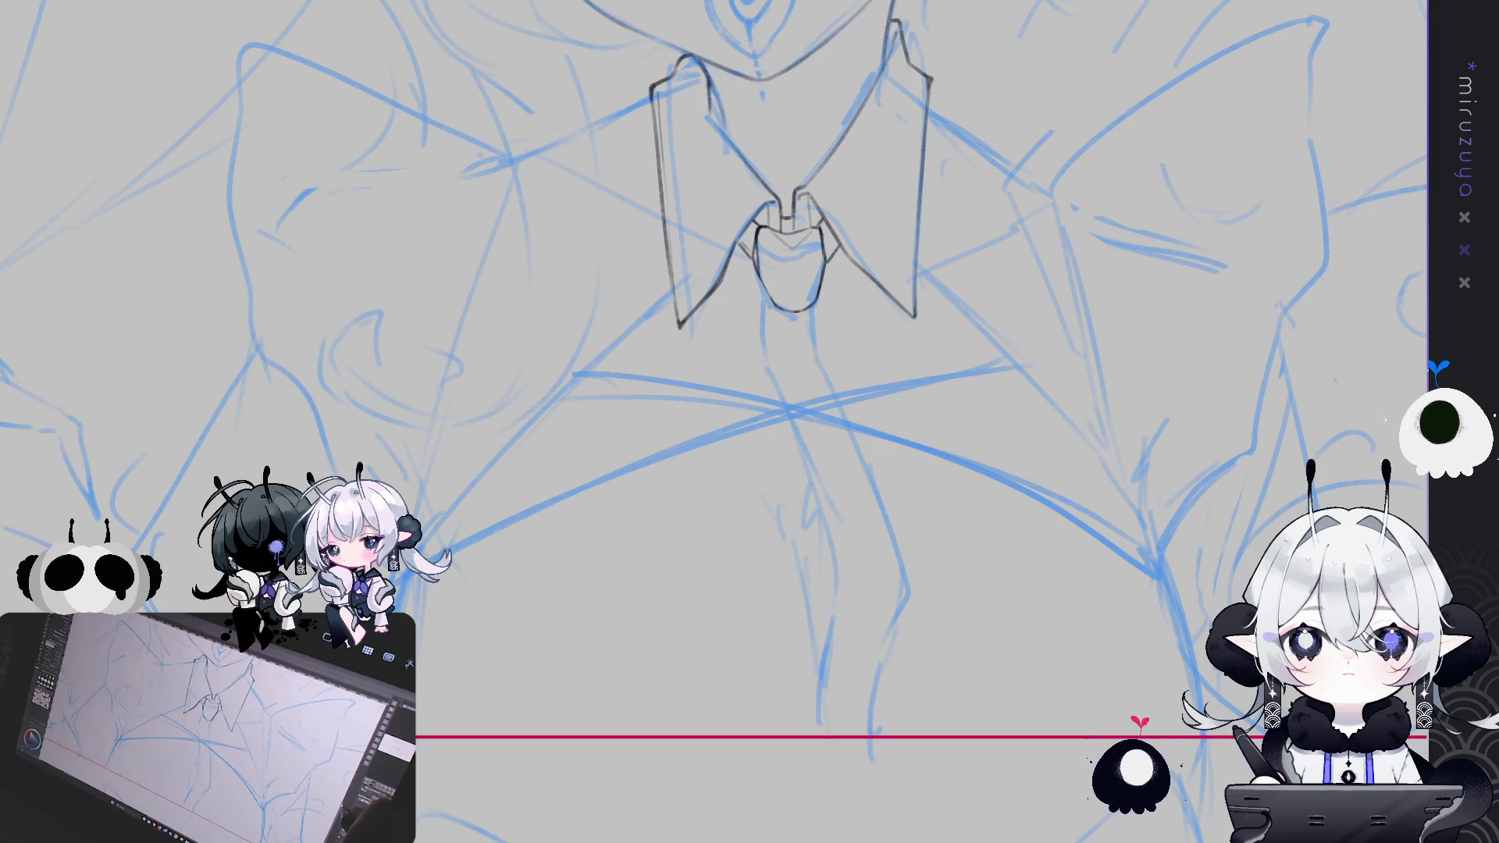
drag(816, 306, 773, 306)
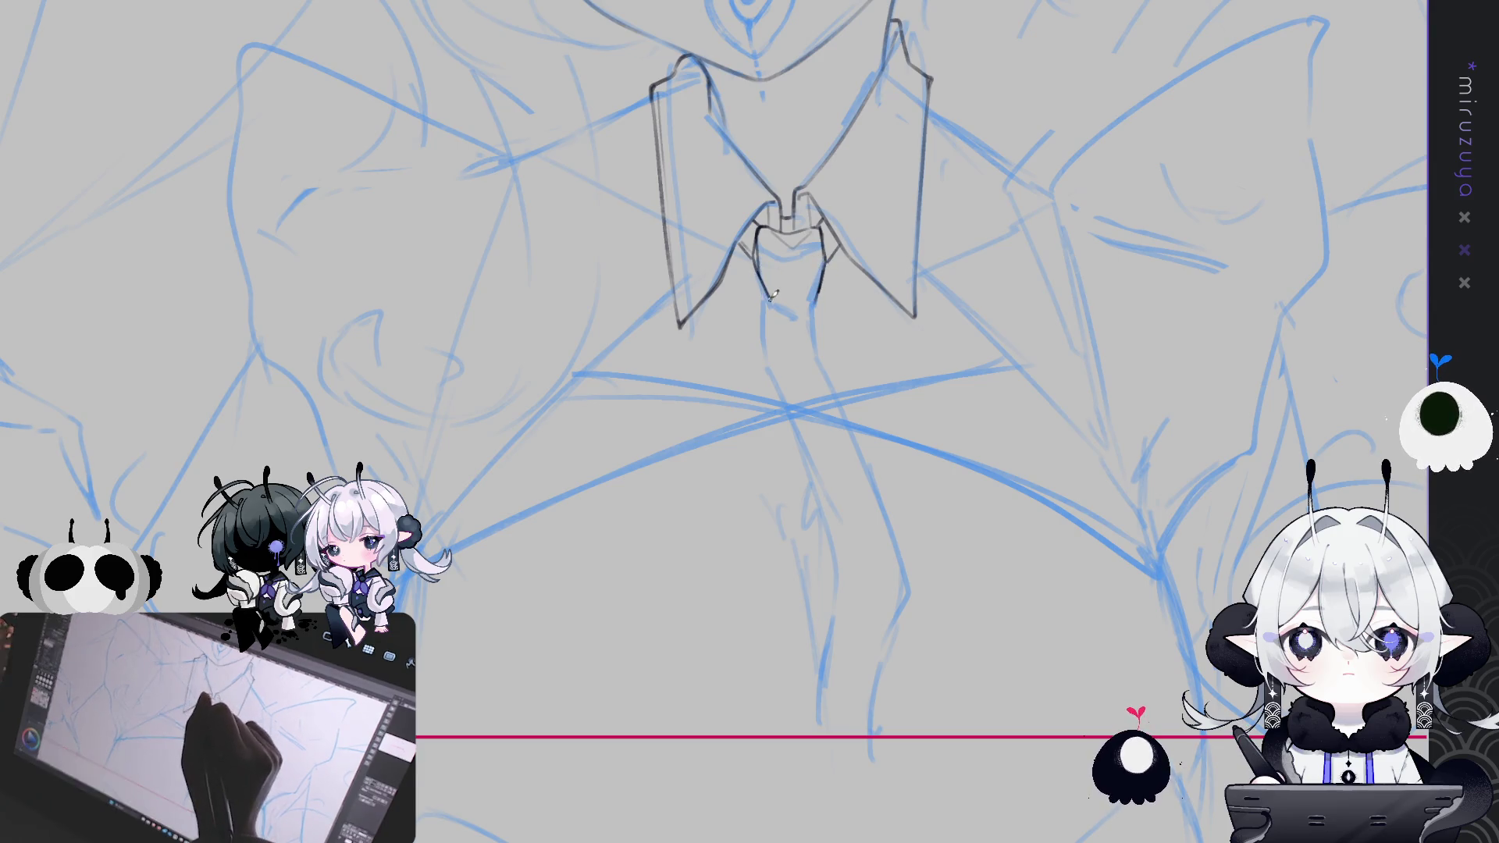
mouse_move(771, 300)
mouse_down()
mouse_move(812, 299)
mouse_move(788, 302)
mouse_up()
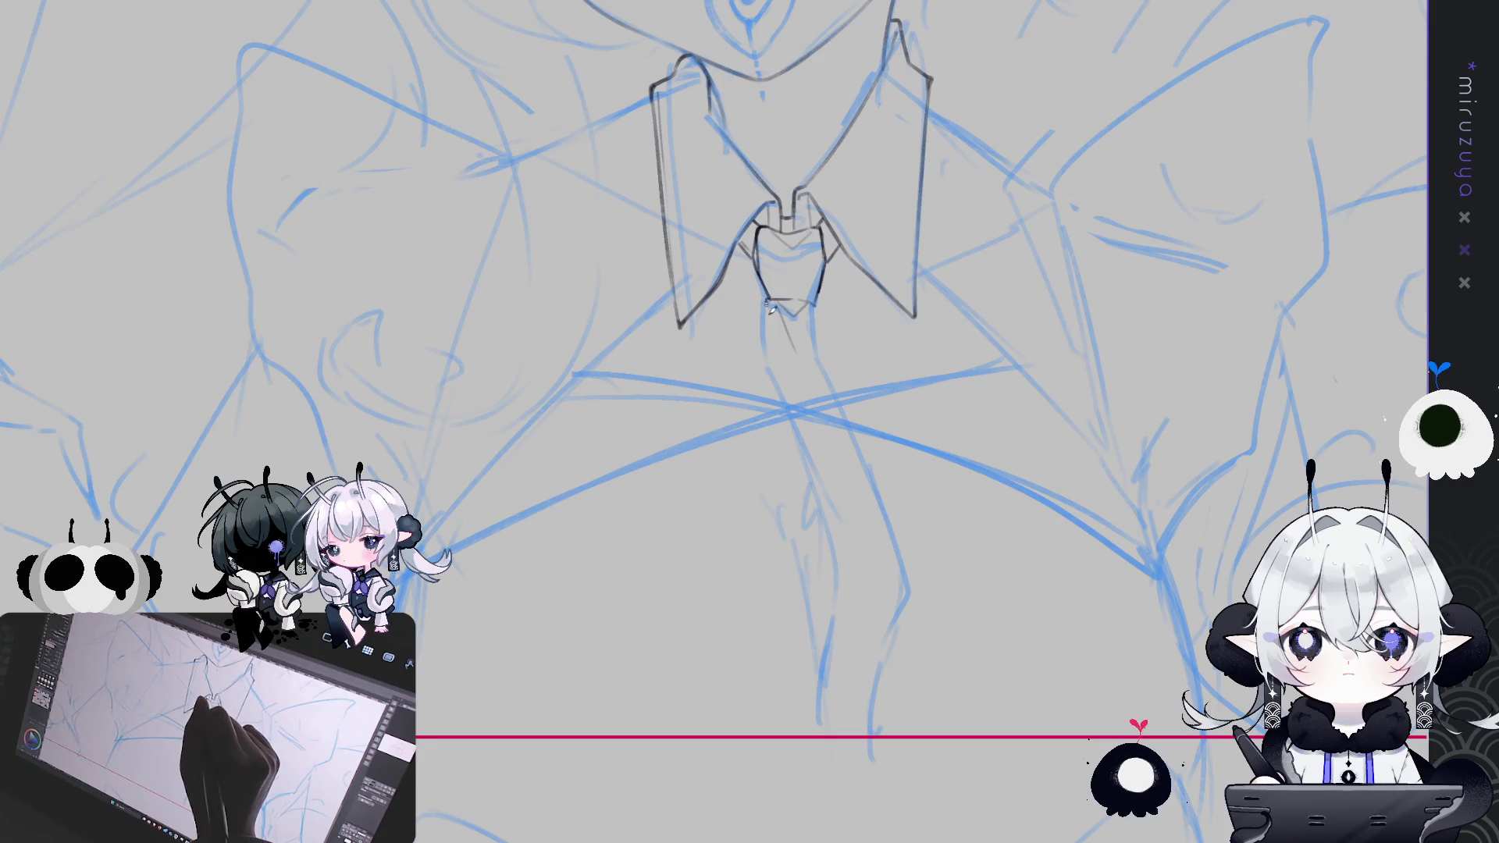
Ink the first tie blade edge from below the knot down the chest
drag(772, 358, 771, 323)
drag(826, 528, 779, 386)
drag(768, 314, 785, 408)
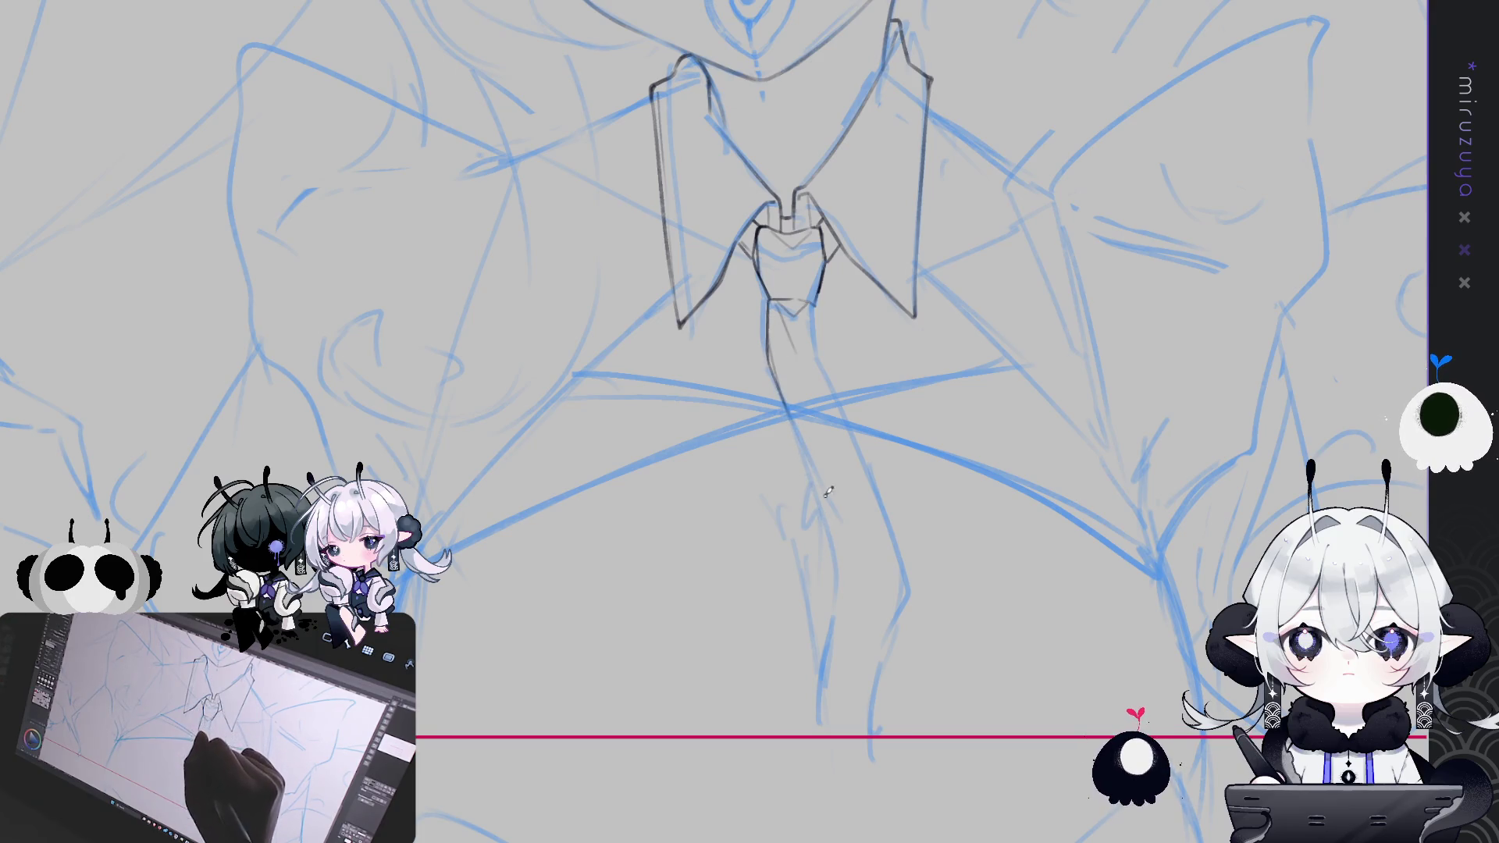
drag(787, 408, 841, 557)
drag(785, 394, 849, 587)
key(ctrl+z)
drag(780, 396, 836, 595)
Remove the light lines beside the tie and draw its right edge from the knot
mouse_move(838, 617)
mouse_down()
mouse_move(814, 732)
mouse_move(816, 692)
mouse_up()
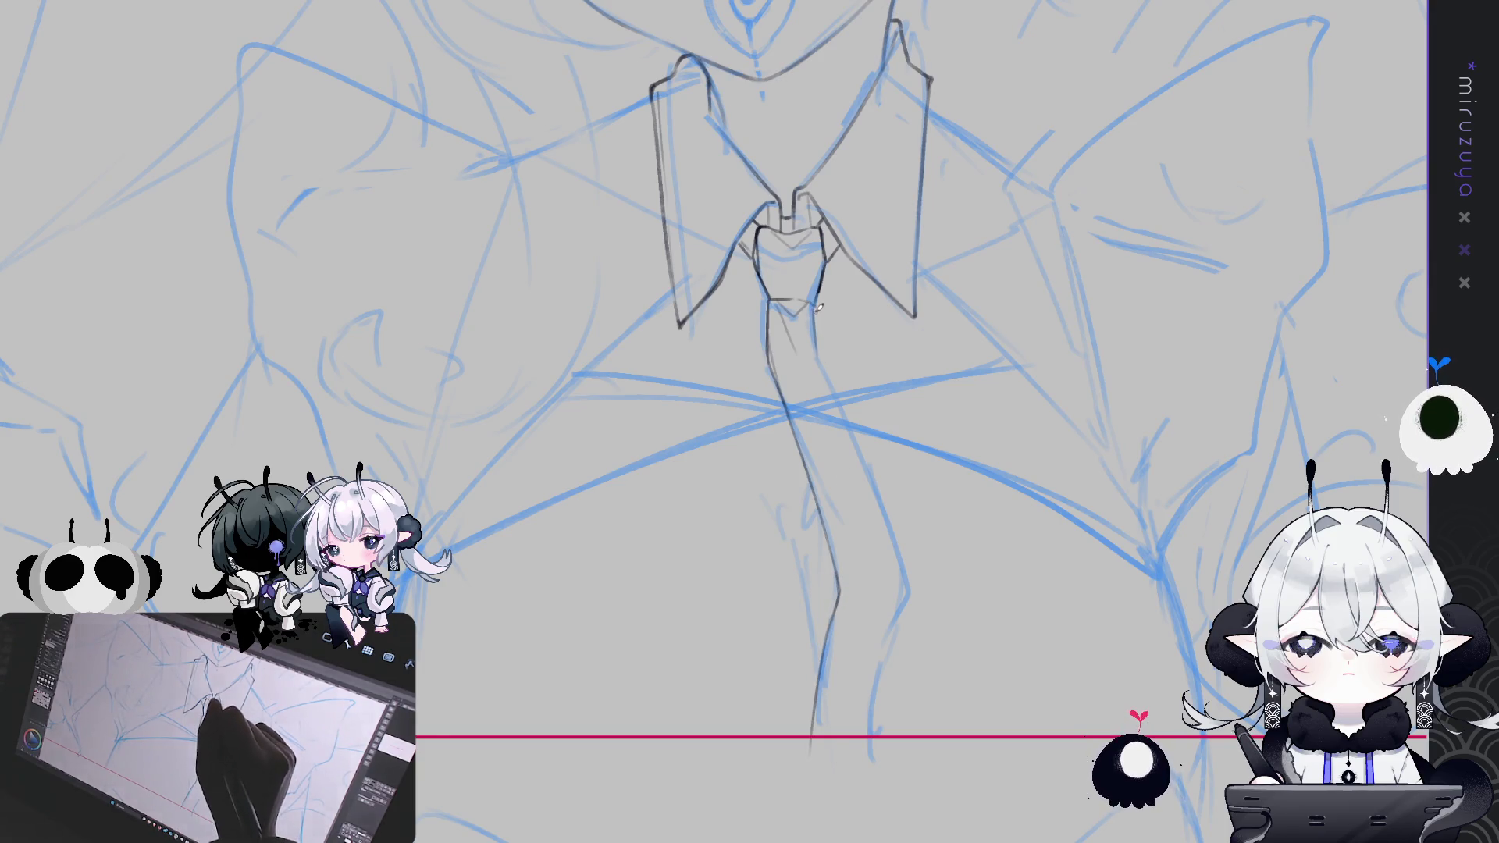
key(ctrl+z)
key(ctrl+y)
key(ctrl+z)
mouse_move(821, 352)
mouse_down()
mouse_move(905, 594)
mouse_move(872, 734)
mouse_up()
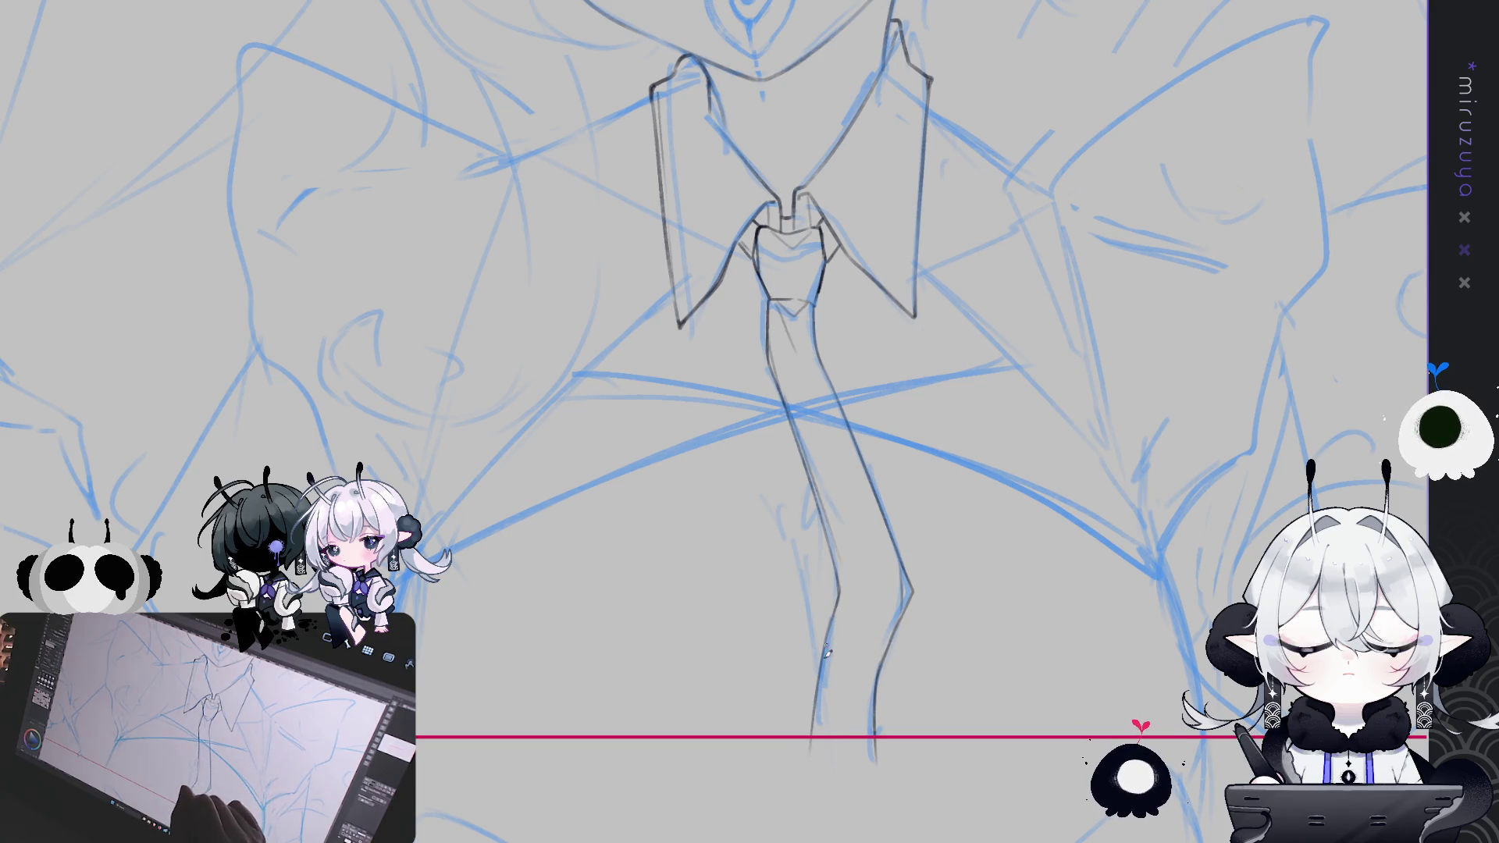
mouse_move(816, 763)
mouse_down()
mouse_move(1241, 510)
mouse_move(1425, 489)
mouse_up()
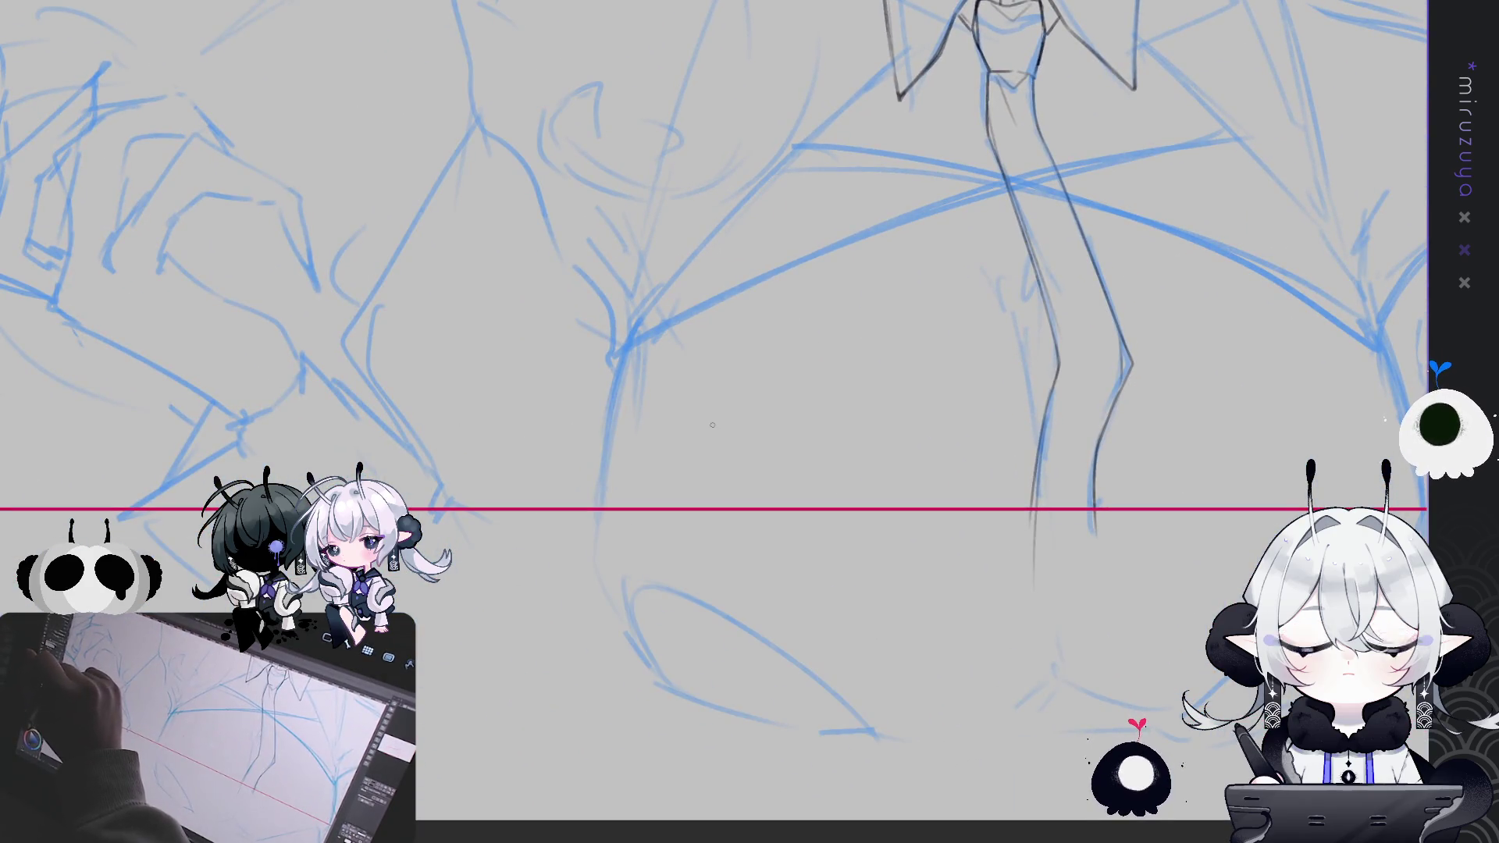
Redraw the lower tie edge more firmly and extend the right torso contour downward
key(ctrl+z)
drag(641, 316, 597, 503)
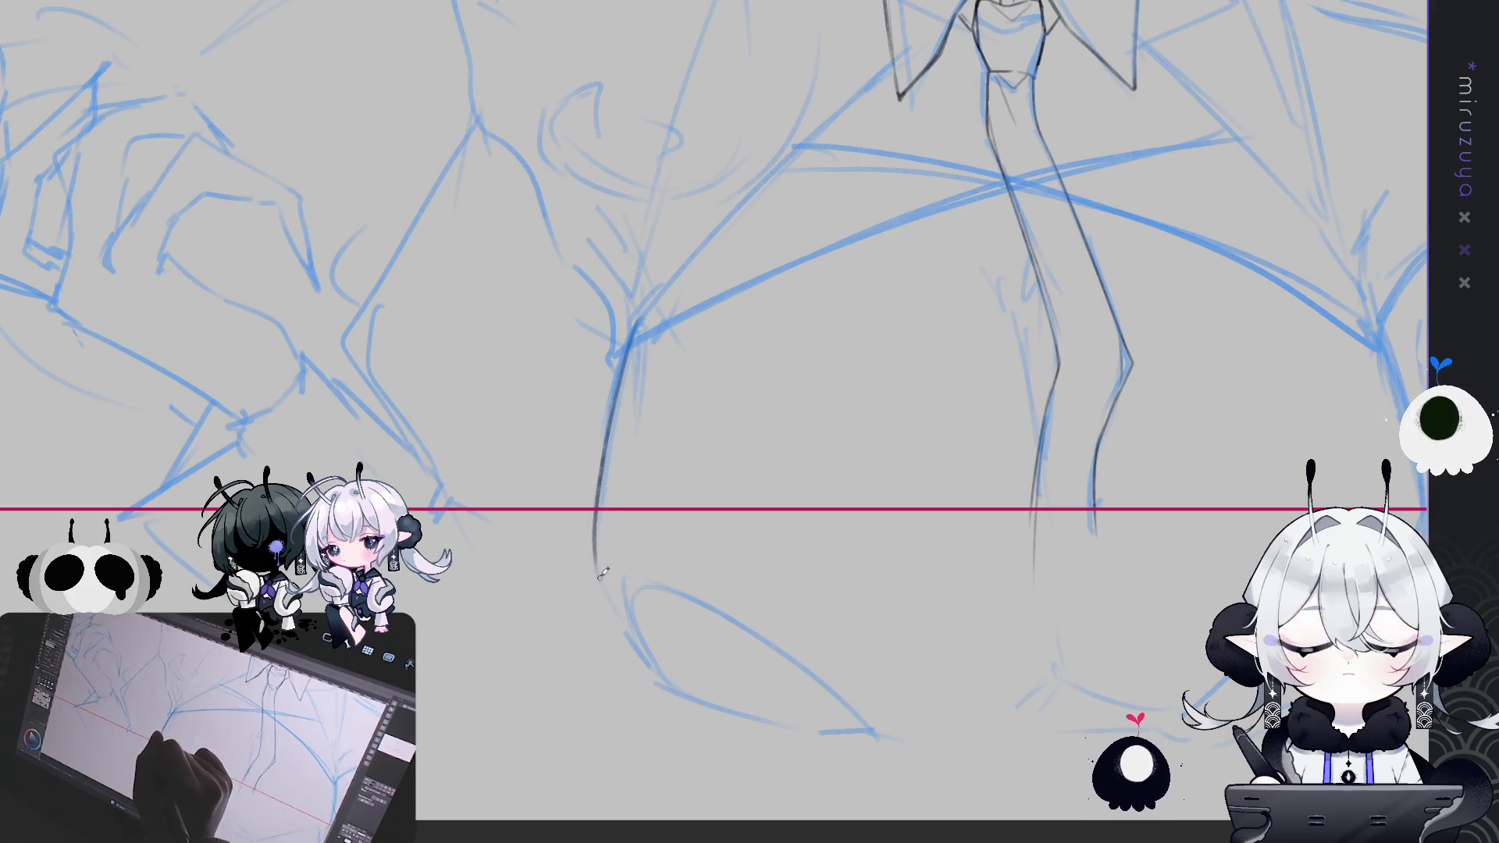
mouse_move(1410, 295)
mouse_down()
mouse_move(1113, 355)
mouse_move(1136, 567)
mouse_up()
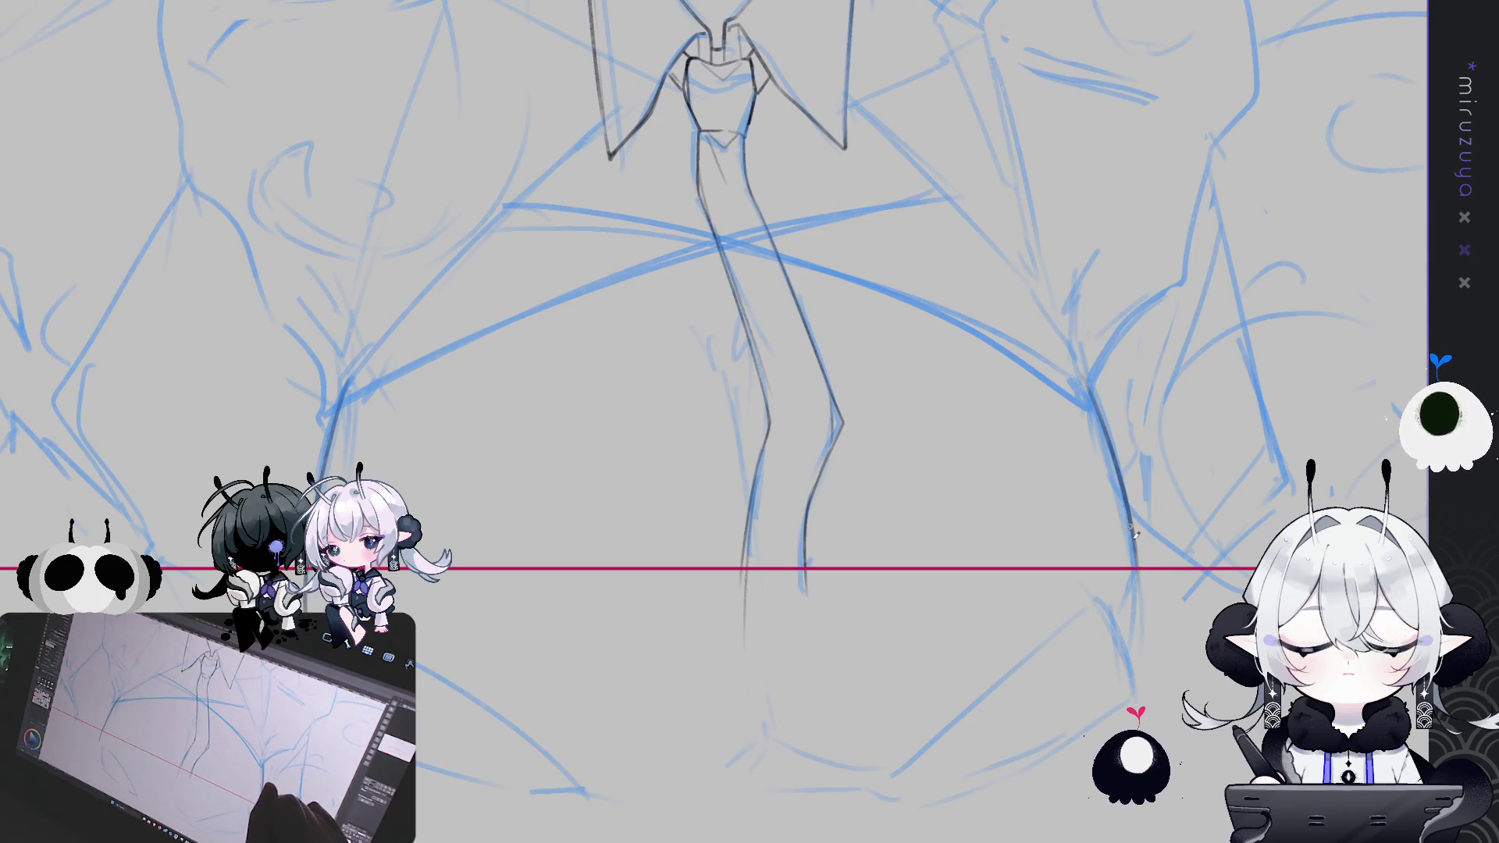
drag(1136, 582, 1133, 645)
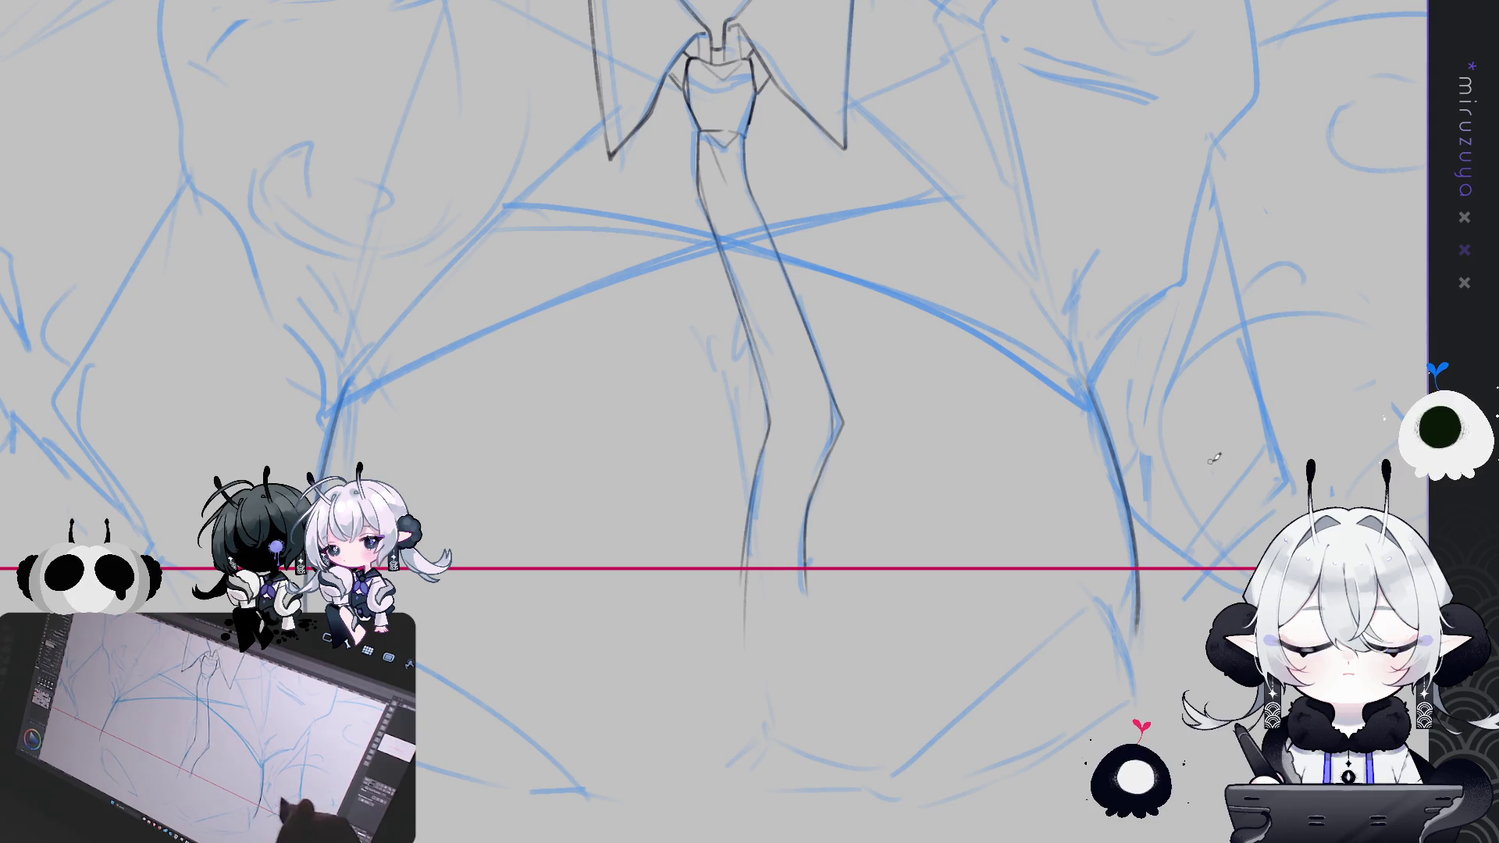
Ink the tie's left edge with a few clean passes
drag(992, 551, 1039, 557)
drag(769, 372, 795, 470)
drag(777, 368, 792, 472)
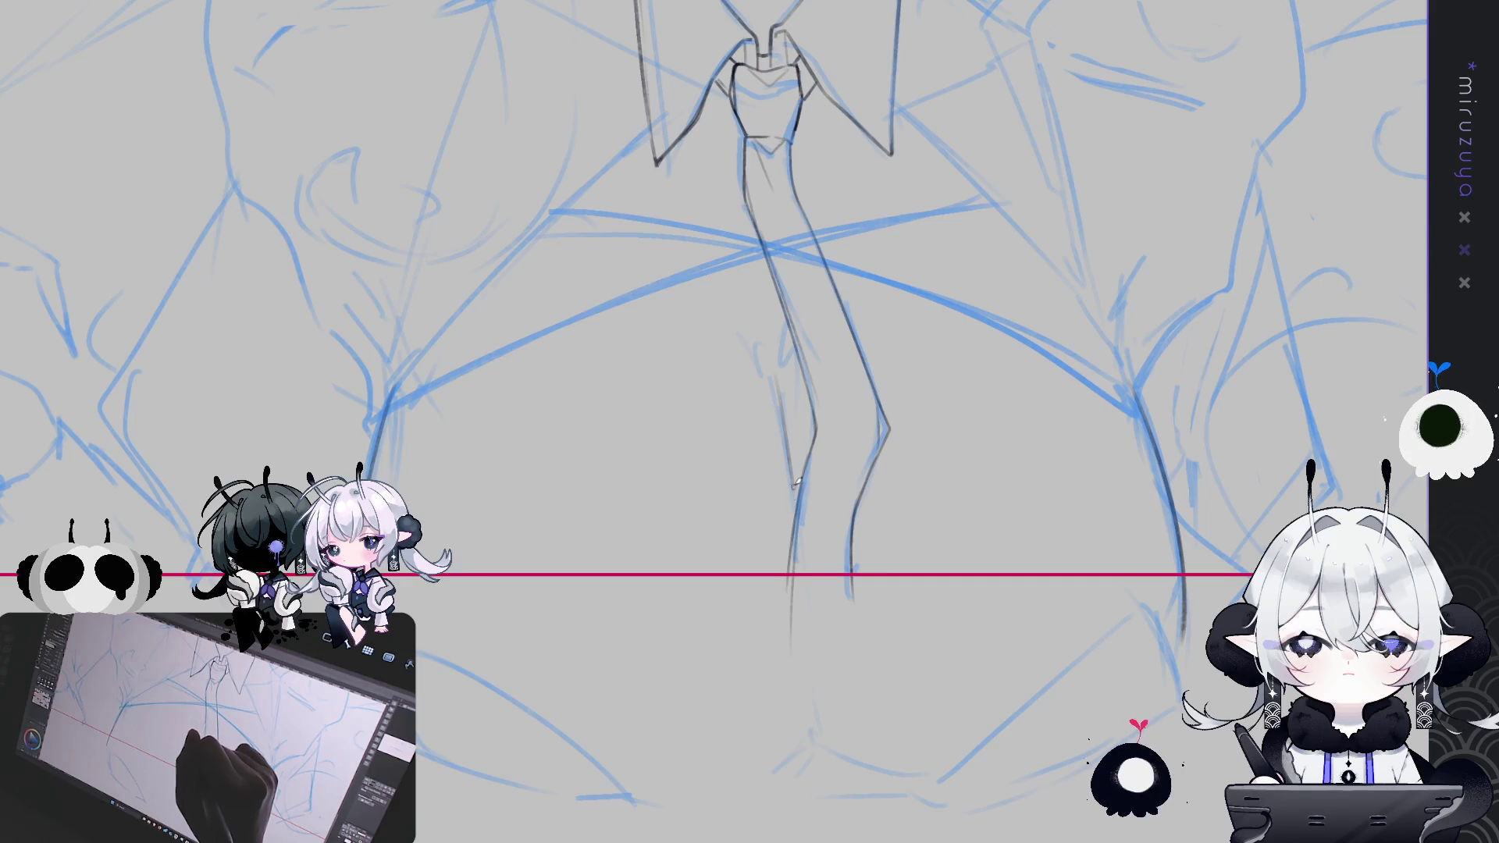
key(ctrl+z)
drag(777, 371, 796, 498)
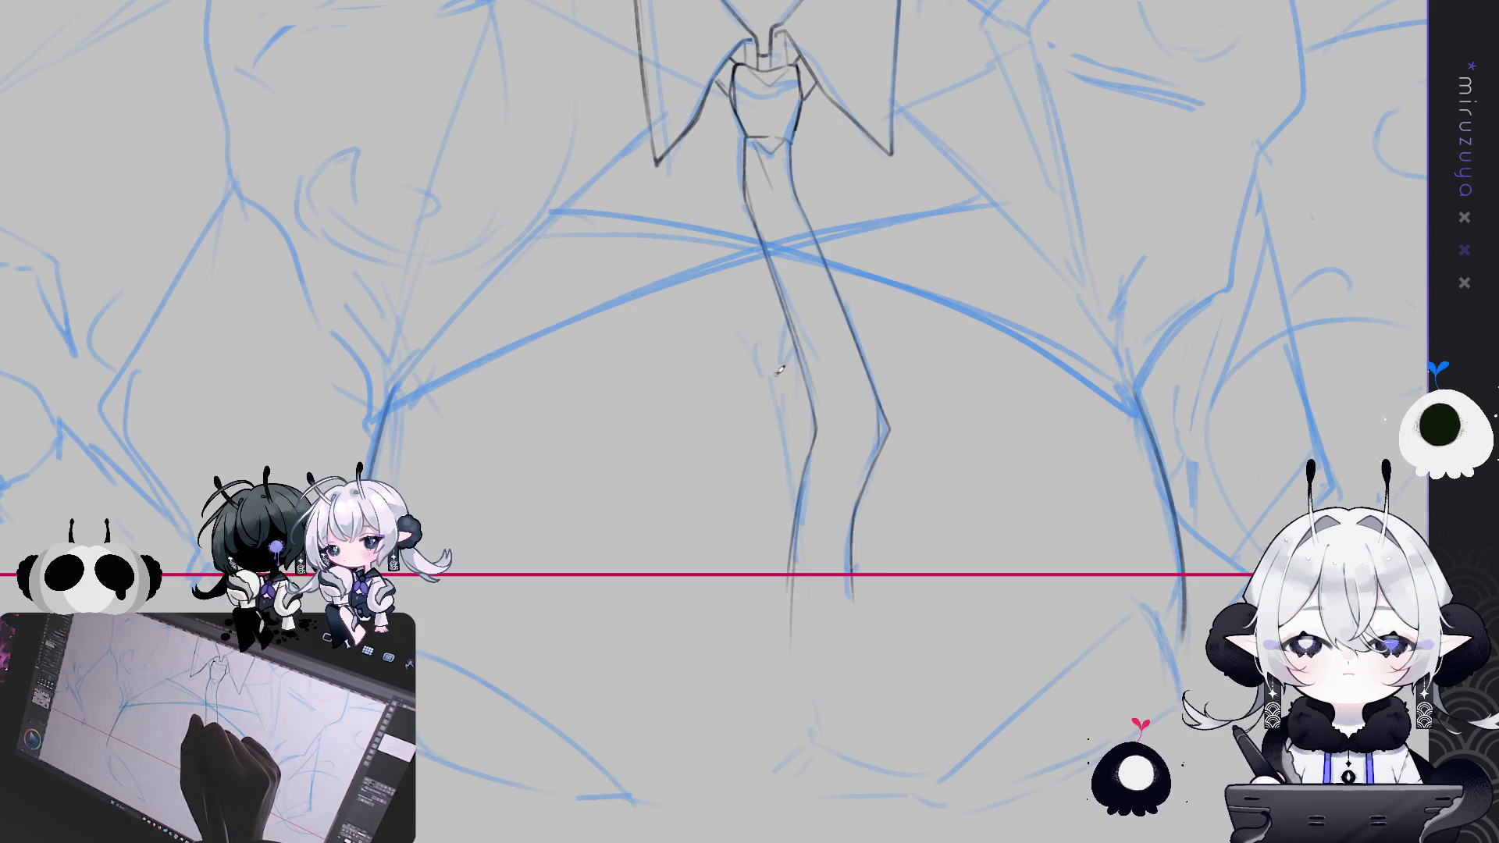
drag(777, 373, 794, 478)
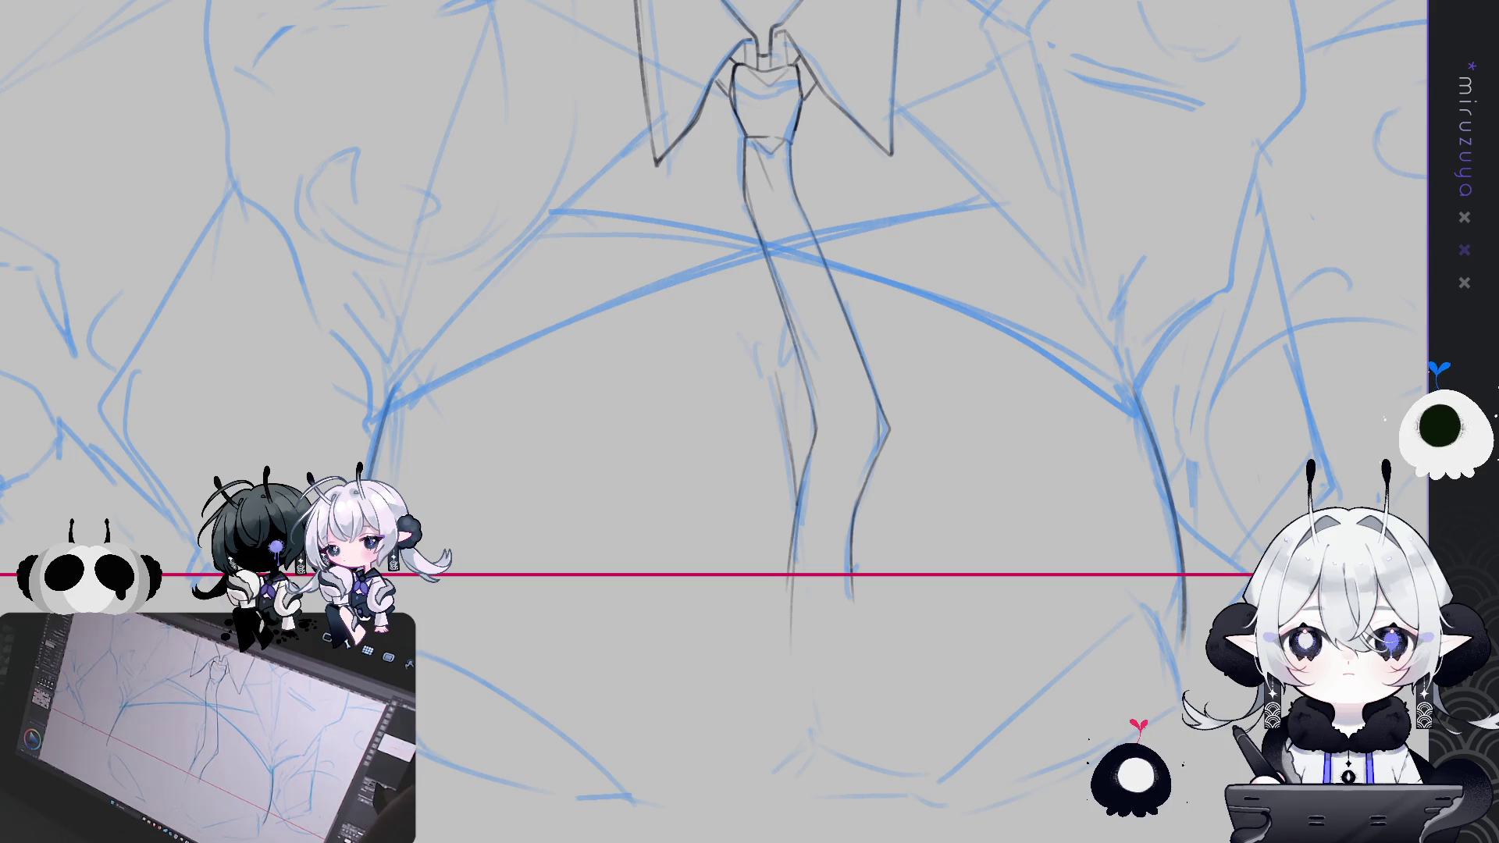
Draw the torso line running down from the right collar tip
scroll(715, 422, down, 5)
mouse_move(617, 425)
mouse_down()
mouse_move(606, 502)
mouse_move(586, 274)
mouse_up()
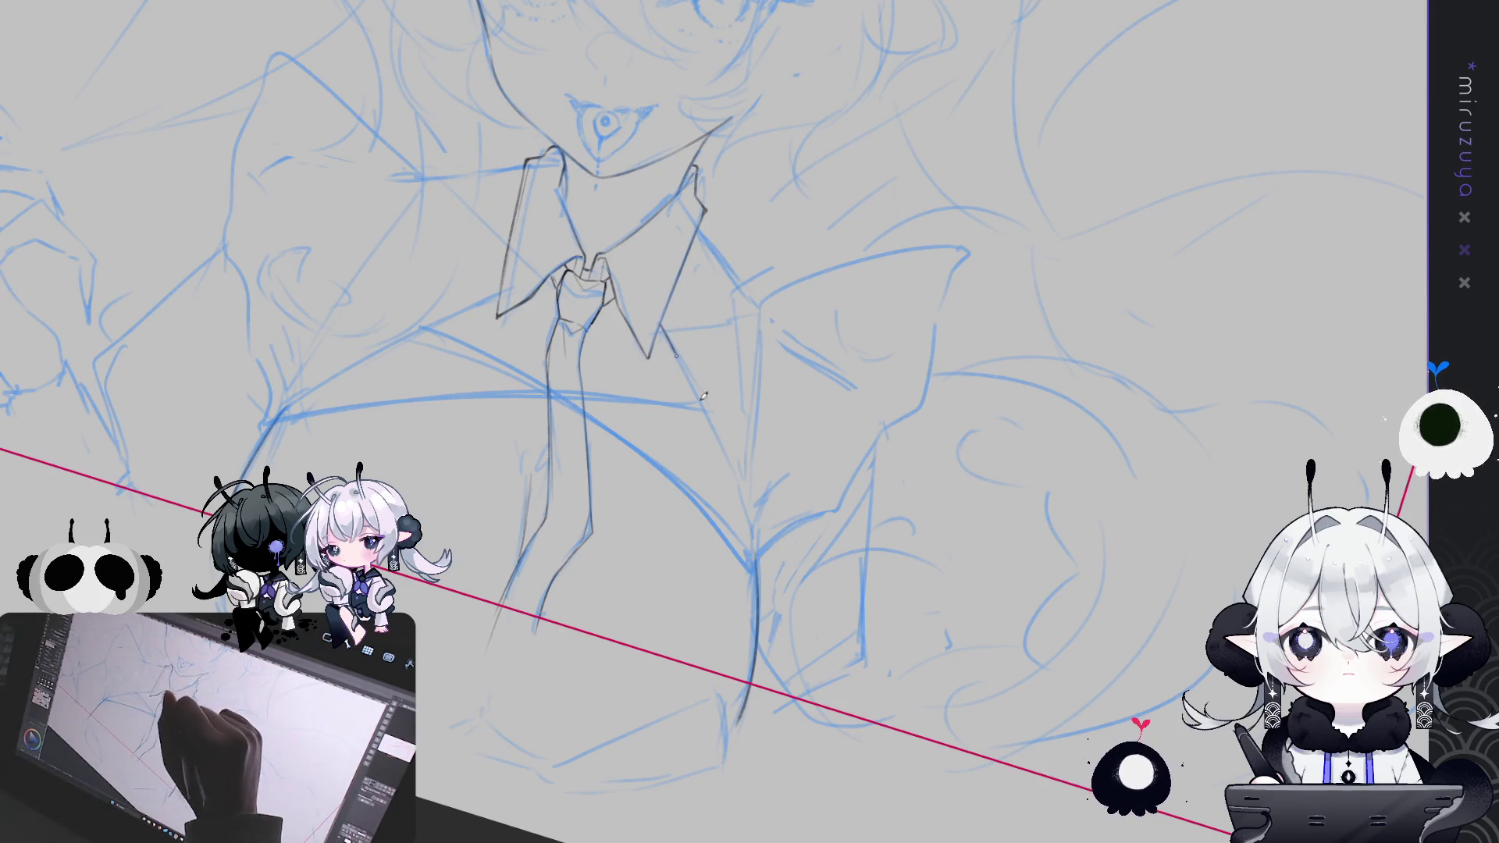
drag(662, 322, 709, 412)
drag(662, 316, 755, 529)
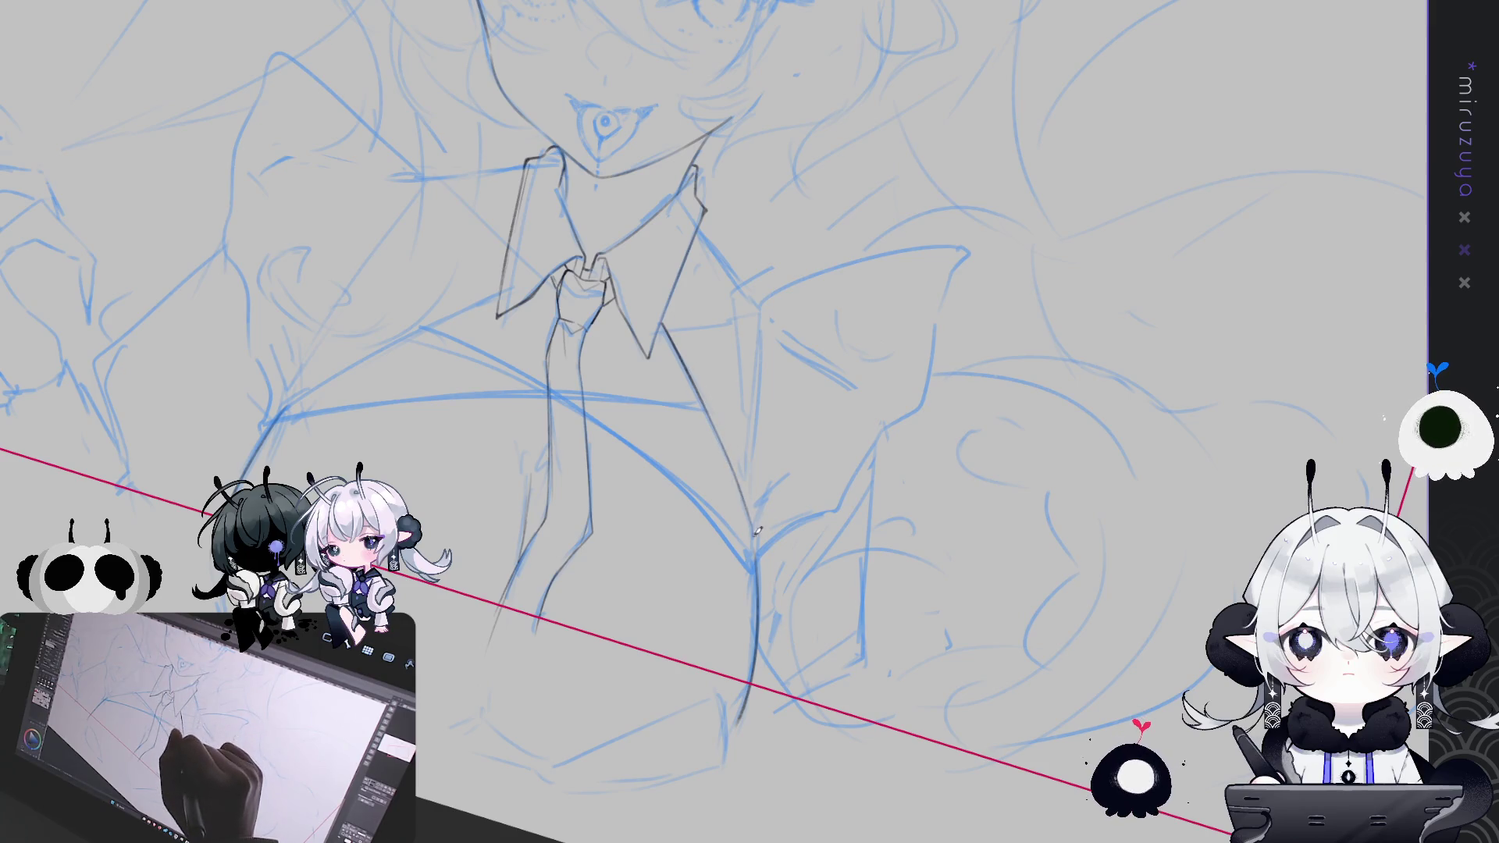